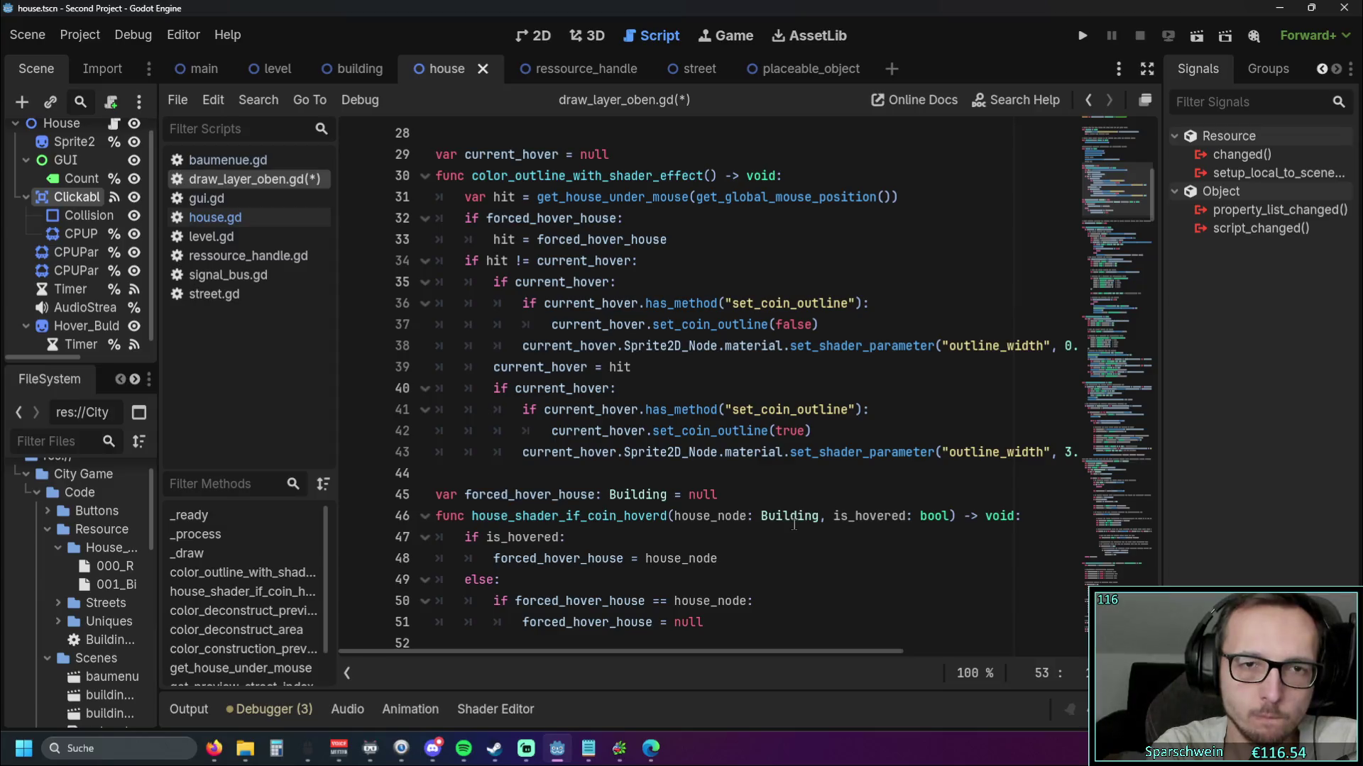
# Replace the variable hit with house on lines 31, 33, 34 and 39 of the outline-hover function
pyautogui.doubleClick(501, 197)
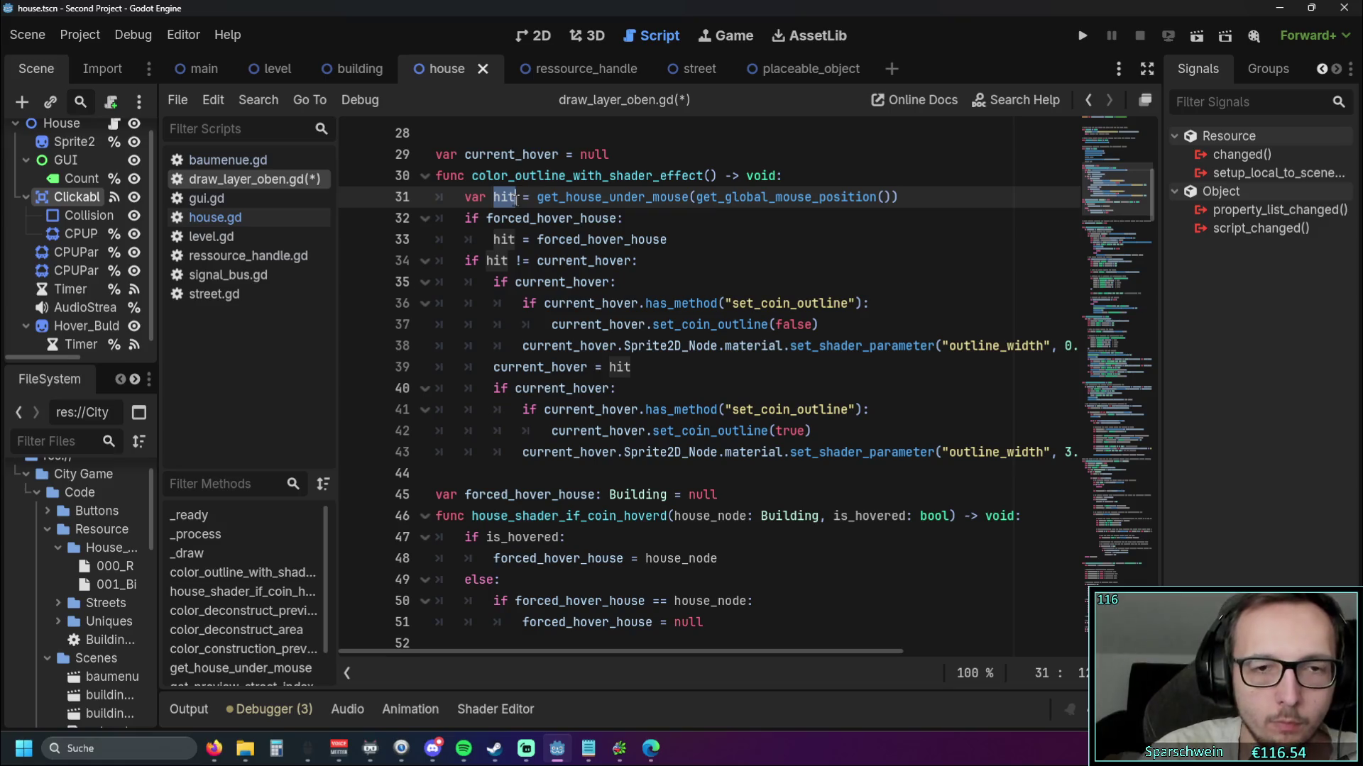
pyautogui.write('house')
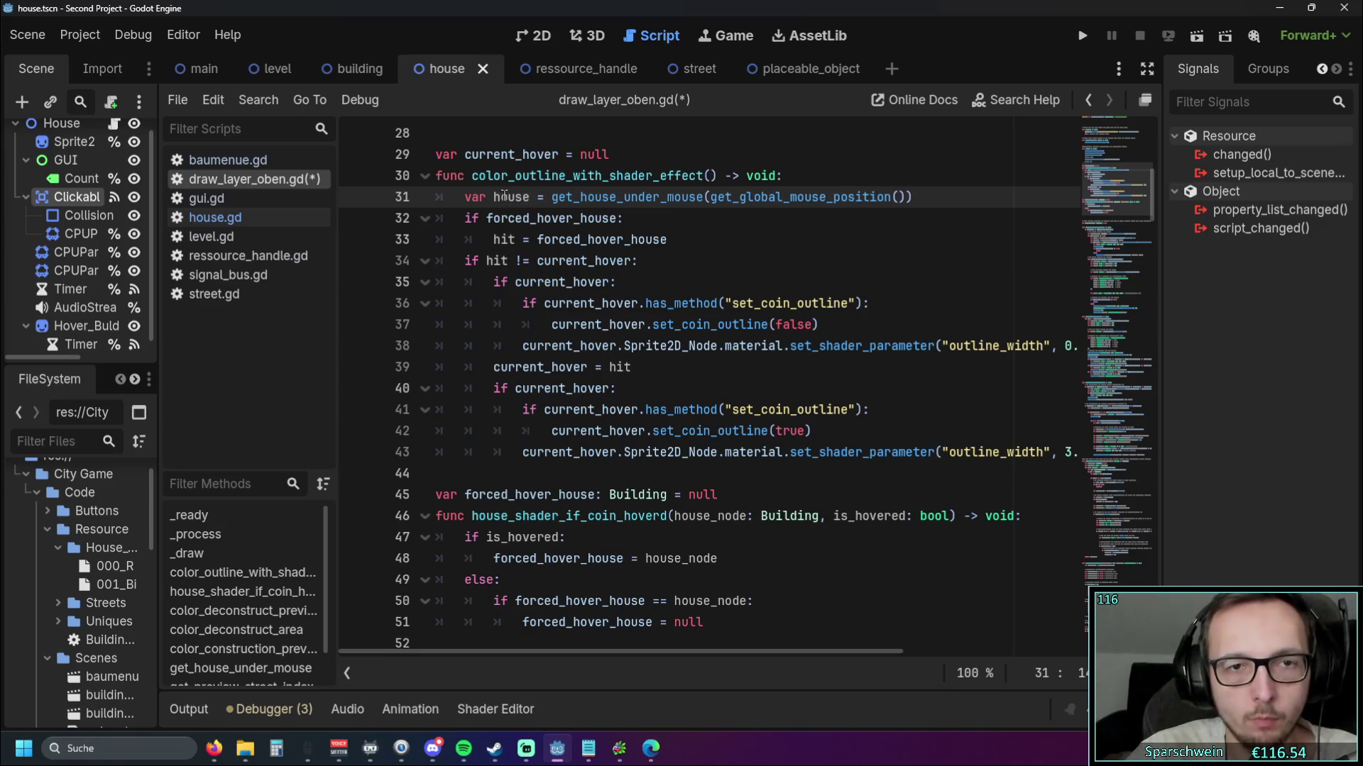
pyautogui.moveTo(493, 198); pyautogui.dragTo(531, 197)
pyautogui.hotkey('ctrl', 'c')
pyautogui.doubleClick(502, 240)
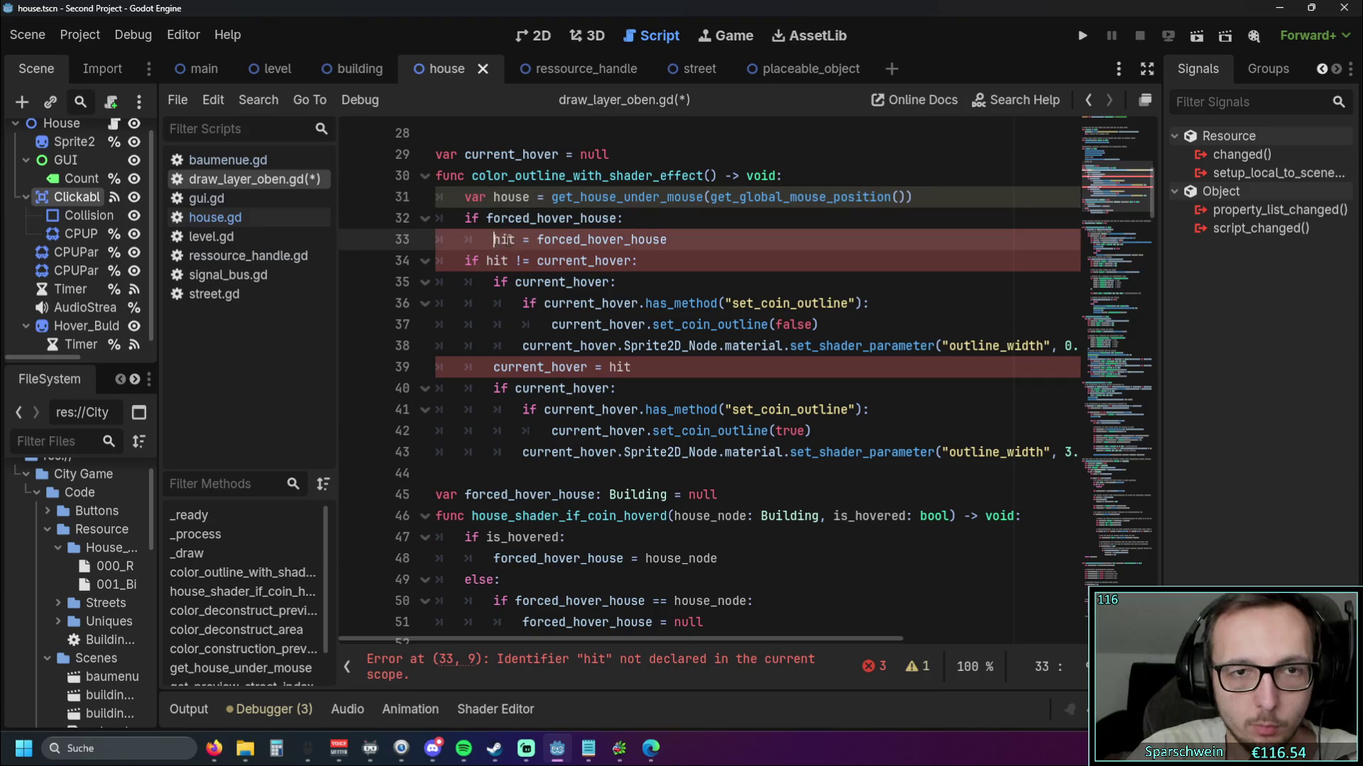
pyautogui.hotkey('ctrl', 'v')
pyautogui.doubleClick(501, 261)
pyautogui.hotkey('ctrl', 'v')
pyautogui.doubleClick(620, 367)
pyautogui.hotkey('ctrl', 'v')
pyautogui.click(706, 386)
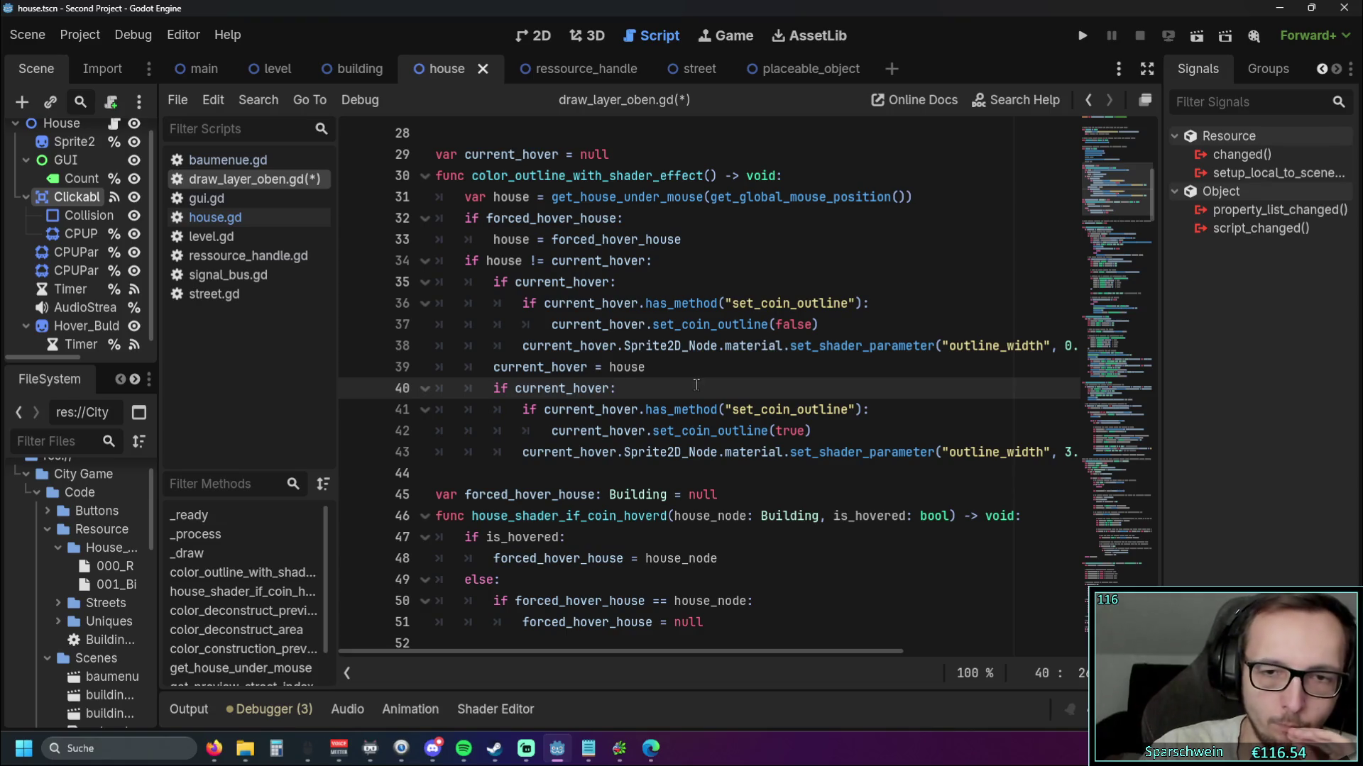
# Rename the is_hovered parameter to coin_is_hovered on line 46 and in the line 47 check
pyautogui.scroll(-1, 696, 385)
pyautogui.click(832, 454)
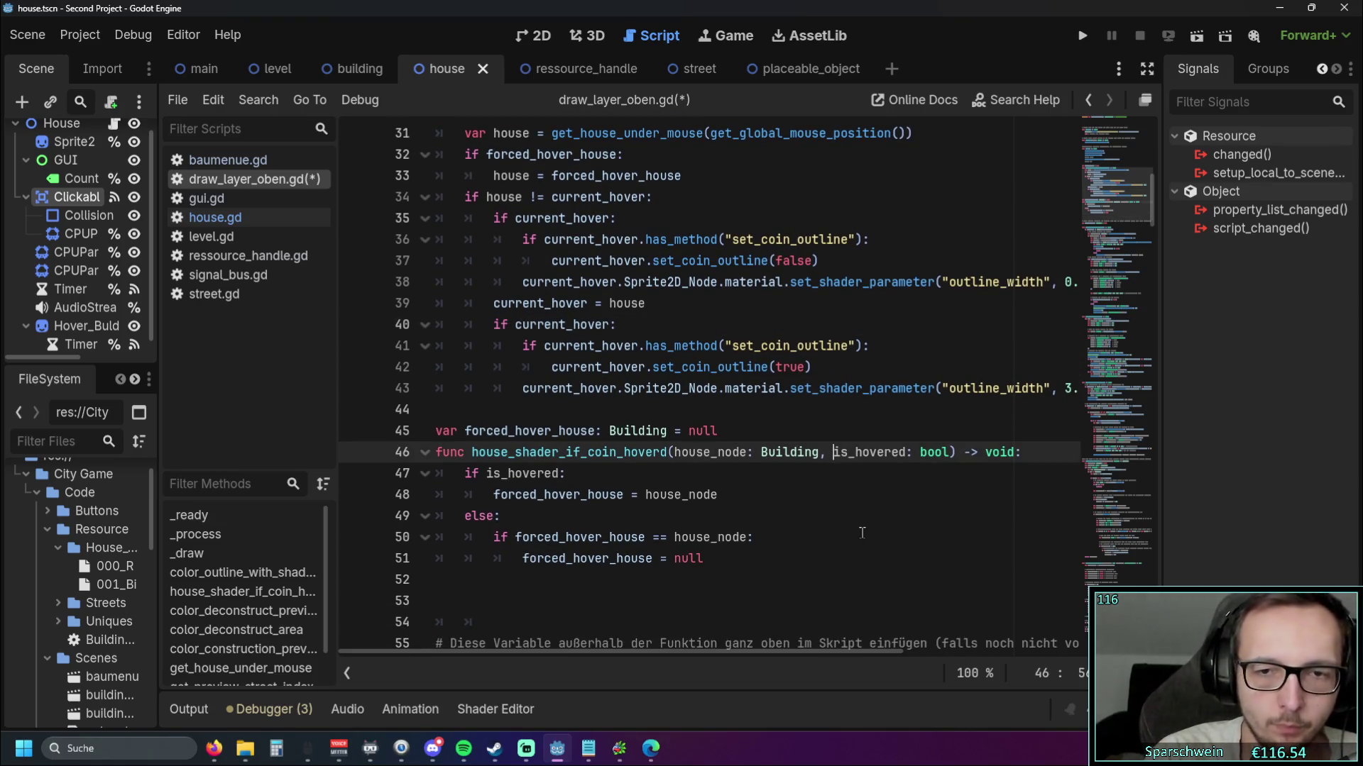
pyautogui.write('coin_')
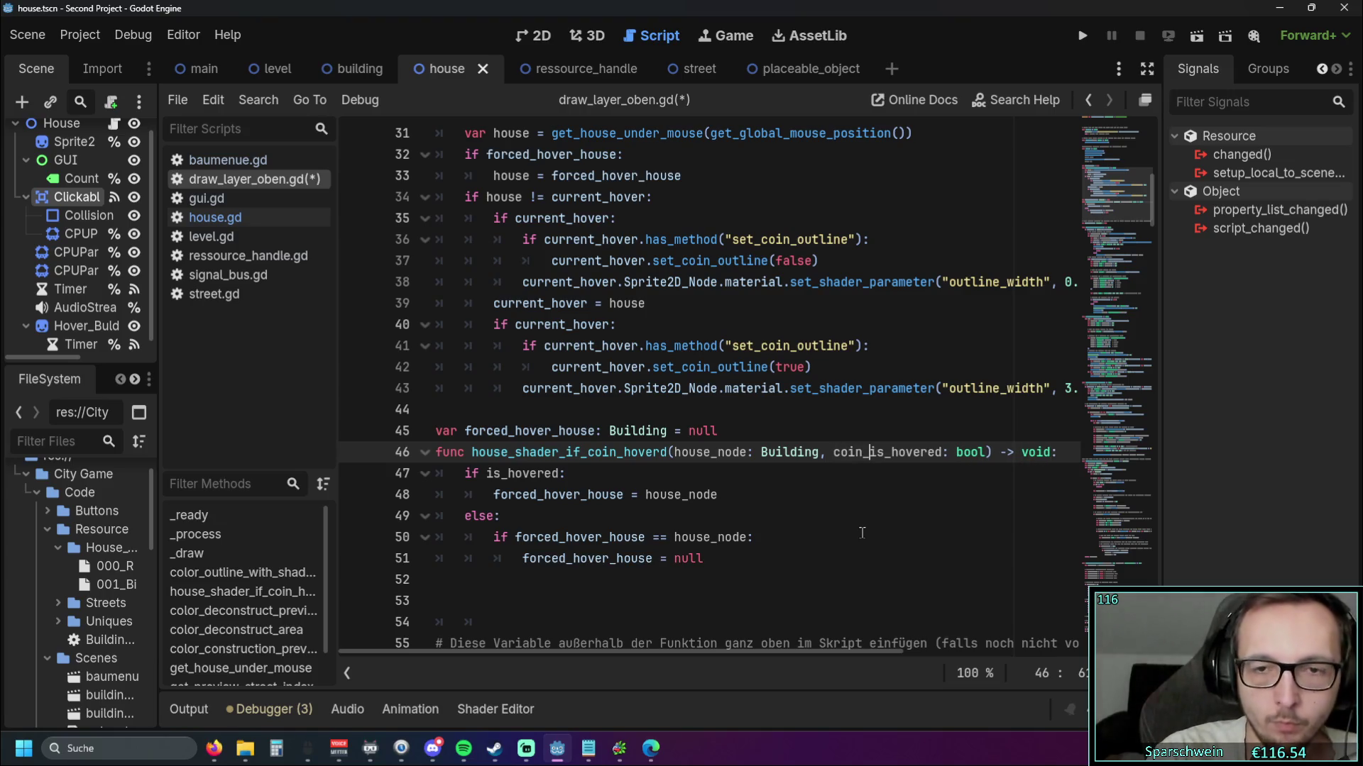
pyautogui.click(832, 477)
pyautogui.doubleClick(837, 454)
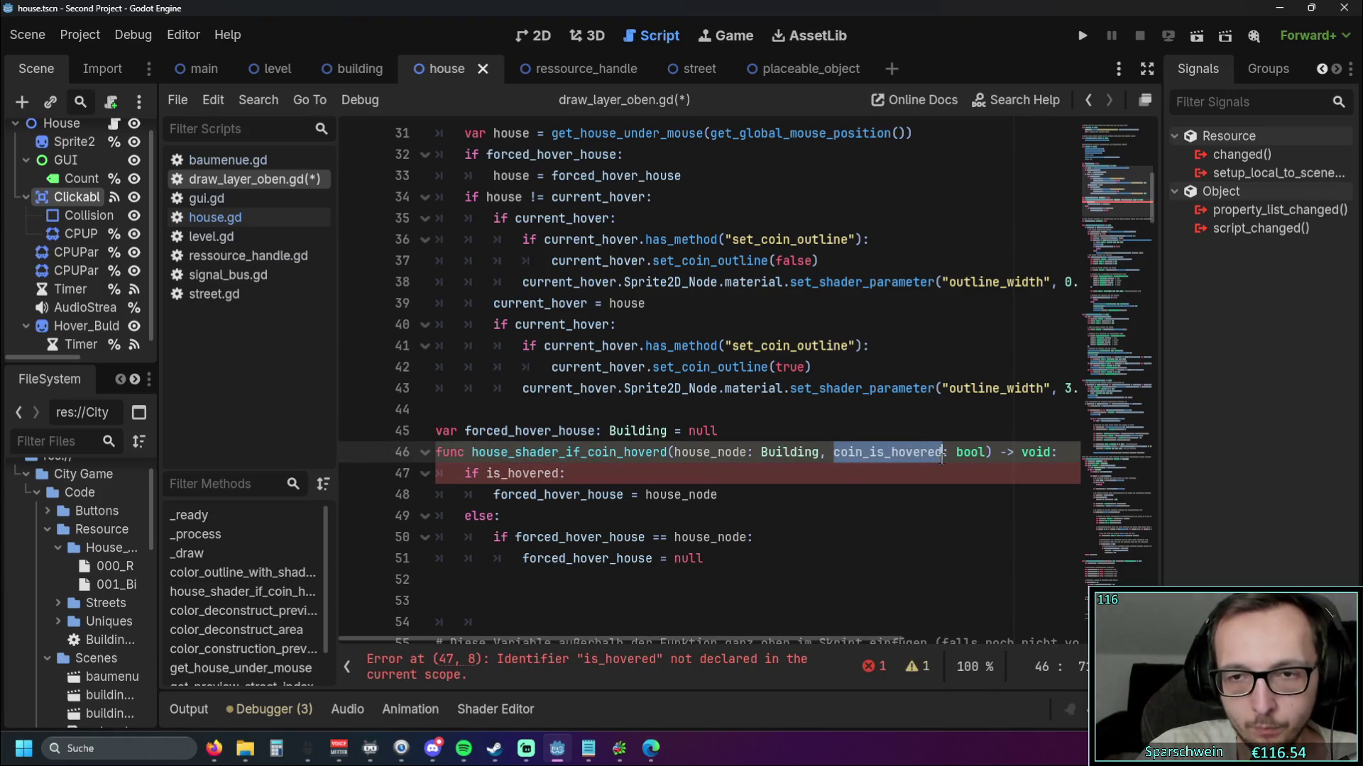
pyautogui.hotkey('ctrl', 'c')
pyautogui.doubleClick(526, 474)
pyautogui.hotkey('ctrl', 'v')
pyautogui.click(676, 603)
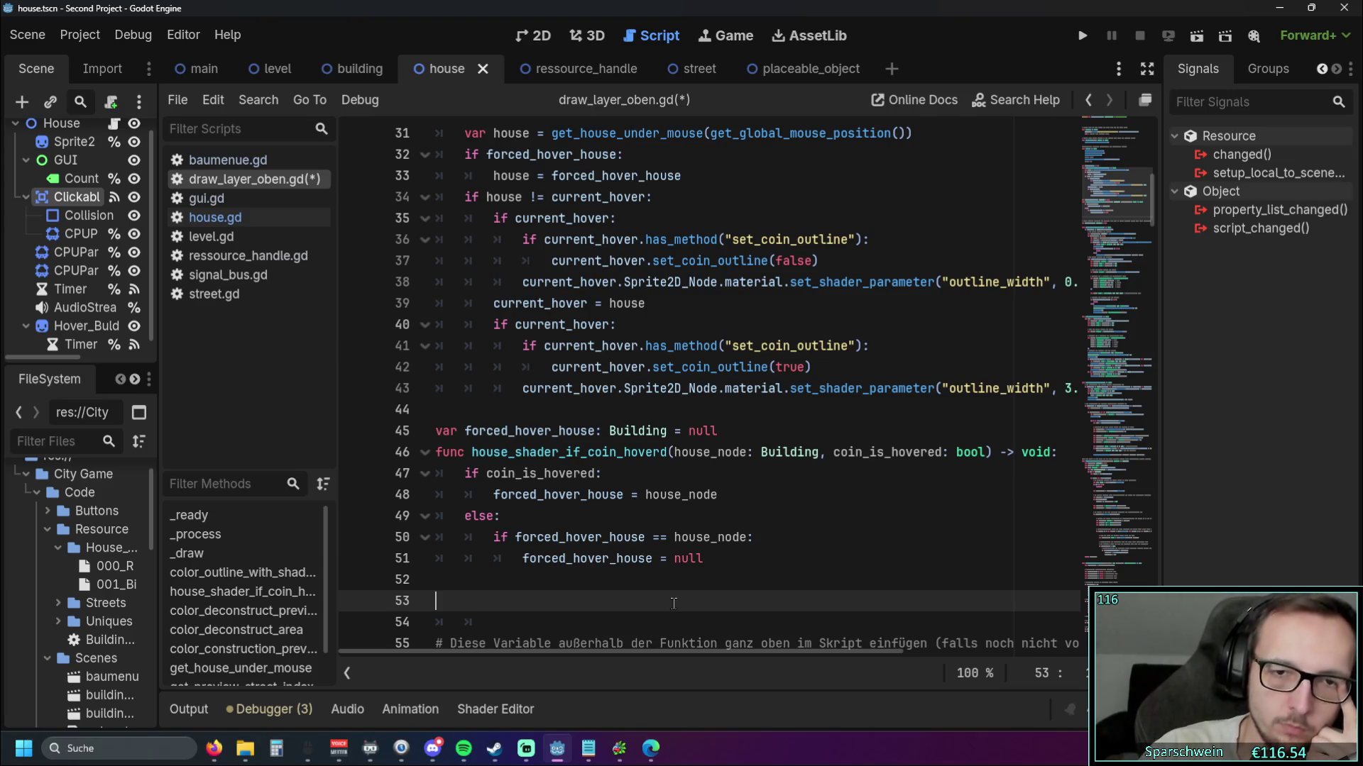
# Prefix both coin_is_hovered occurrences with p_, making them p_coin_is_hovered
pyautogui.scroll(-1, 792, 479)
pyautogui.click(833, 388)
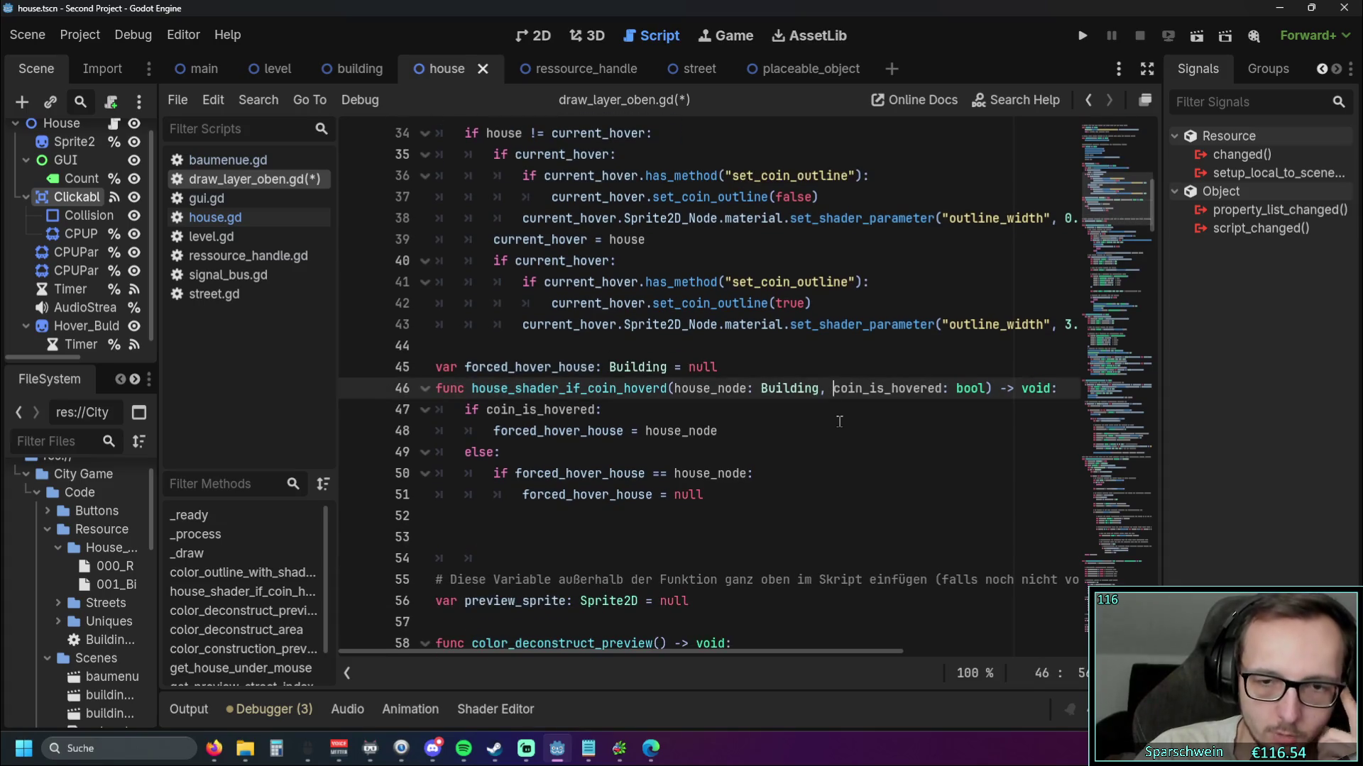
pyautogui.write('p_')
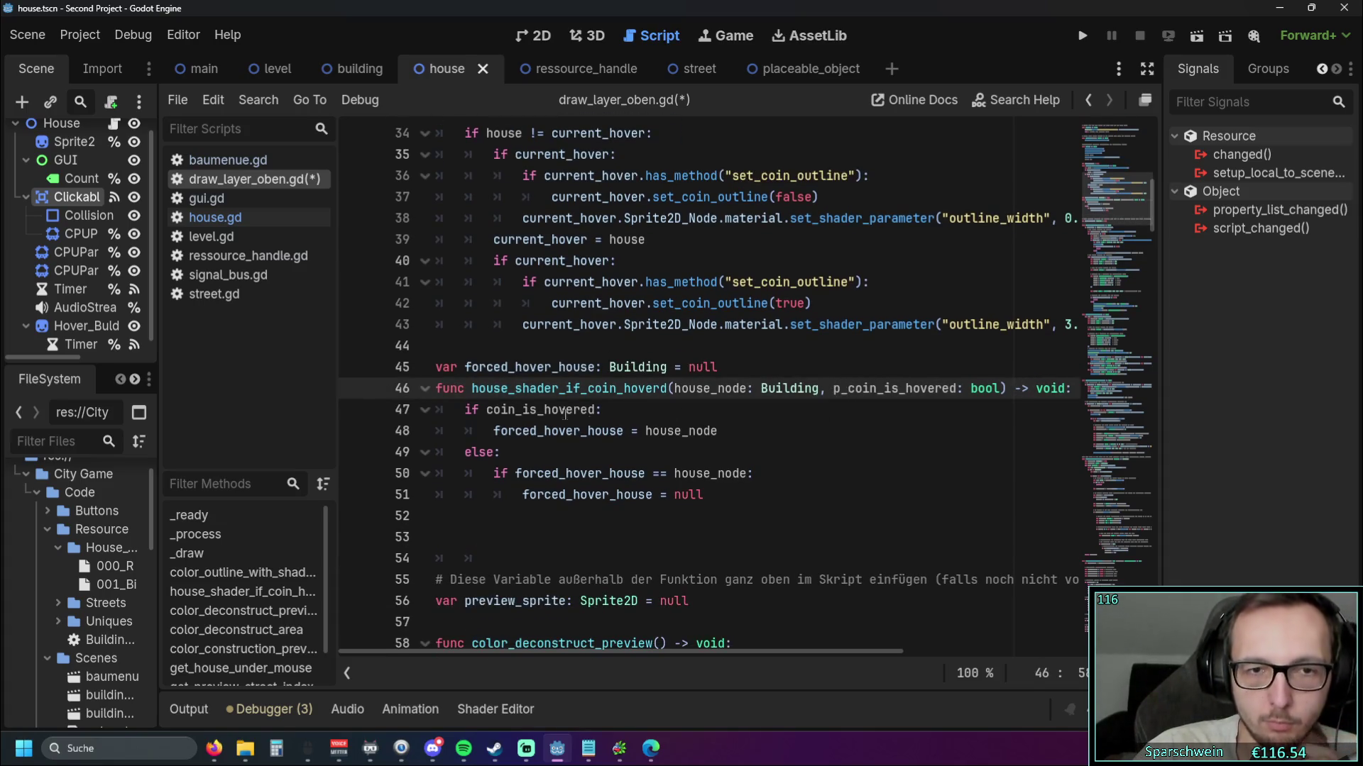
pyautogui.click(487, 410)
pyautogui.write('p_')
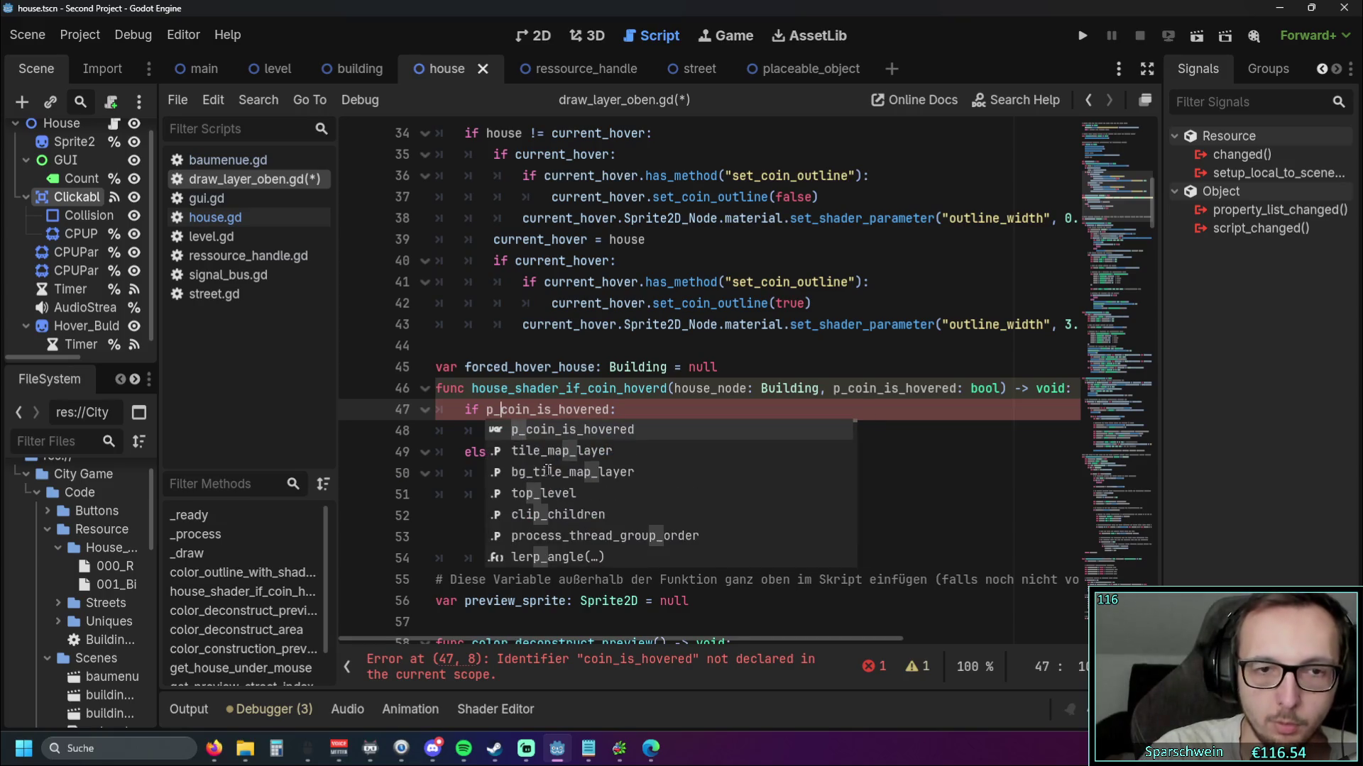
pyautogui.click(589, 372)
pyautogui.click(832, 447)
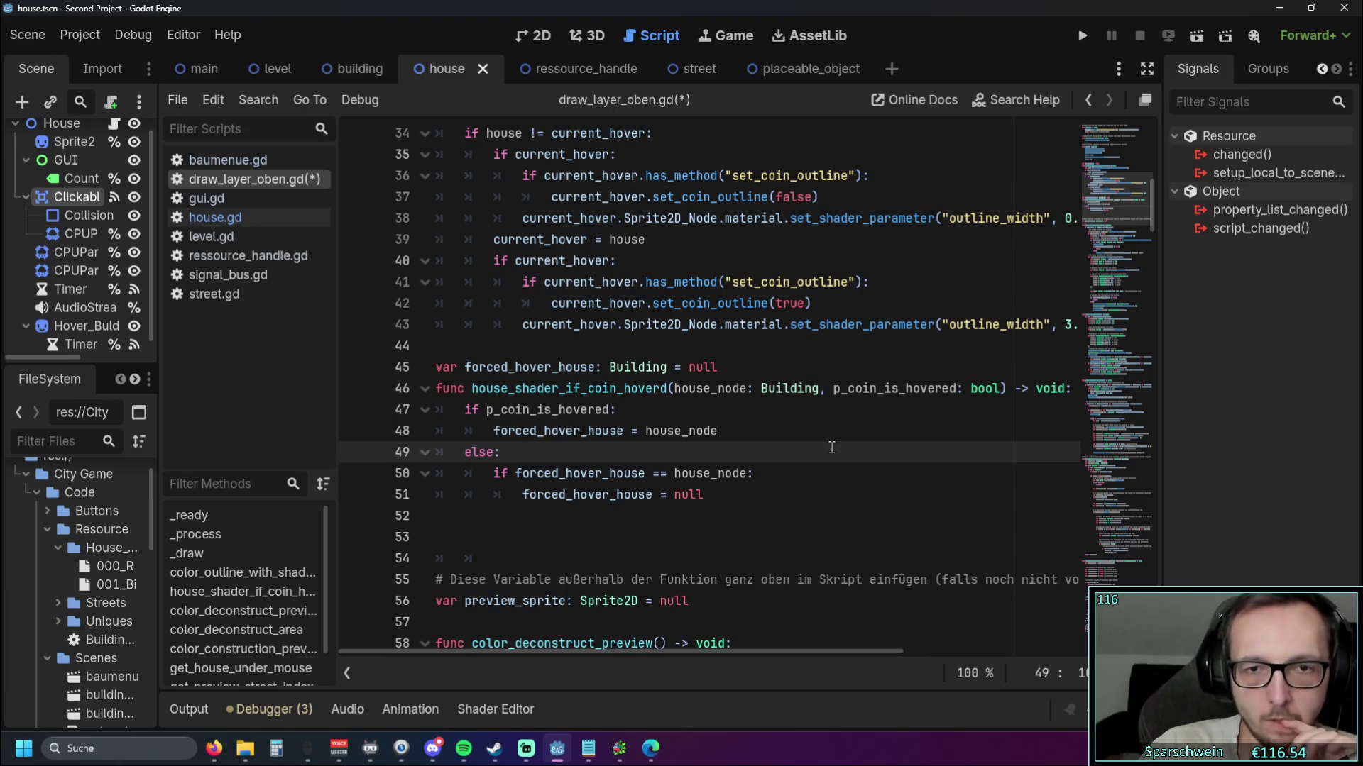
pyautogui.click(673, 388)
# Rename house_node to p_house_of_coin in the line 46 function signature
pyautogui.moveTo(713, 392); pyautogui.dragTo(745, 392)
pyautogui.write('_og_po')
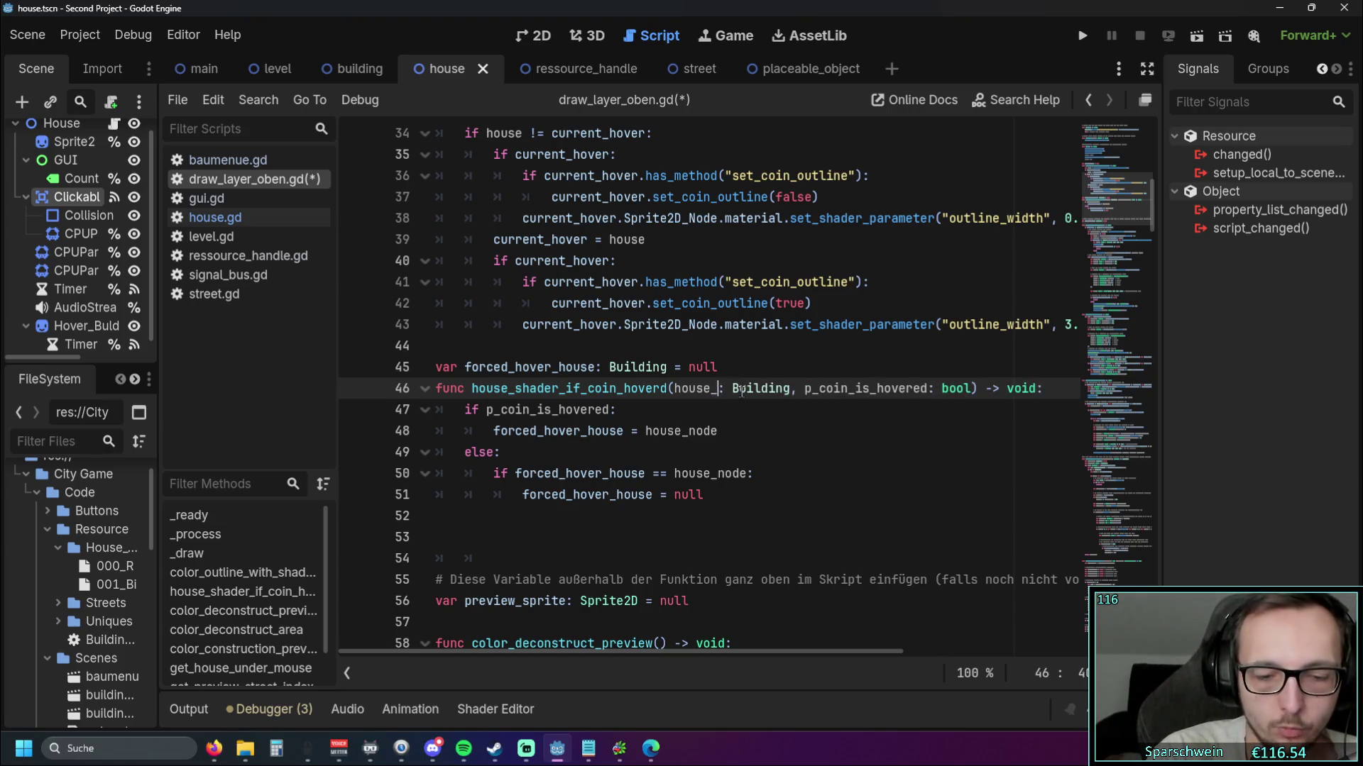
pyautogui.write('in')
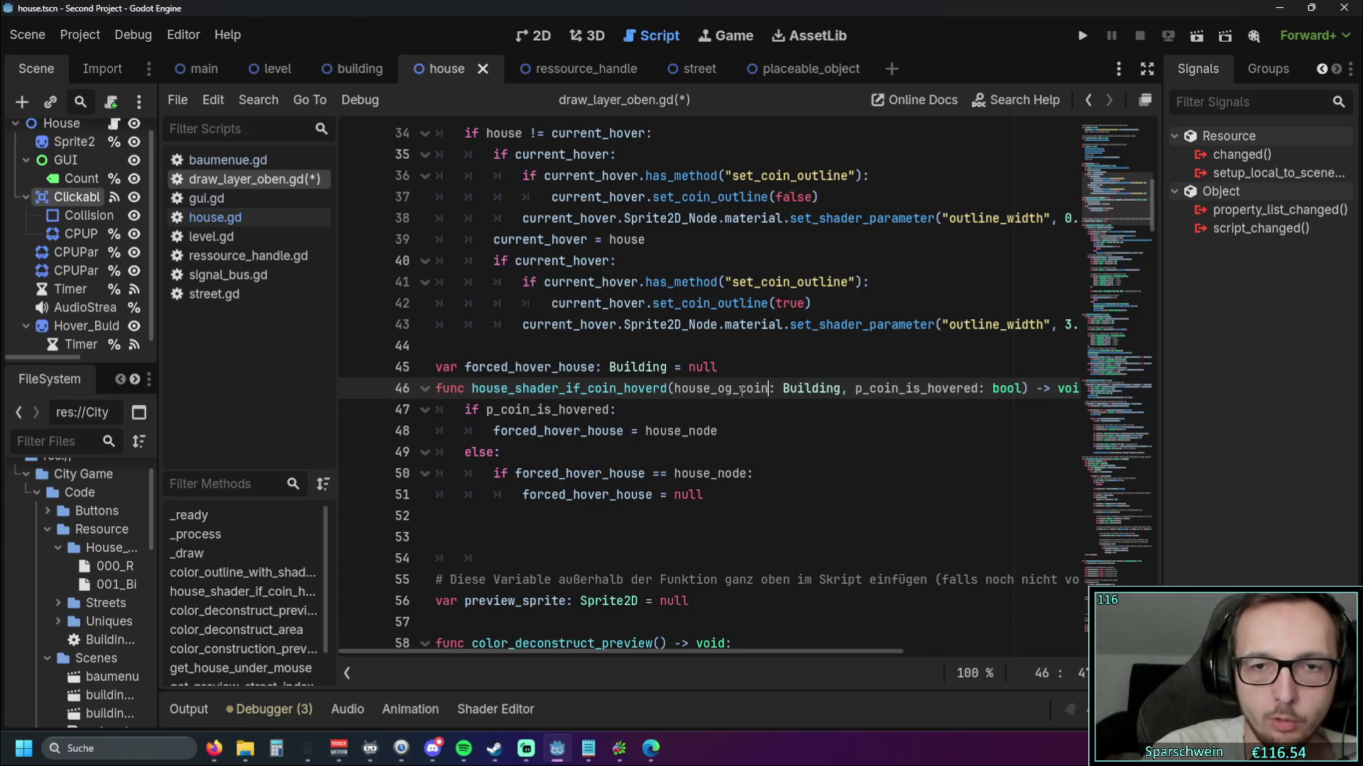
pyautogui.press('BackSpace')
pyautogui.write('f')
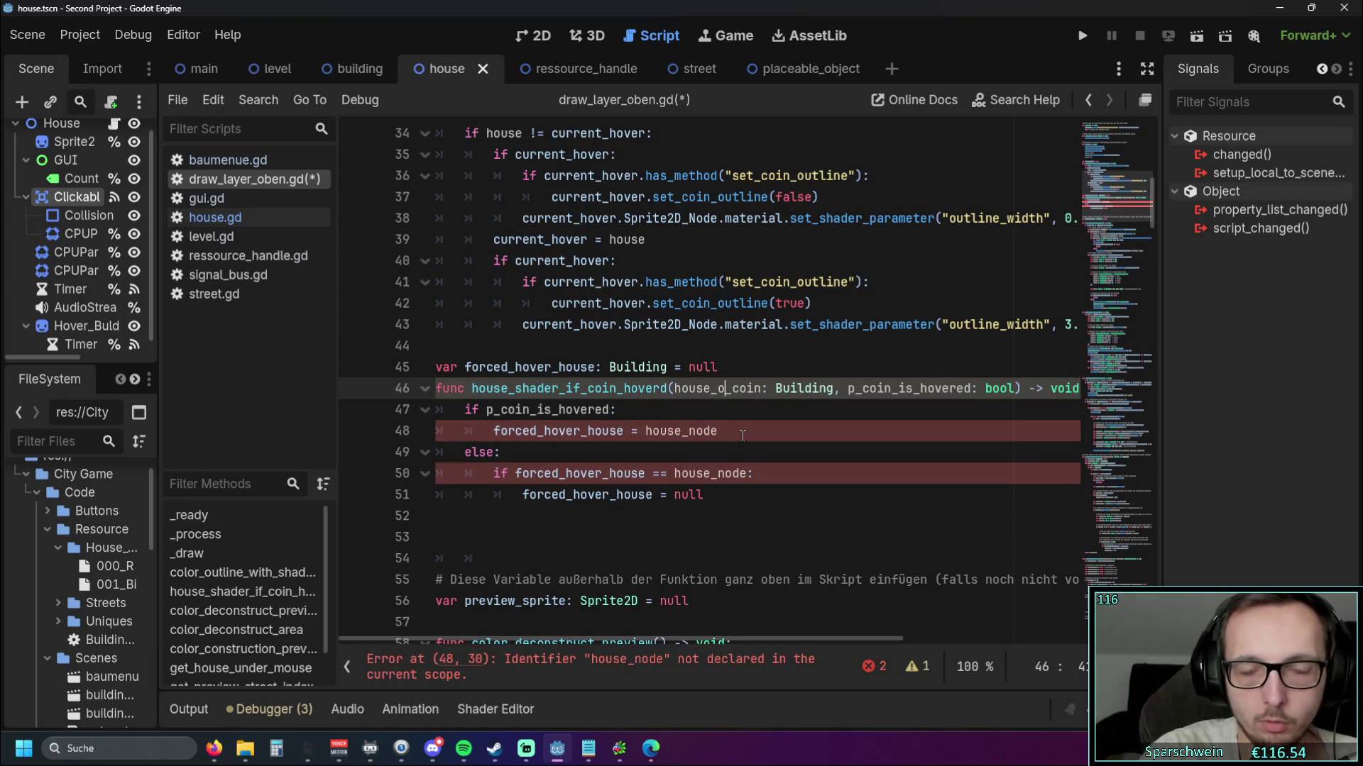
pyautogui.click(674, 388)
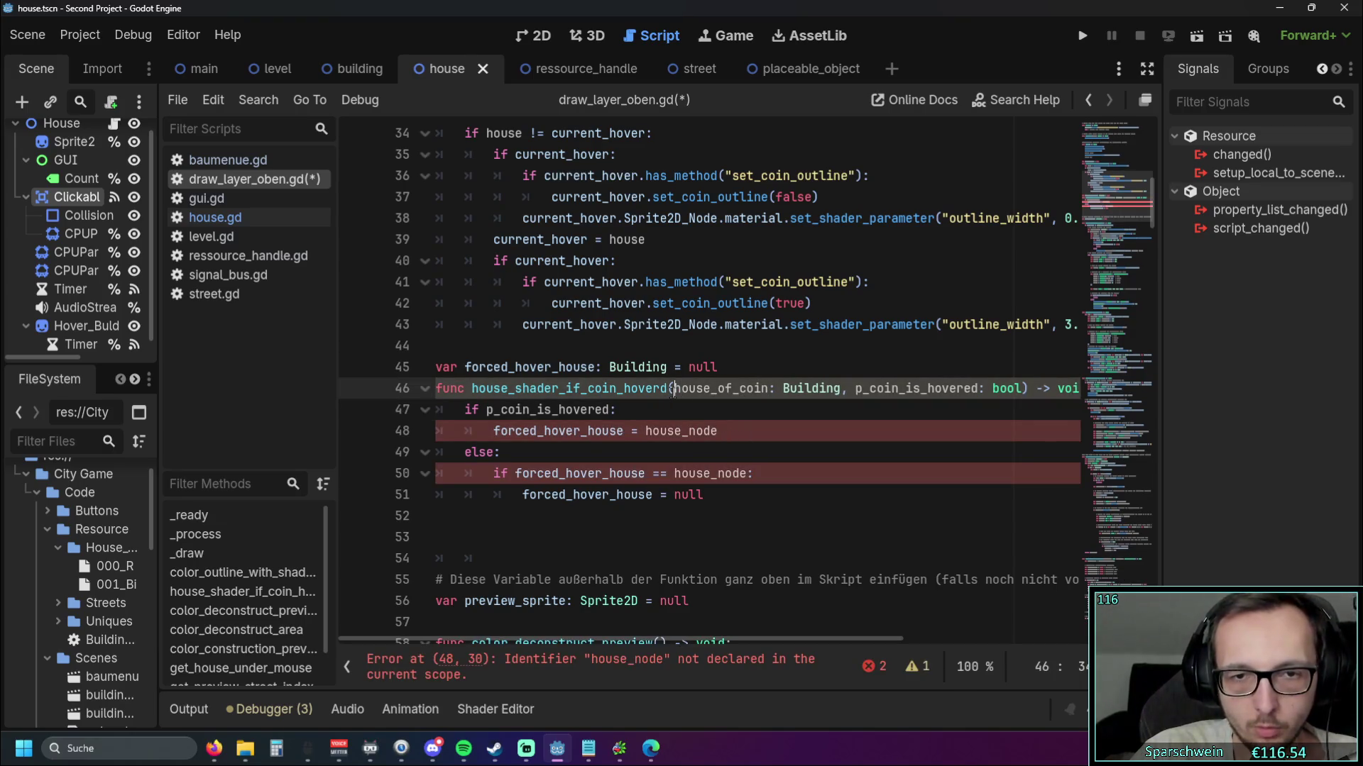
pyautogui.write('p_')
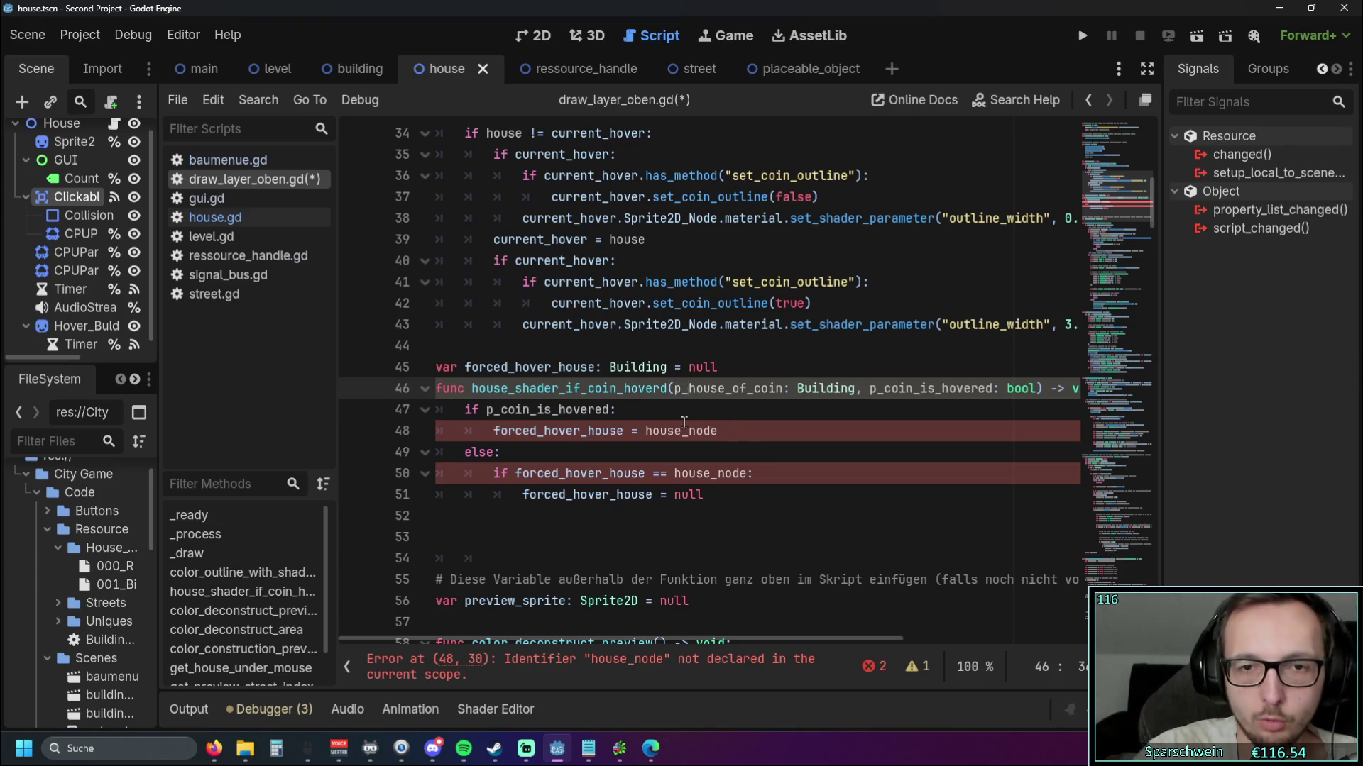
pyautogui.click(687, 421)
# Replace house_node with p_house_of_coin on lines 48 and 50
pyautogui.moveTo(674, 388); pyautogui.dragTo(784, 388)
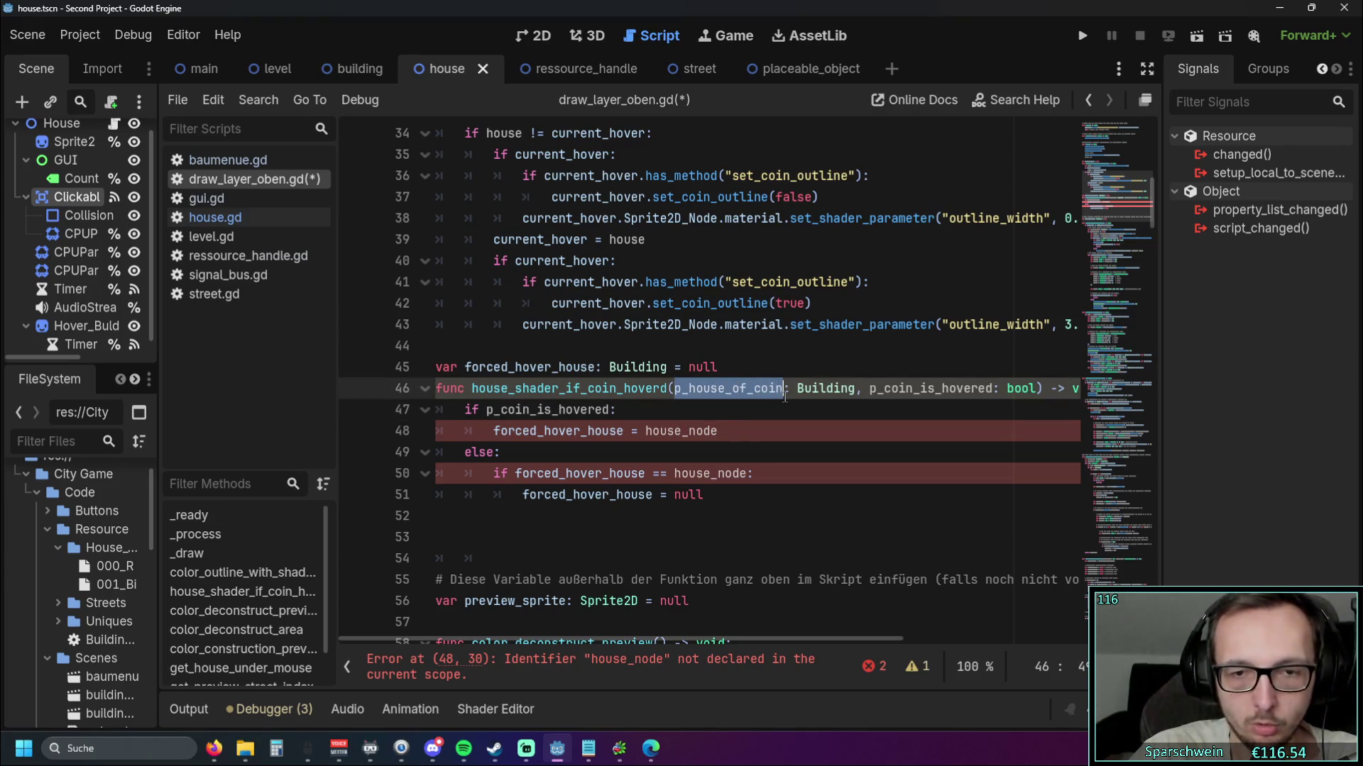
pyautogui.hotkey('ctrl', 'c')
pyautogui.doubleClick(684, 431)
pyautogui.hotkey('ctrl', 'v')
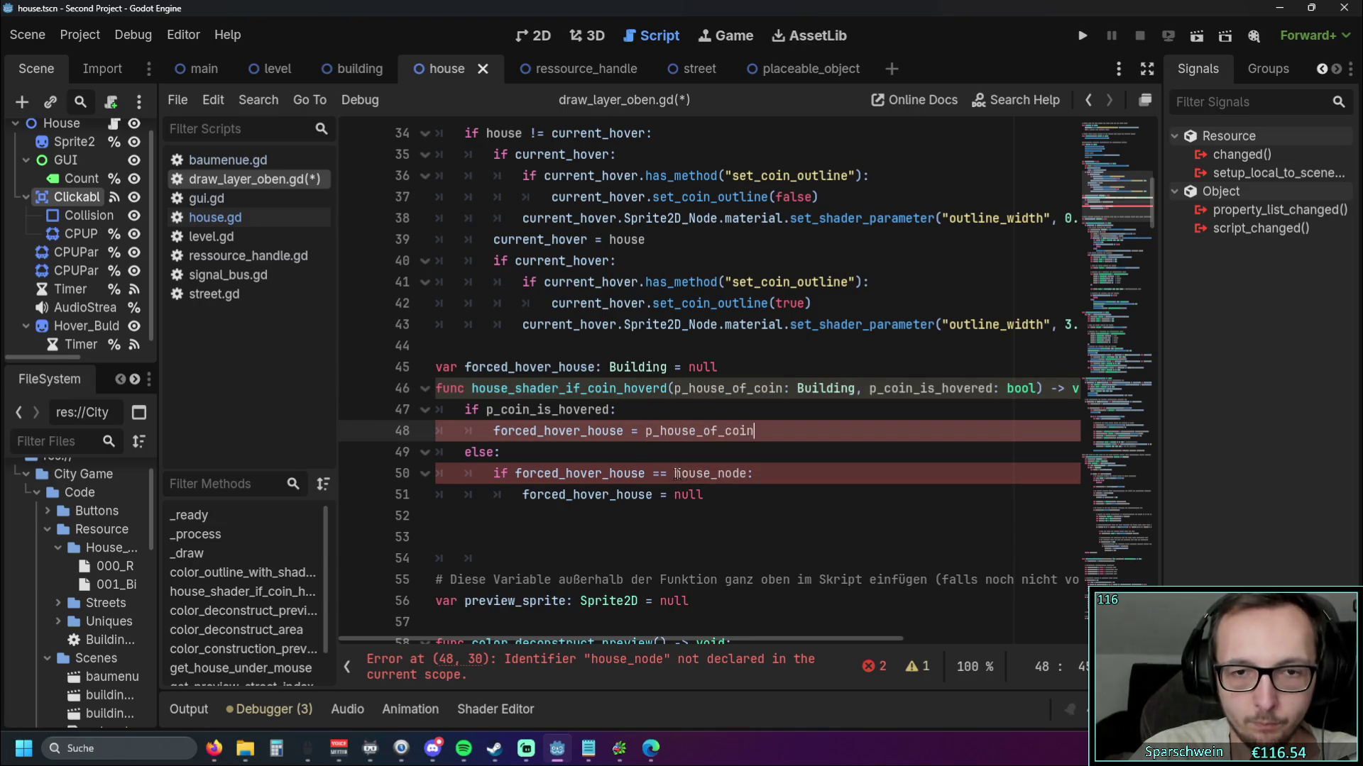
pyautogui.moveTo(674, 474); pyautogui.dragTo(748, 475)
pyautogui.hotkey('ctrl', 'v')
pyautogui.click(732, 537)
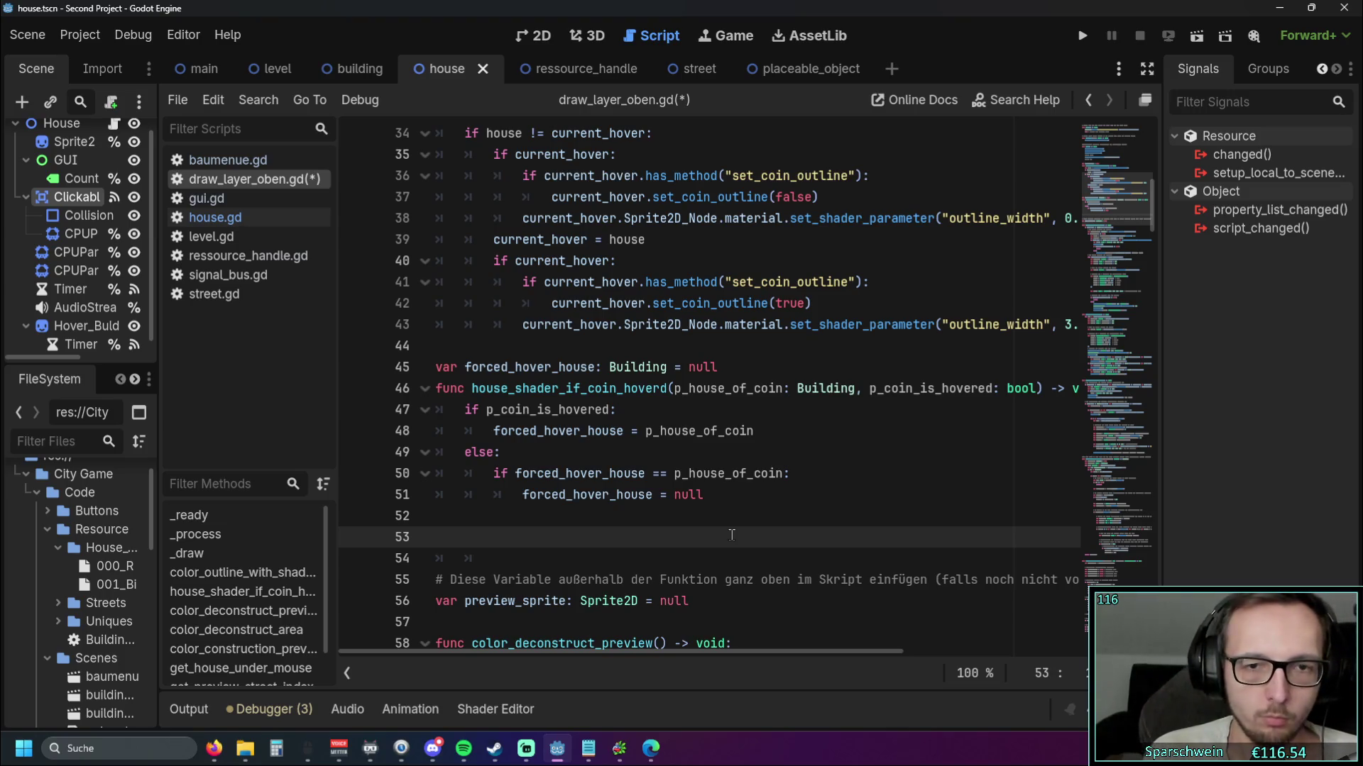
# Copy current_hover from line 29 and paste it over forced_hover_house on lines 48, 50 and 51
pyautogui.scroll(3, 720, 530)
pyautogui.scroll(-1, 633, 437)
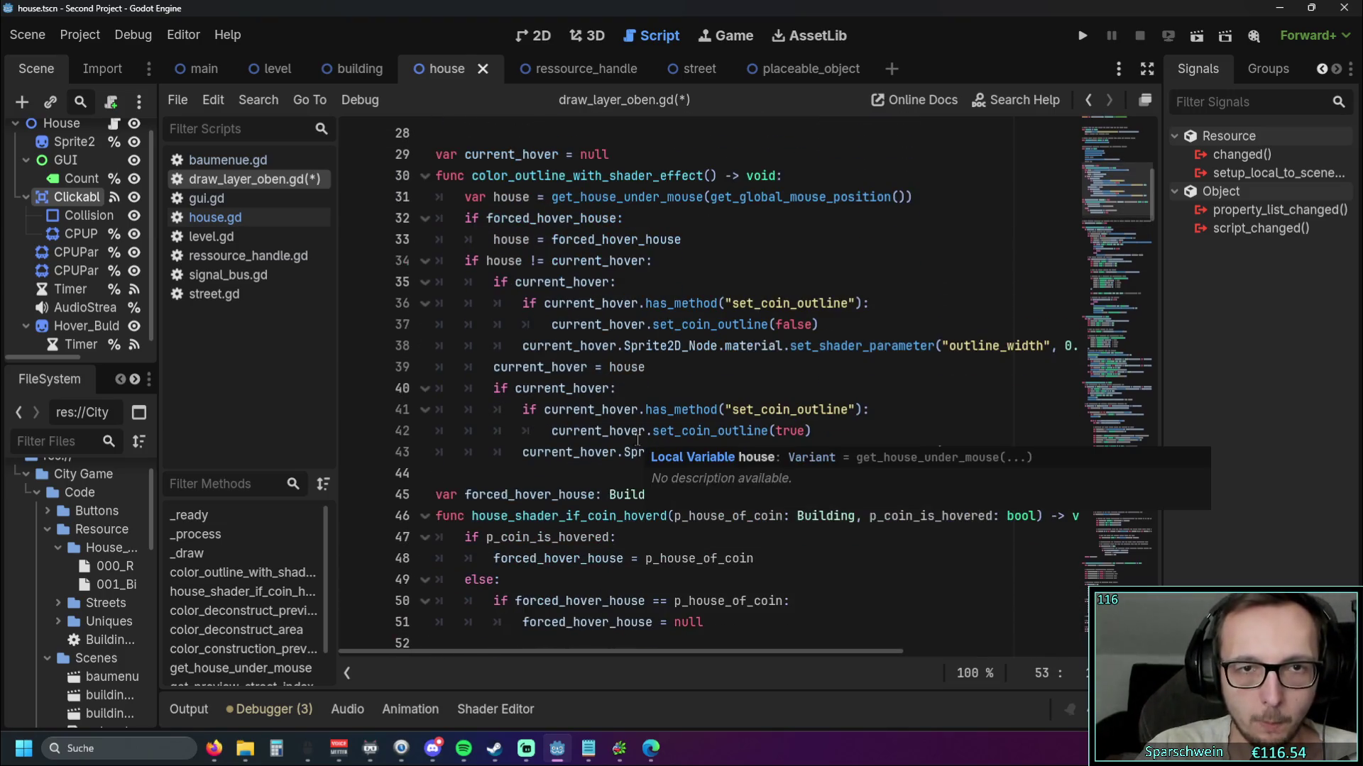
pyautogui.moveTo(465, 155); pyautogui.dragTo(560, 155)
pyautogui.scroll(-1, 483, 461)
pyautogui.doubleClick(529, 495)
pyautogui.hotkey('ctrl', 'v')
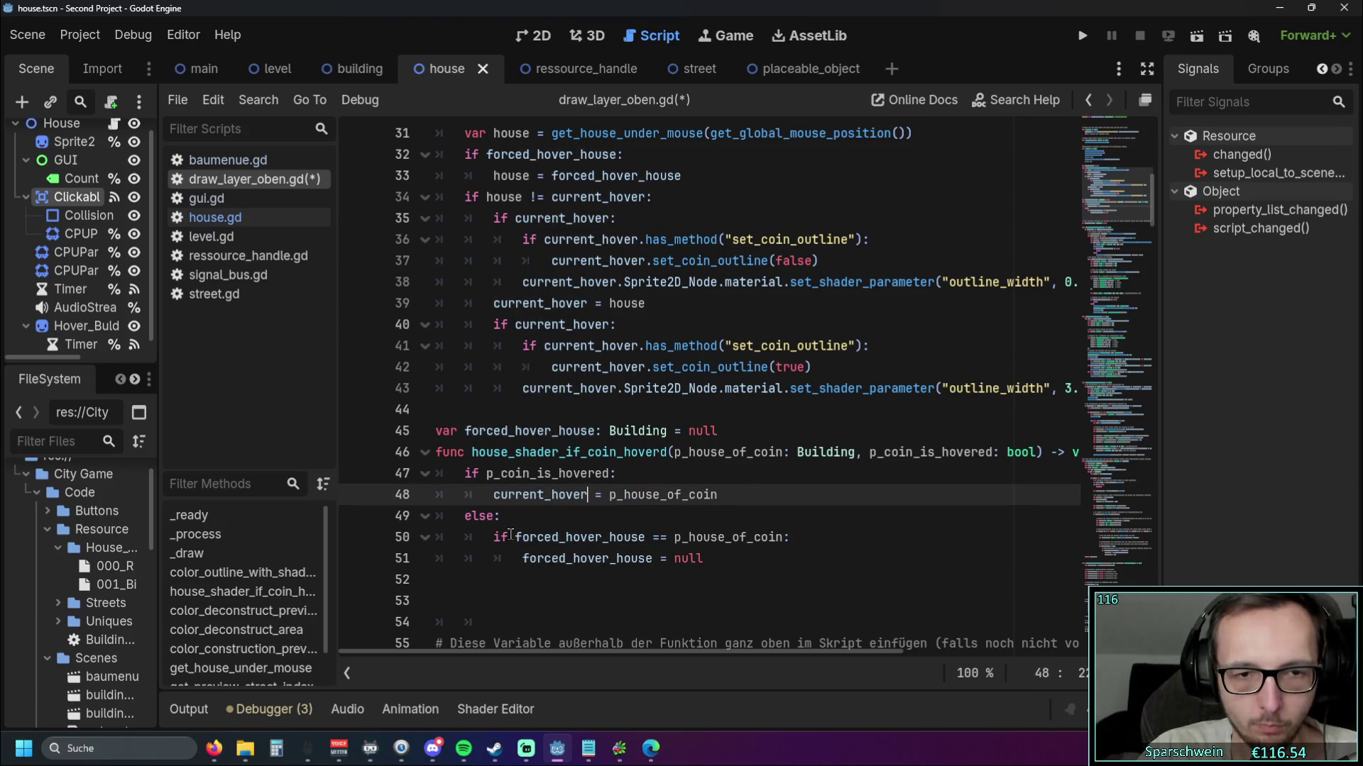
pyautogui.click(515, 537)
pyautogui.moveTo(516, 537); pyautogui.dragTo(645, 541)
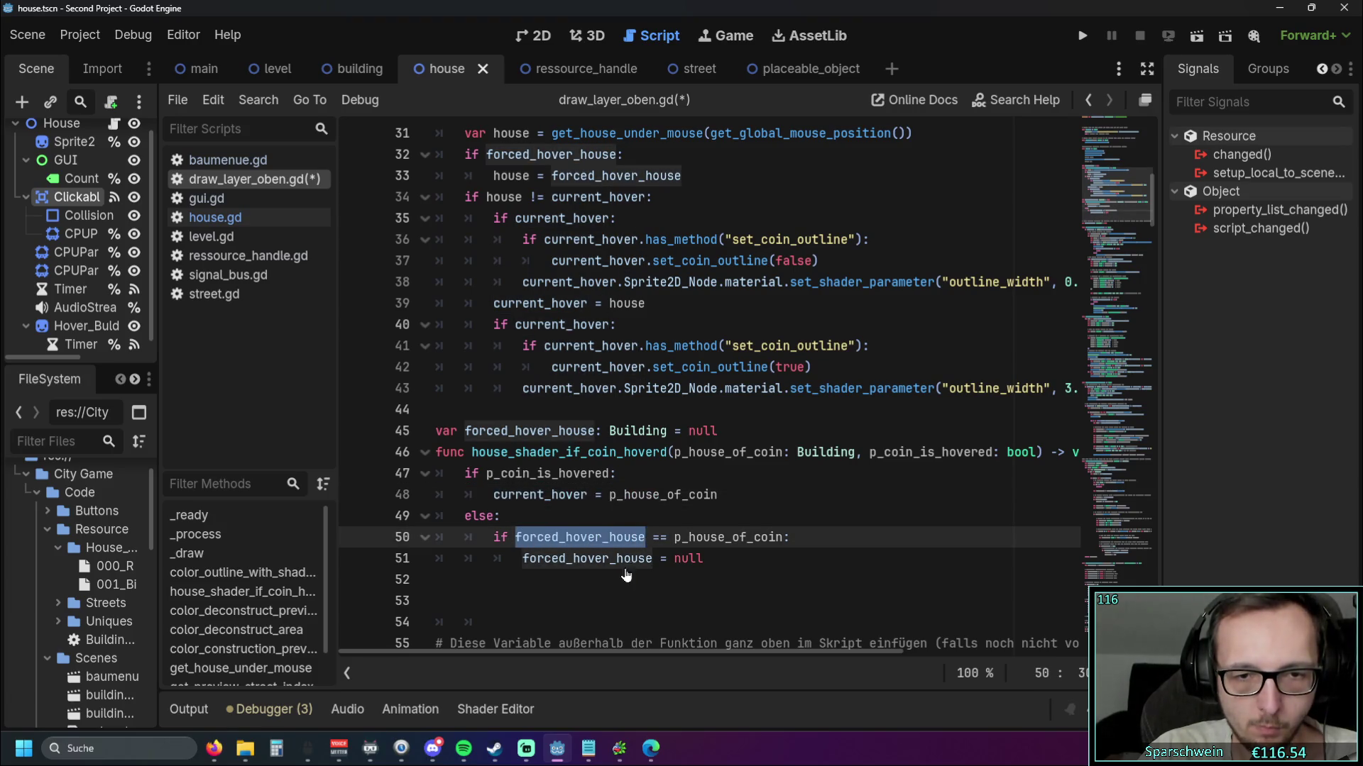
pyautogui.hotkey('ctrl', 'v')
pyautogui.moveTo(523, 561); pyautogui.dragTo(652, 560)
pyautogui.hotkey('ctrl', 'v')
# Run the project to test the changed hover behaviour
pyautogui.click(626, 592)
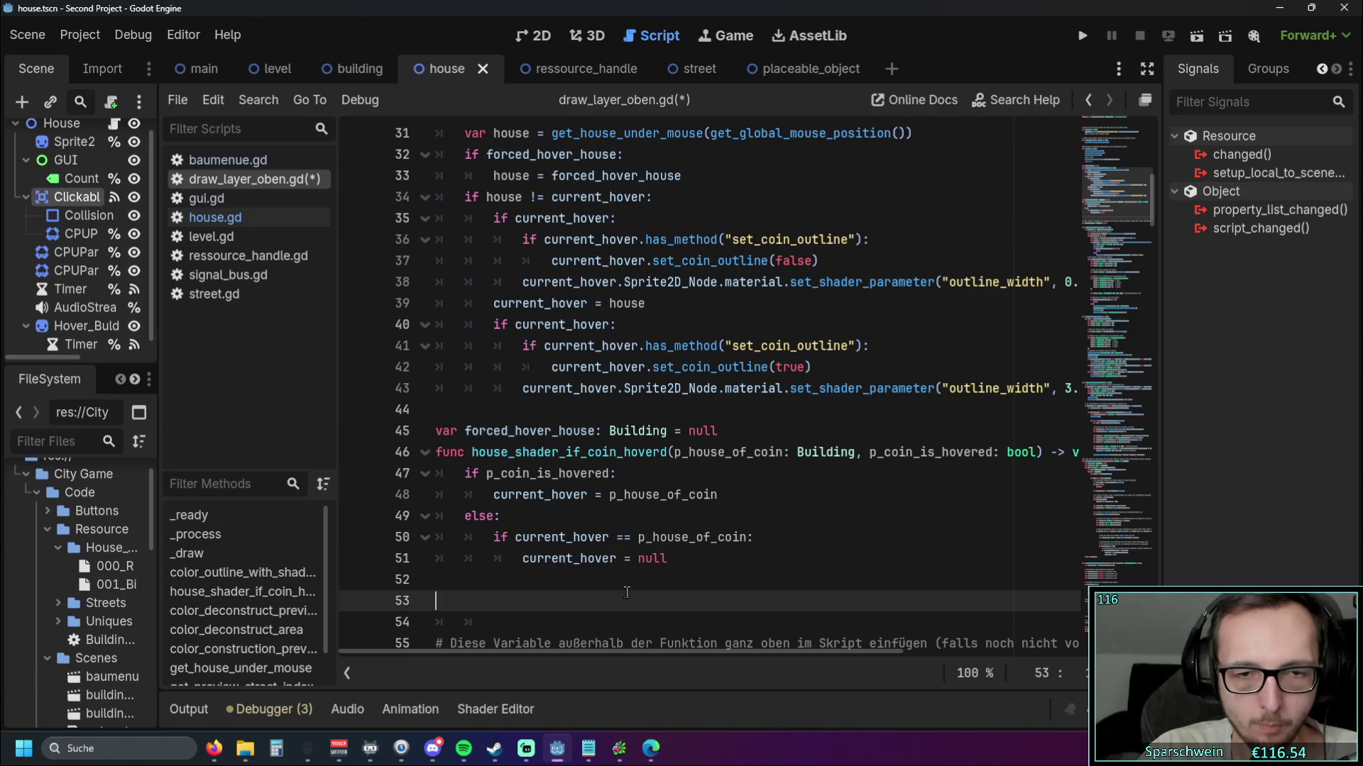
pyautogui.scroll(7, 560, 592)
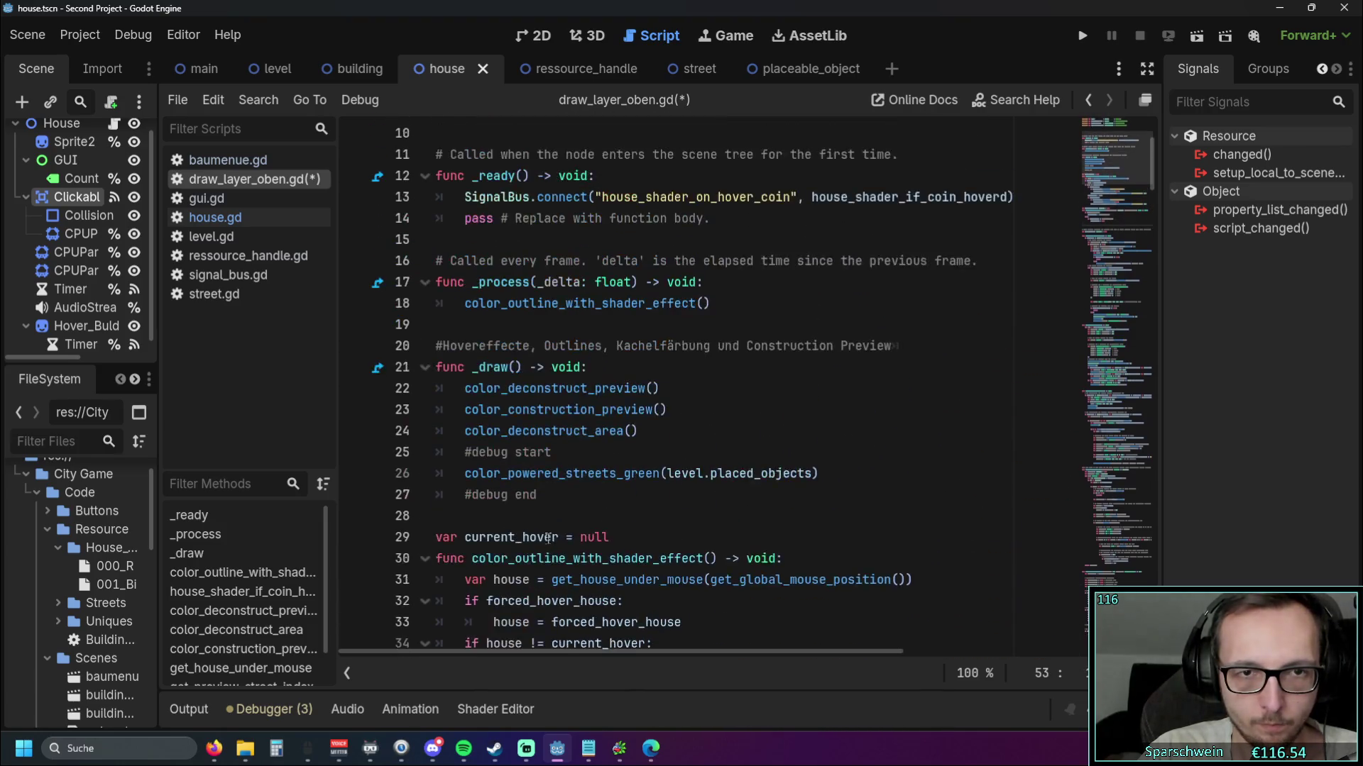
pyautogui.scroll(-8, 548, 539)
pyautogui.click(1082, 35)
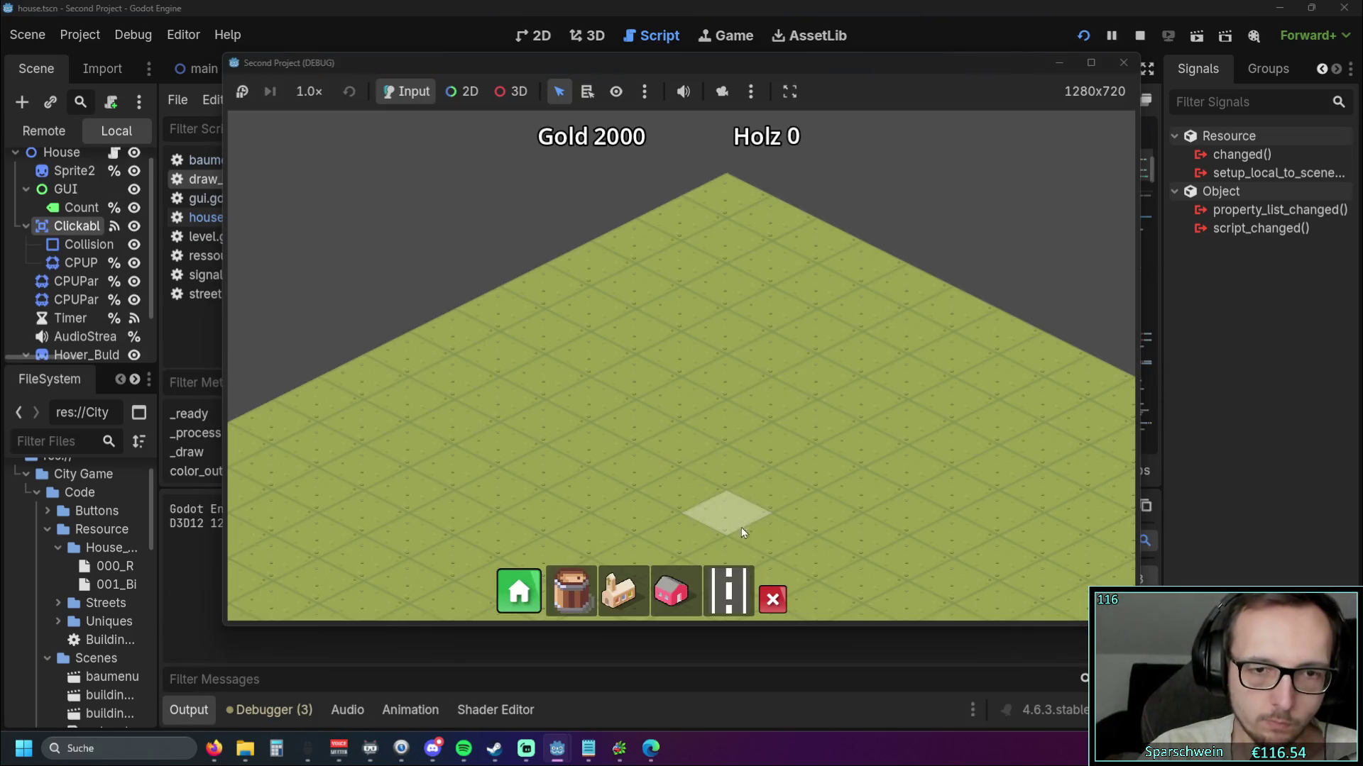
# Build three houses and a street in the running game, check the hover, then stop the game
pyautogui.moveTo(684, 488)
pyautogui.mouseDown()
pyautogui.moveTo(636, 377)
pyautogui.moveTo(620, 423)
pyautogui.mouseUp()
pyautogui.click(730, 579)
pyautogui.moveTo(834, 328)
pyautogui.mouseDown()
pyautogui.moveTo(491, 505)
pyautogui.moveTo(472, 497)
pyautogui.mouseUp()
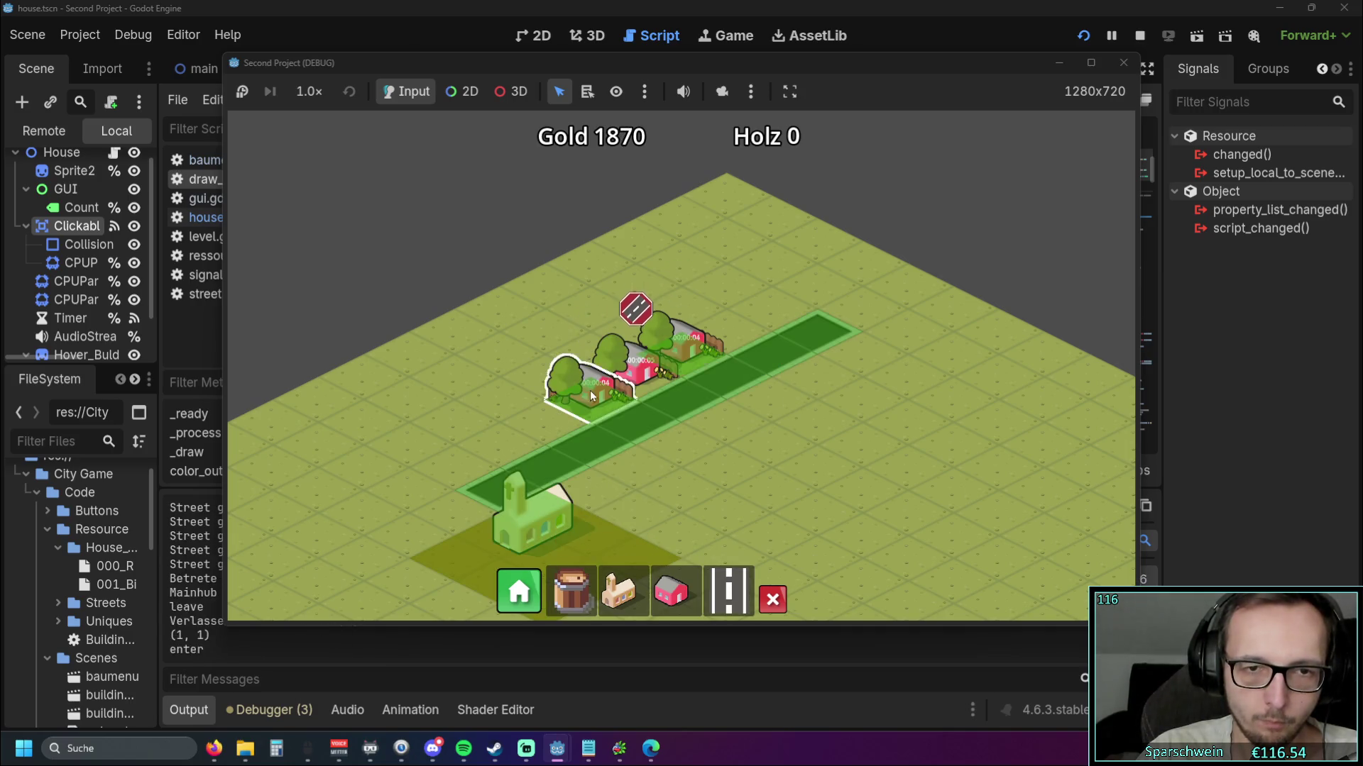
pyautogui.scroll(2, 755, 300)
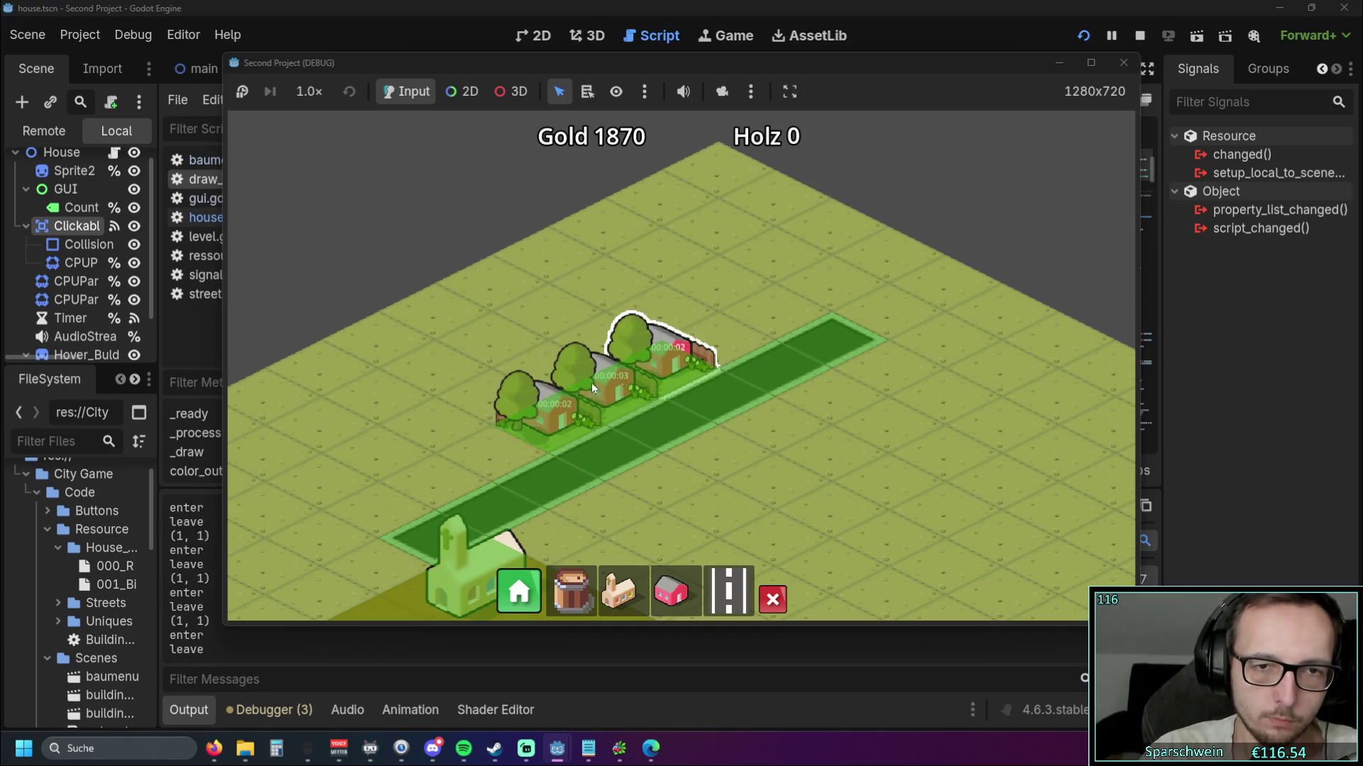
pyautogui.scroll(1, 475, 381)
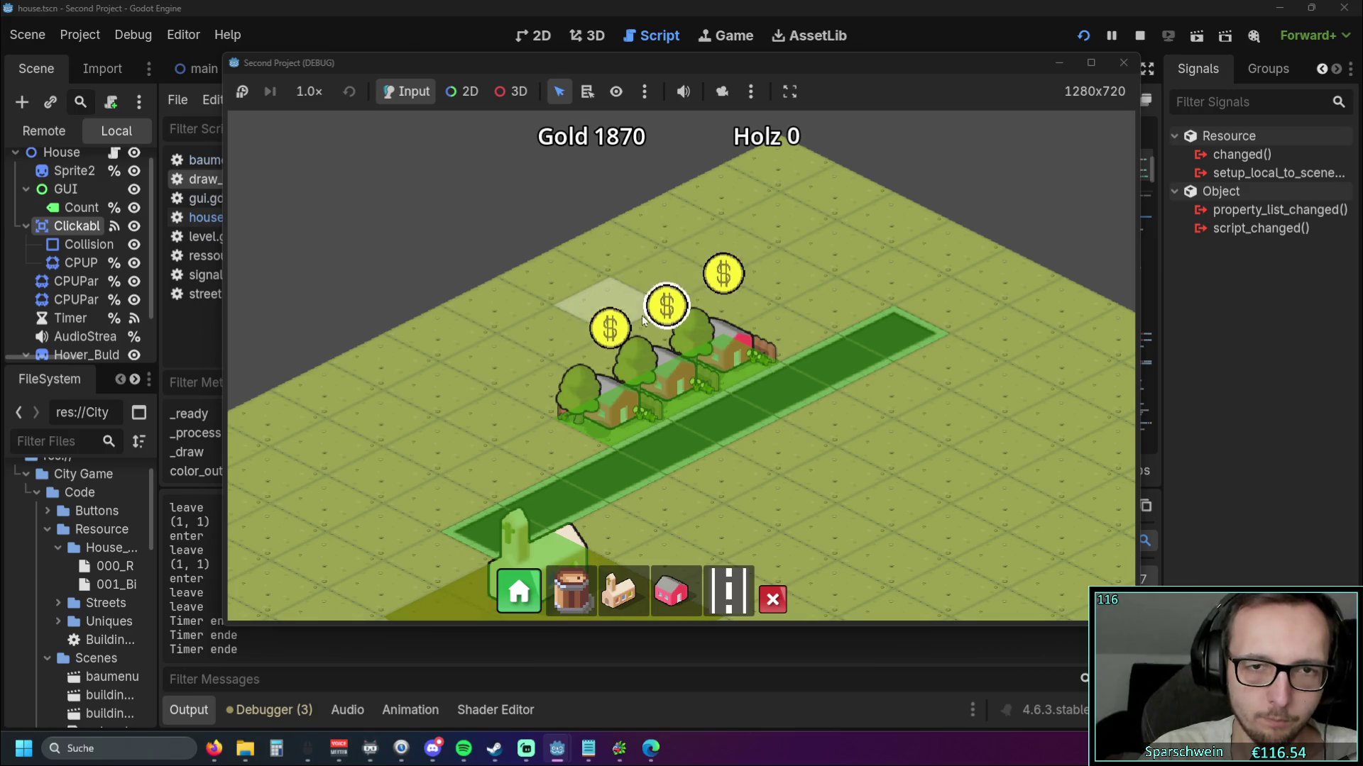
pyautogui.click(1124, 62)
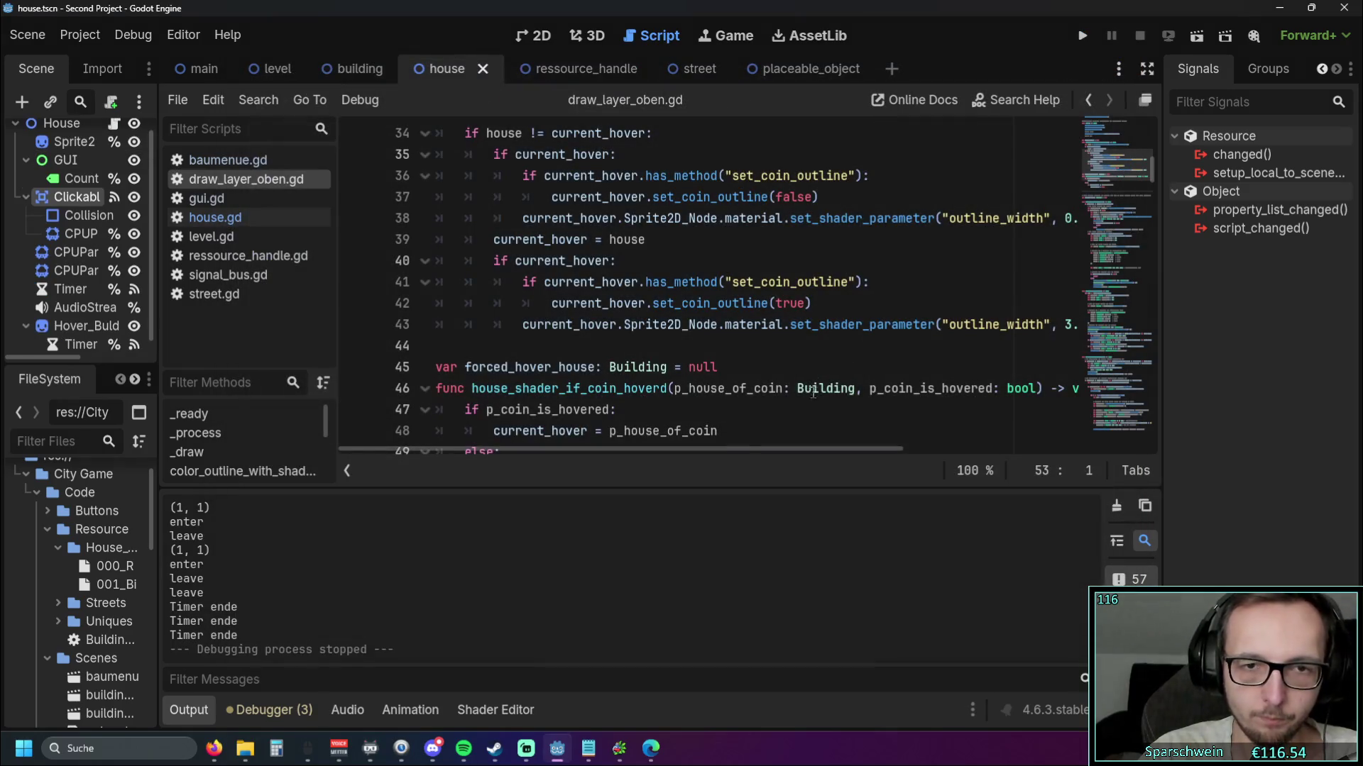
# Revert line 48 of the coin-hover function to set forced_hover_house instead of current_hover
pyautogui.scroll(-1, 813, 395)
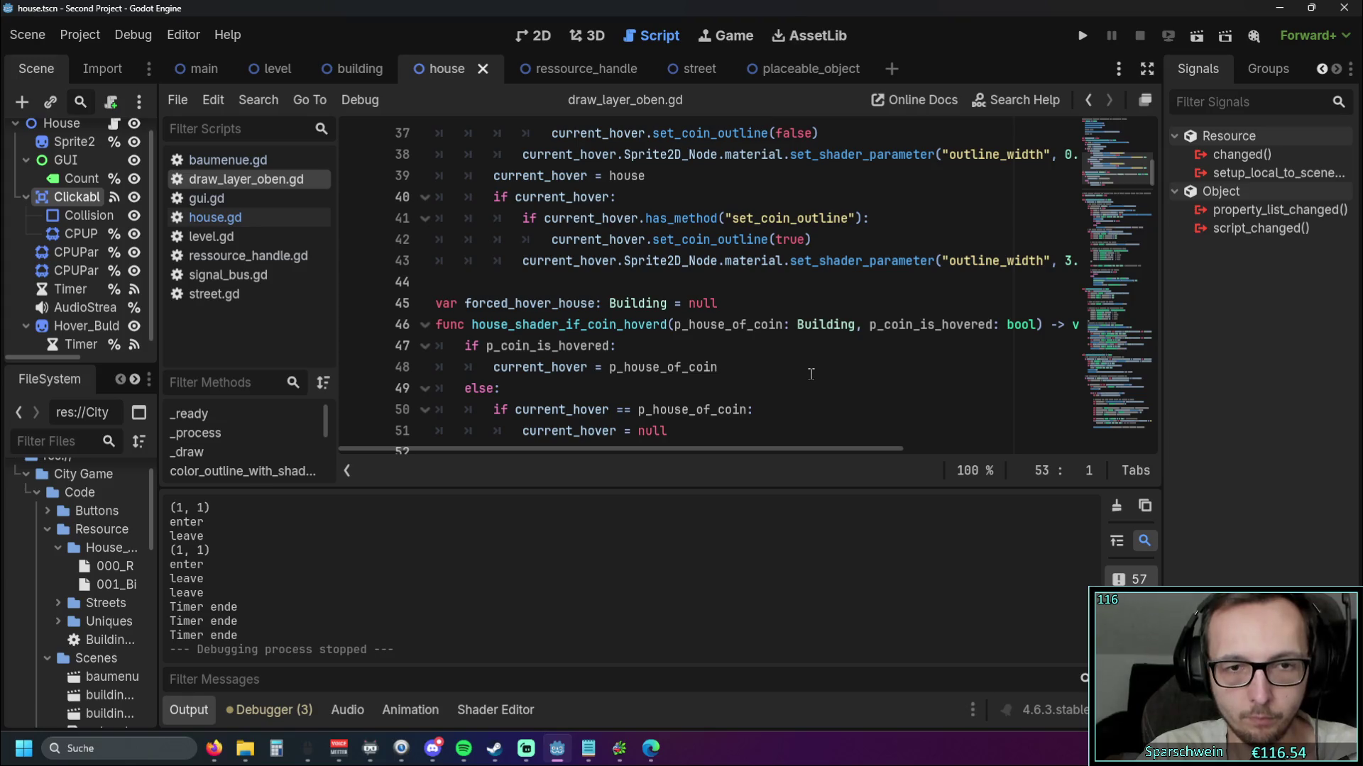
pyautogui.scroll(4, 810, 373)
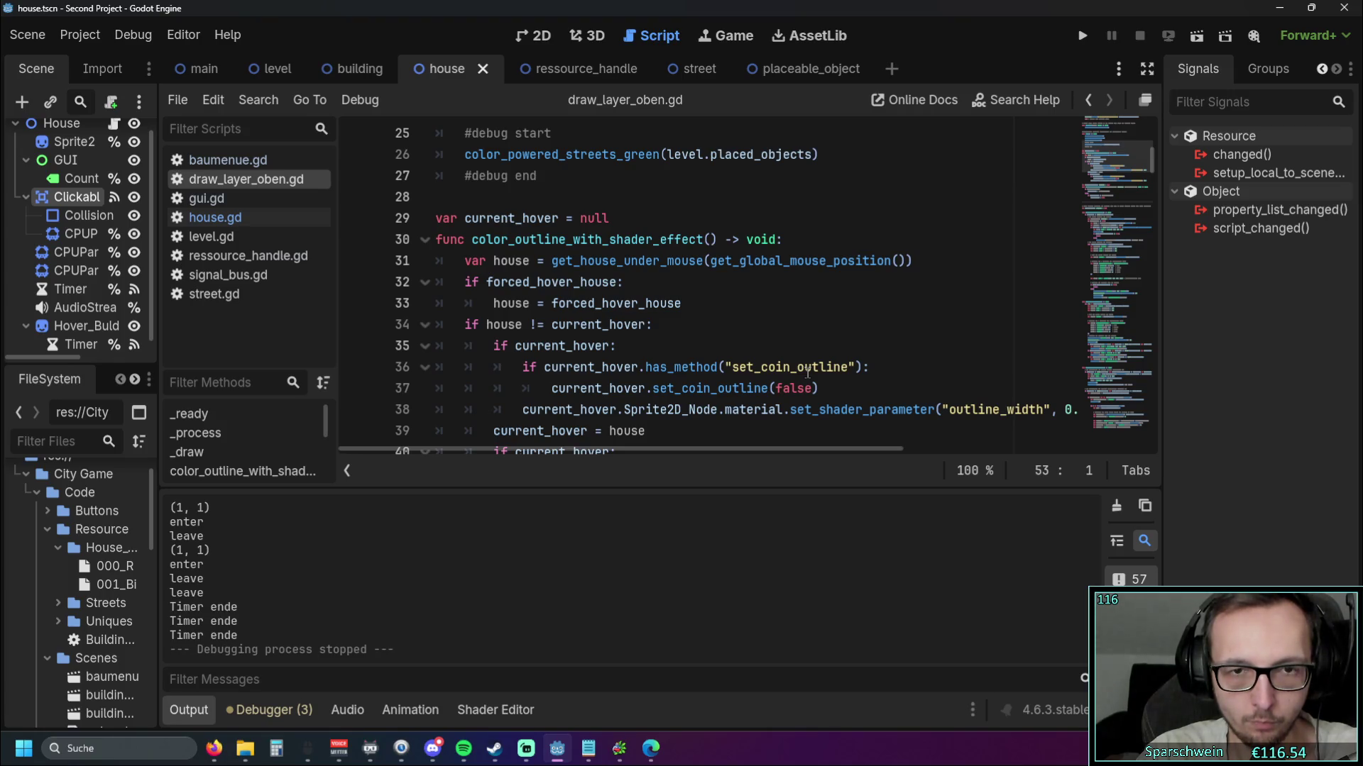
pyautogui.scroll(-6, 807, 373)
pyautogui.press('Up')
pyautogui.press('Up')
pyautogui.press('Up')
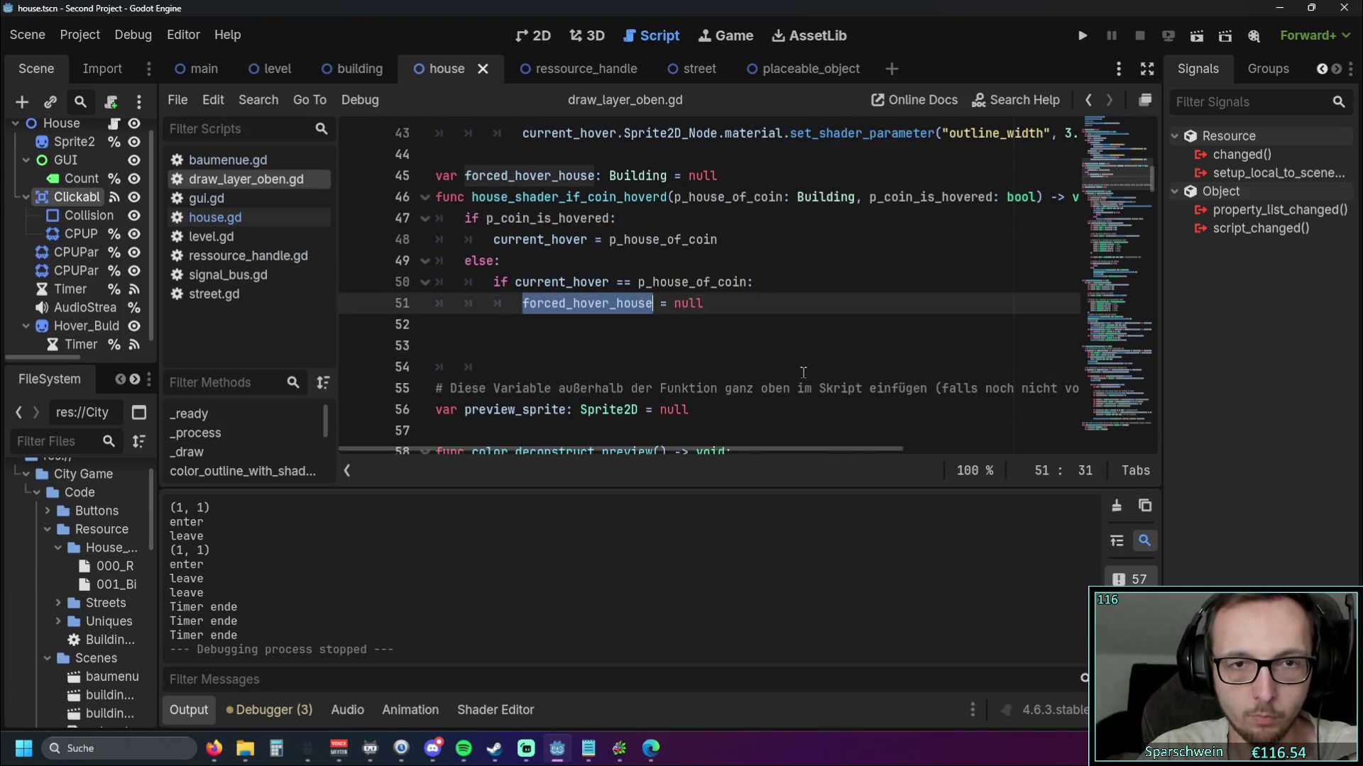
pyautogui.hotkey('ctrl', 'z')
pyautogui.scroll(4, 790, 369)
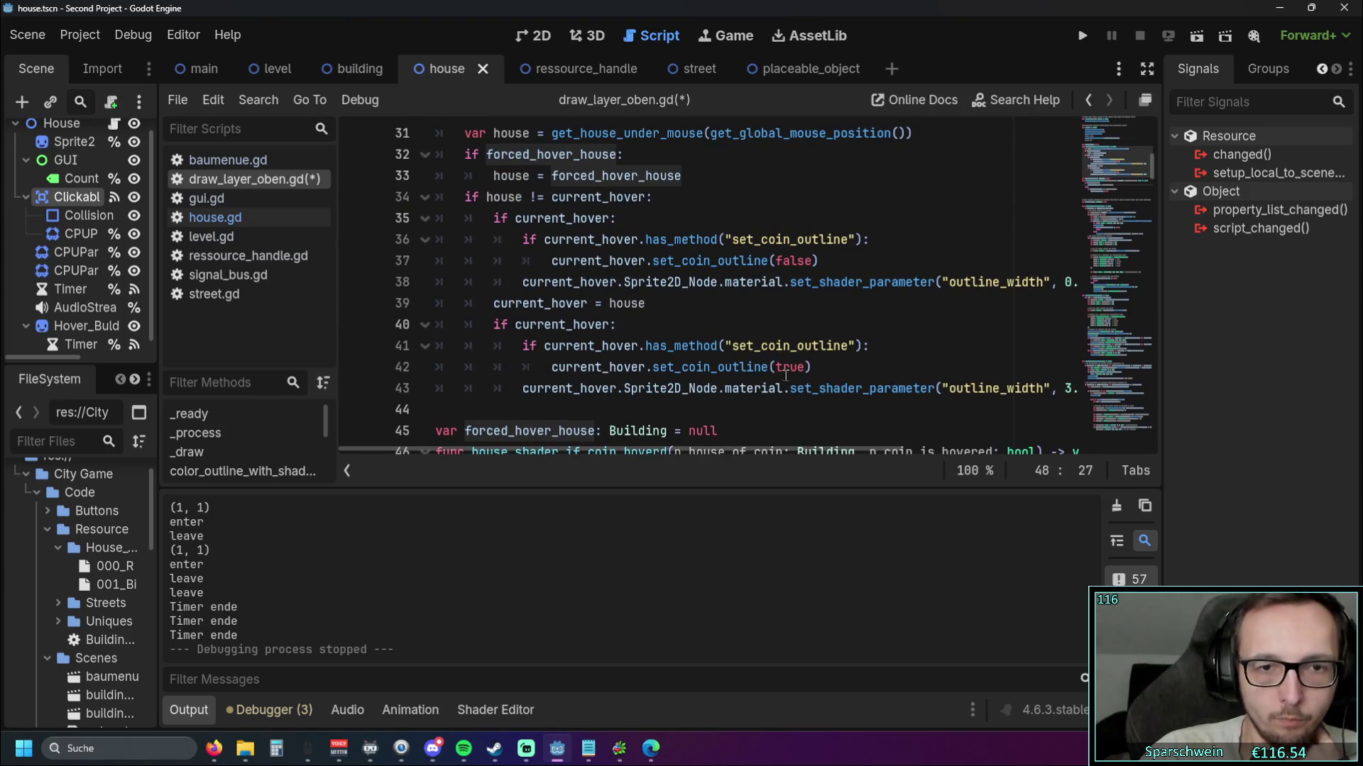
pyautogui.scroll(1, 779, 371)
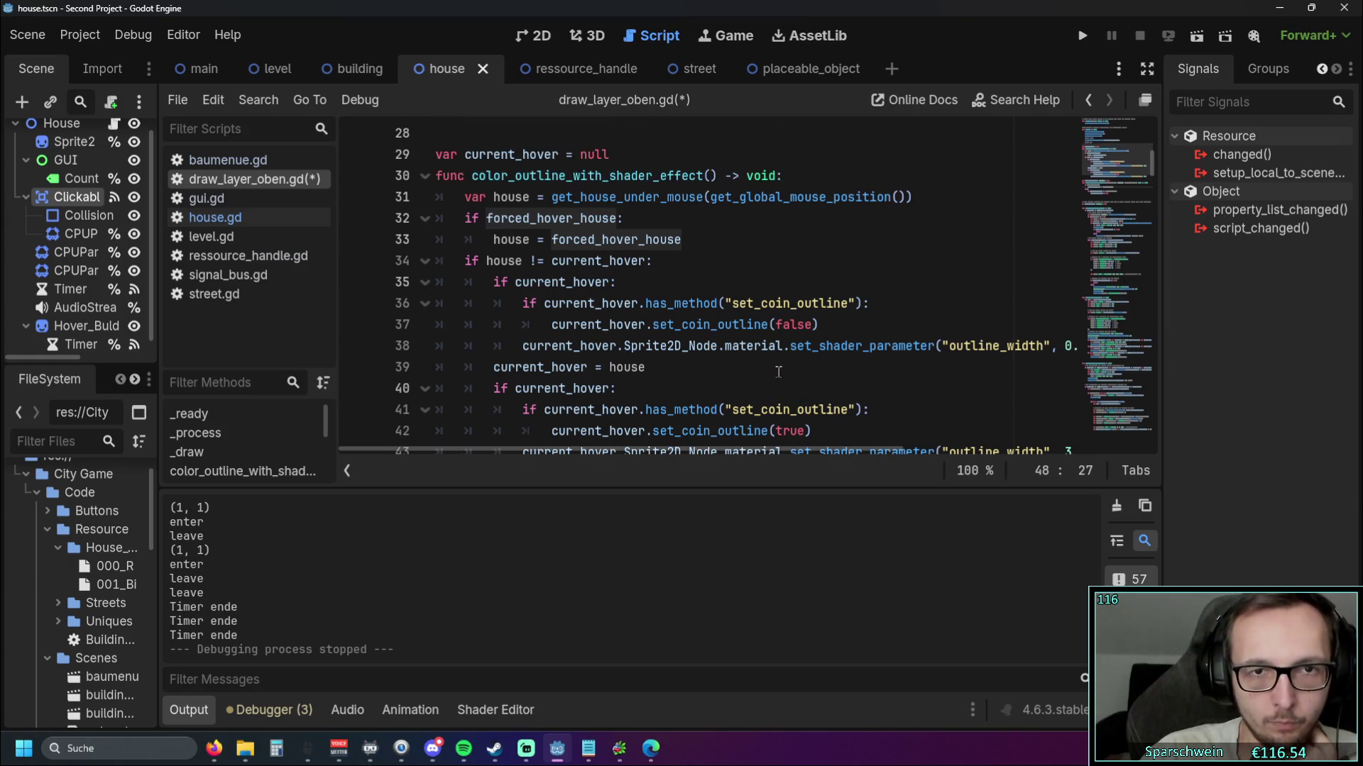
pyautogui.click(767, 257)
pyautogui.scroll(-1, 767, 259)
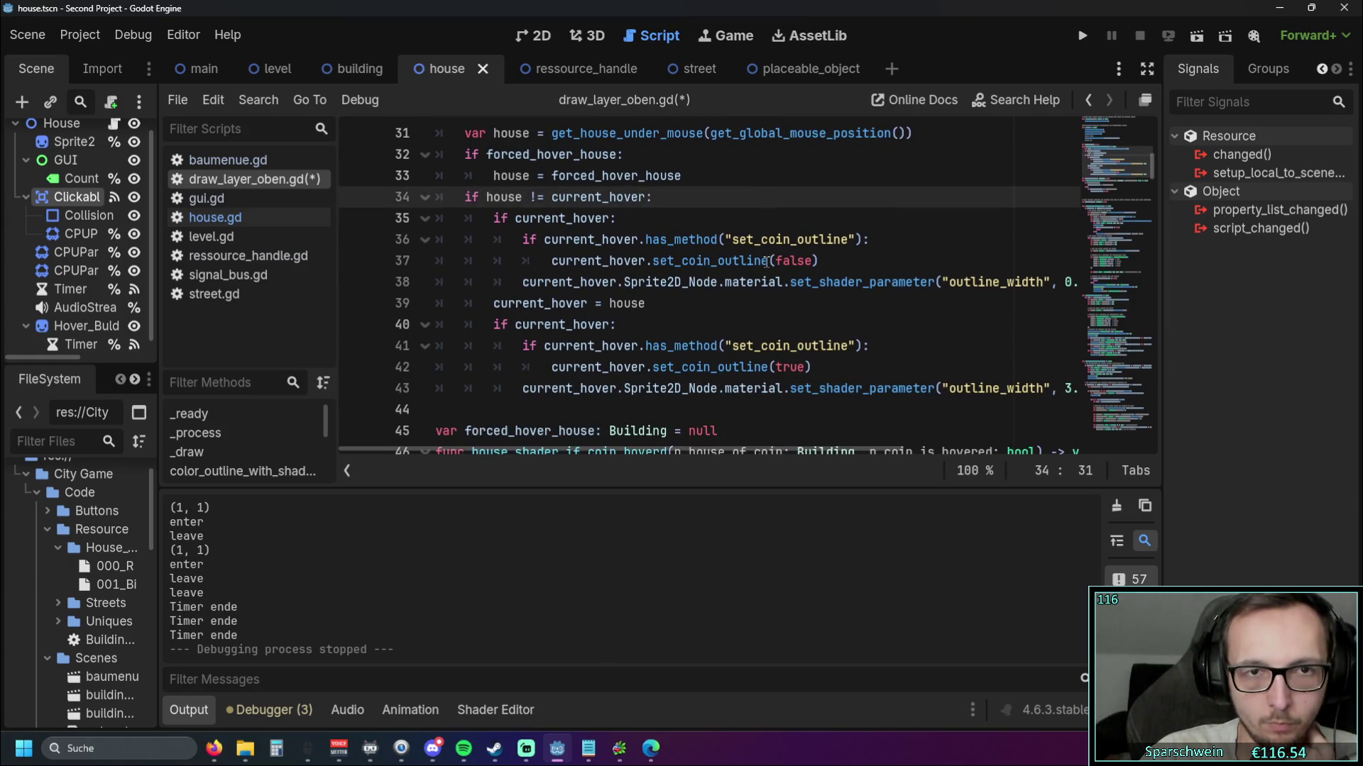
pyautogui.click(189, 710)
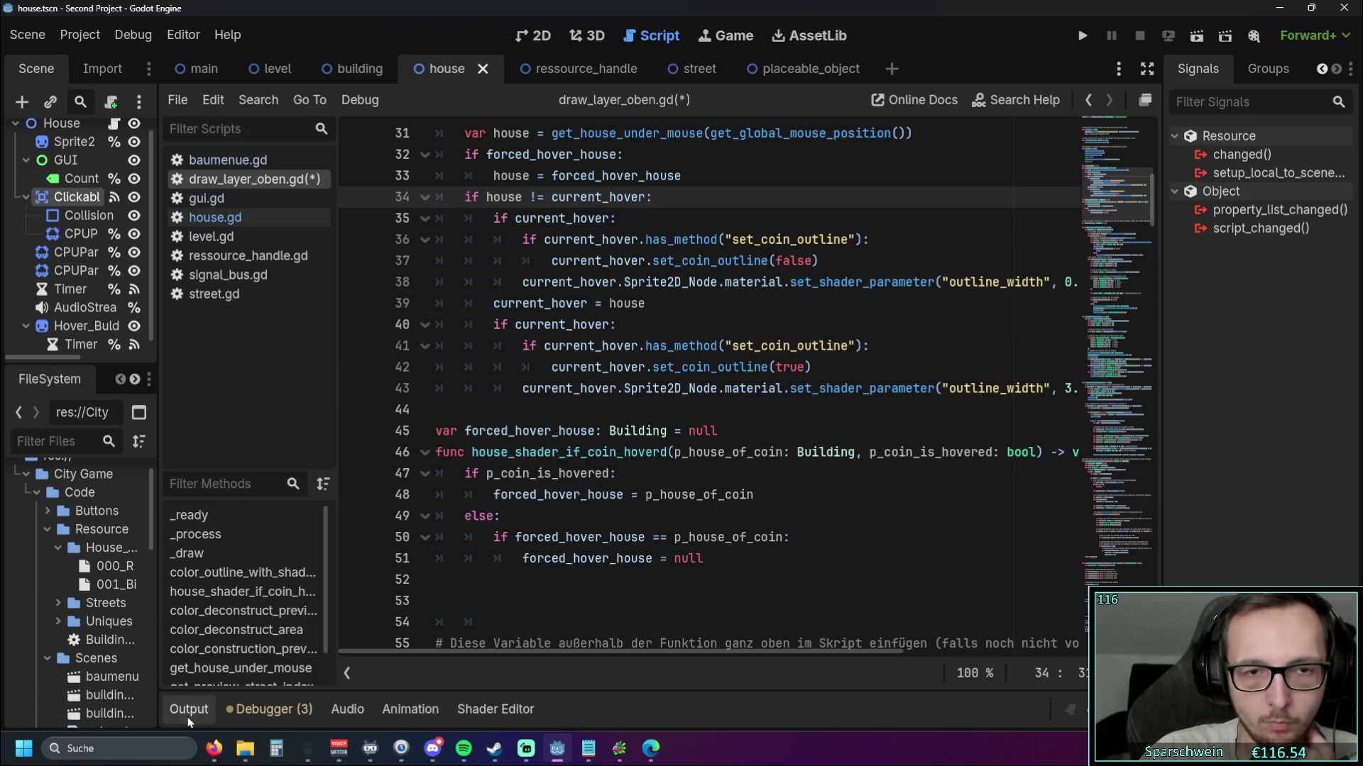
# Scroll through draw_layer_oben.gd to review the outline-hover and coin-hover code
pyautogui.scroll(1, 692, 376)
pyautogui.scroll(-1, 692, 376)
pyautogui.scroll(1, 710, 404)
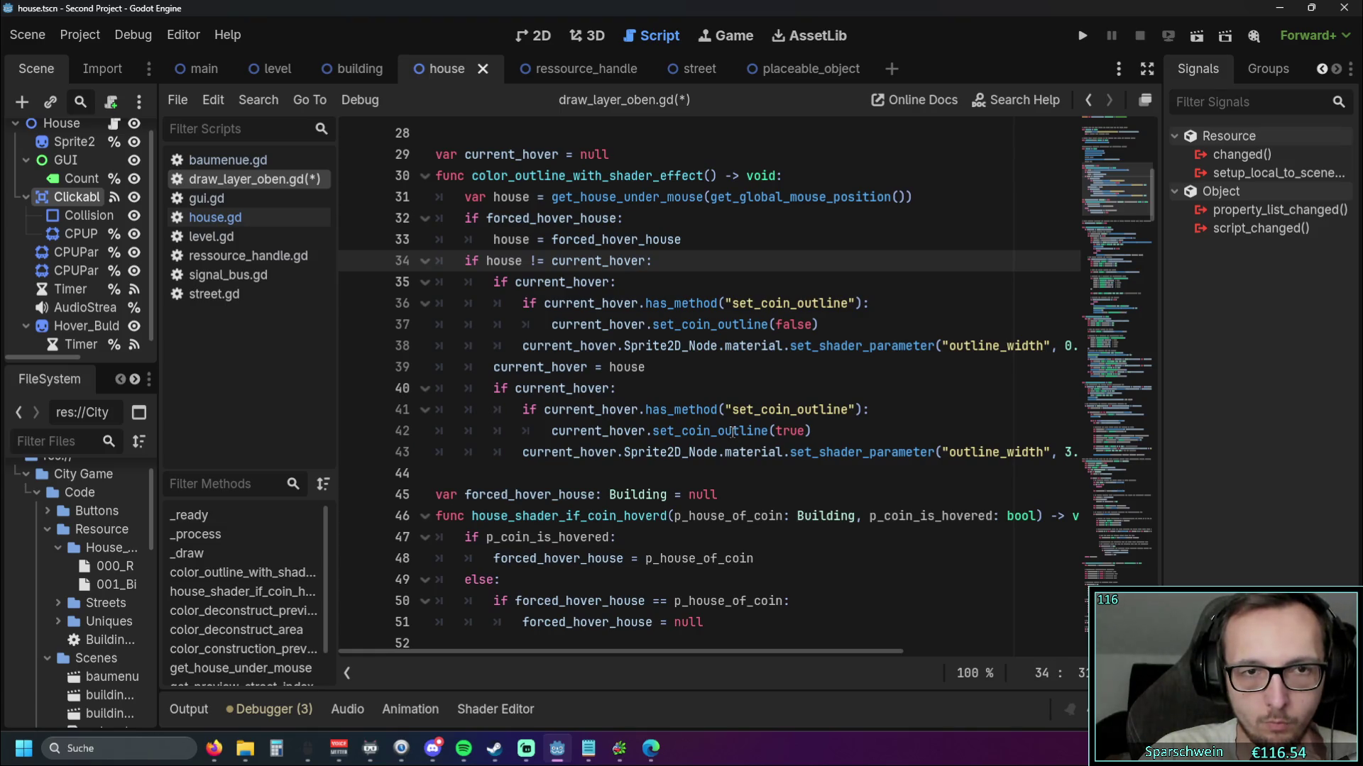
pyautogui.scroll(-1, 732, 431)
pyautogui.click(827, 580)
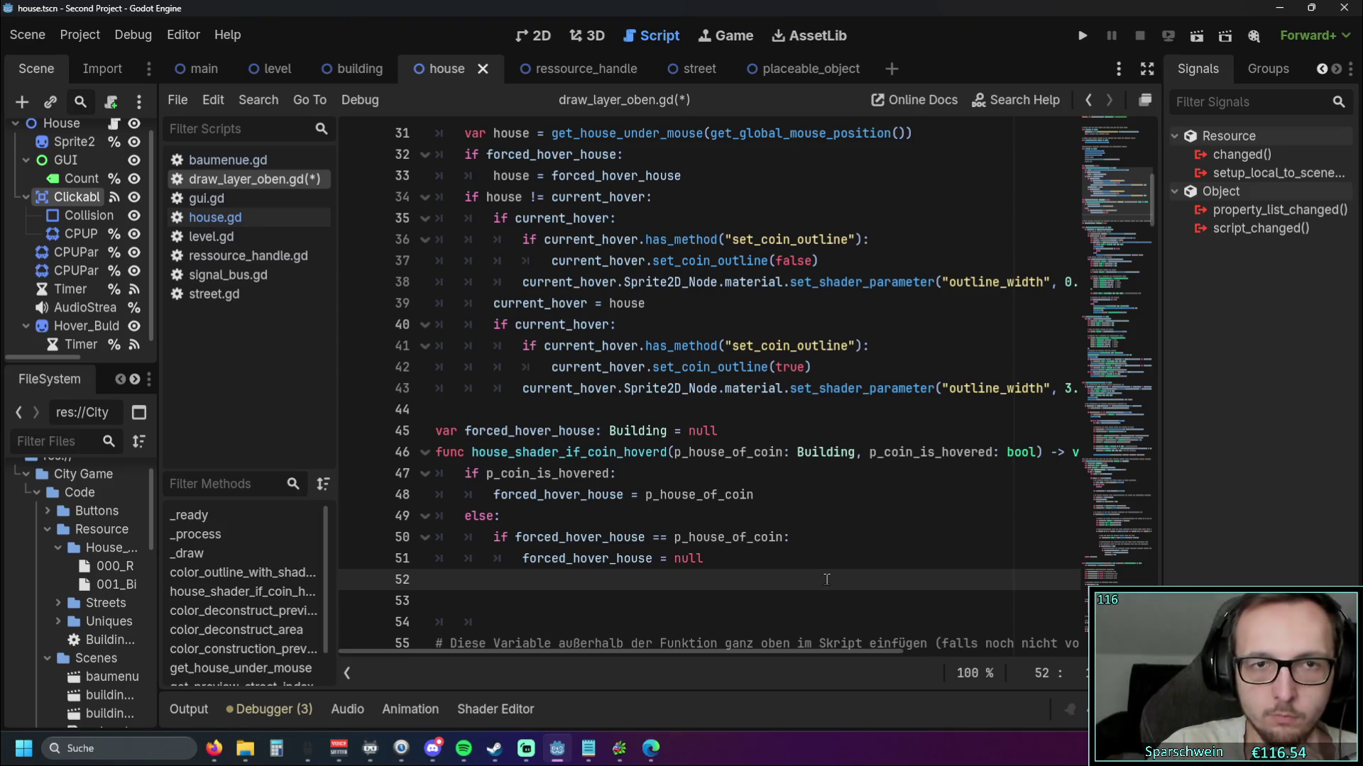
pyautogui.scroll(1, 774, 508)
pyautogui.scroll(-1, 763, 509)
pyautogui.scroll(4, 764, 511)
pyautogui.scroll(-4, 765, 512)
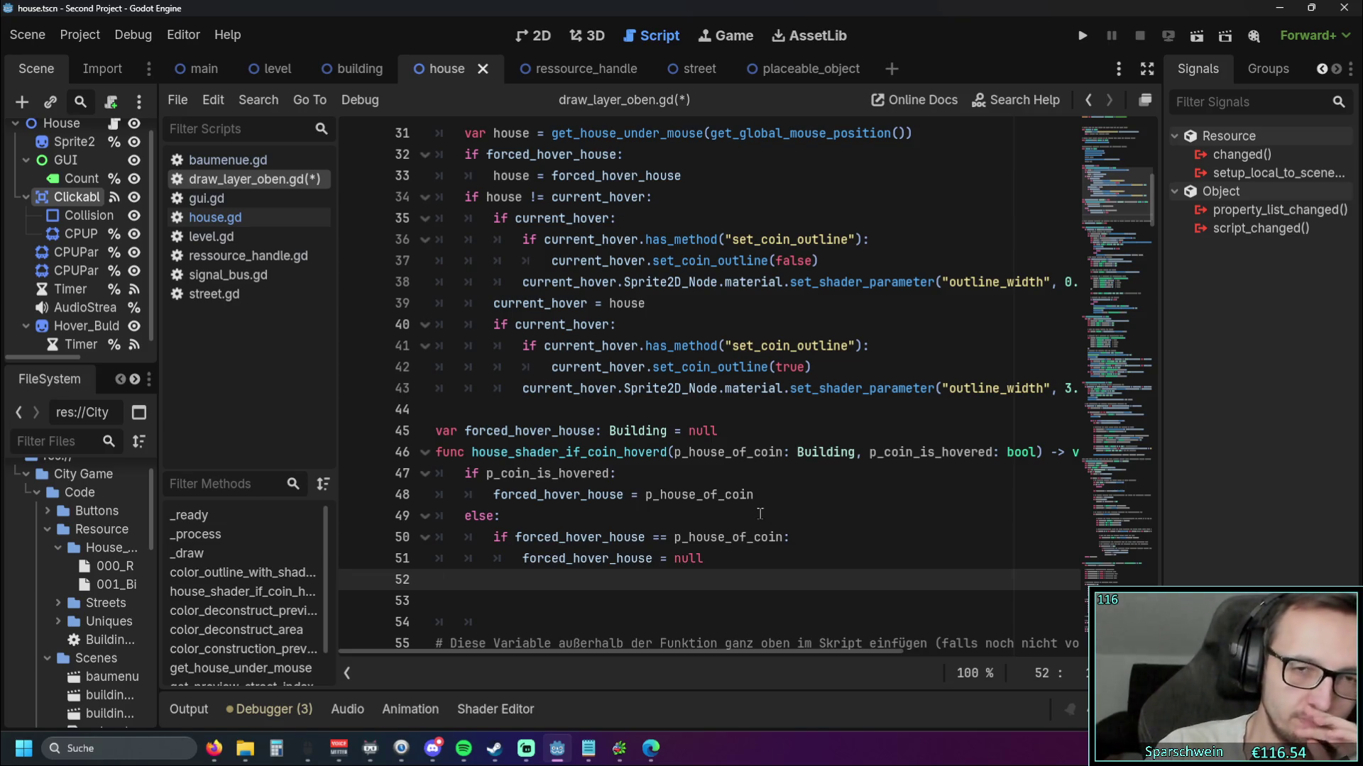
pyautogui.scroll(2, 763, 512)
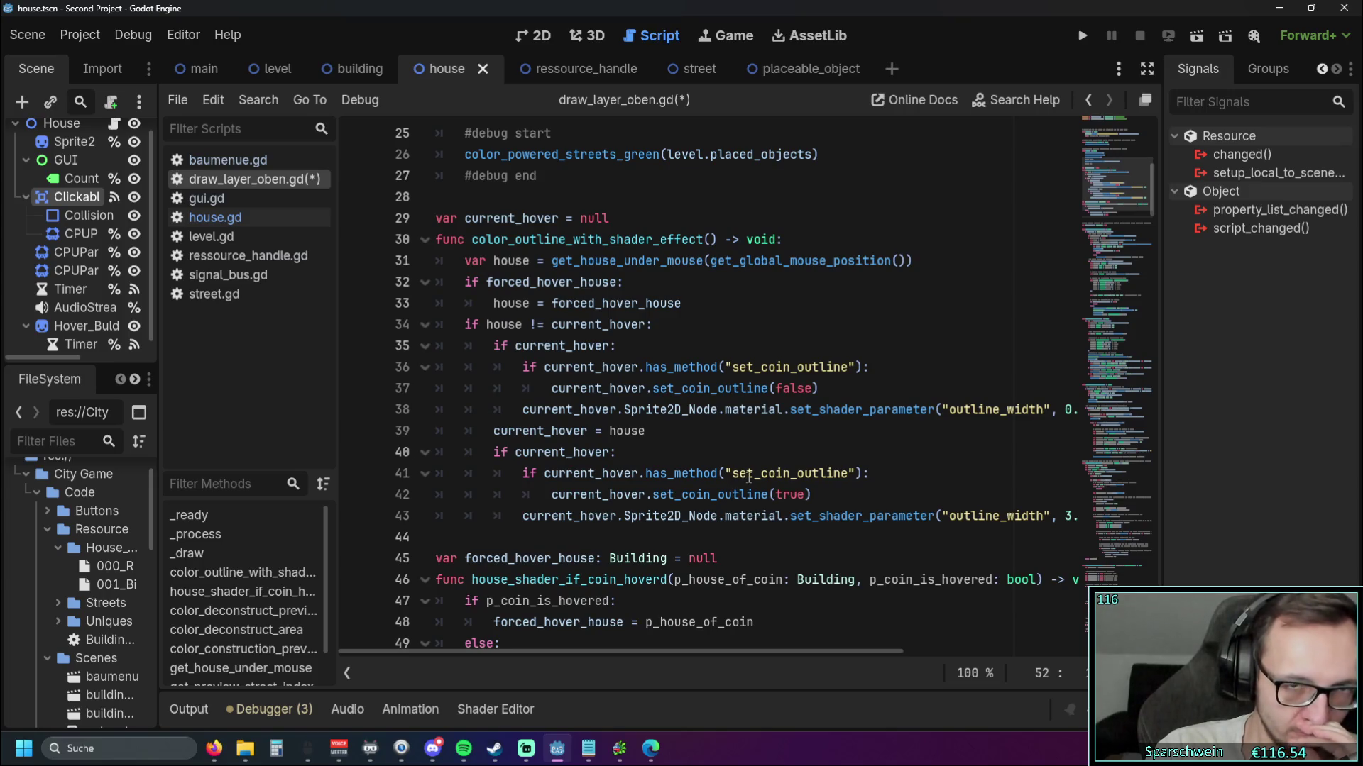
pyautogui.scroll(-1, 749, 476)
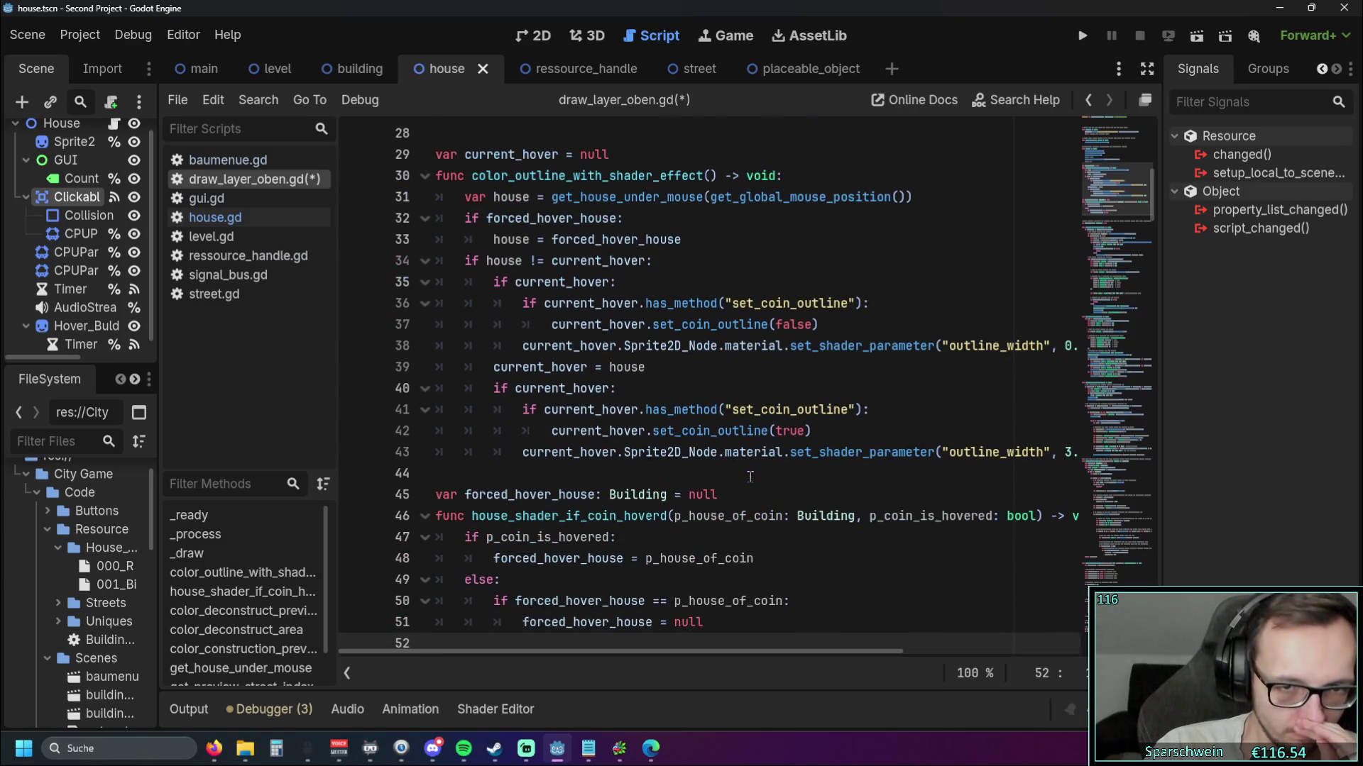
pyautogui.scroll(1, 749, 476)
pyautogui.scroll(-1, 750, 476)
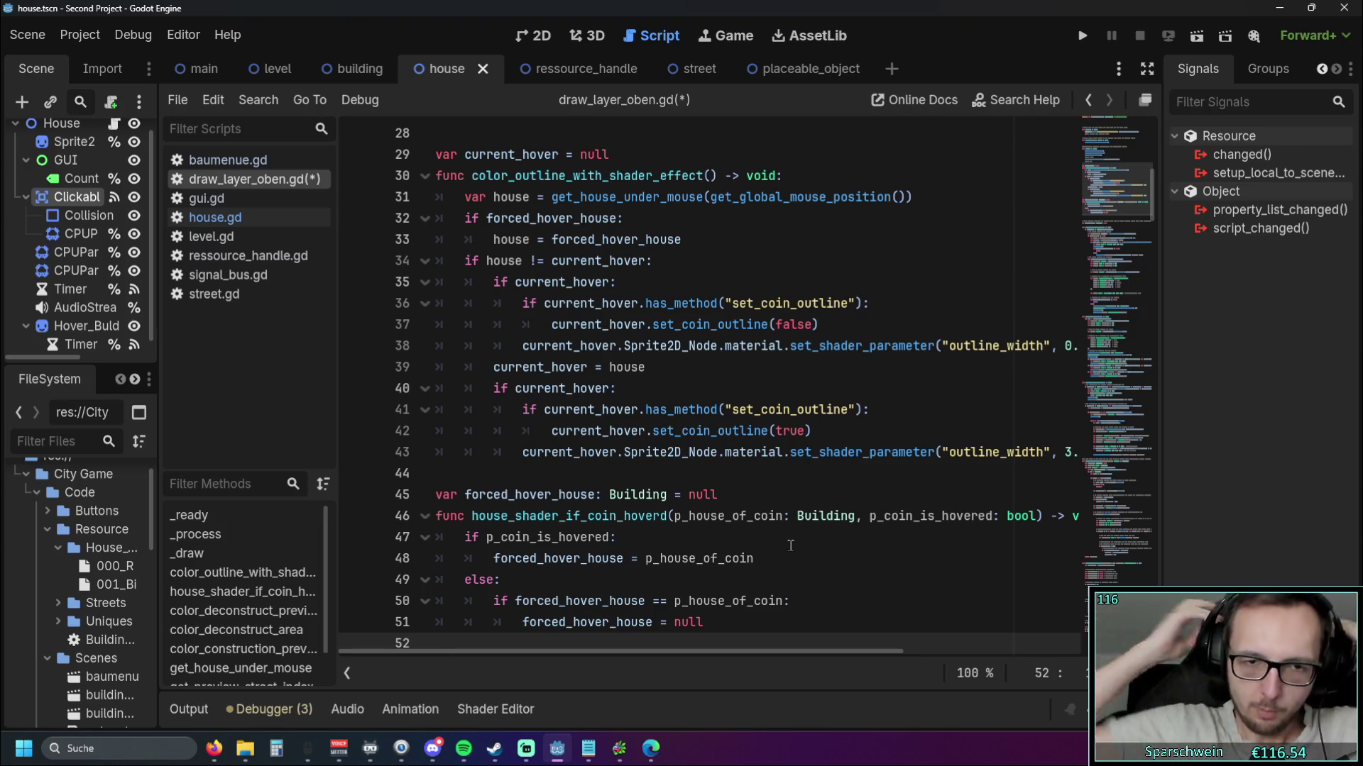
# Highlight lines 31–35 and 46–51 to compare the forced-hover check with the coin-hover if/else
pyautogui.moveTo(783, 601)
pyautogui.mouseDown()
pyautogui.moveTo(713, 601)
pyautogui.moveTo(661, 516)
pyautogui.mouseUp()
pyautogui.moveTo(721, 272); pyautogui.dragTo(454, 213)
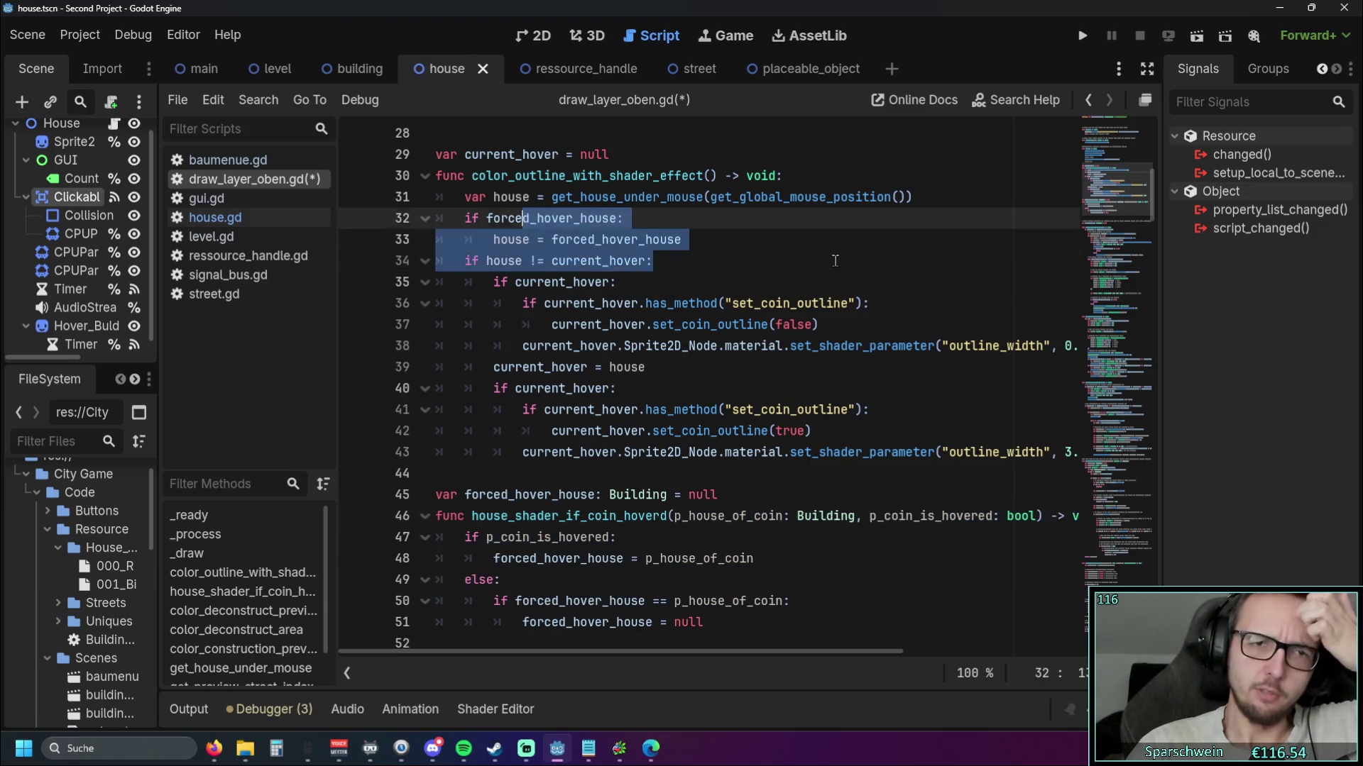
pyautogui.click(835, 260)
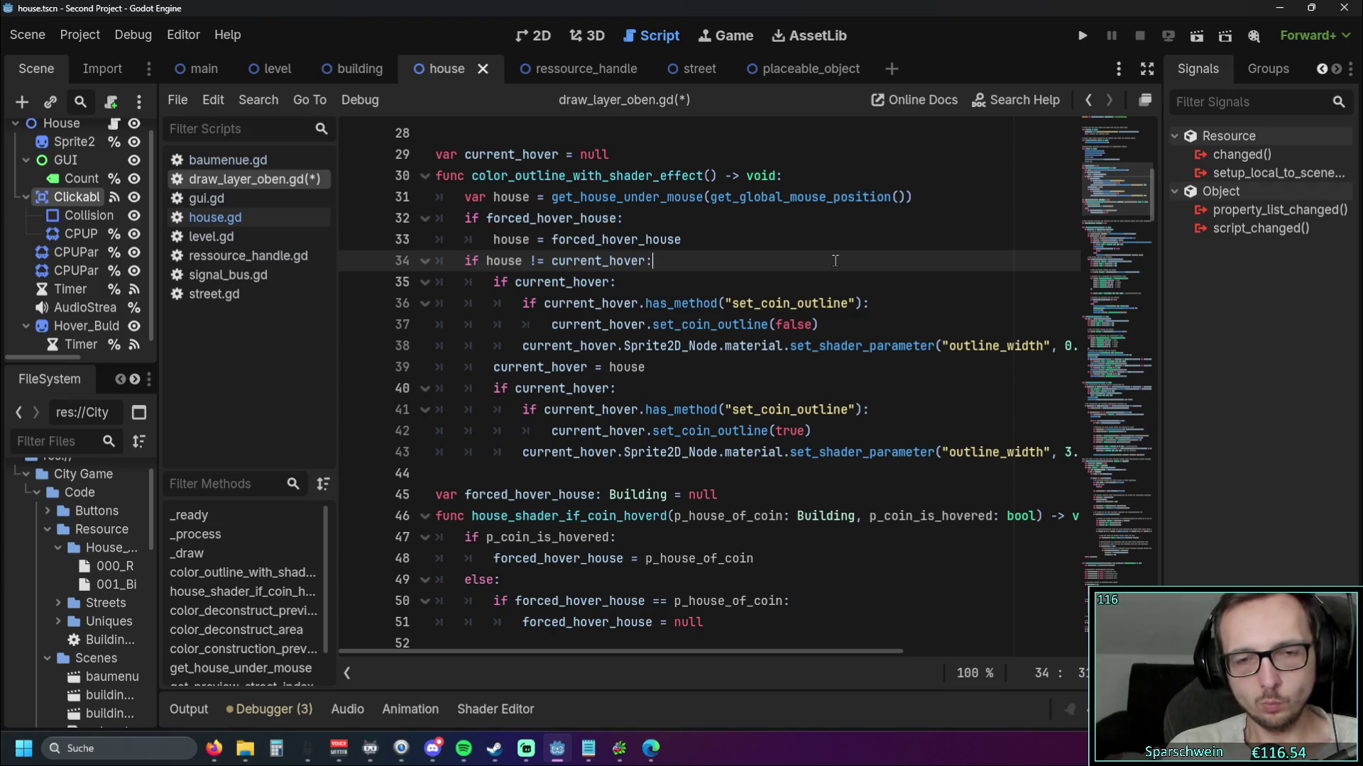
pyautogui.moveTo(707, 622); pyautogui.dragTo(436, 516)
pyautogui.click(827, 556)
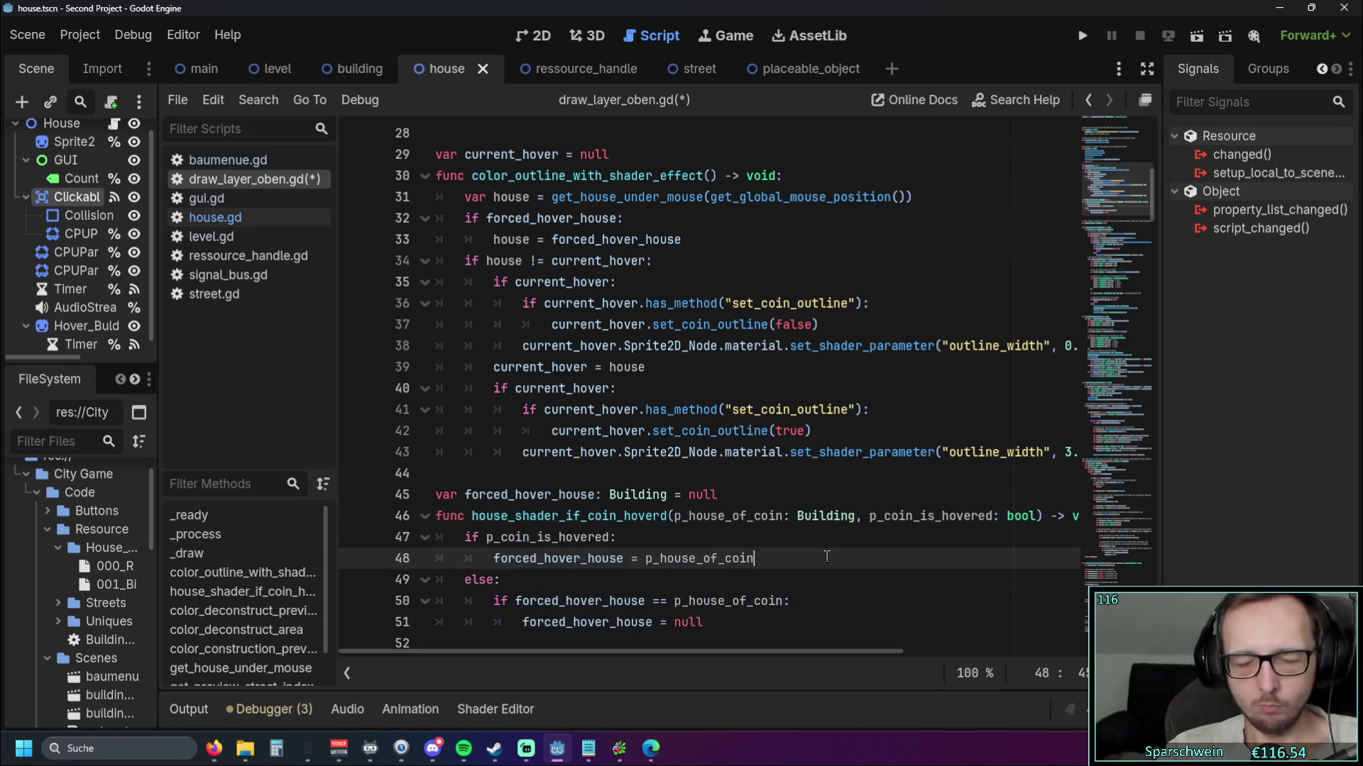
pyautogui.moveTo(743, 282); pyautogui.dragTo(582, 196)
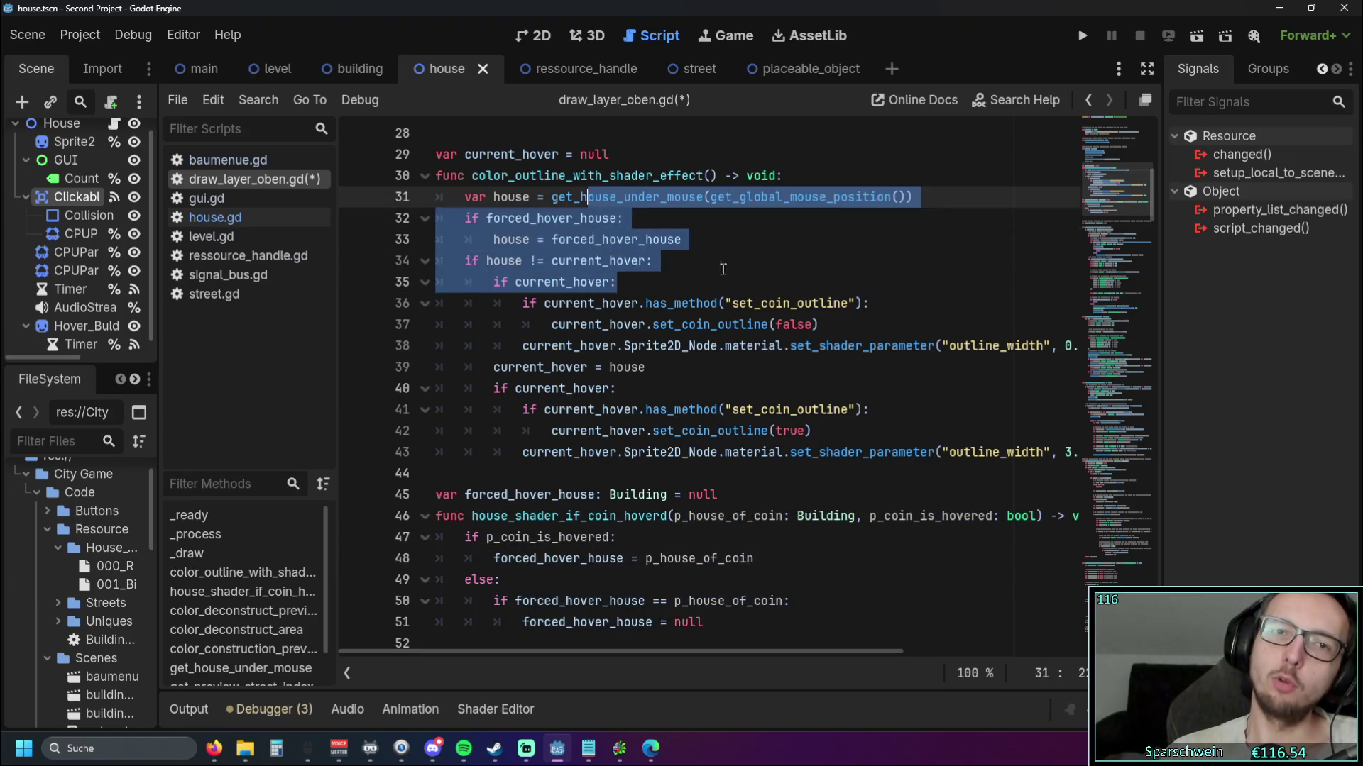
pyautogui.click(744, 276)
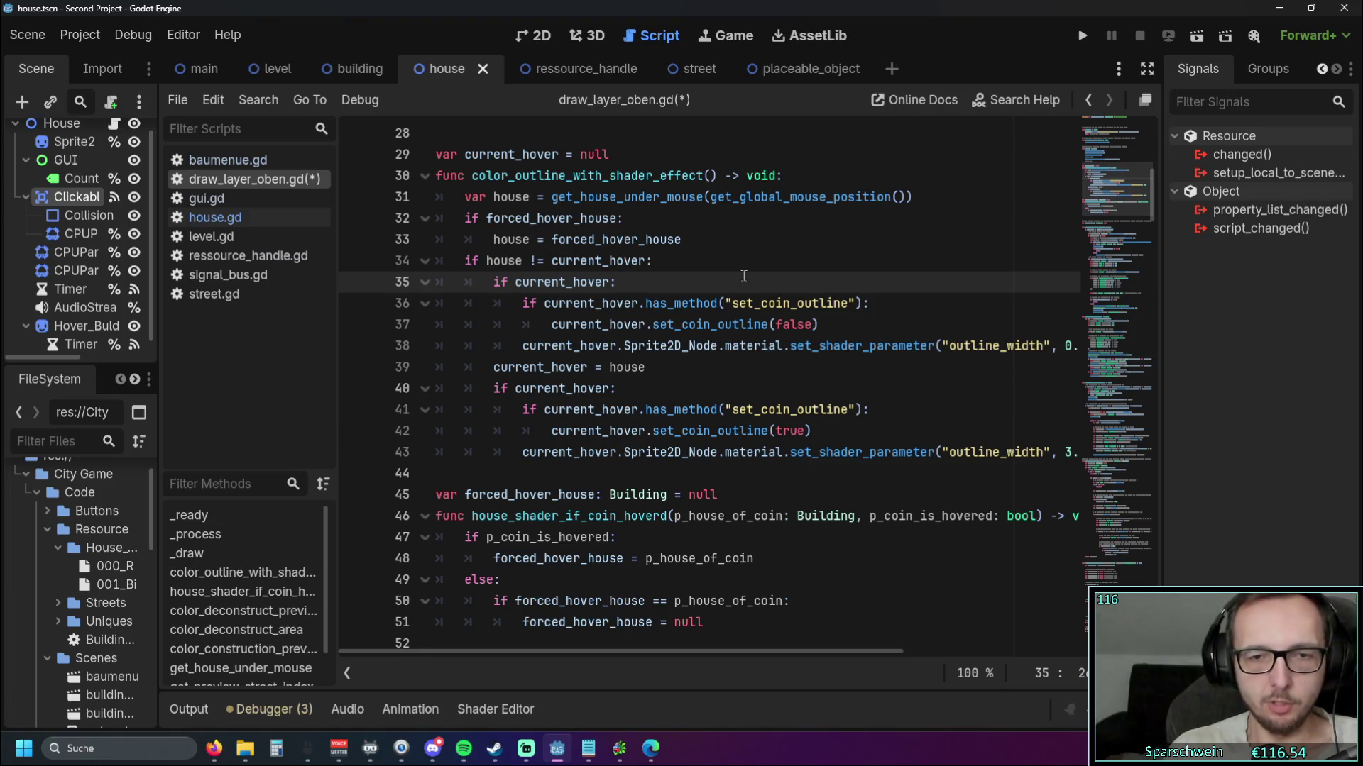
pyautogui.moveTo(718, 623); pyautogui.dragTo(745, 518)
pyautogui.click(750, 557)
pyautogui.click(776, 516)
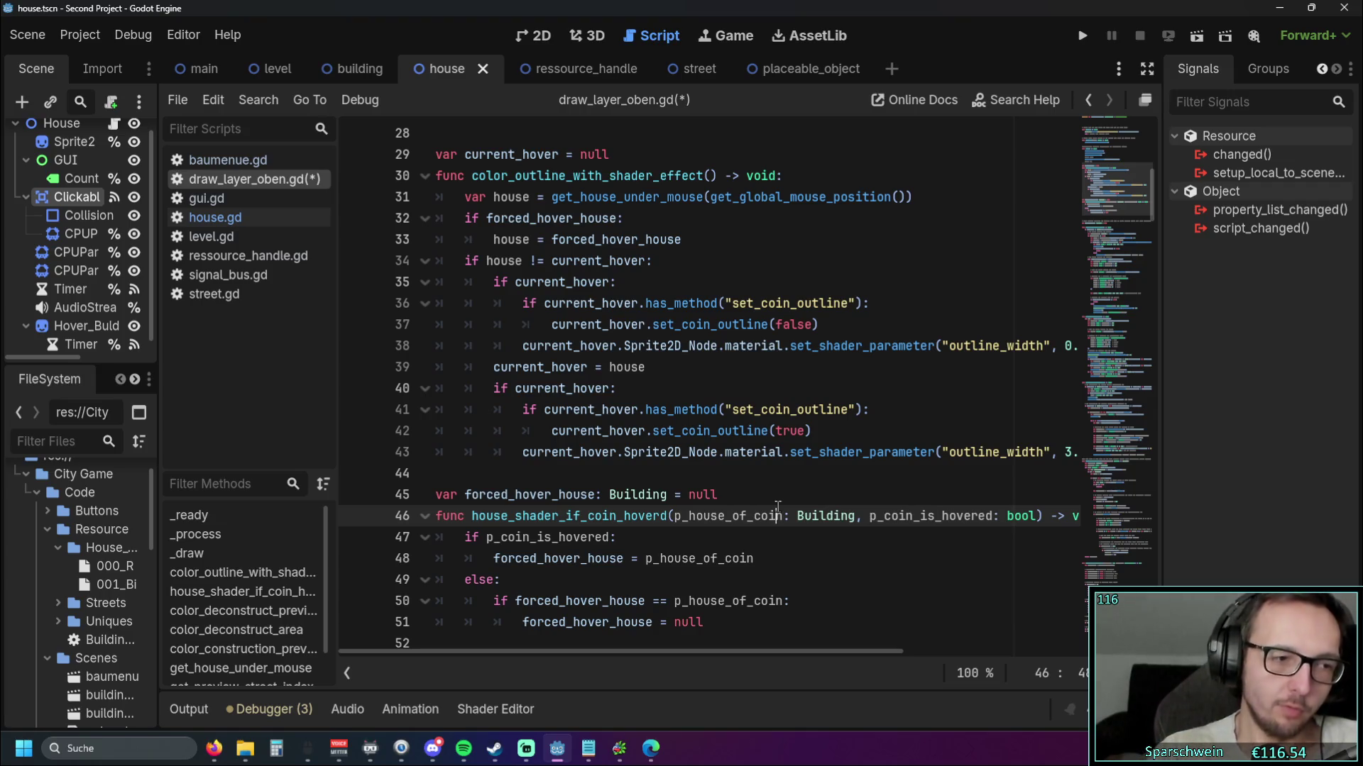
# Scroll down the script to review the get_house_under_mouse function
pyautogui.scroll(-15, 1103, 344)
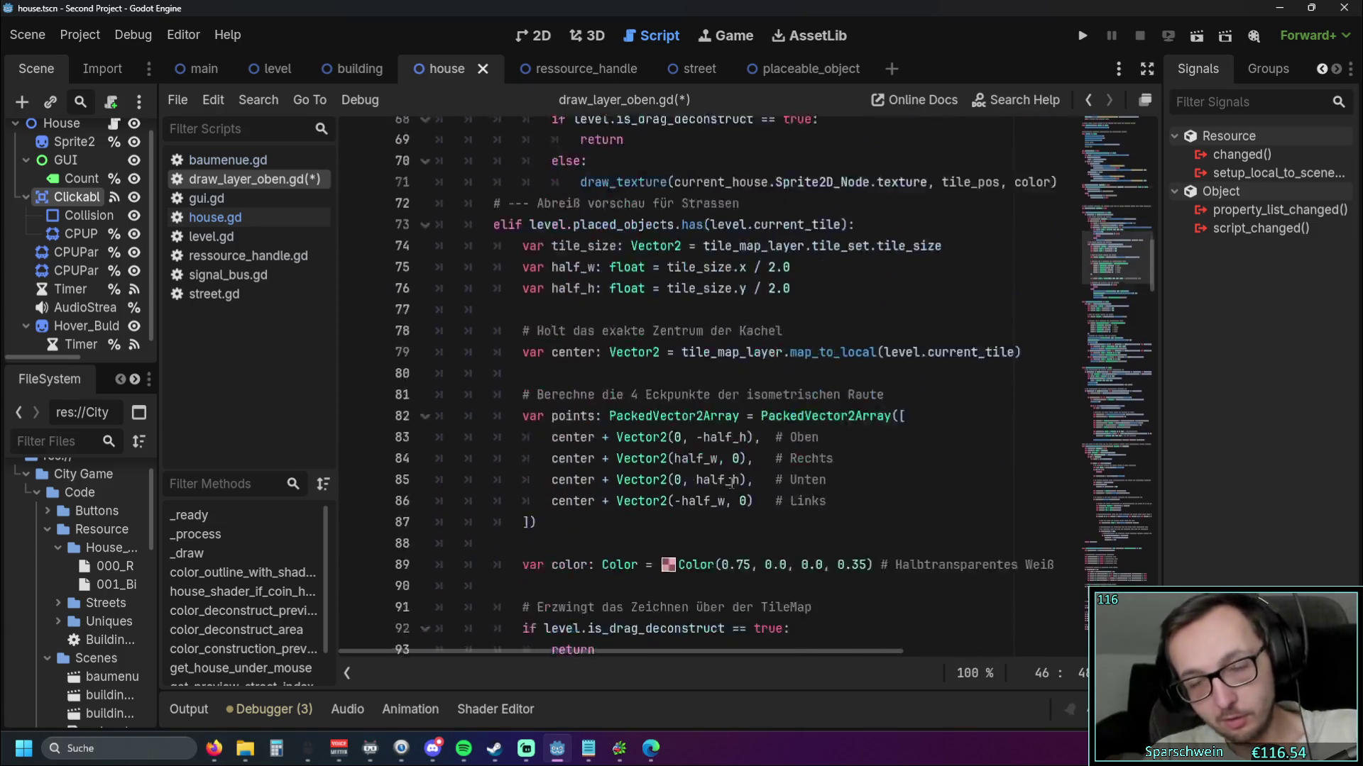
pyautogui.moveTo(1148, 313)
pyautogui.mouseDown()
pyautogui.moveTo(1163, 460)
pyautogui.moveTo(1144, 604)
pyautogui.moveTo(1148, 429)
pyautogui.mouseUp()
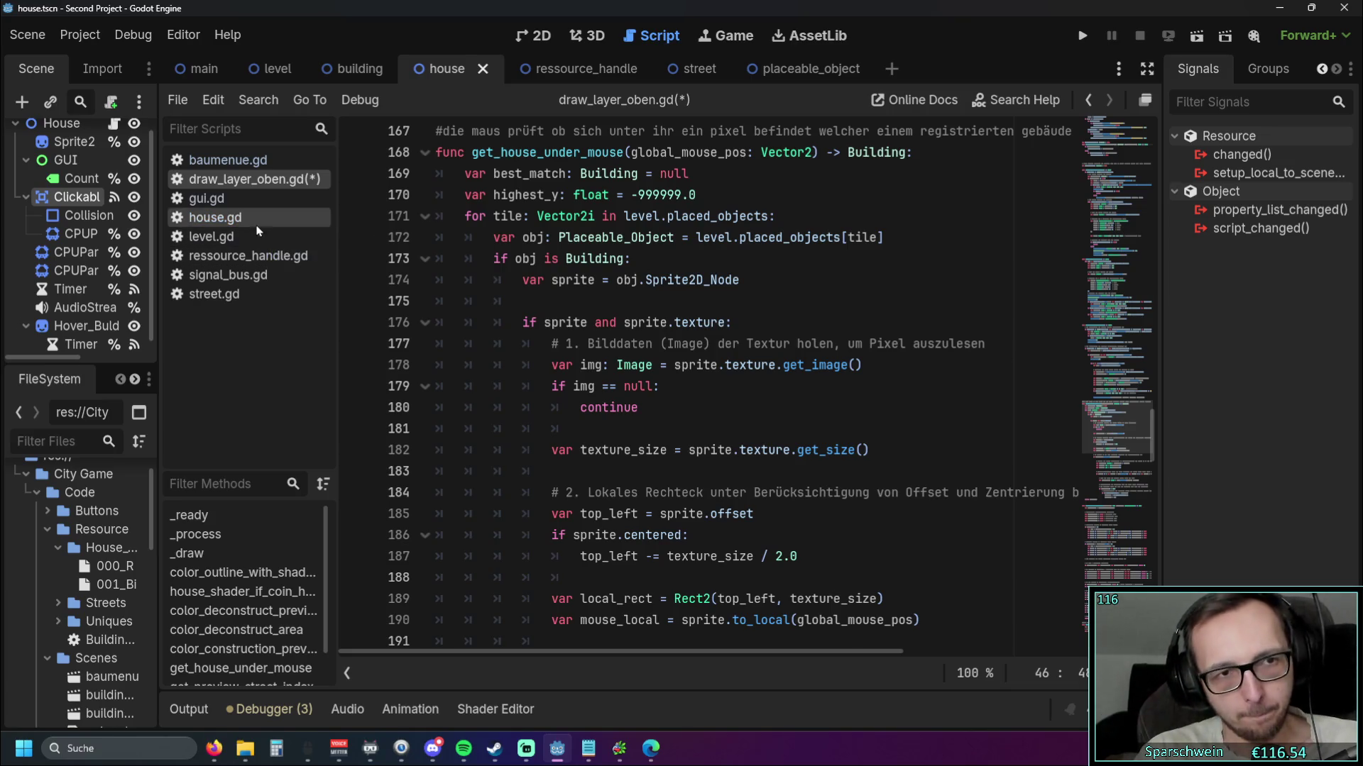
pyautogui.scroll(1, 674, 291)
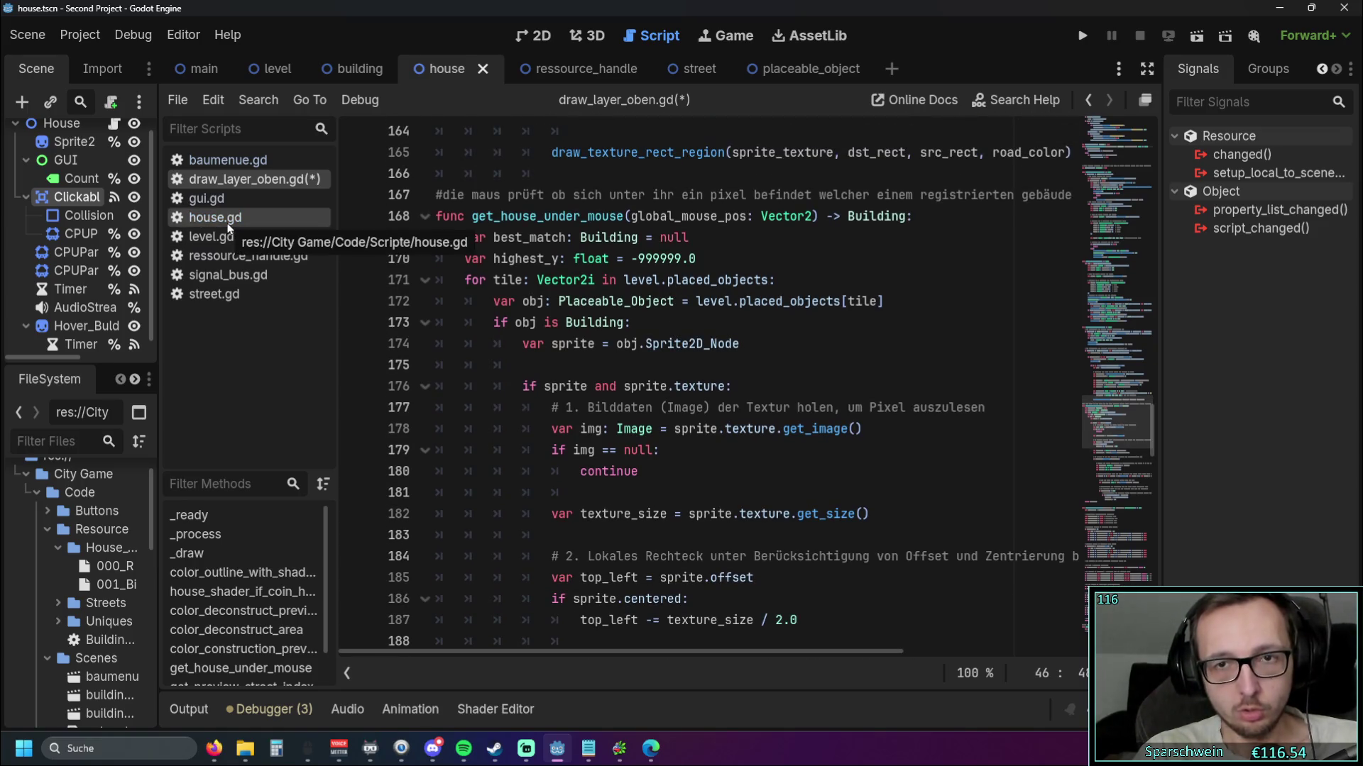
# Glance at house.gd, return to draw_layer_oben.gd, and widen the scene and file docks
pyautogui.click(227, 219)
pyautogui.click(179, 180)
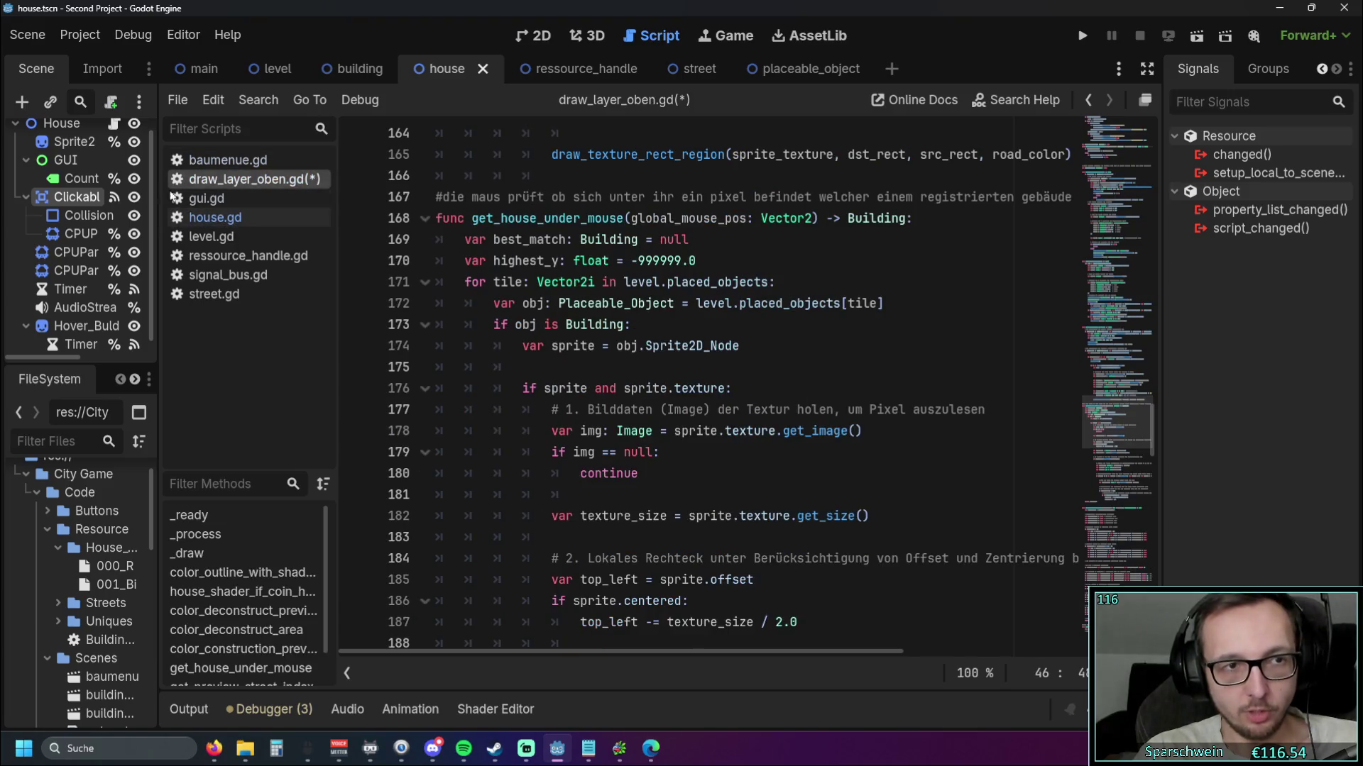
pyautogui.moveTo(158, 226); pyautogui.dragTo(228, 226)
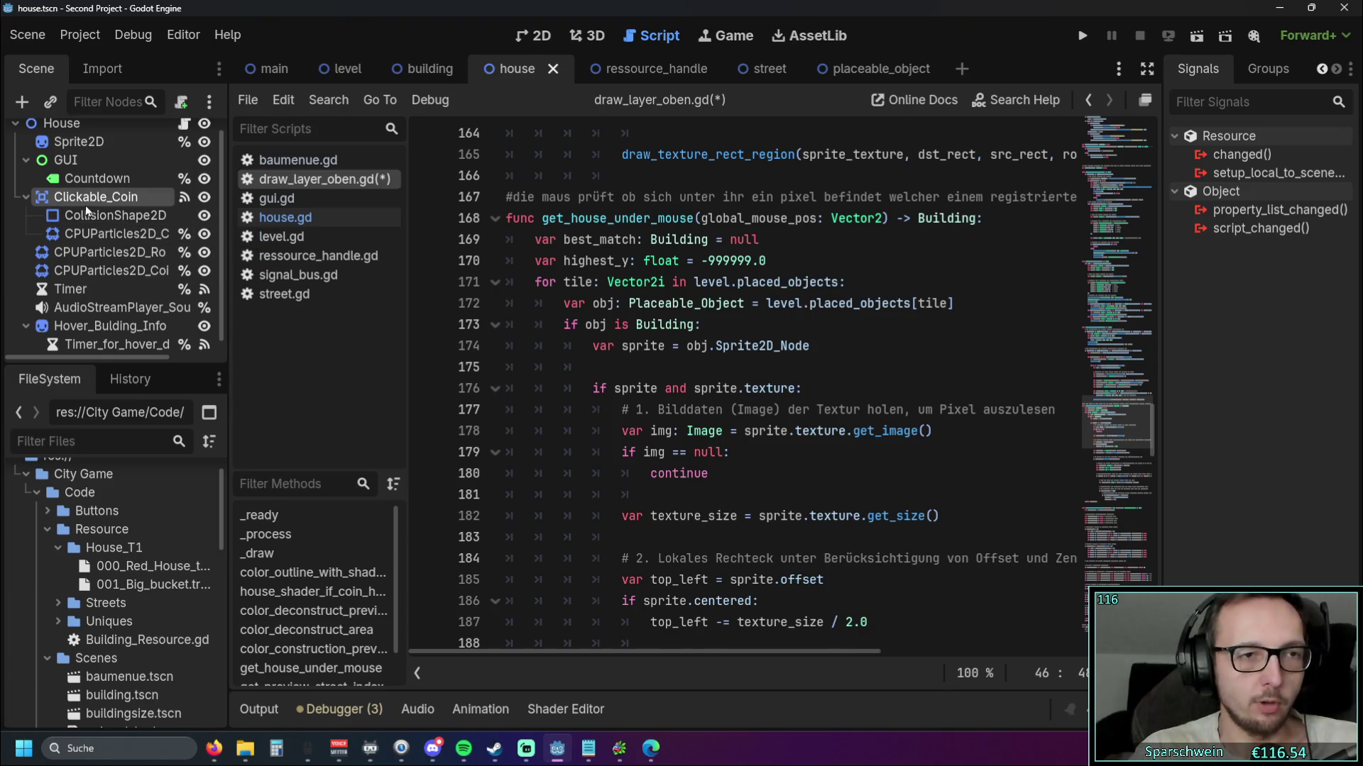
# Open house.gd and select is_mouse_over in the coin's mouse-entered handler
pyautogui.click(299, 222)
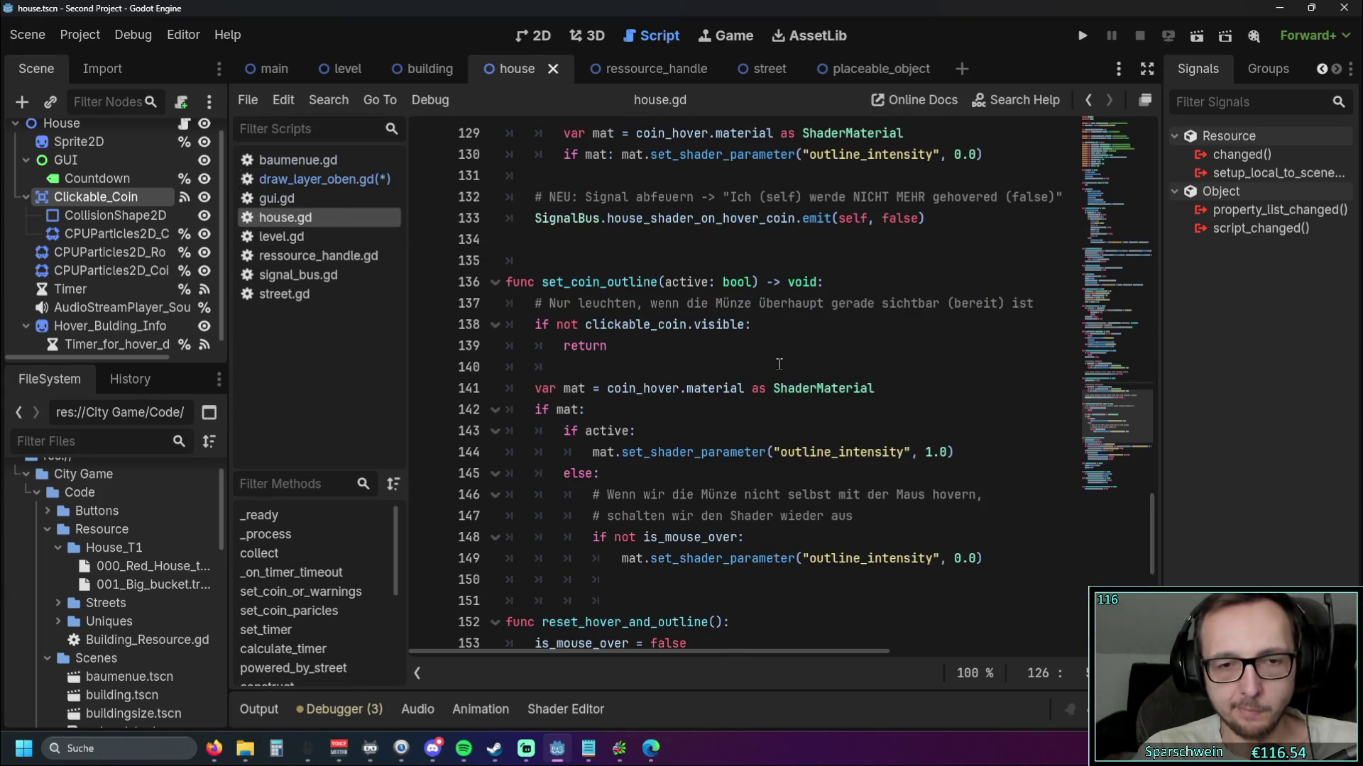
pyautogui.scroll(3, 780, 364)
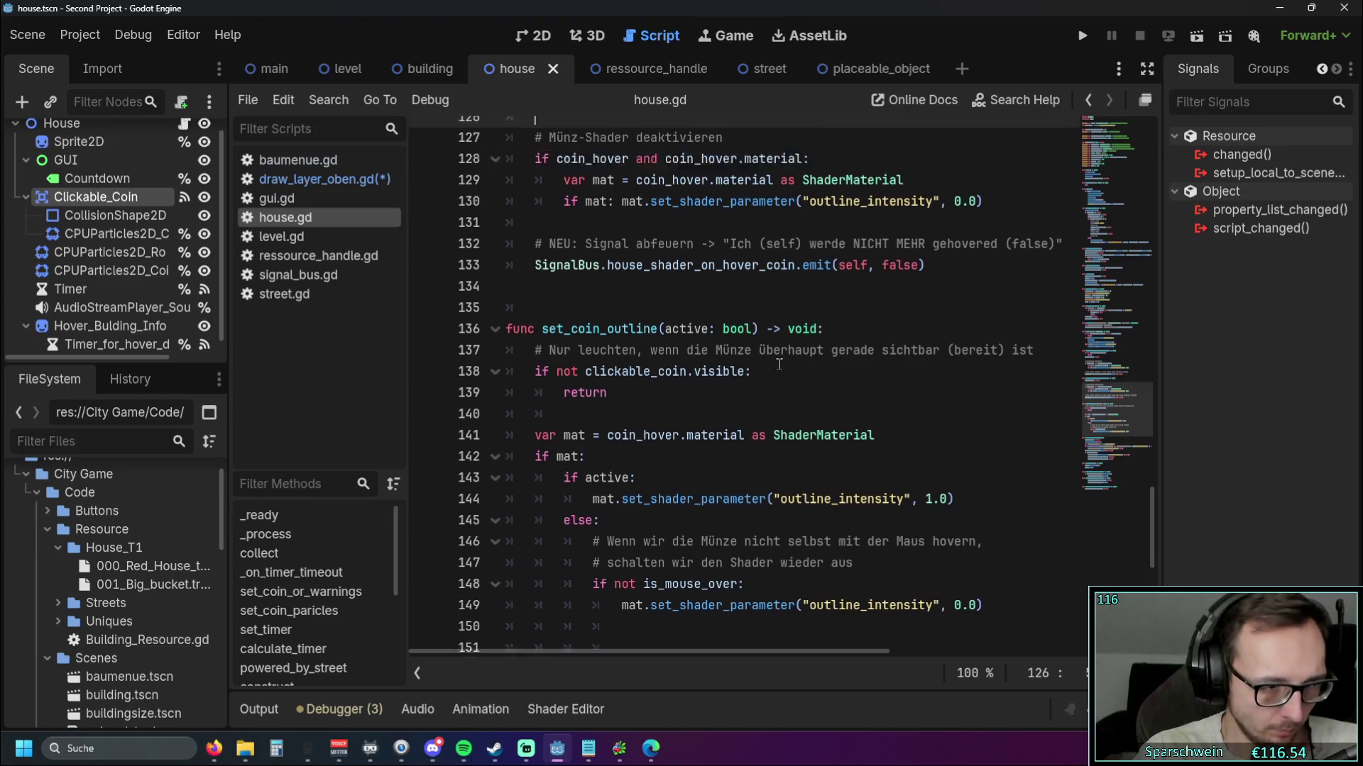
pyautogui.scroll(2, 779, 364)
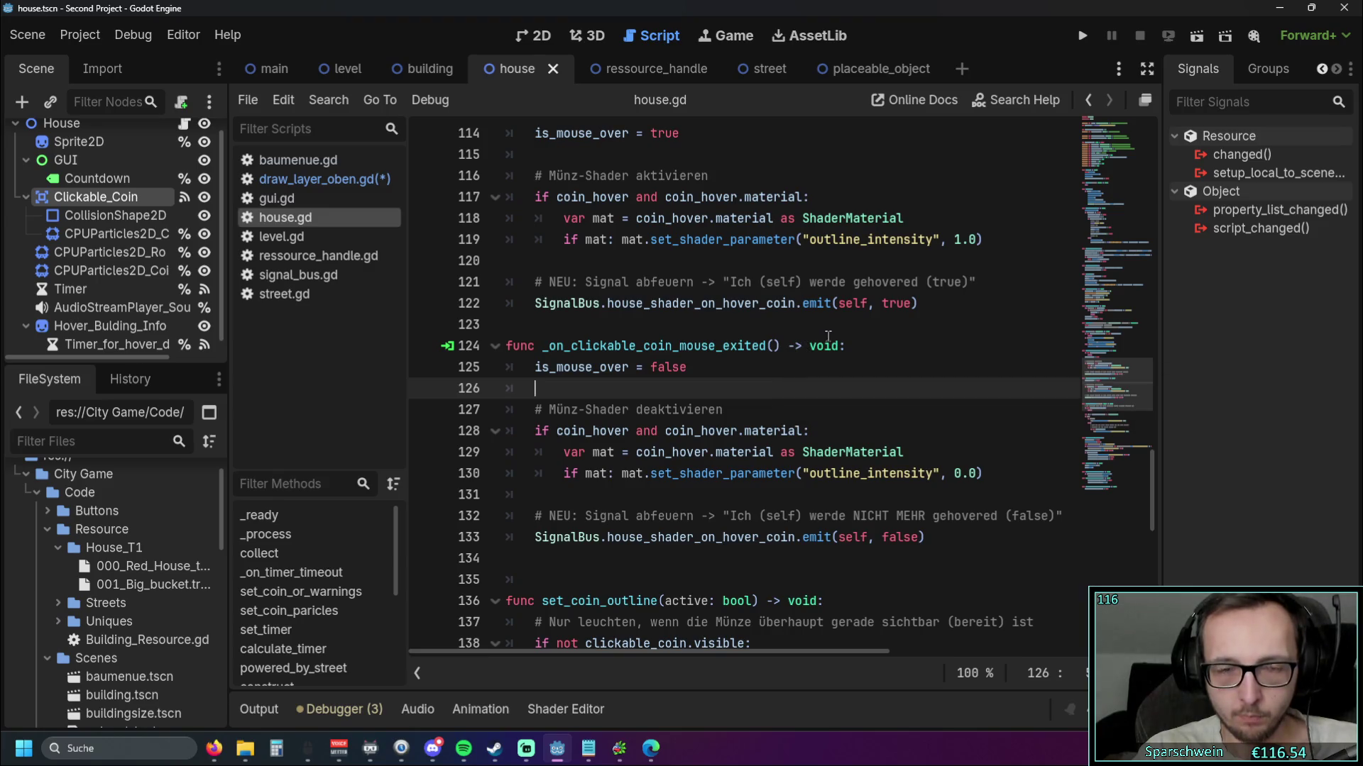
pyautogui.scroll(-1, 827, 336)
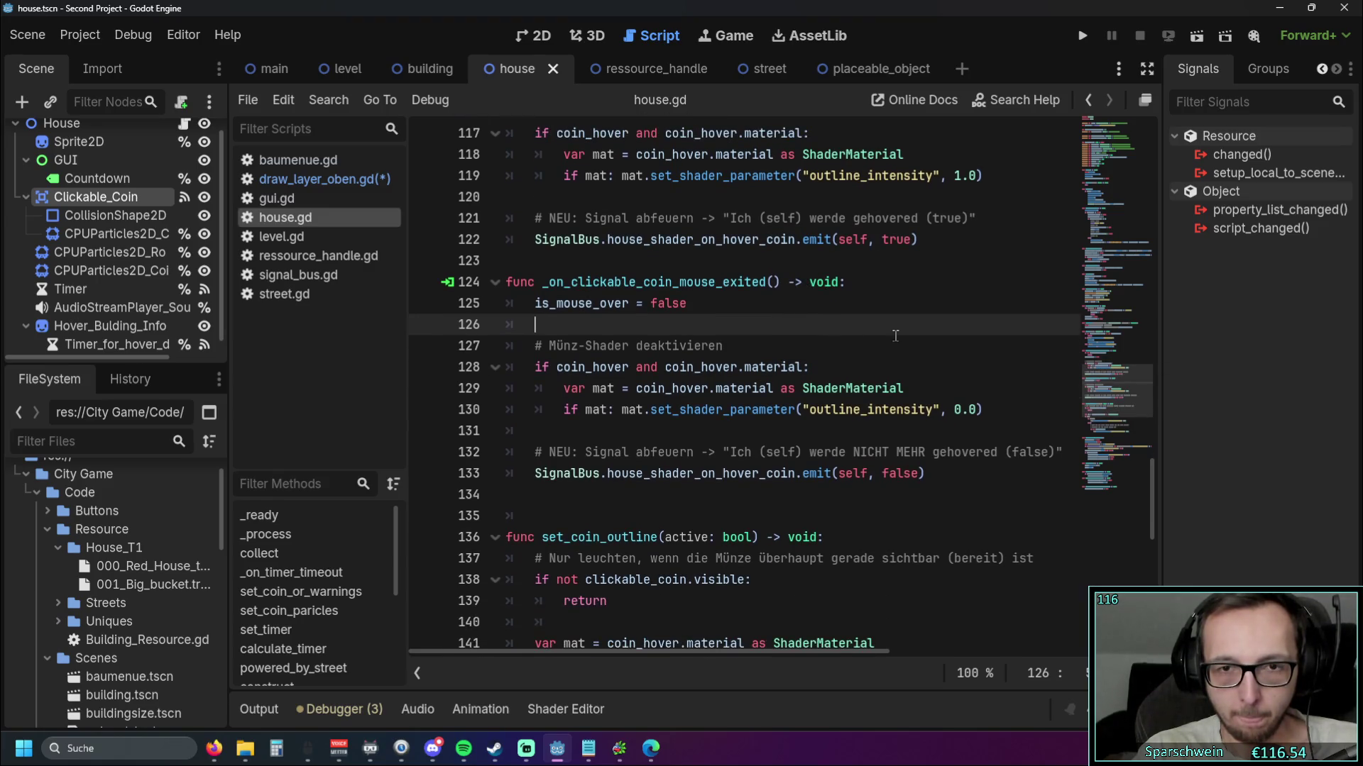
pyautogui.scroll(-1, 895, 335)
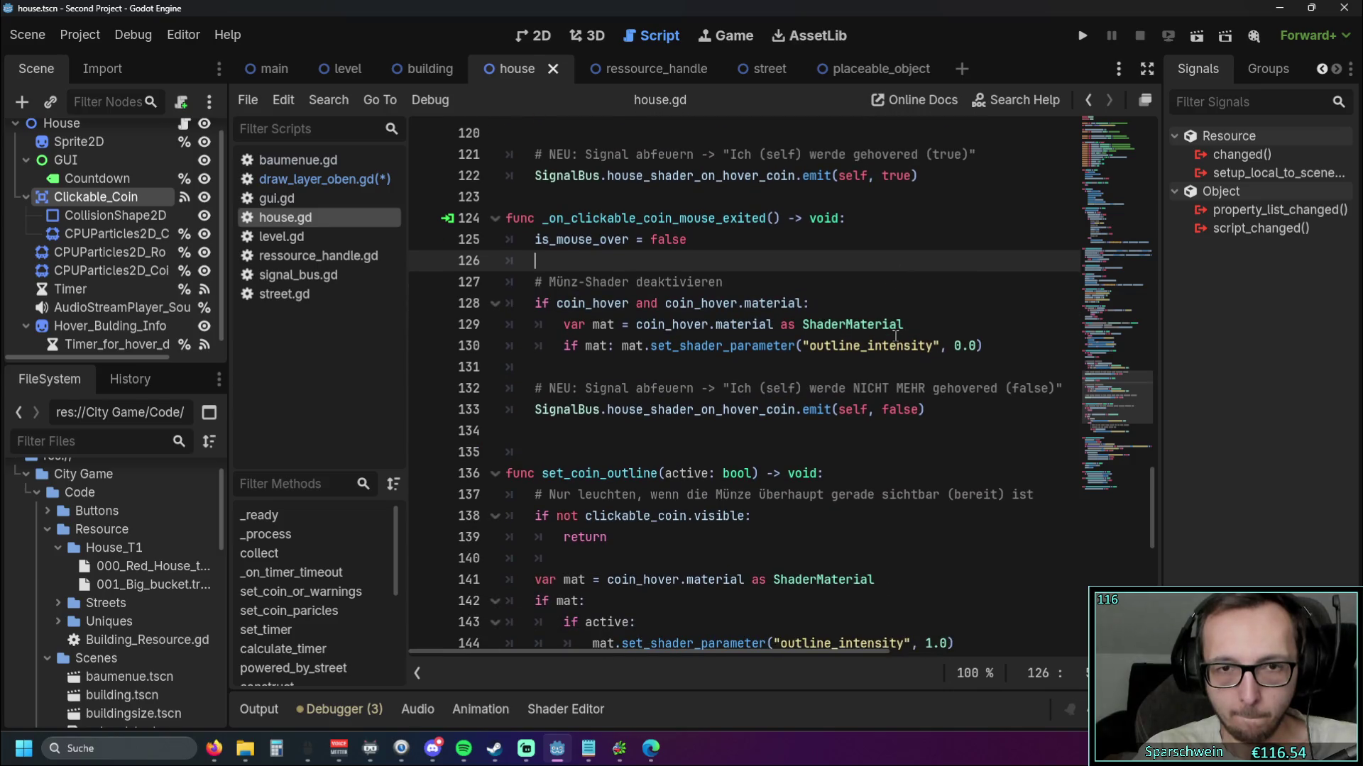
pyautogui.scroll(1, 895, 335)
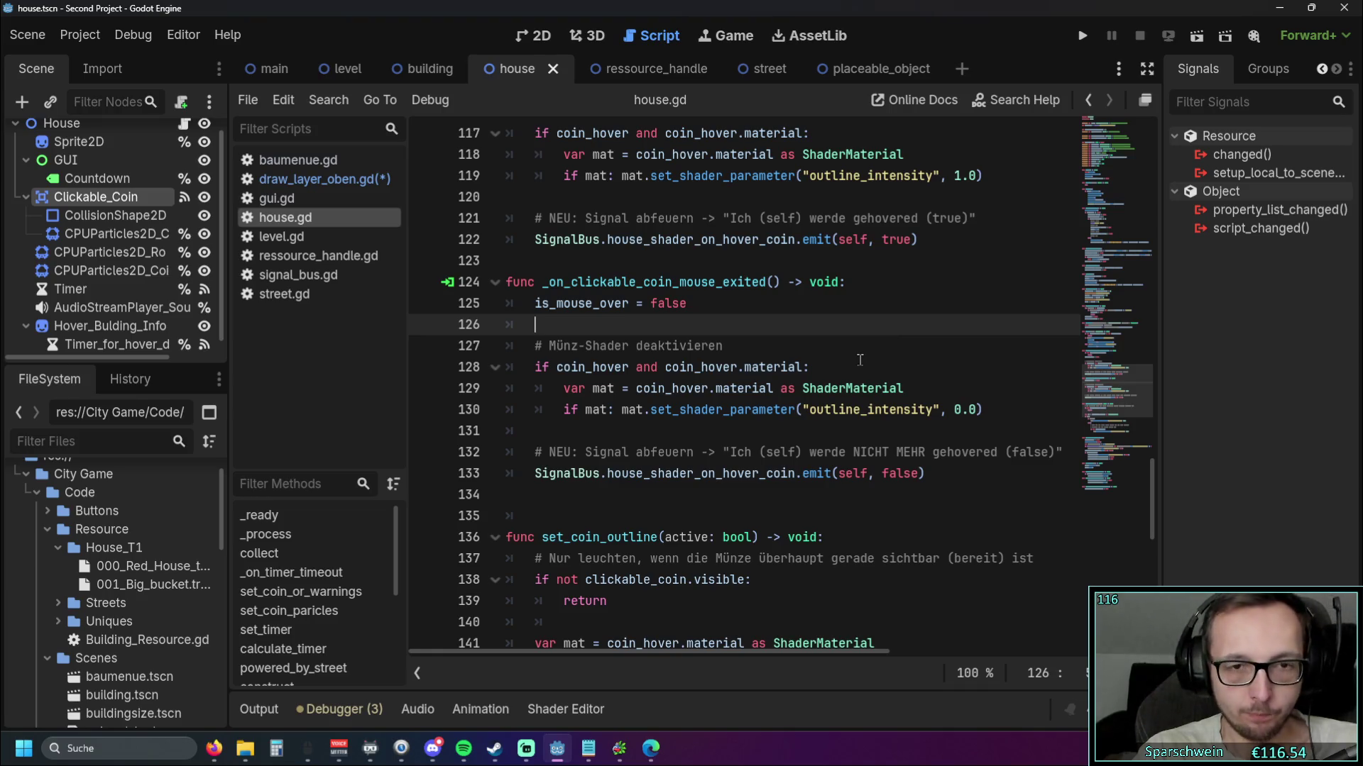
pyautogui.scroll(4, 855, 361)
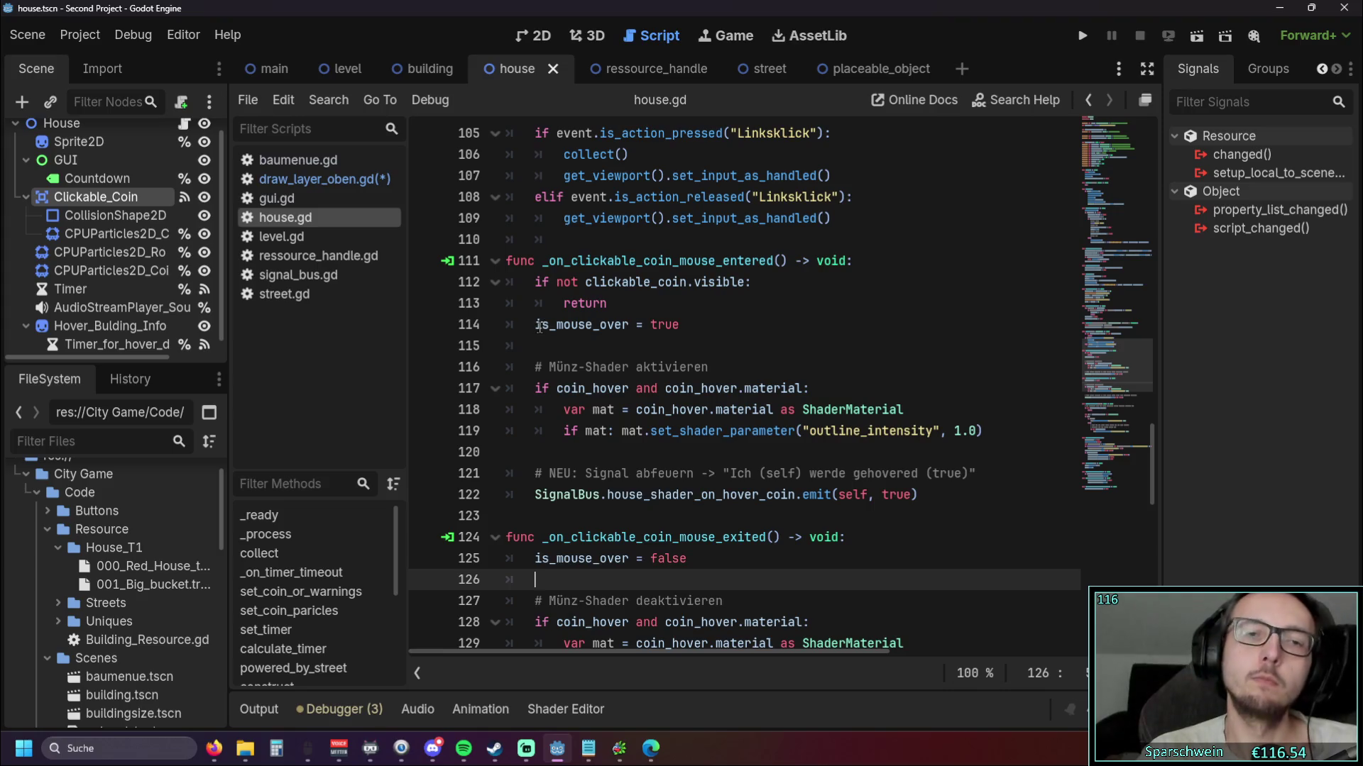
pyautogui.moveTo(537, 325); pyautogui.dragTo(628, 324)
pyautogui.click(619, 345)
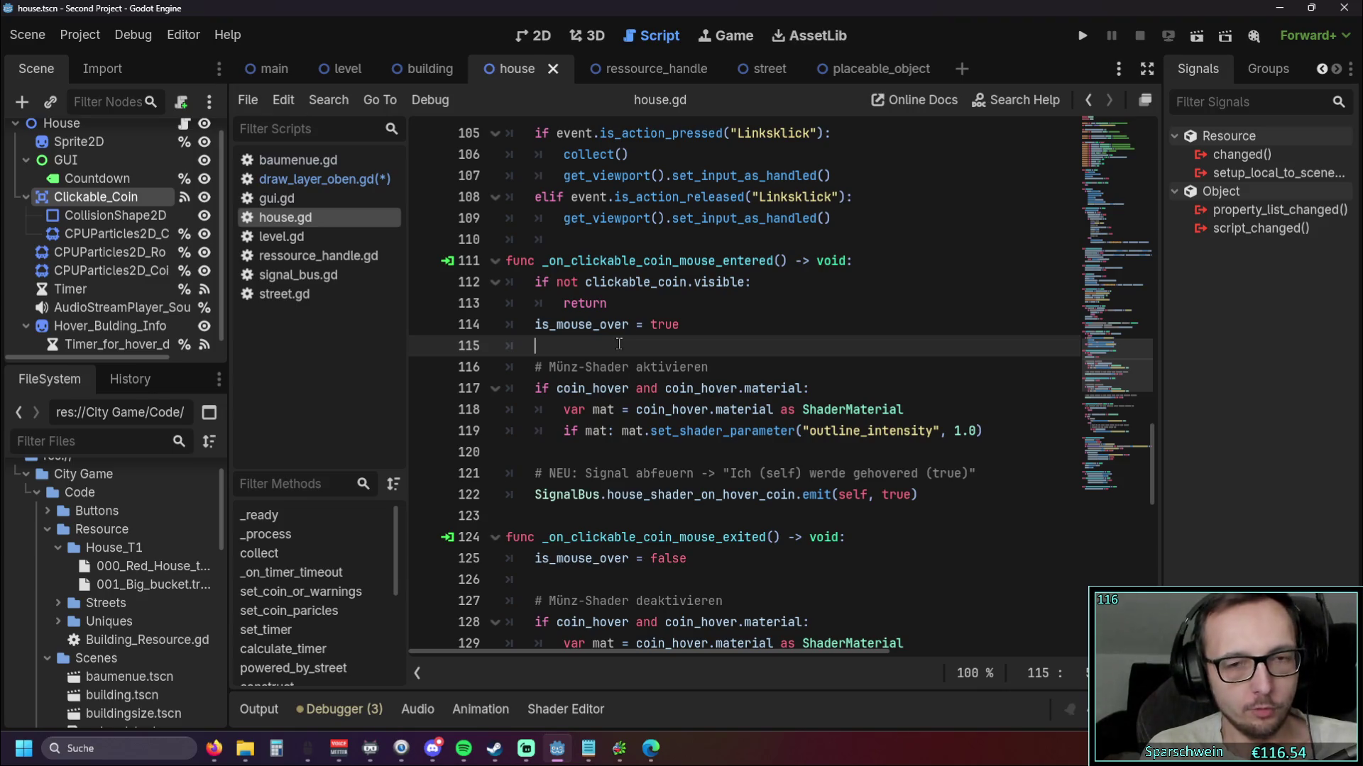
pyautogui.moveTo(537, 324); pyautogui.dragTo(629, 326)
pyautogui.hotkey('ctrl', 'f')
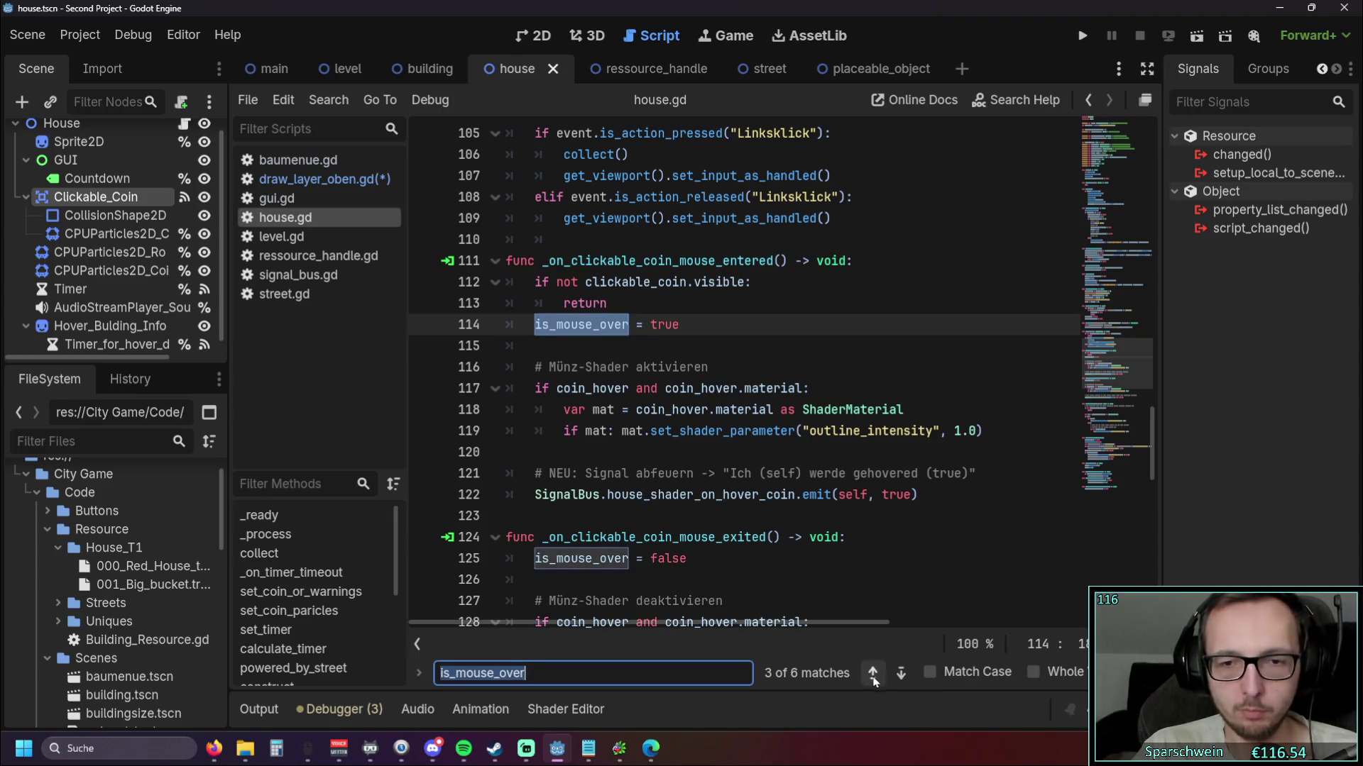
pyautogui.click(873, 673)
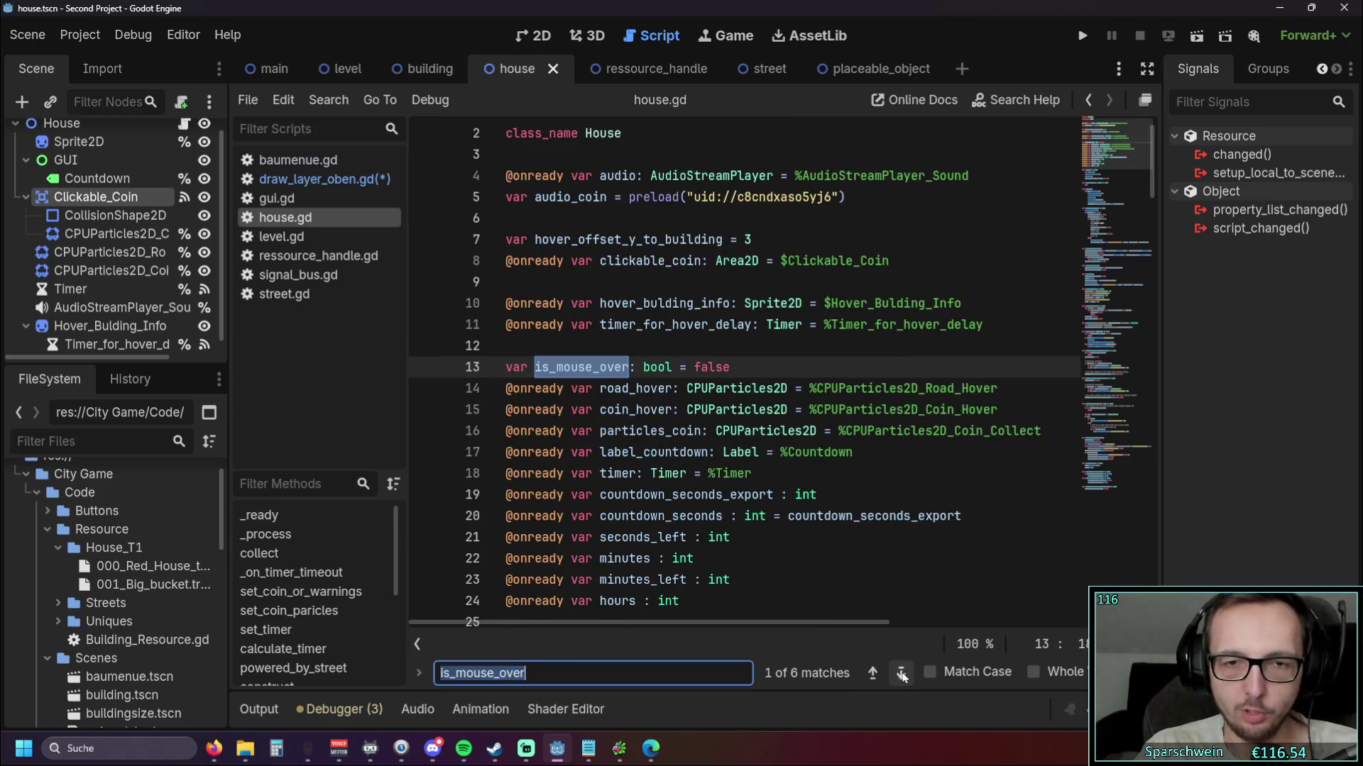
pyautogui.click(901, 673)
pyautogui.scroll(-1, 851, 419)
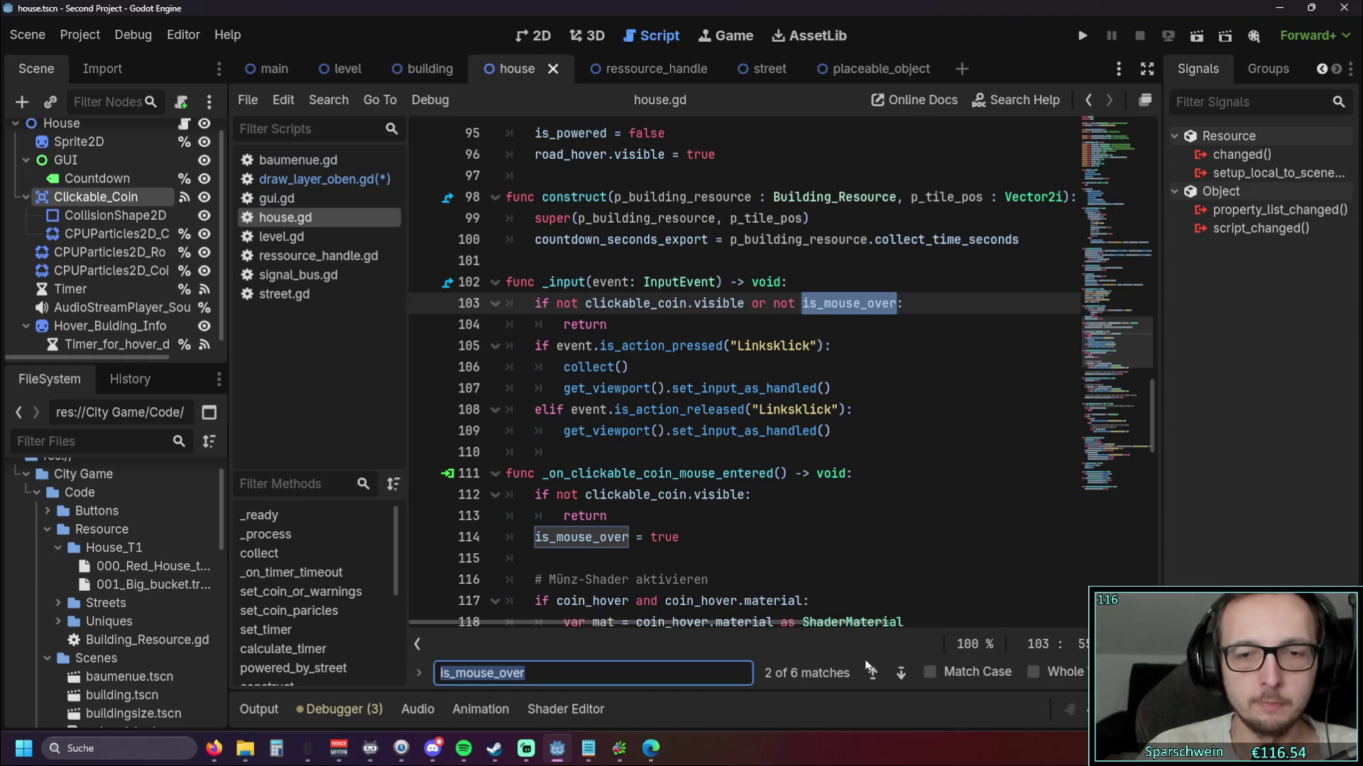
pyautogui.click(900, 676)
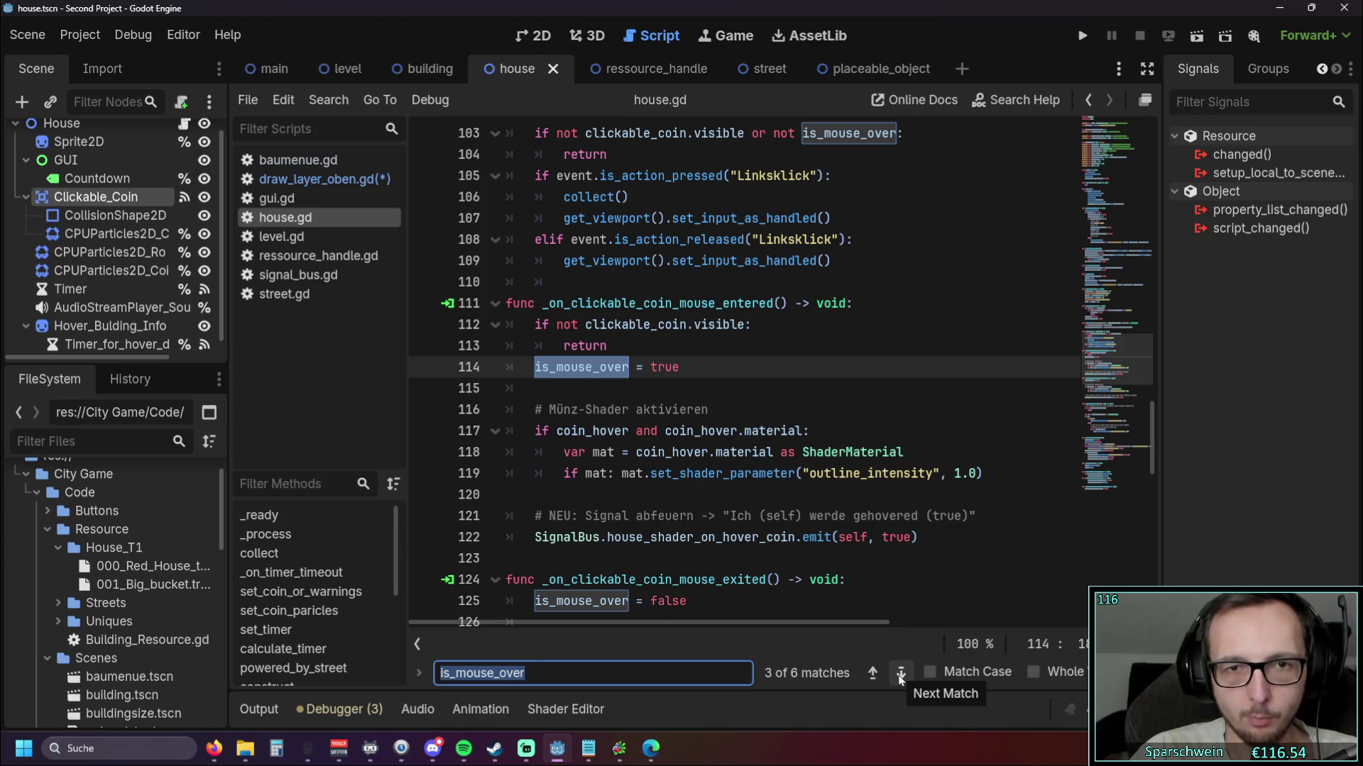
pyautogui.click(901, 676)
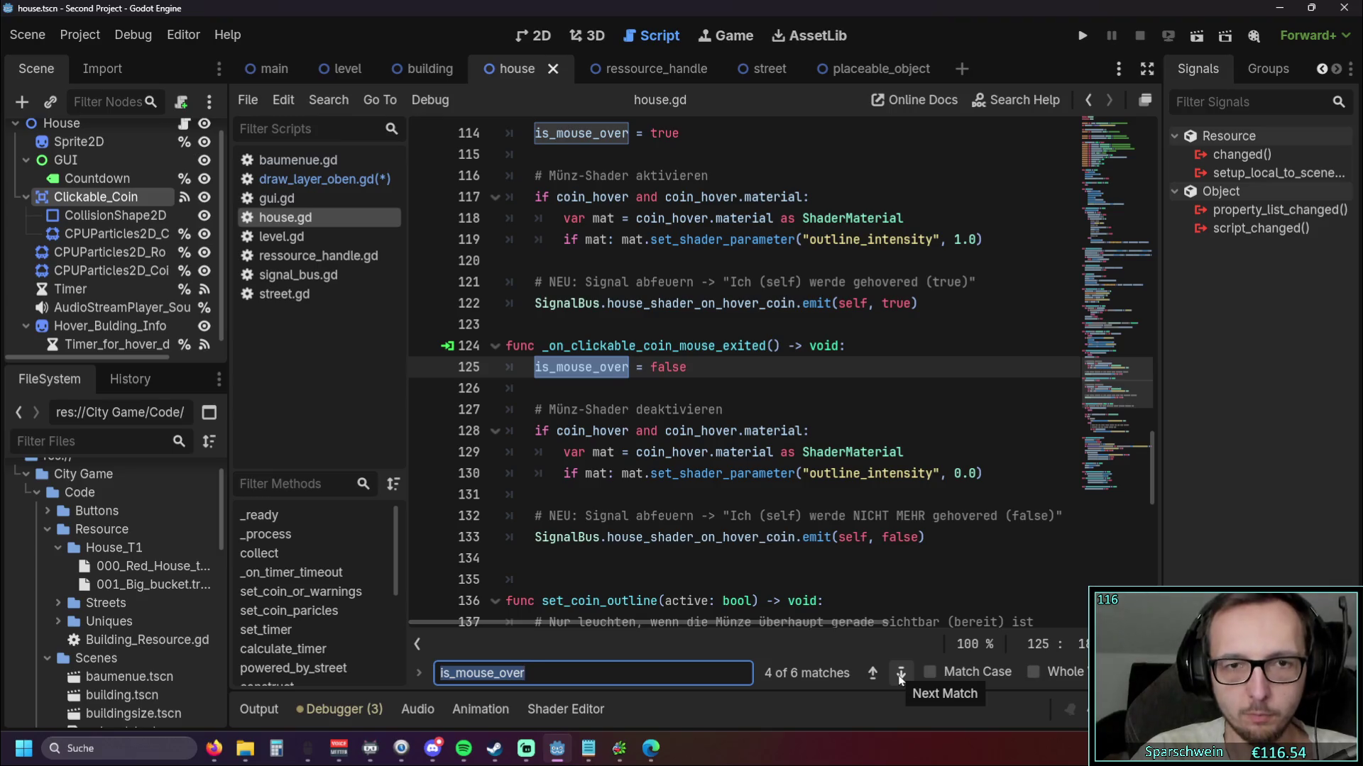
pyautogui.click(901, 676)
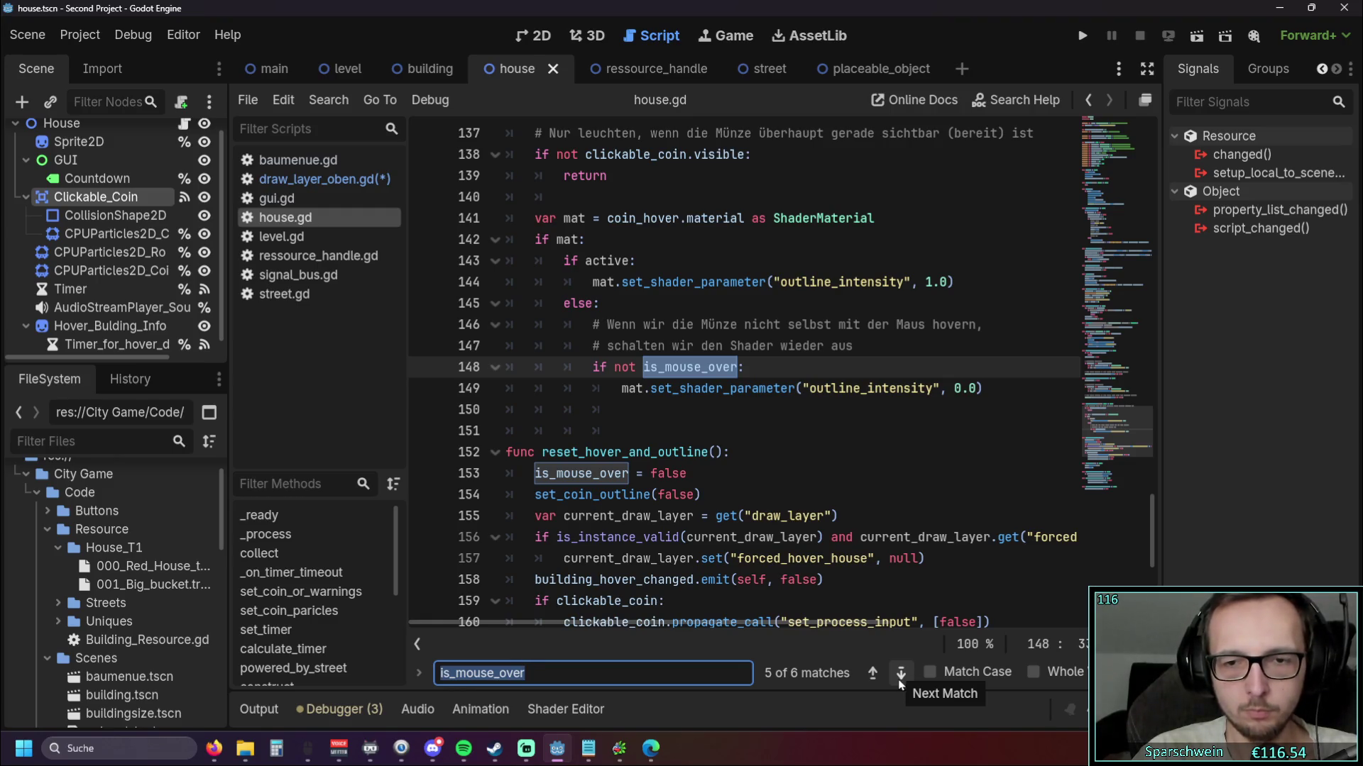
pyautogui.click(899, 674)
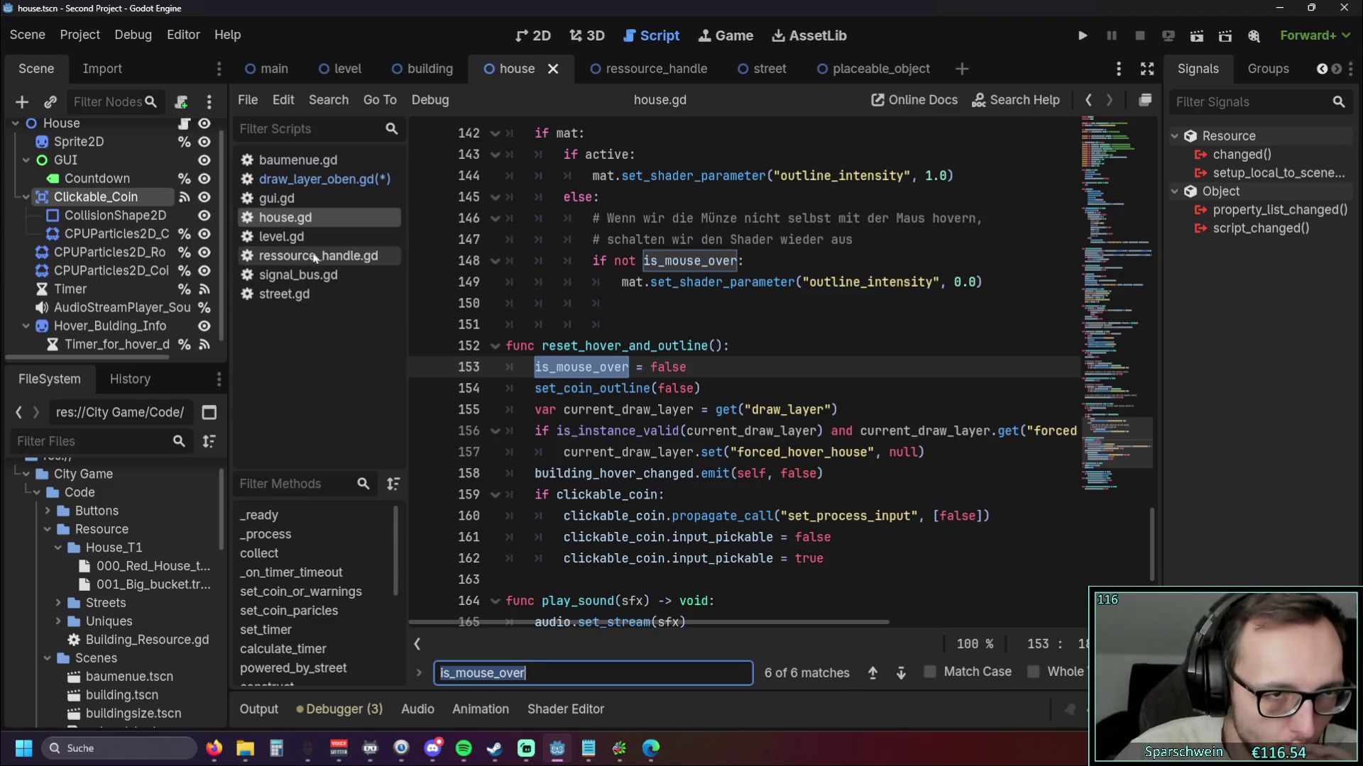
pyautogui.click(321, 180)
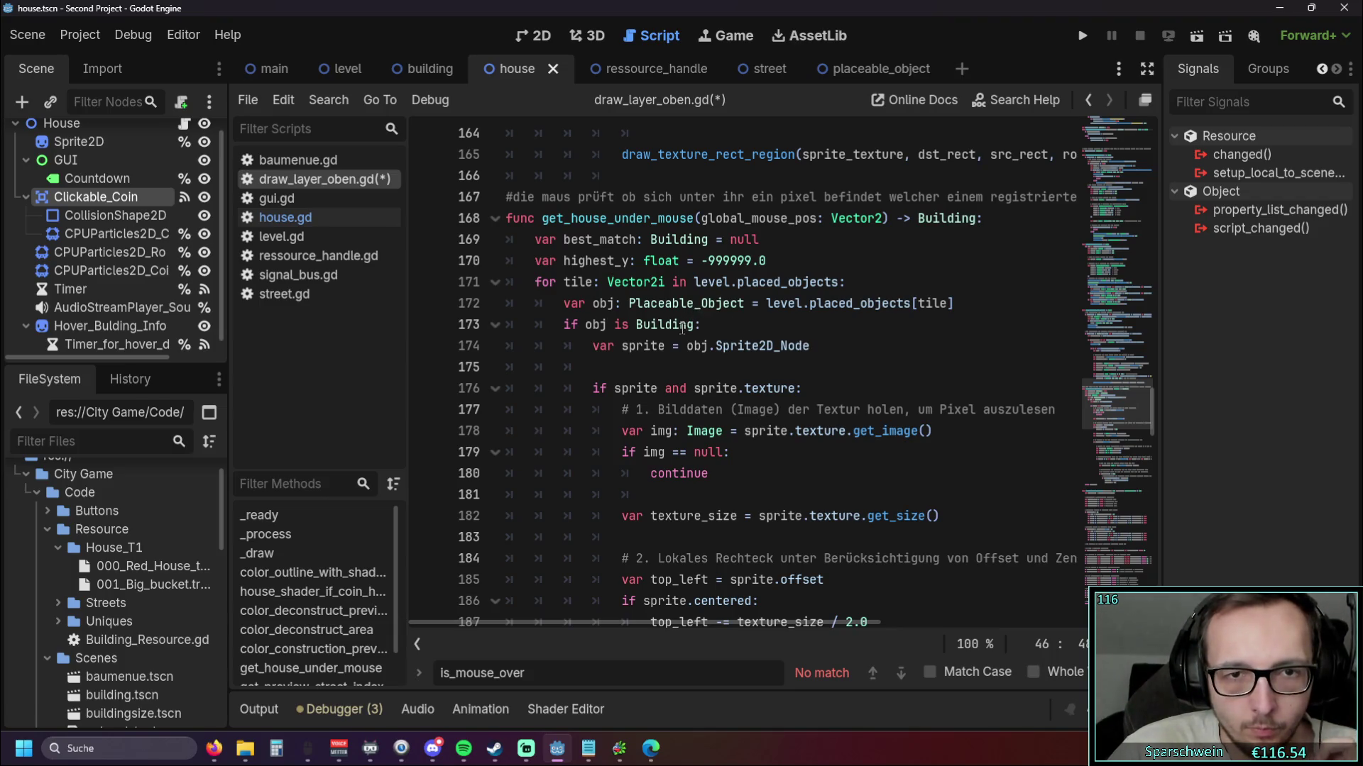
# Inspect get_house_under_mouse, selecting the Building: check on line 173
pyautogui.click(866, 282)
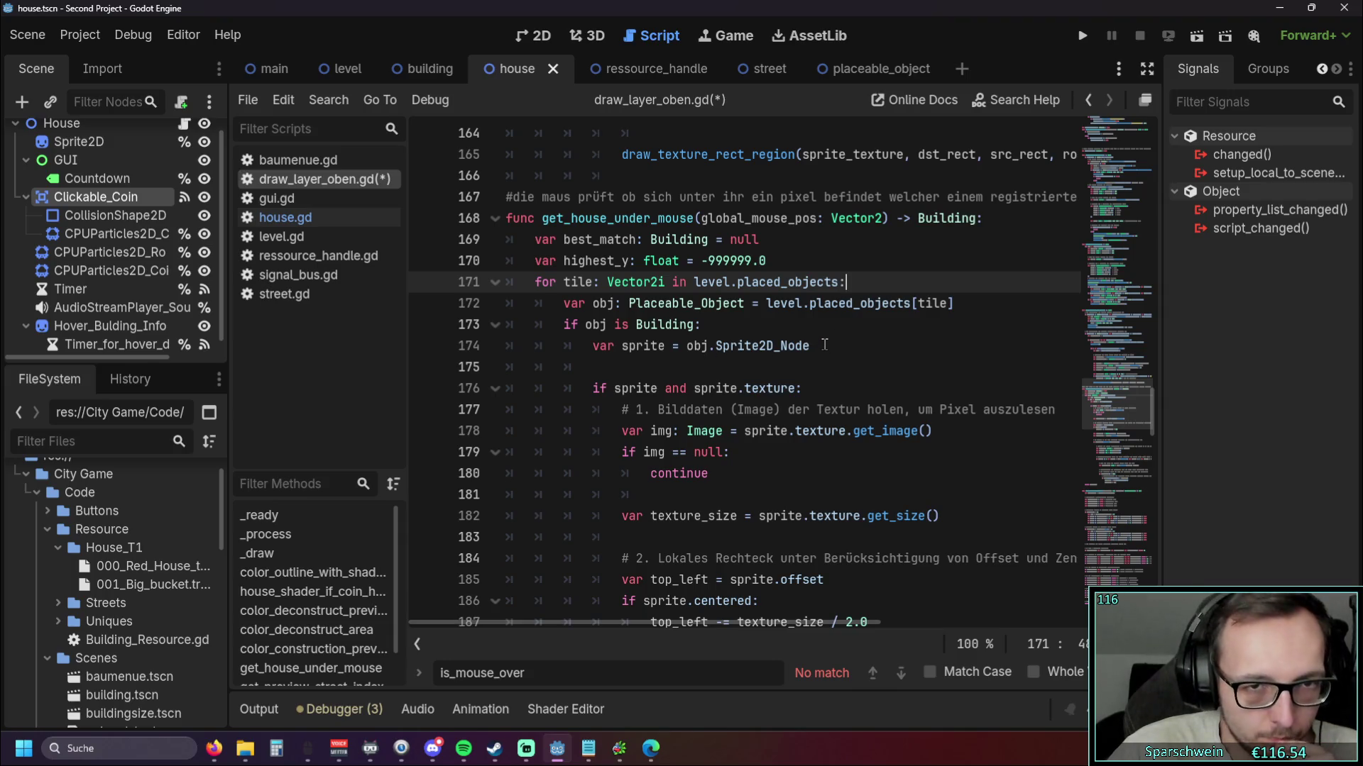
pyautogui.doubleClick(664, 324)
pyautogui.press('Down')
pyautogui.moveTo(635, 324); pyautogui.dragTo(722, 326)
pyautogui.click(739, 330)
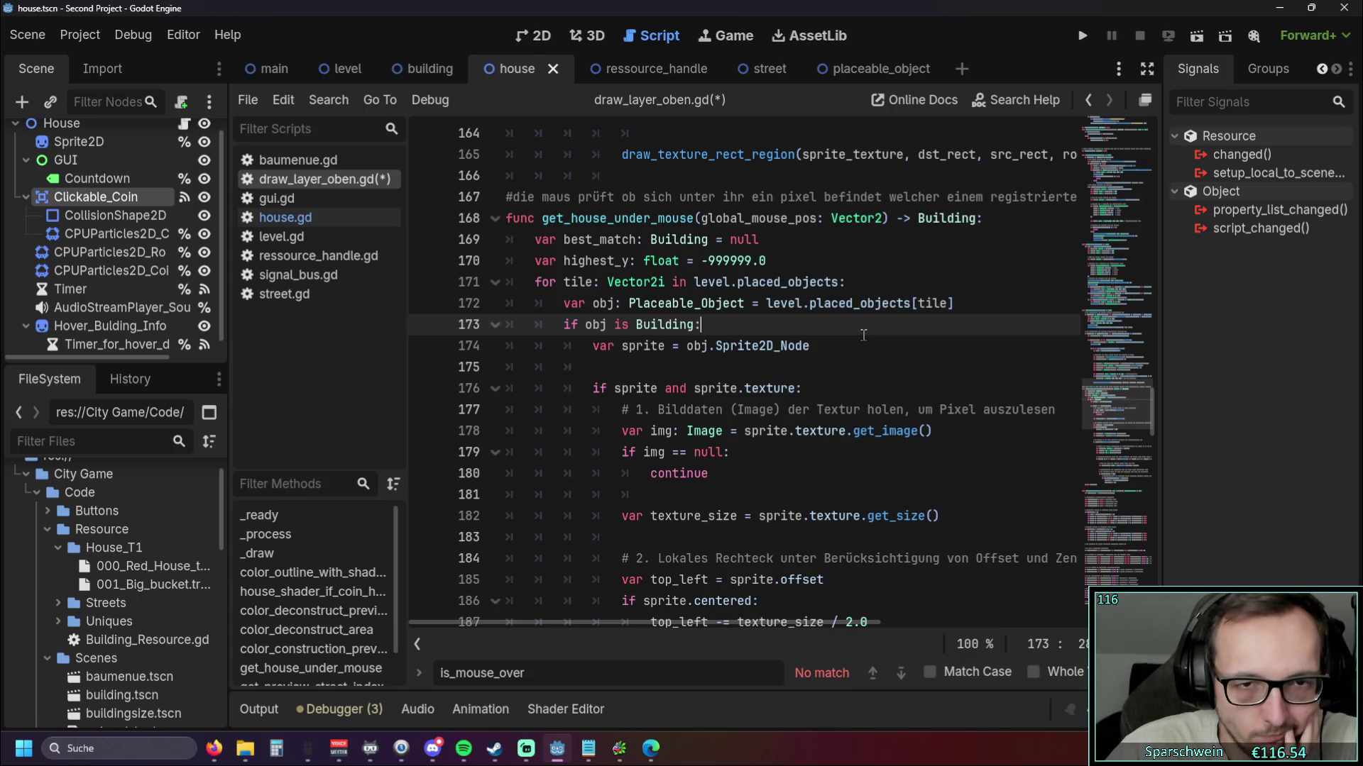
pyautogui.scroll(-1, 859, 333)
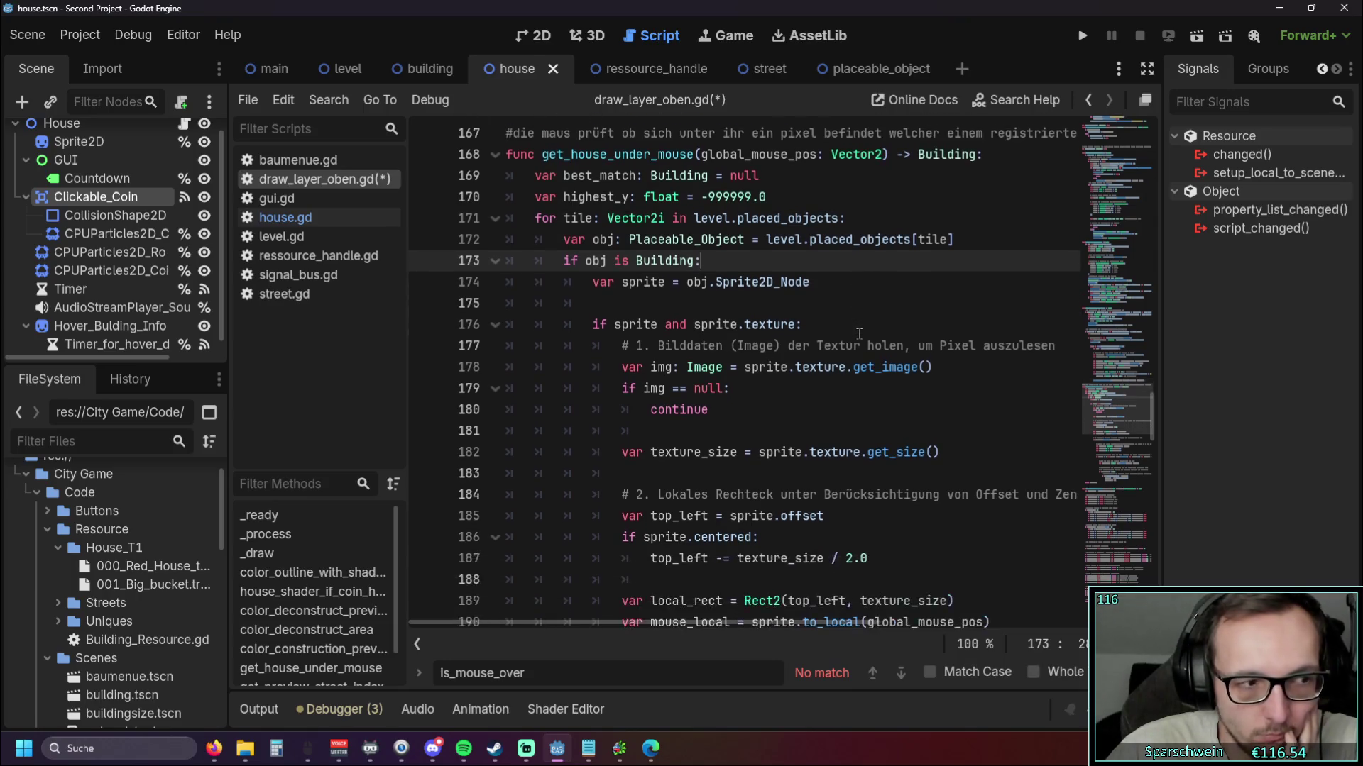
pyautogui.scroll(1, 859, 333)
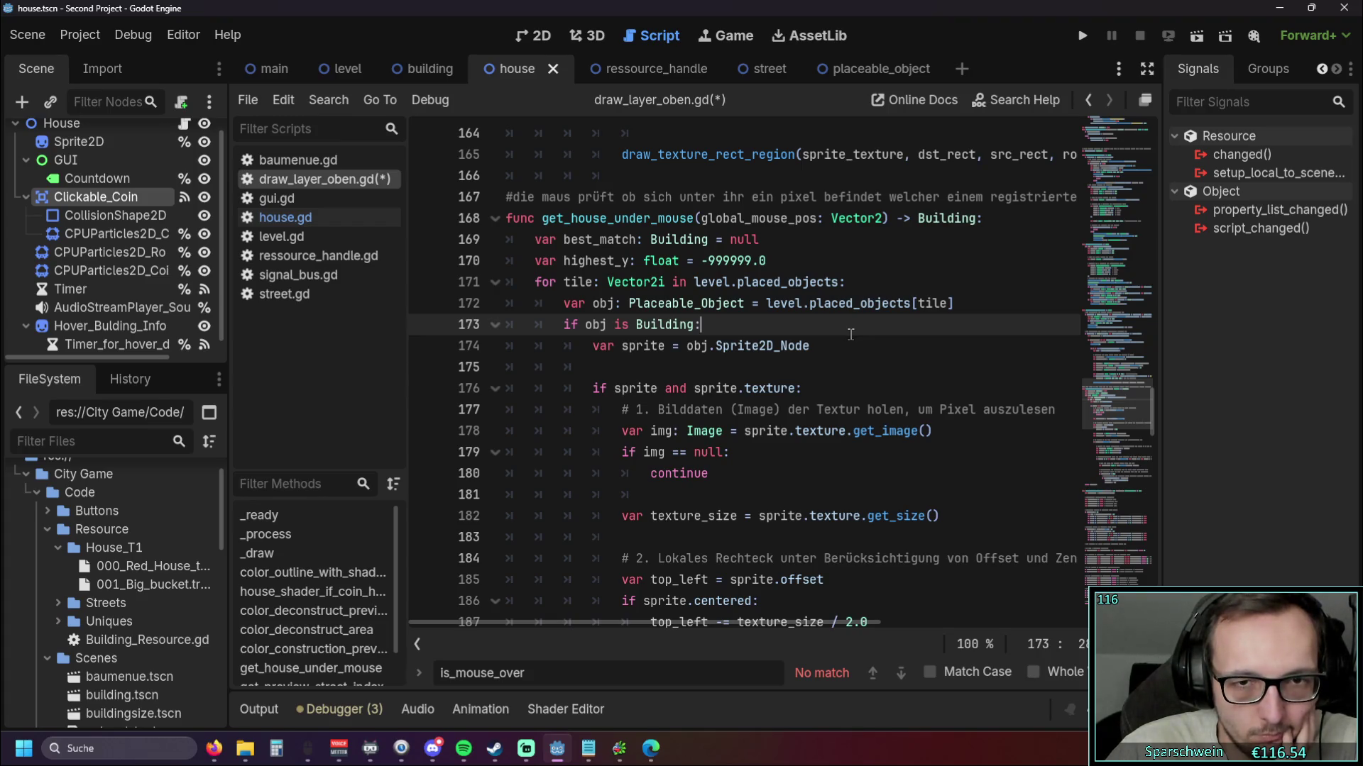
pyautogui.scroll(-1, 848, 334)
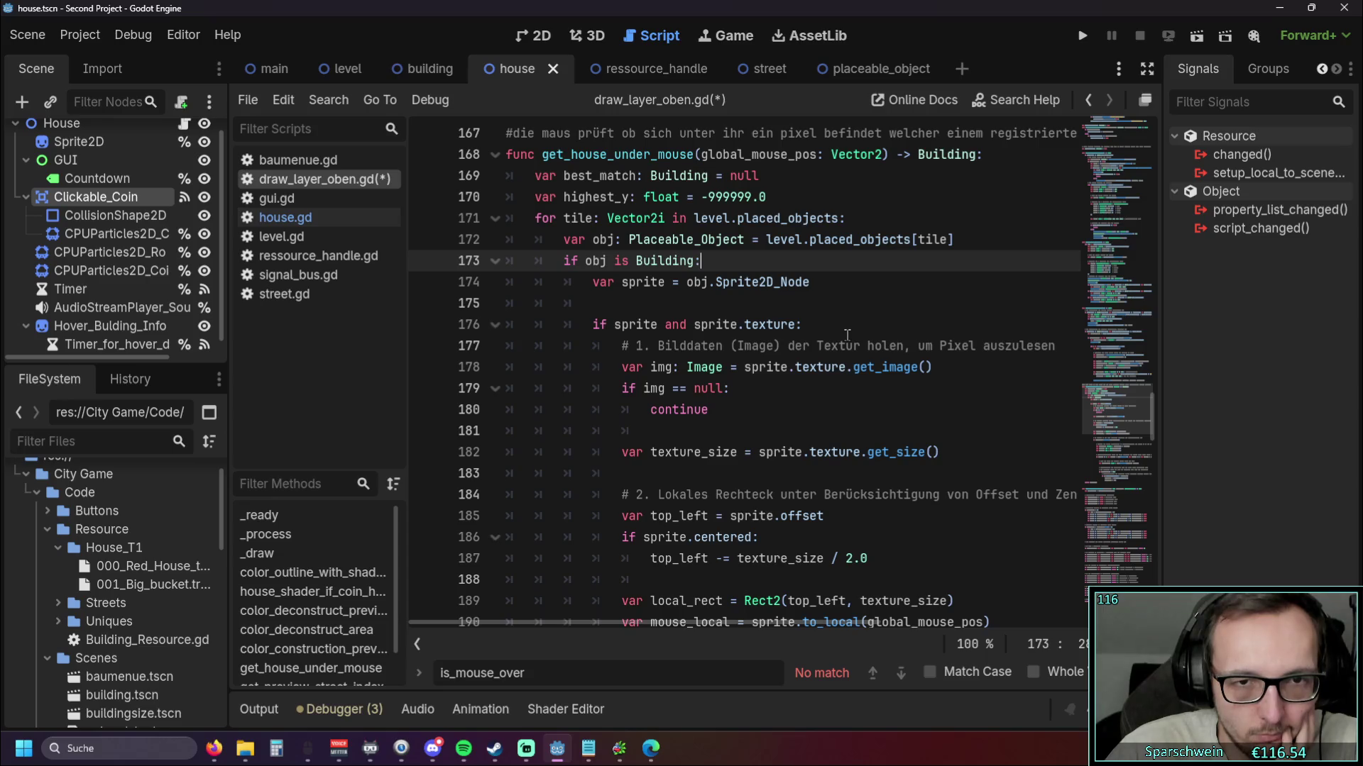
pyautogui.scroll(1, 841, 335)
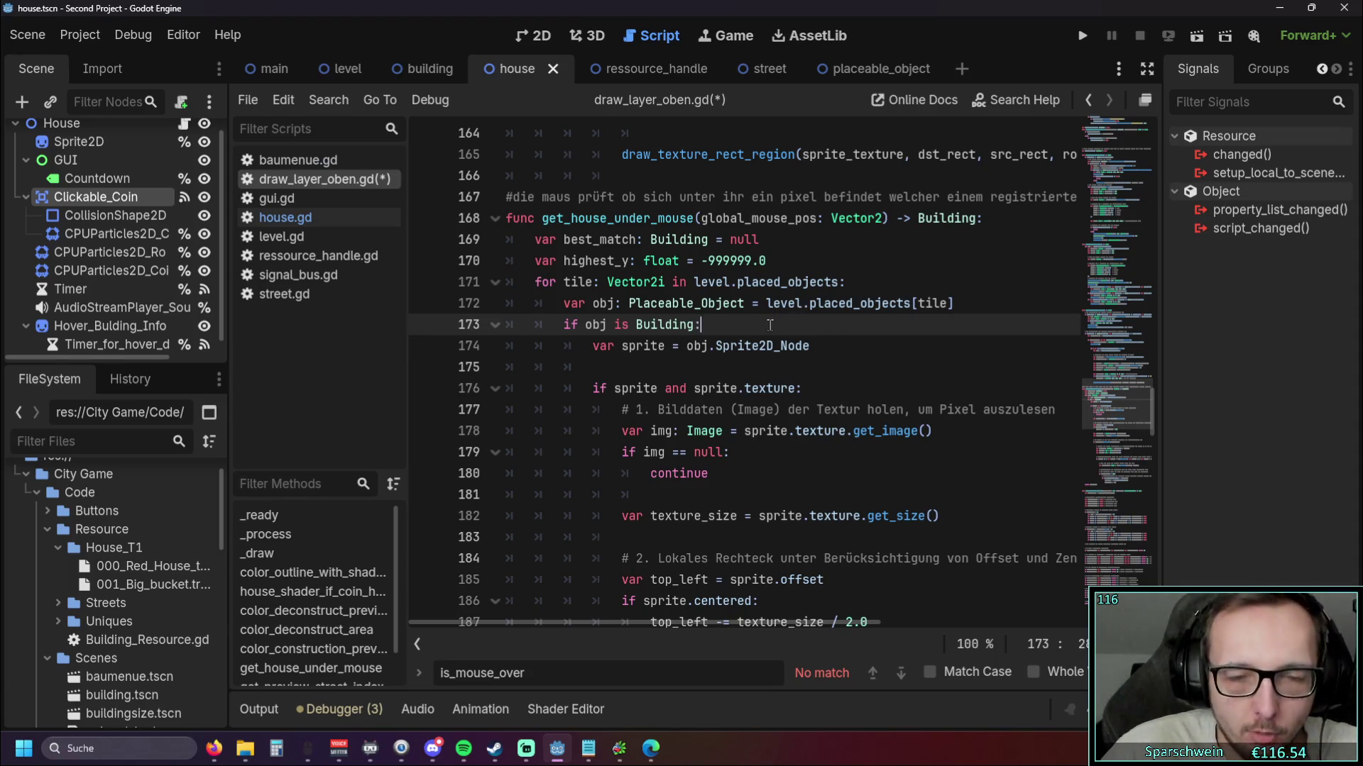
pyautogui.scroll(-1, 772, 333)
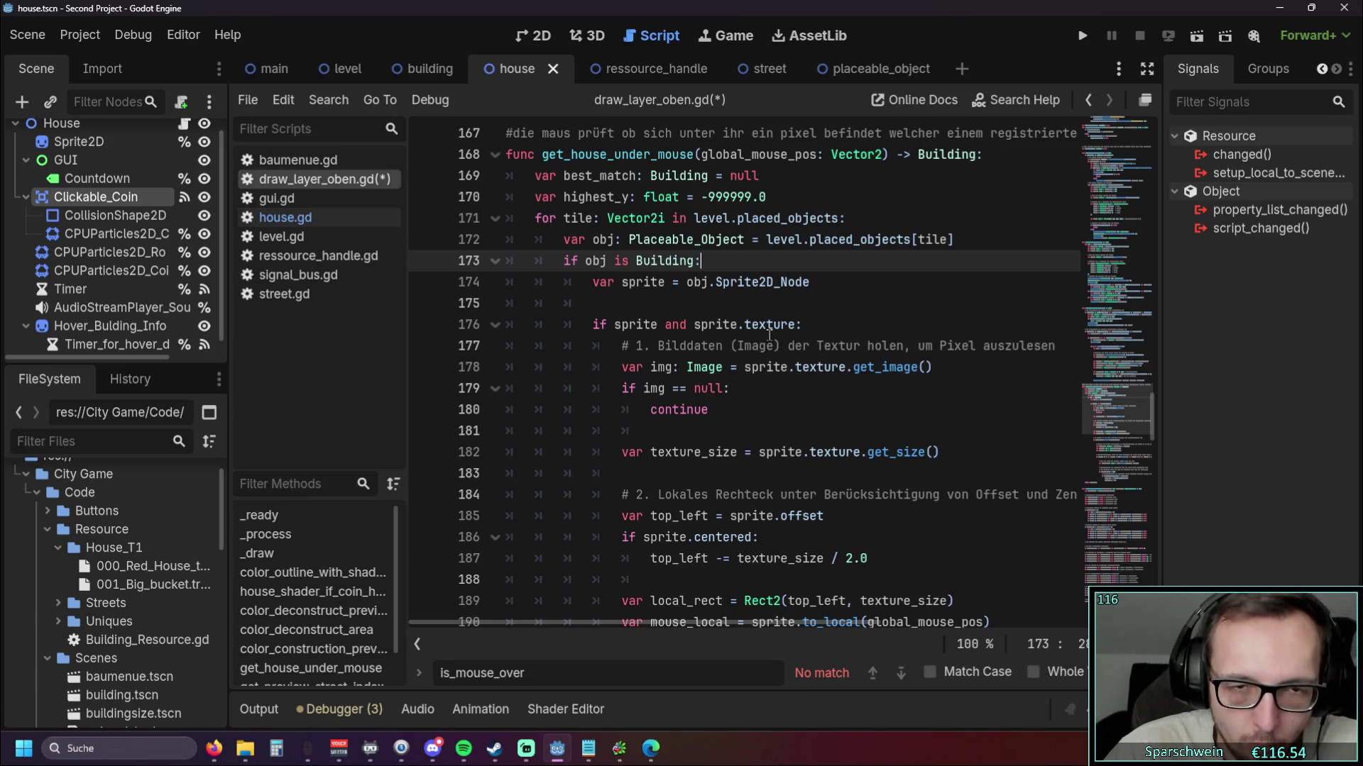
pyautogui.scroll(1, 769, 334)
pyautogui.scroll(-1, 768, 331)
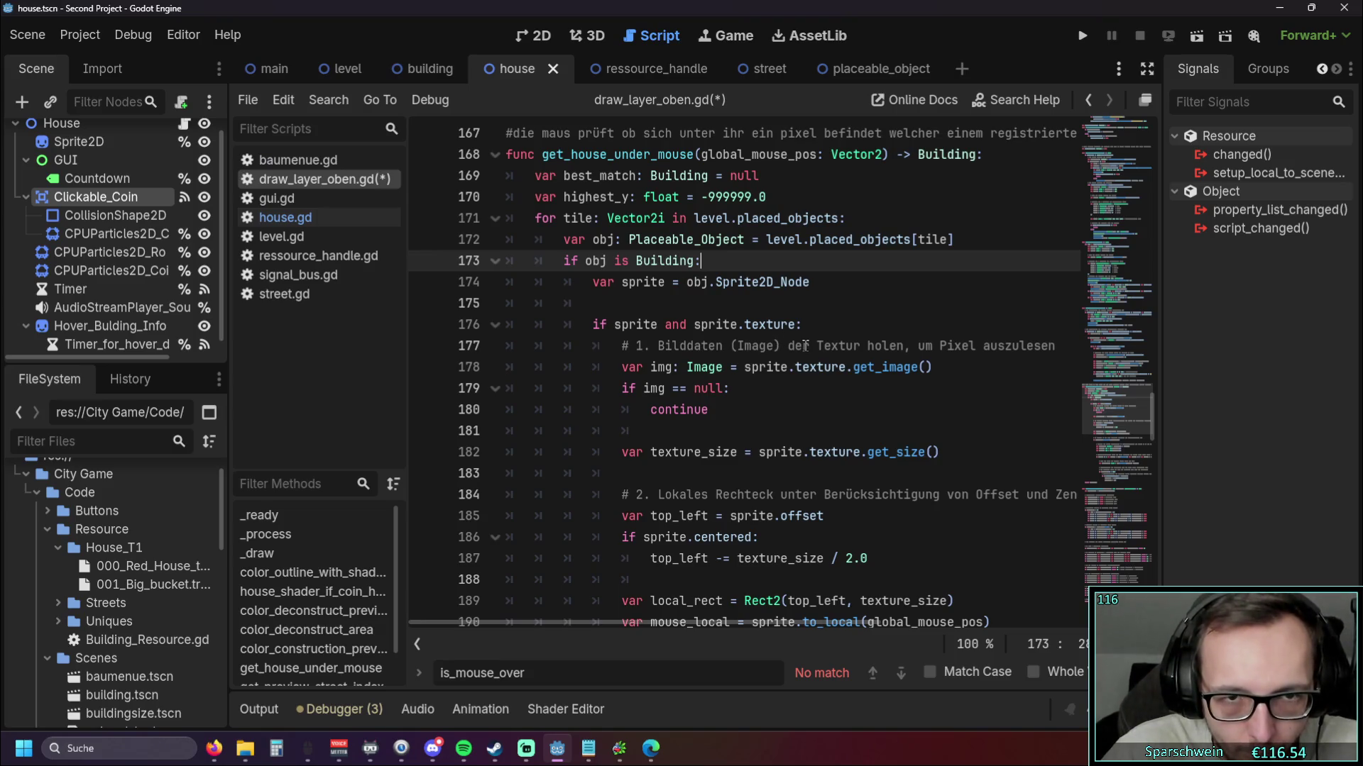
pyautogui.doubleClick(633, 282)
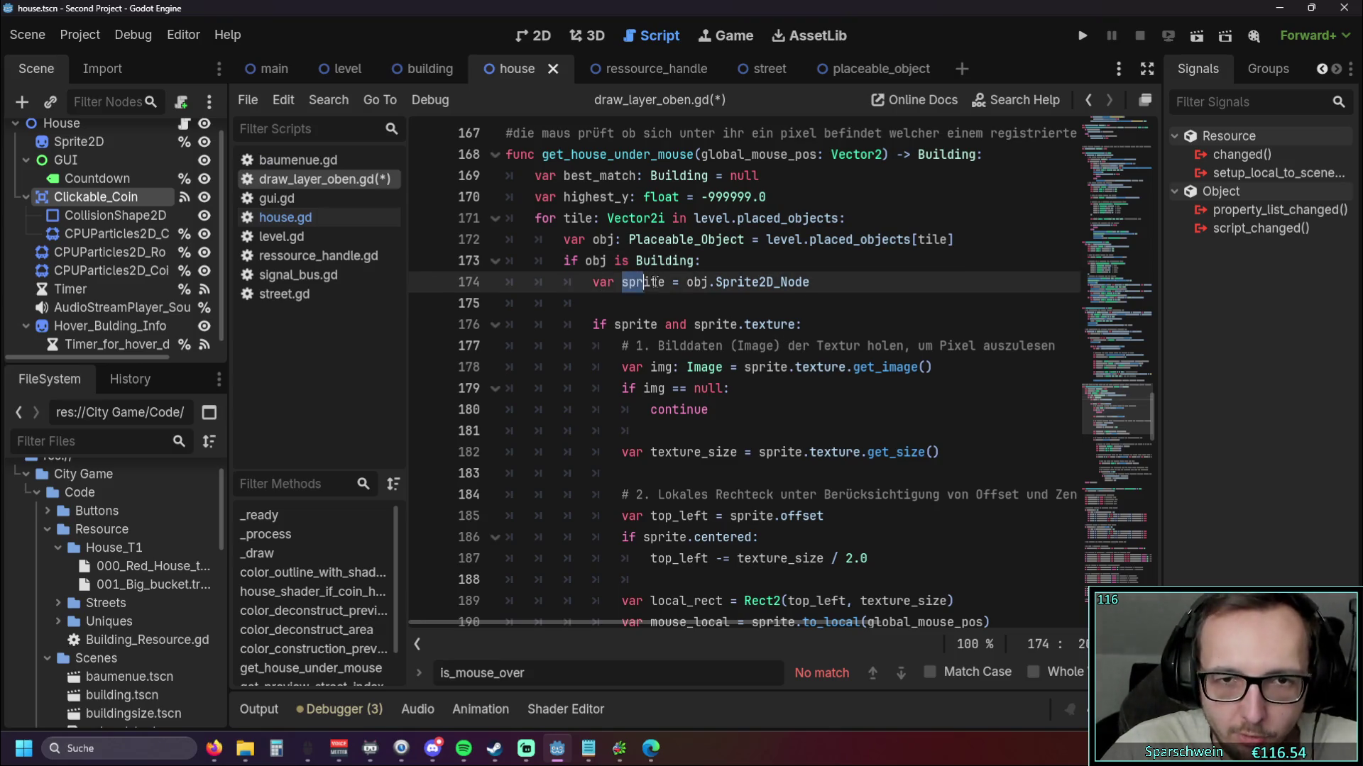
pyautogui.click(701, 307)
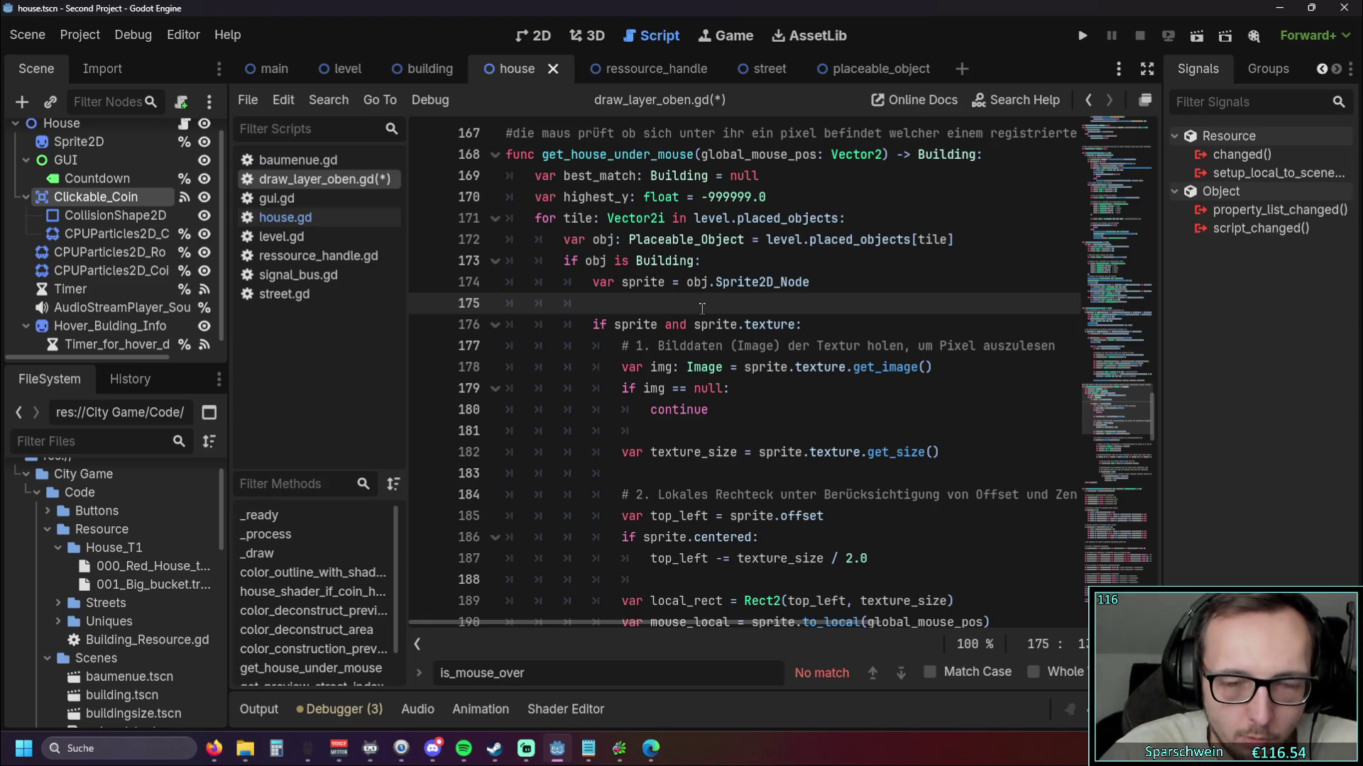
pyautogui.moveTo(686, 283); pyautogui.dragTo(810, 283)
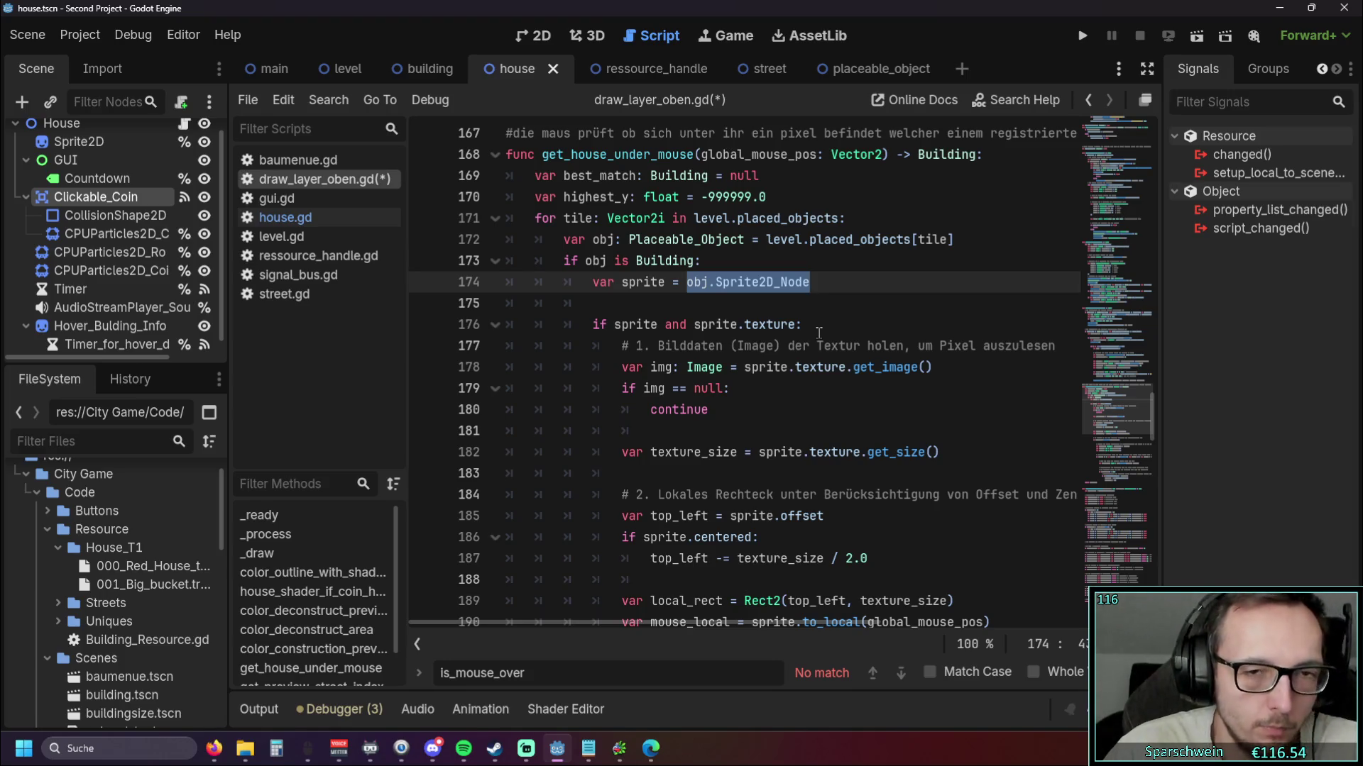
pyautogui.scroll(1, 781, 340)
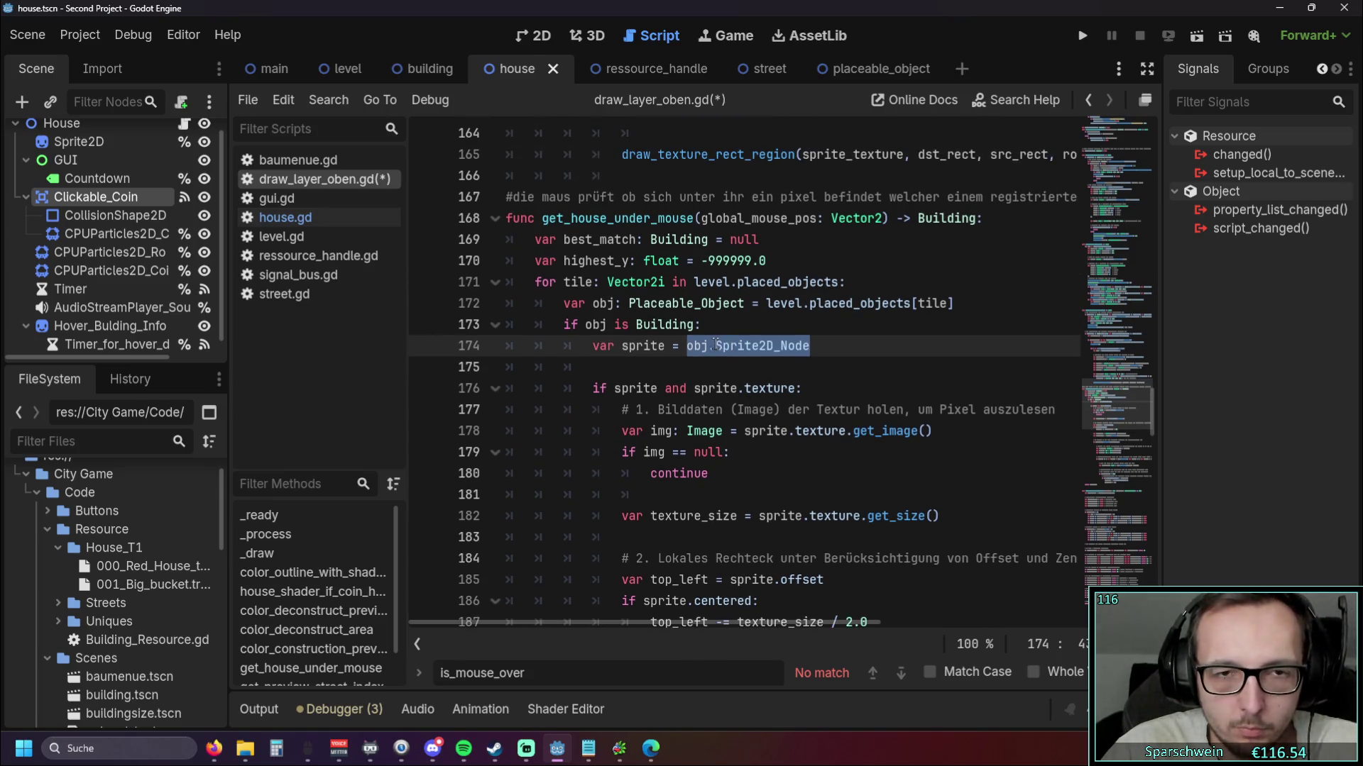
# Add an 'if obj.is_mouse_over == true:' check with a return line after line 174
pyautogui.click(817, 348)
pyautogui.press('Return')
pyautogui.write('if ')
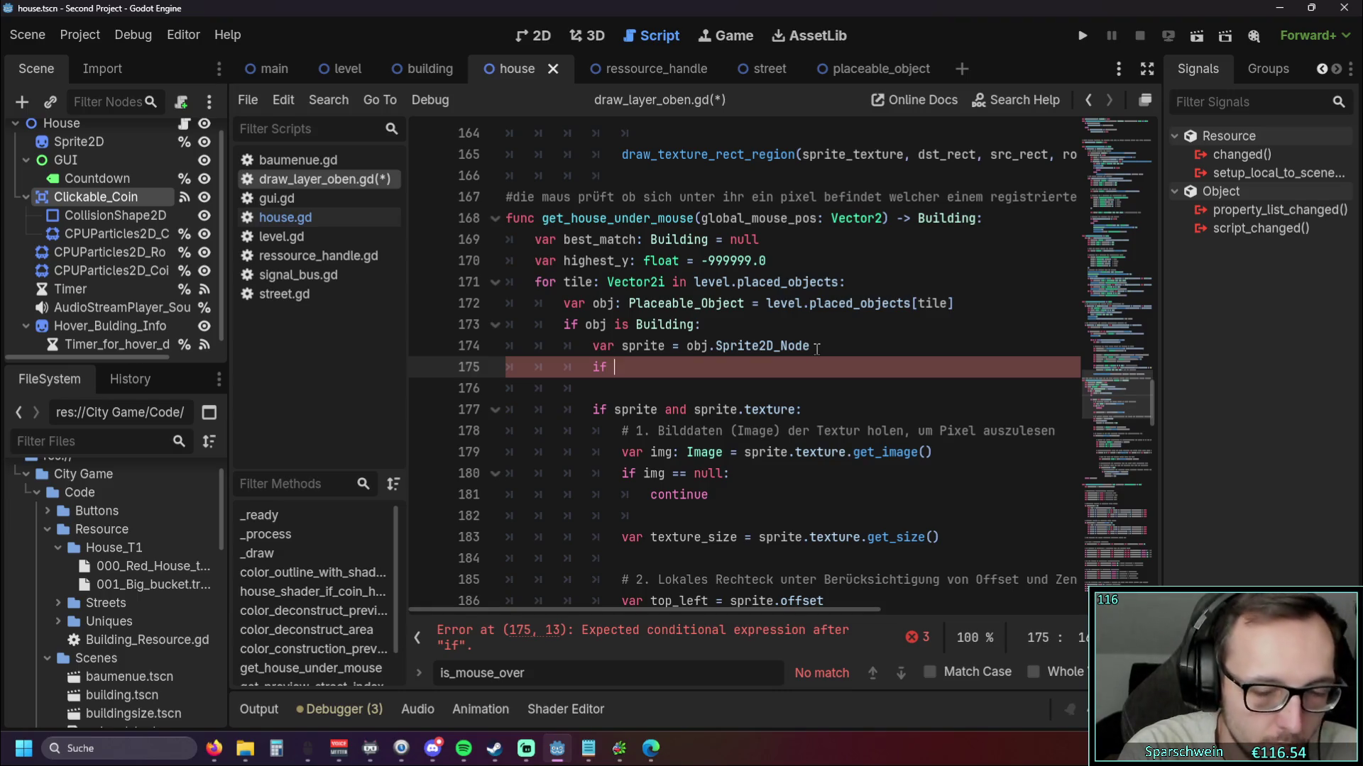
pyautogui.write('obj')
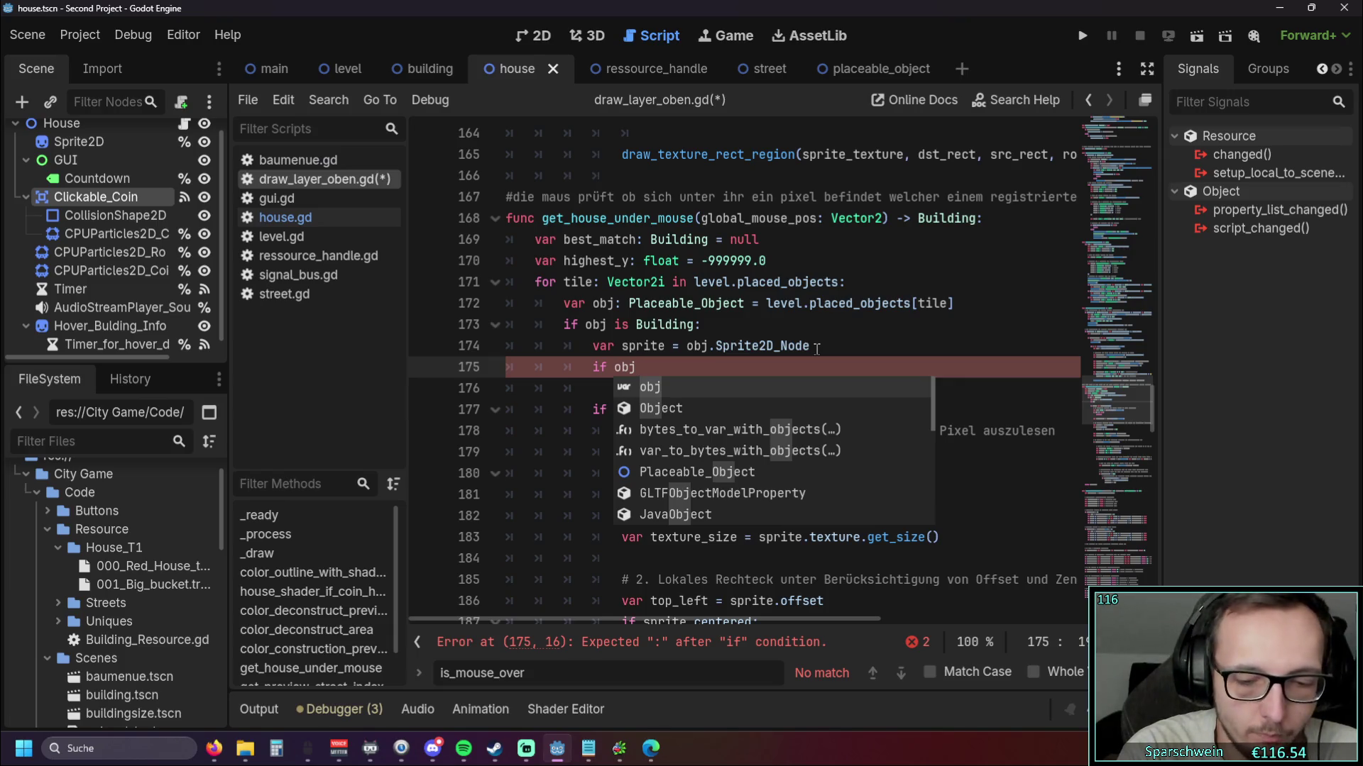
pyautogui.write('.')
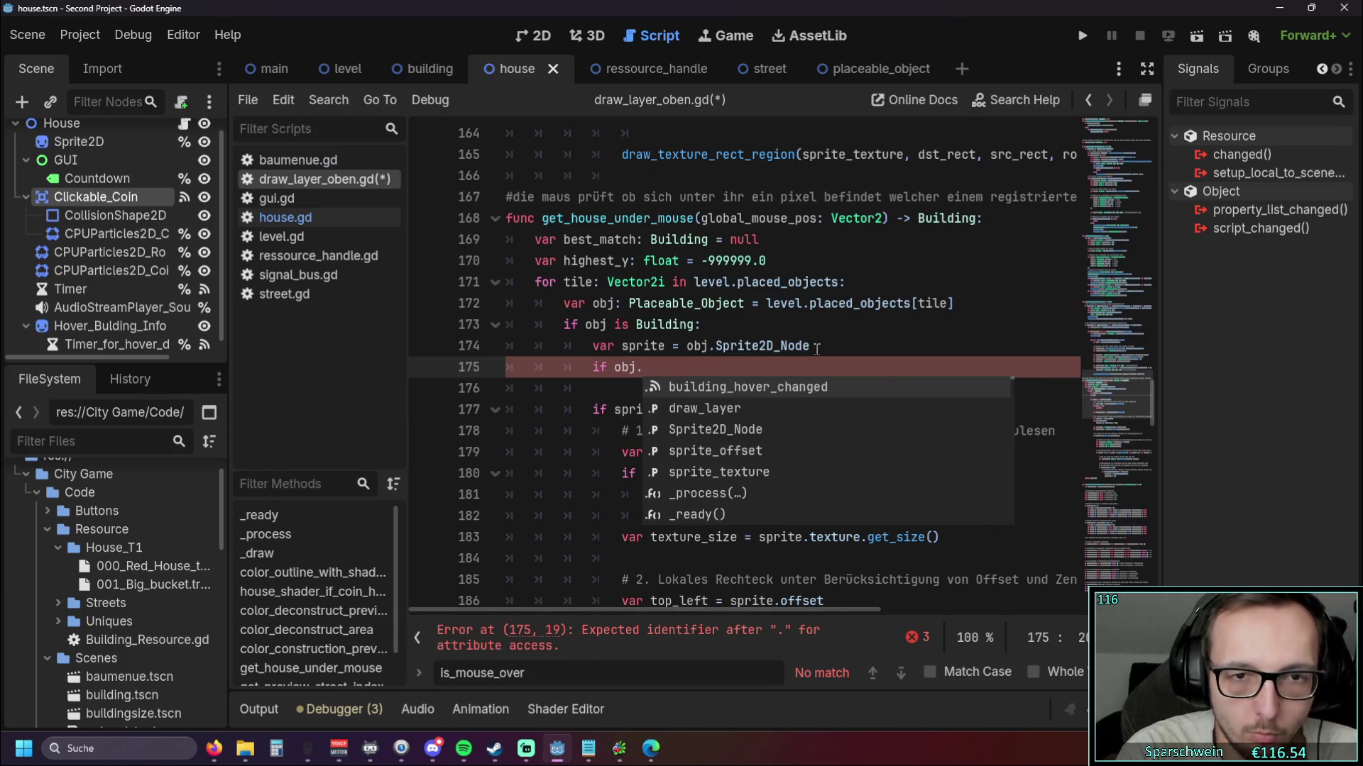
pyautogui.press('BackSpace')
pyautogui.write('==')
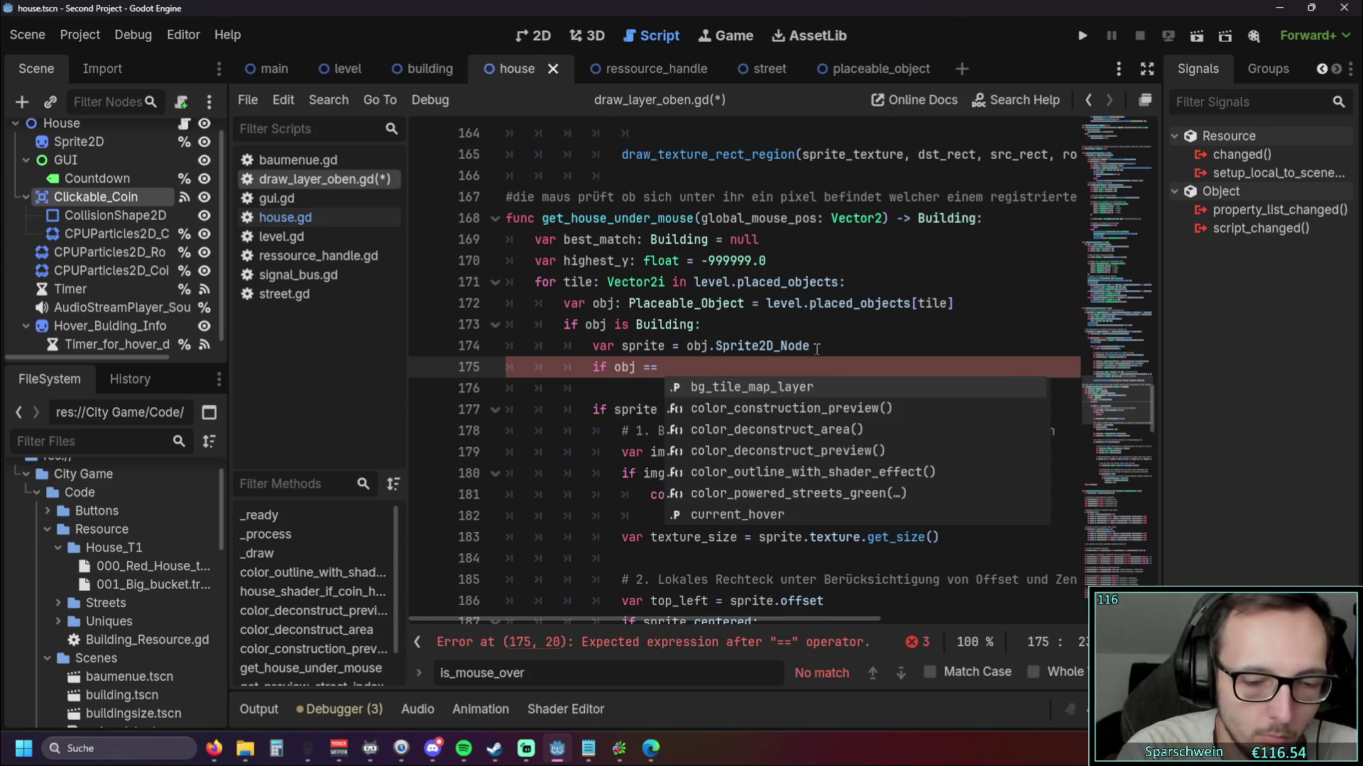
pyautogui.press('BackSpace')
pyautogui.press('BackSpace')
pyautogui.press('BackSpace')
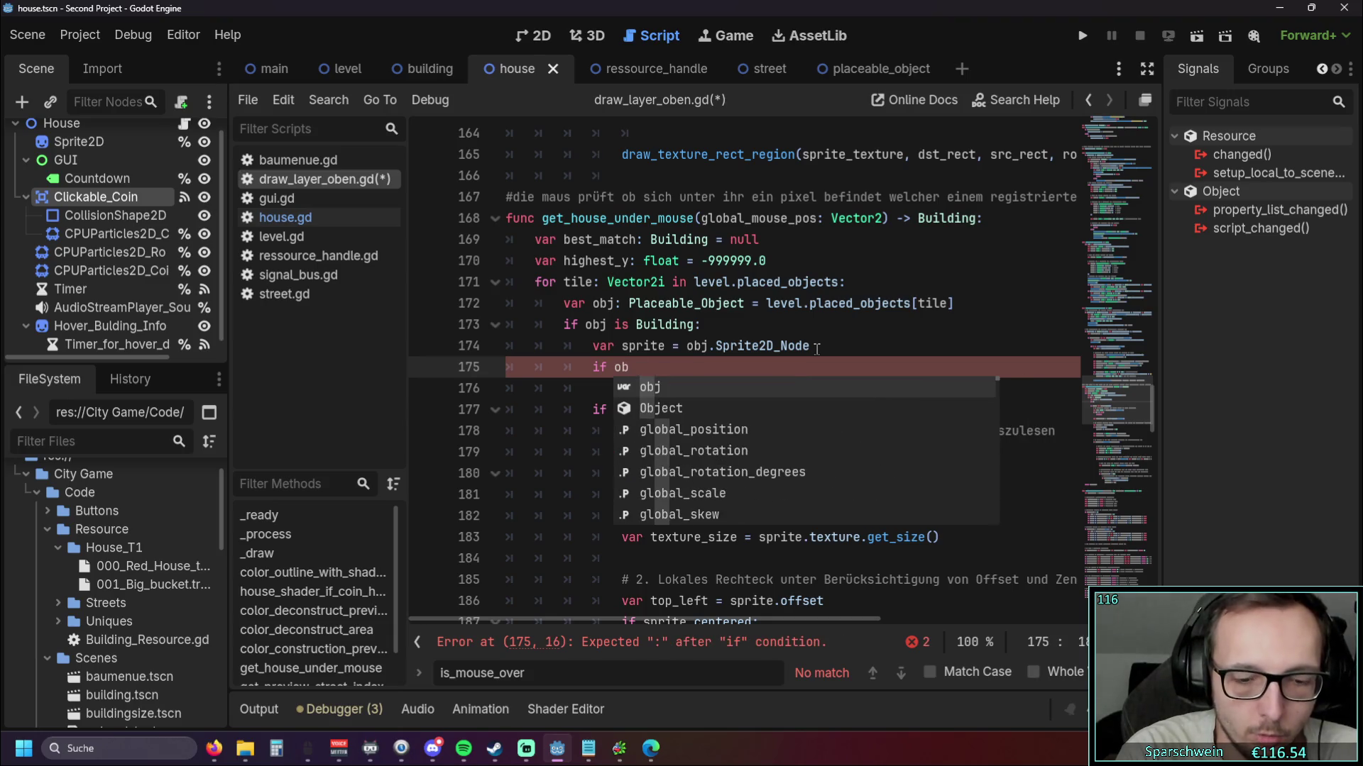
pyautogui.write('j.mouse')
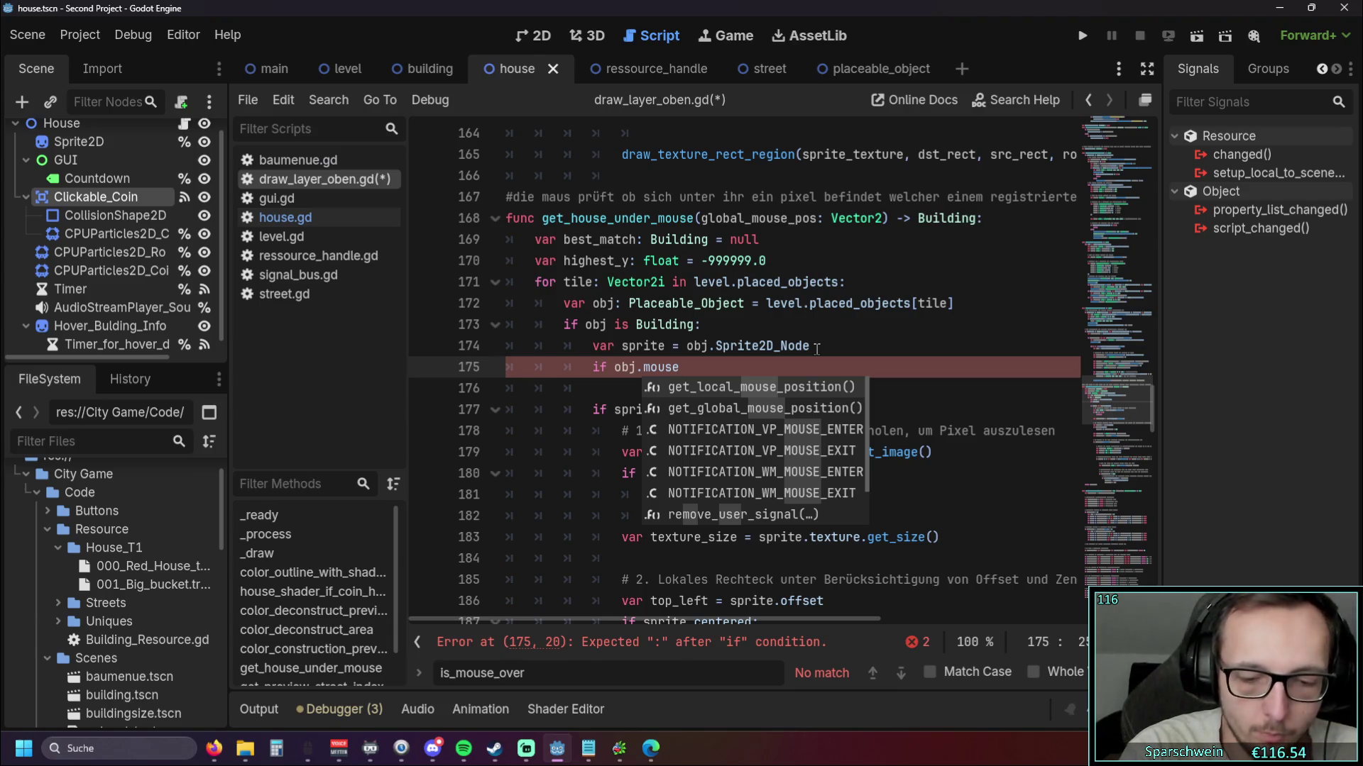
pyautogui.press('BackSpace')
pyautogui.press('BackSpace')
pyautogui.press('BackSpace')
pyautogui.press('BackSpace')
pyautogui.press('BackSpace')
pyautogui.write('is')
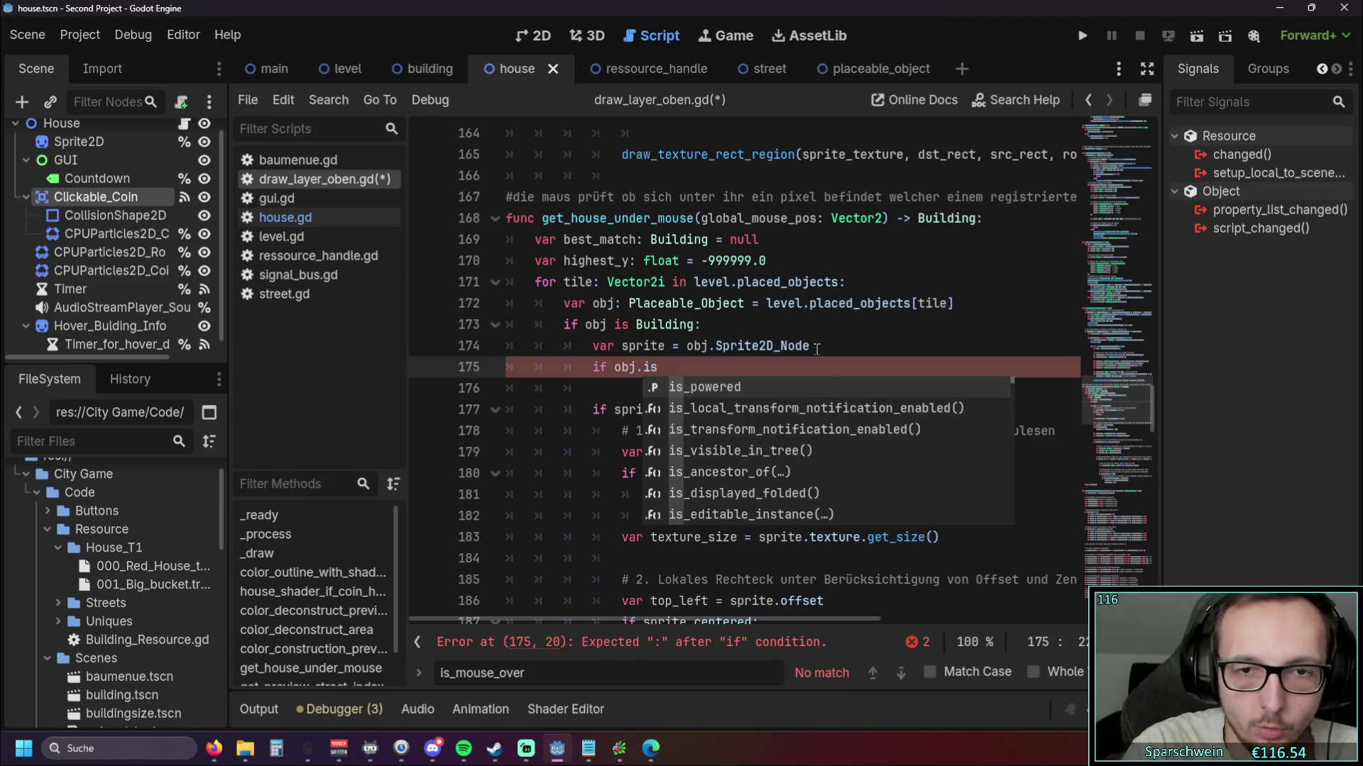
pyautogui.write('_mouse_over')
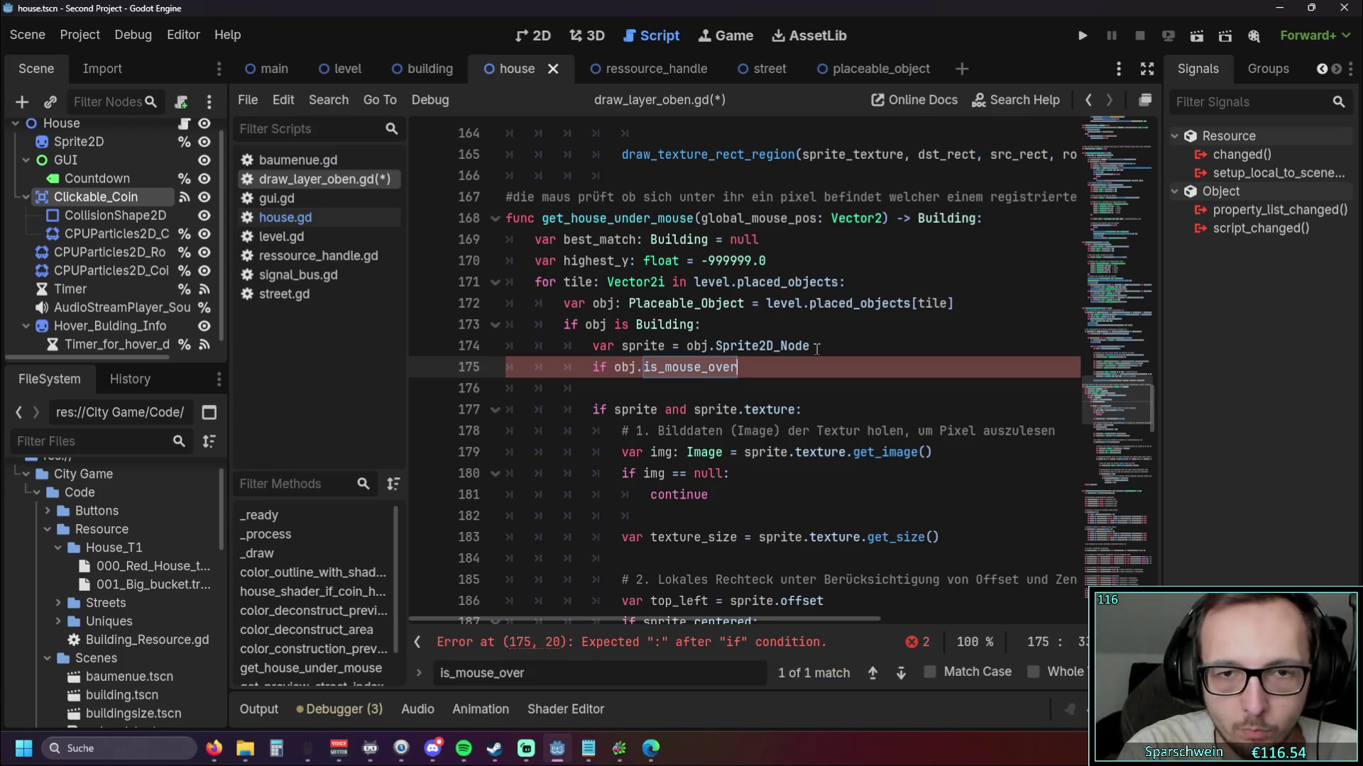
pyautogui.write(' == true')
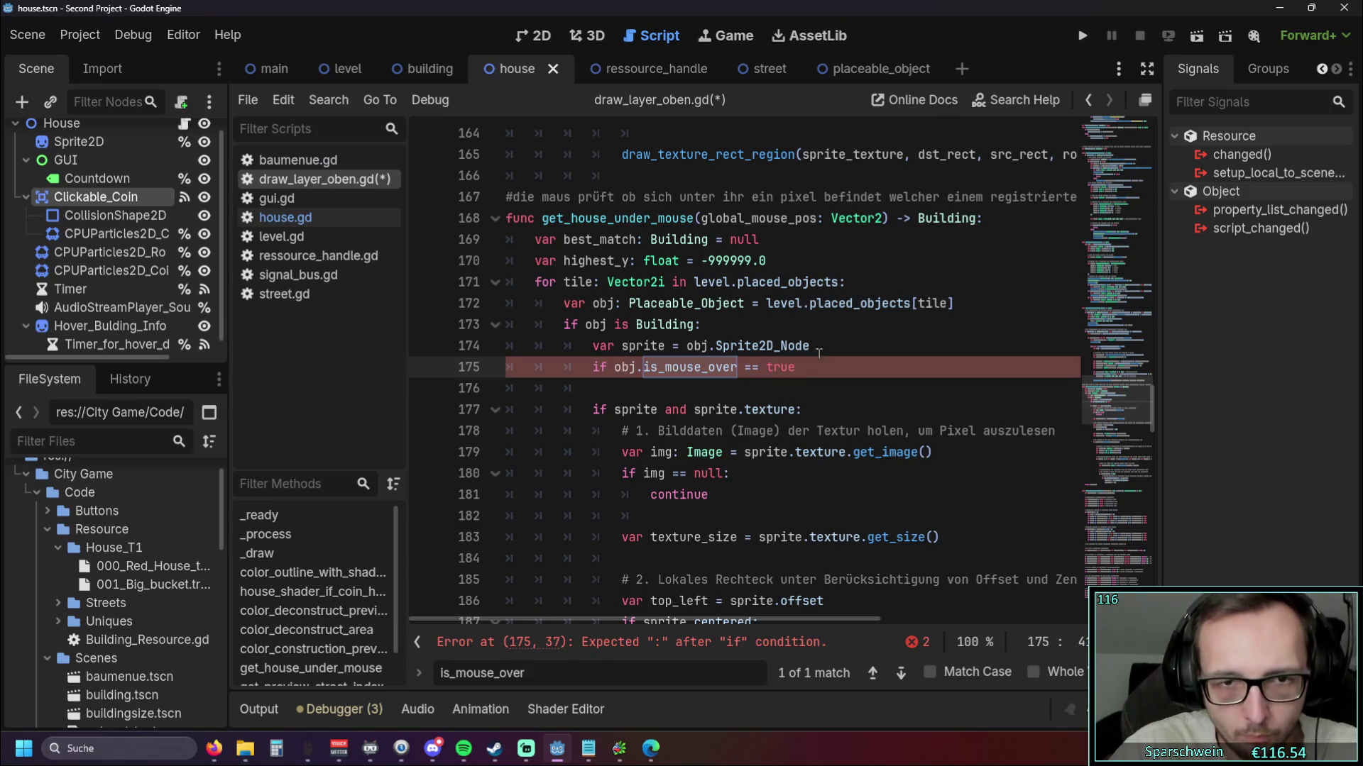
pyautogui.write(':')
pyautogui.press('Return')
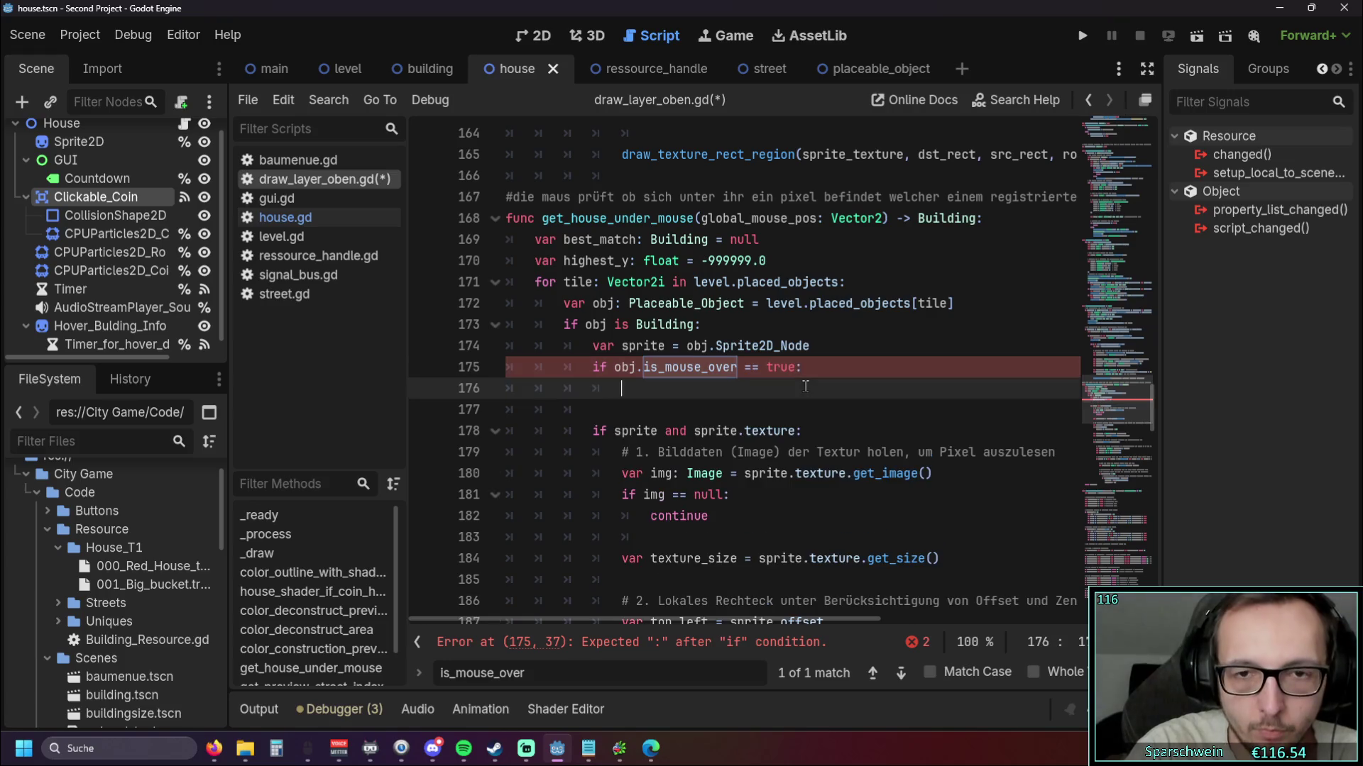
pyautogui.write('return')
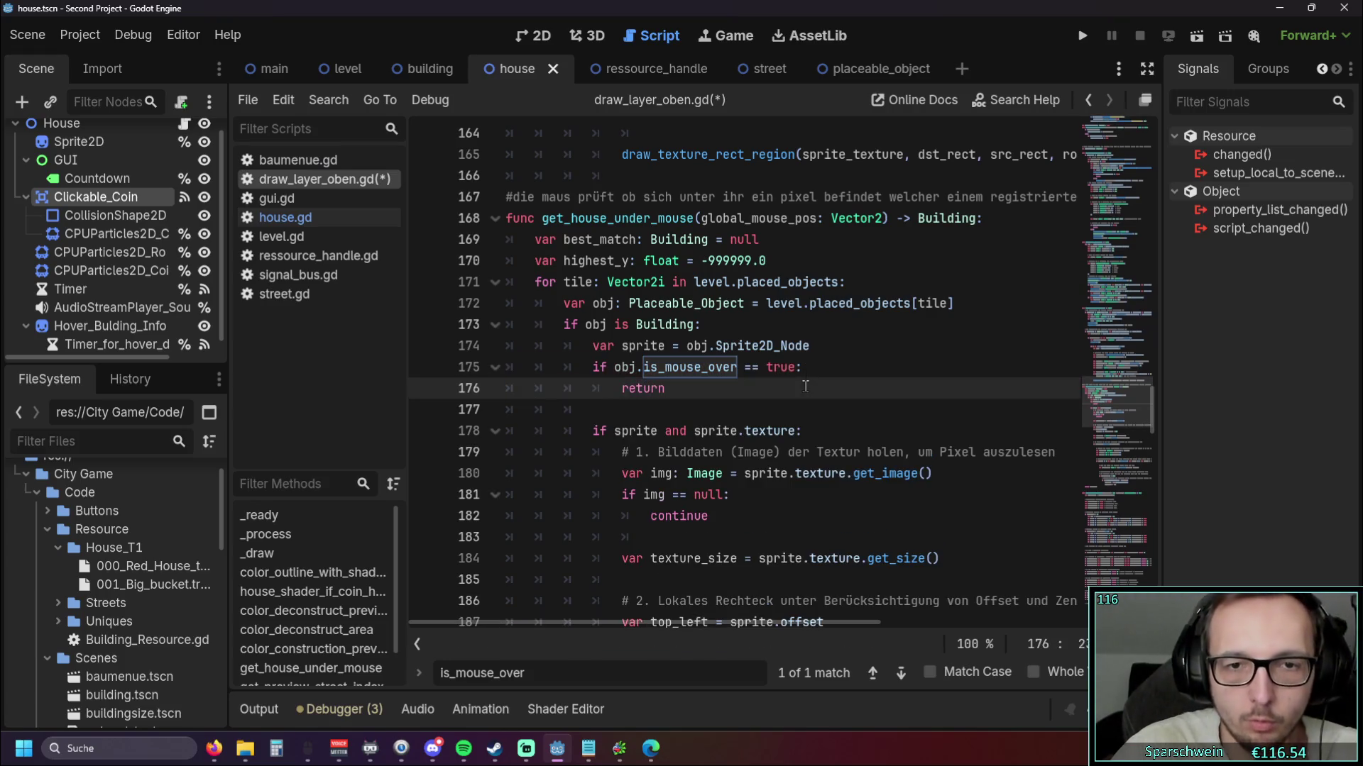
# Insert print("hi") inside the check, remove empty line 178, and complete it as 'return obj'
pyautogui.click(843, 373)
pyautogui.press('Return')
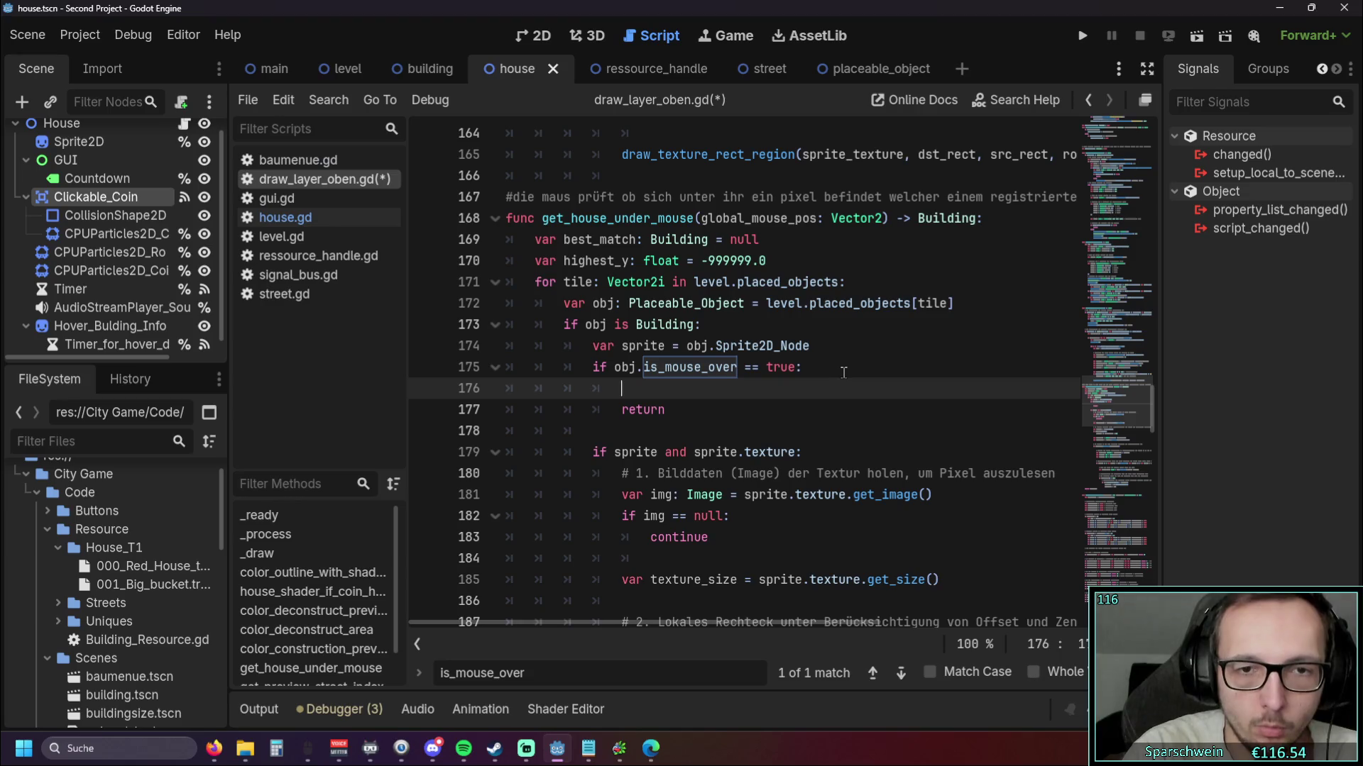
pyautogui.write('print("')
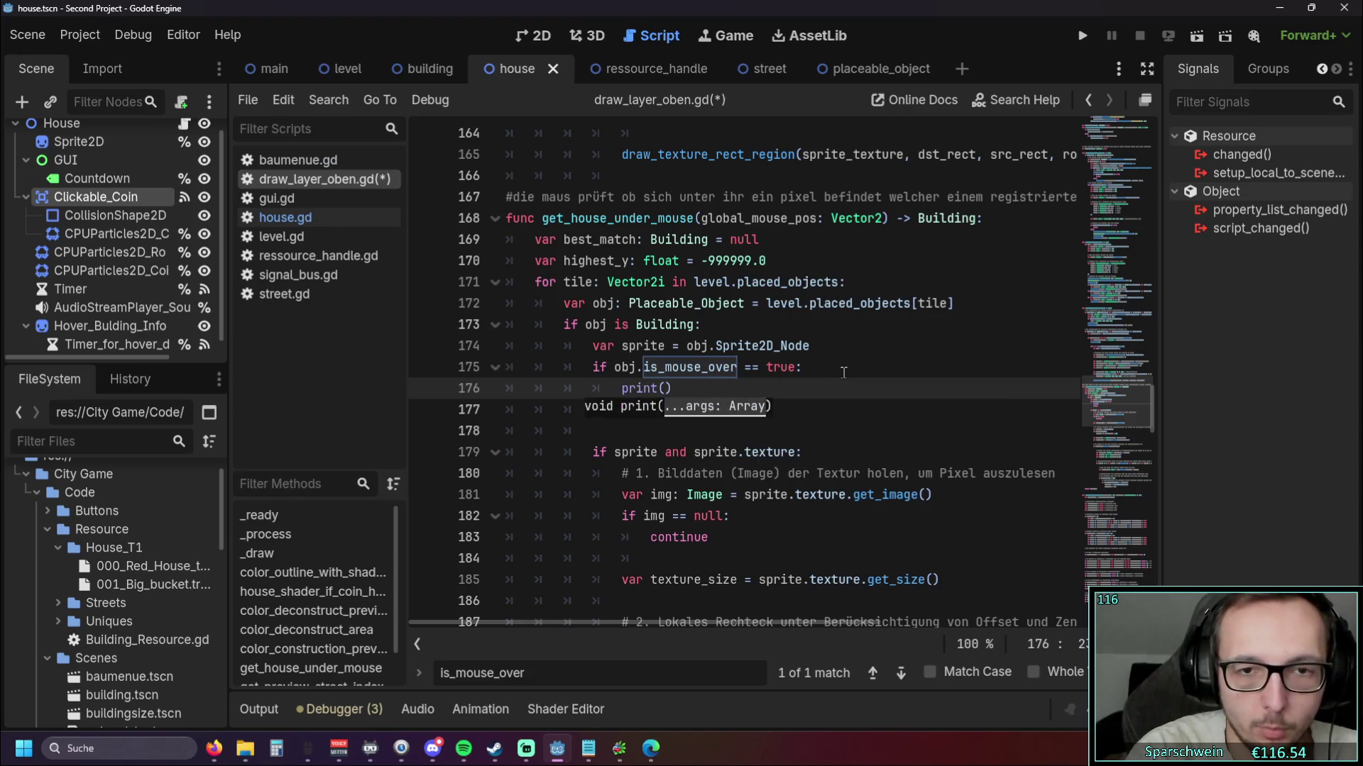
pyautogui.write('hi')
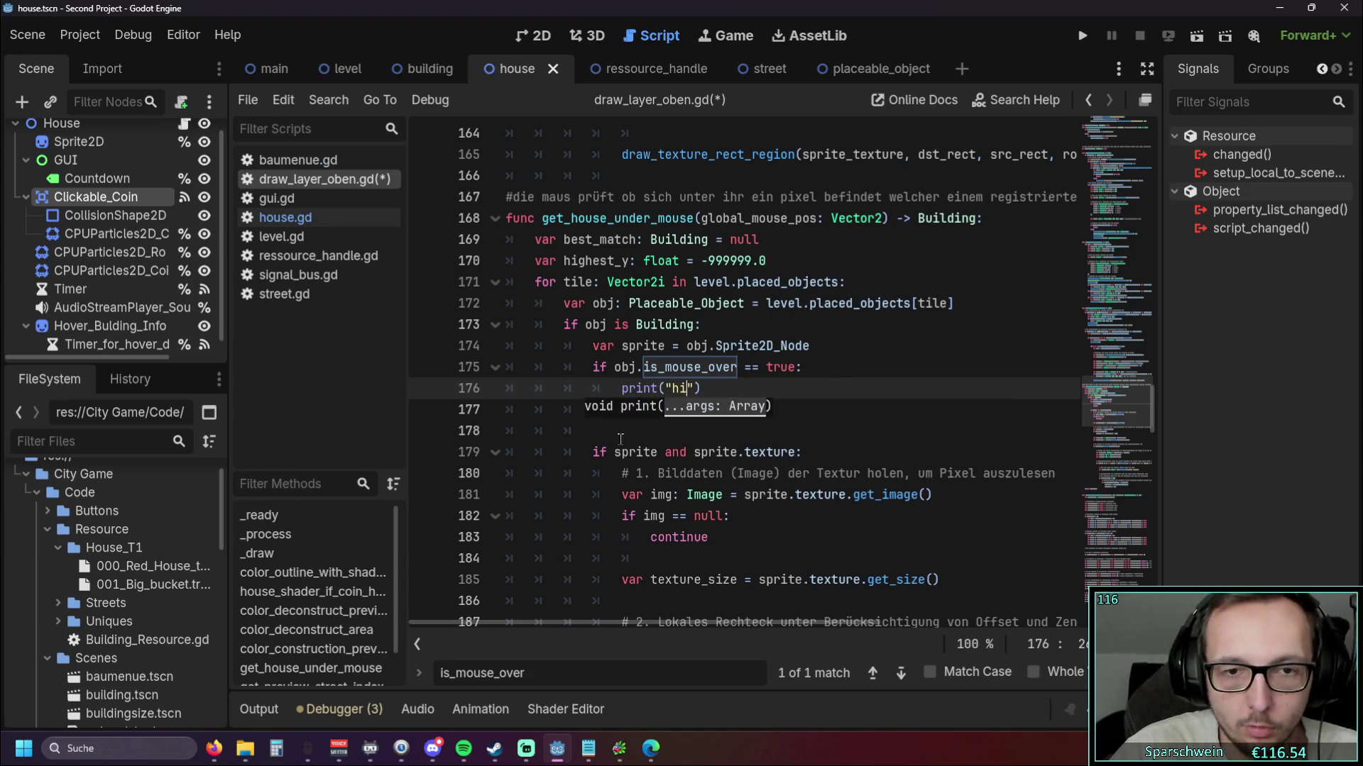
pyautogui.click(613, 433)
pyautogui.press('BackSpace')
pyautogui.press('BackSpace')
pyautogui.press('BackSpace')
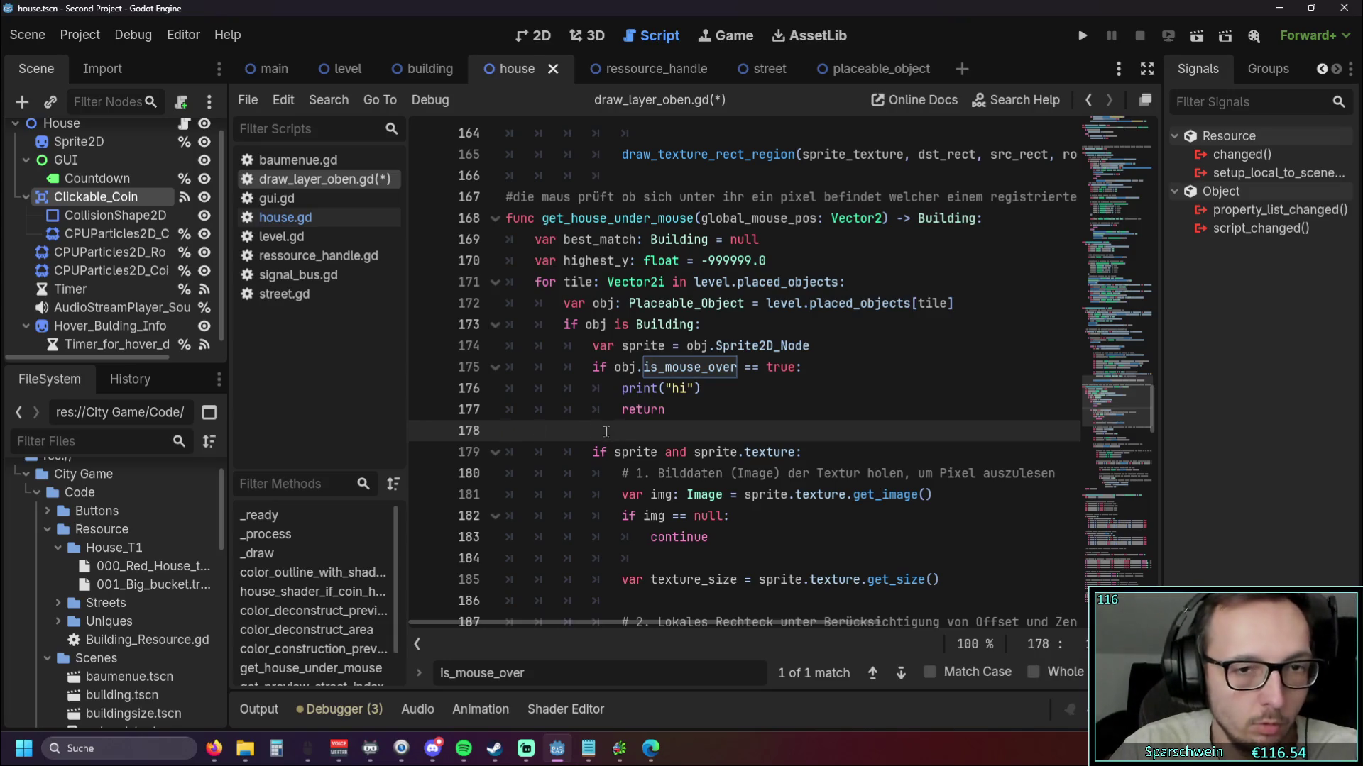
pyautogui.press('BackSpace')
pyautogui.click(615, 368)
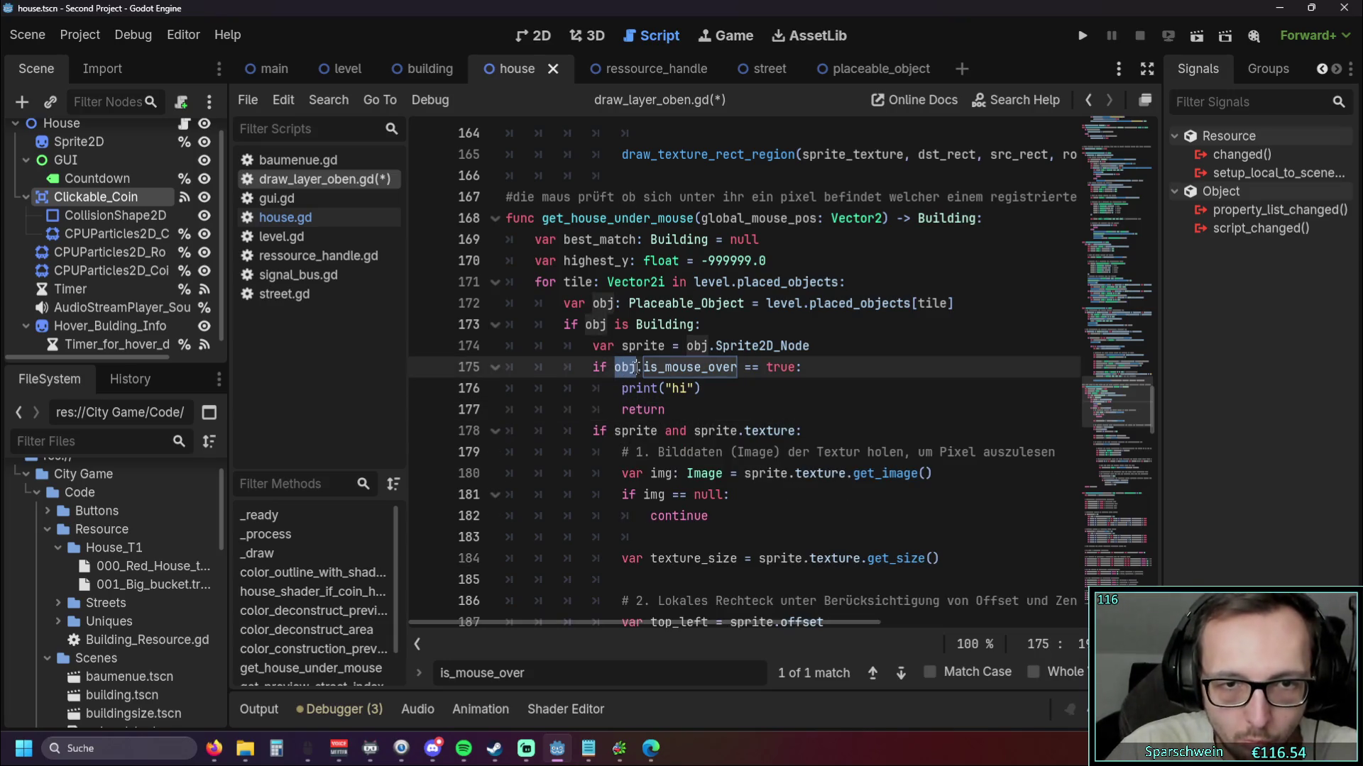
pyautogui.click(703, 418)
pyautogui.write('obj')
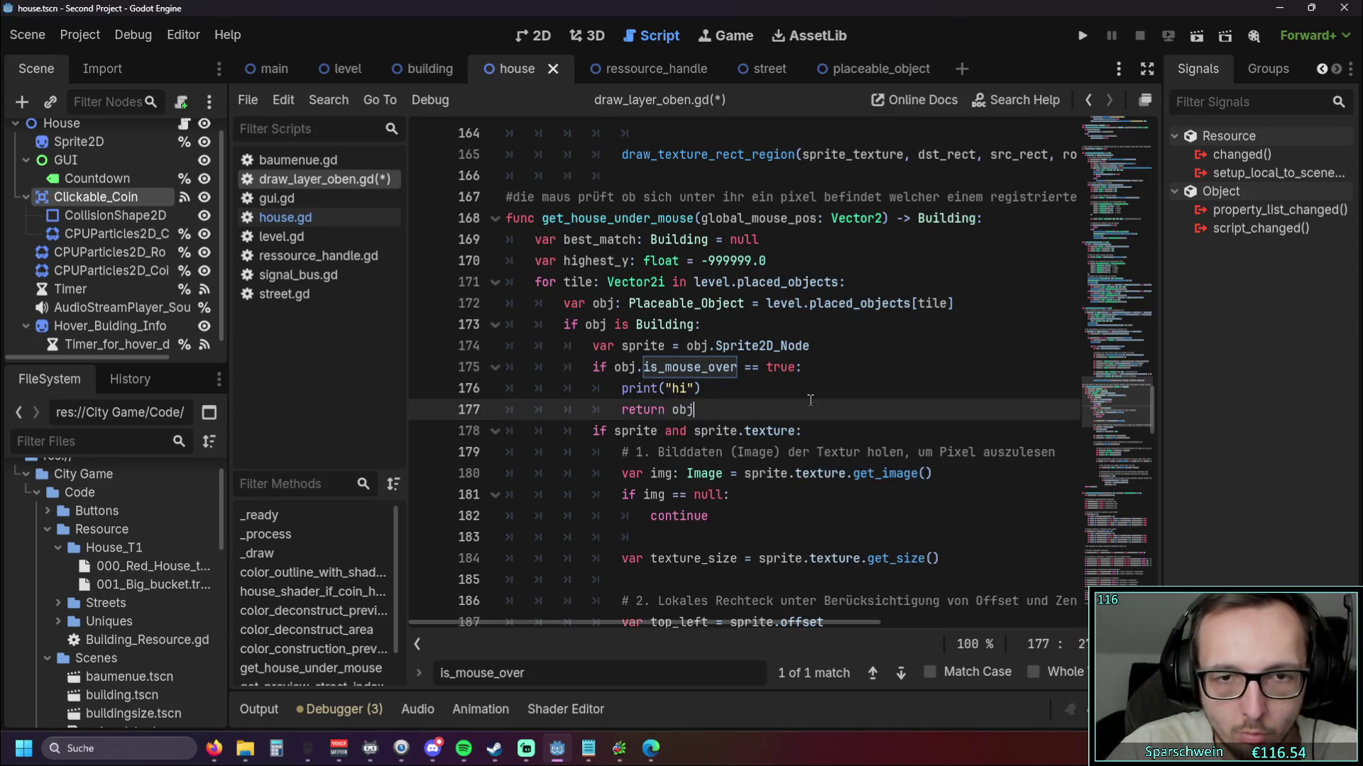
pyautogui.click(802, 392)
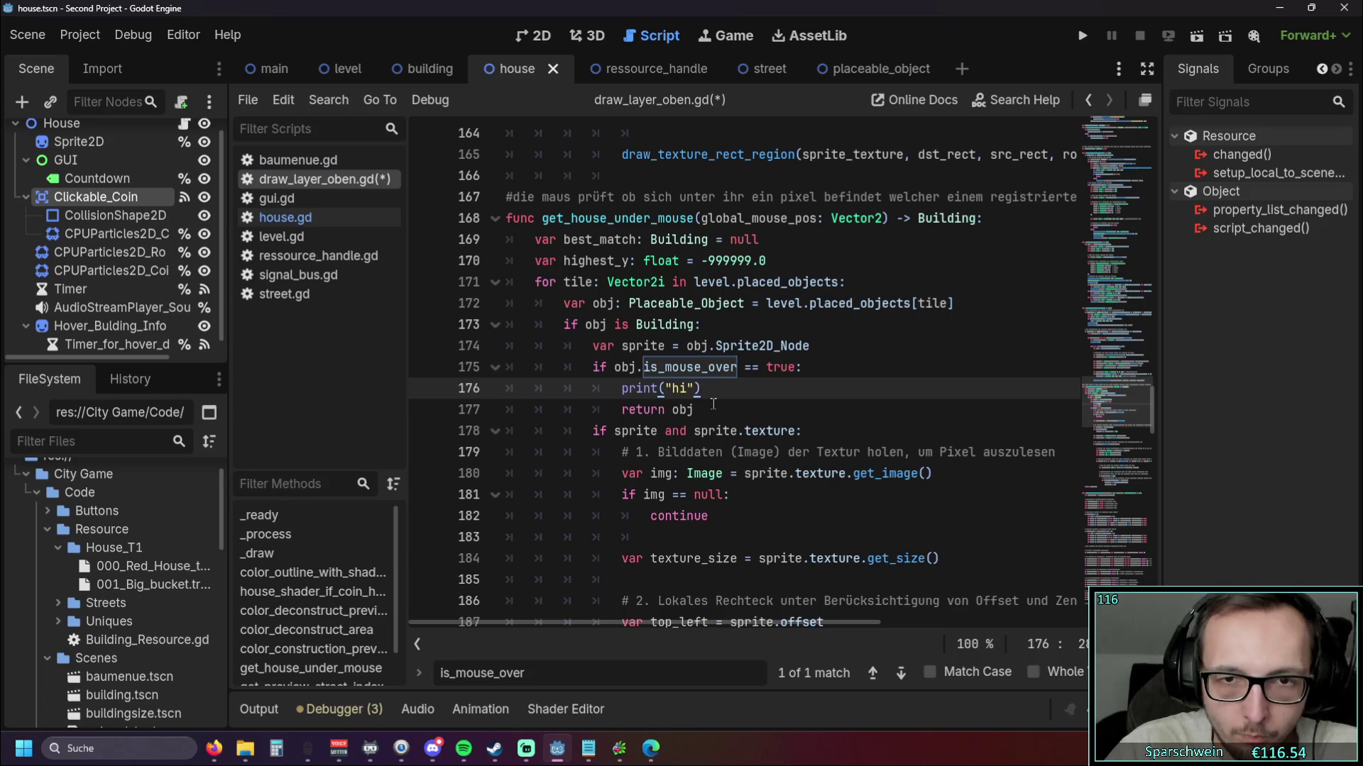
# Comment out lines 32–33 with the forced_hover_house override using Ctrl+K
pyautogui.scroll(20, 713, 404)
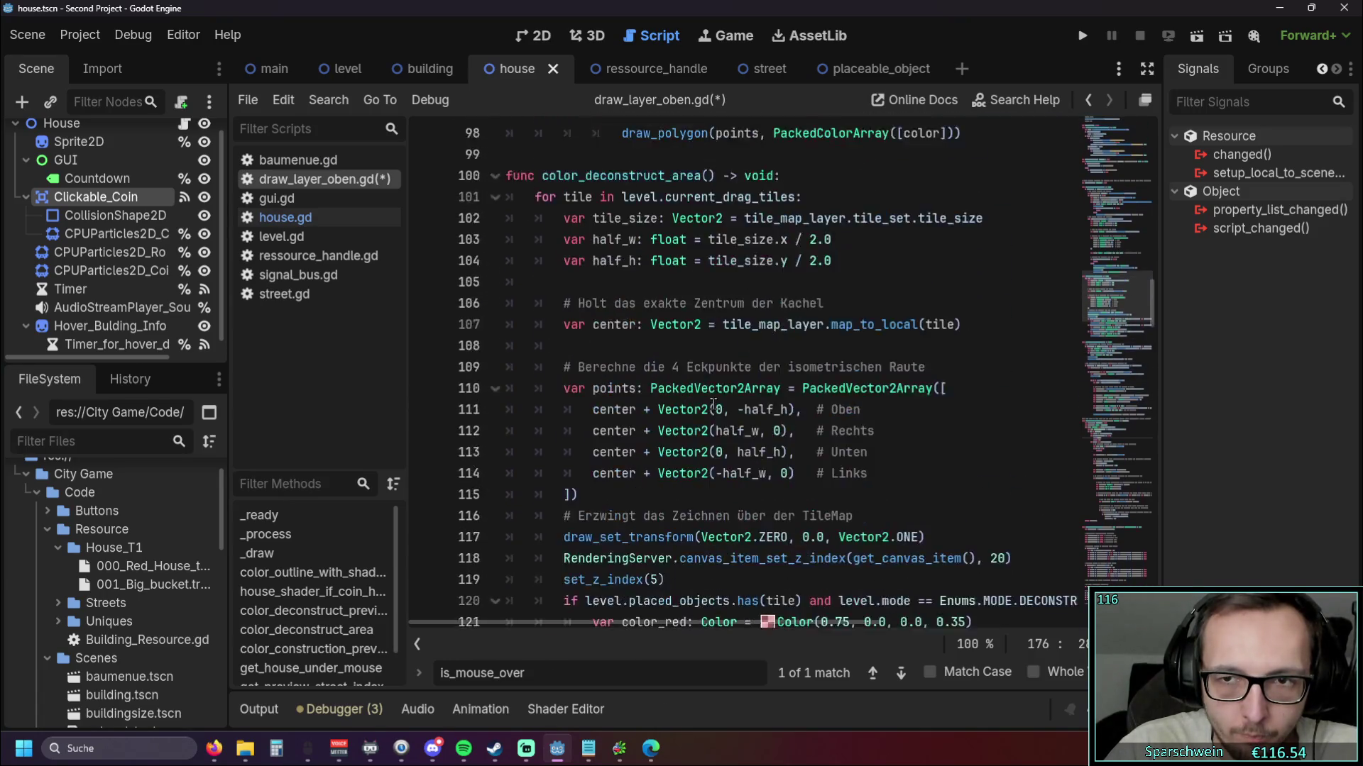
pyautogui.scroll(15, 713, 404)
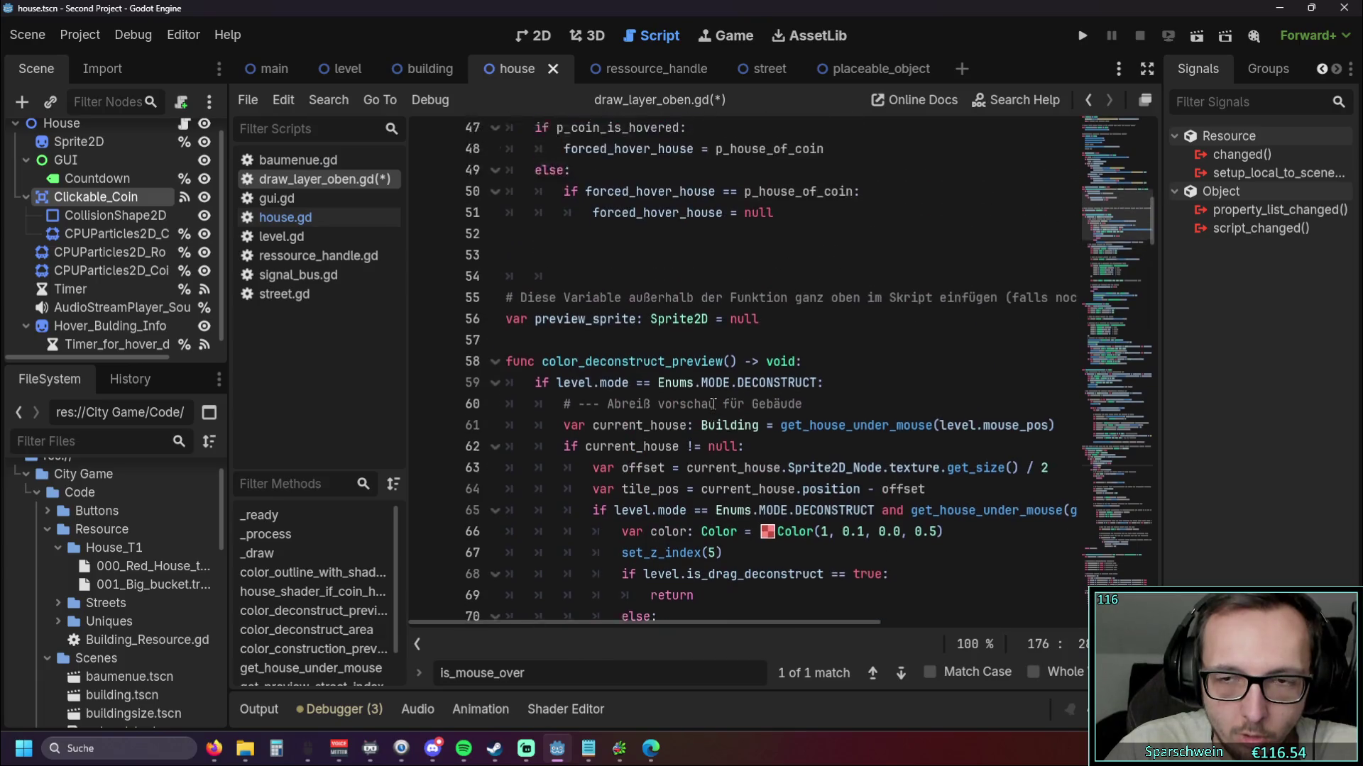
pyautogui.scroll(5, 713, 404)
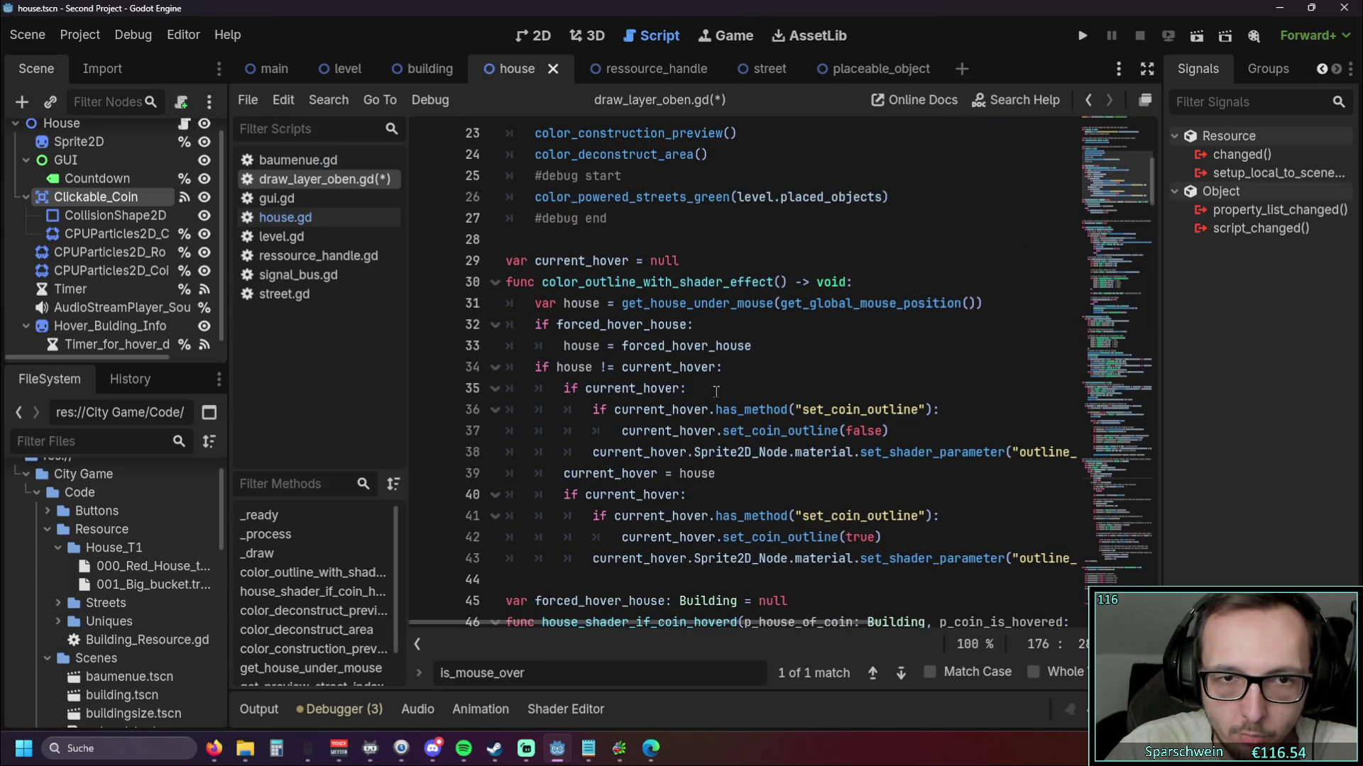
pyautogui.moveTo(770, 350); pyautogui.dragTo(490, 326)
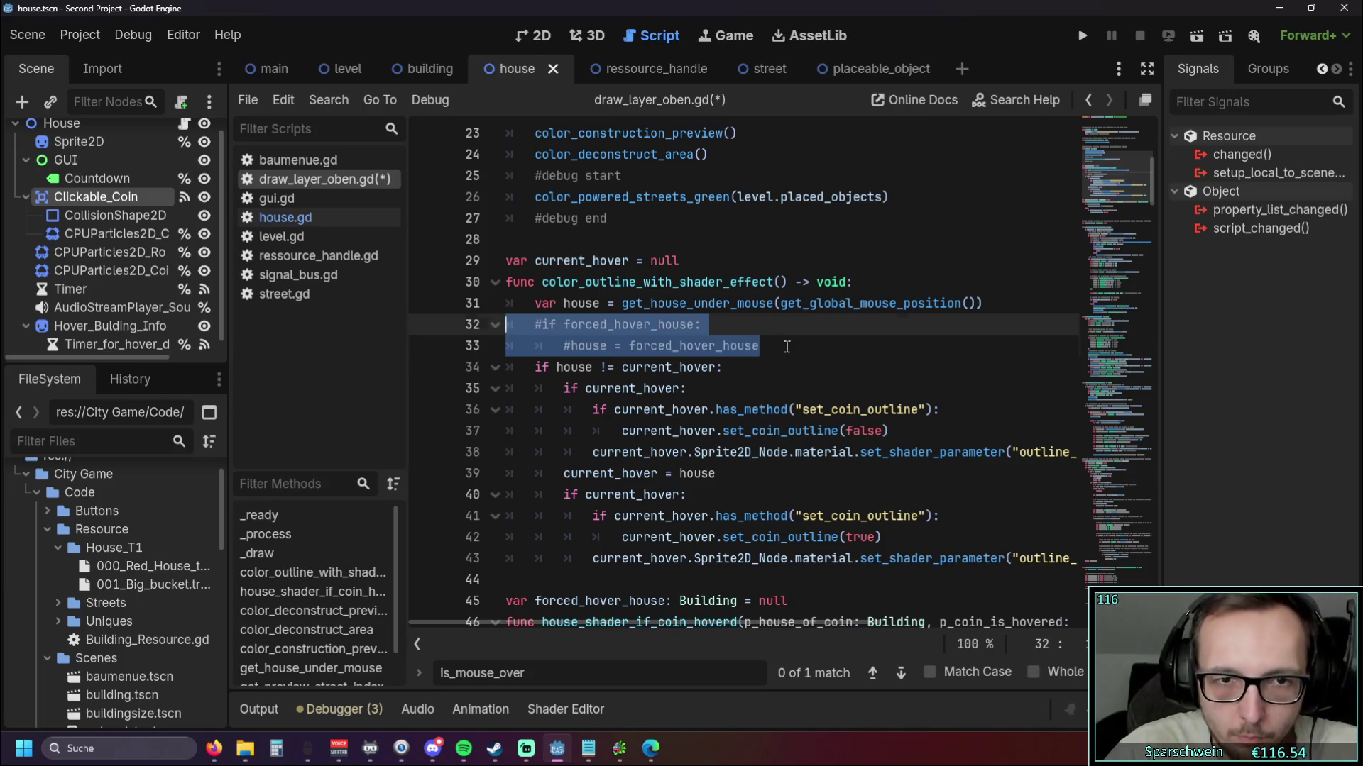
pyautogui.hotkey('ctrl', 'k')
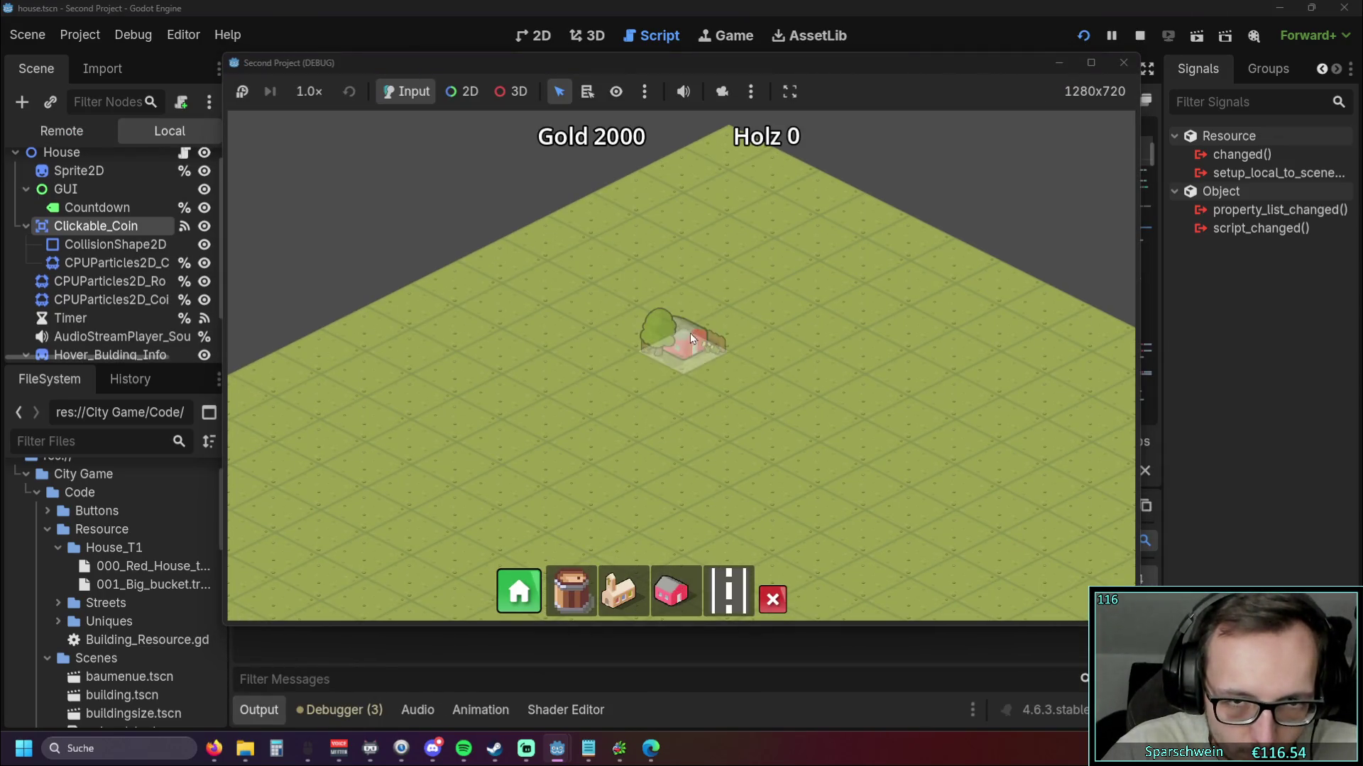
# Build three houses in a row and drag a road alongside them in the running game
pyautogui.click(731, 315)
pyautogui.click(686, 337)
pyautogui.click(642, 361)
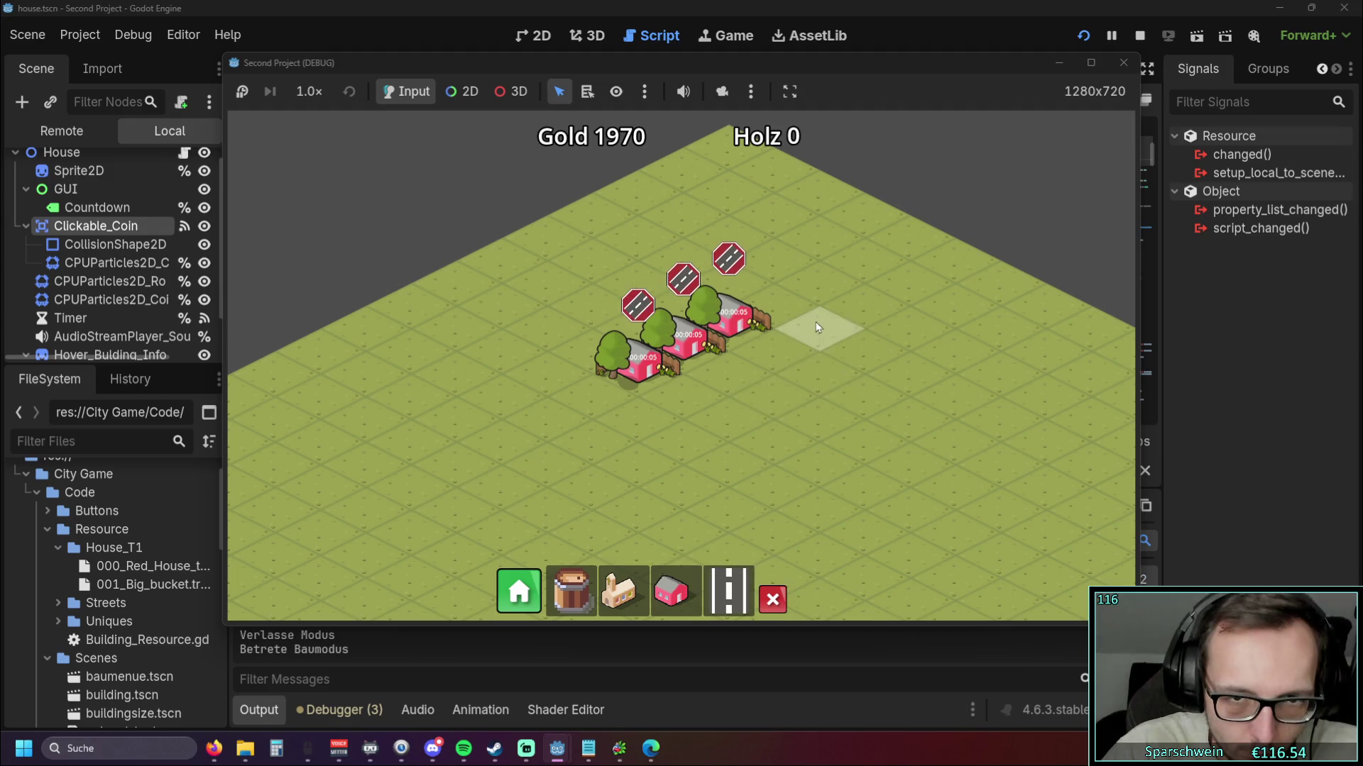
pyautogui.moveTo(818, 327); pyautogui.dragTo(646, 520)
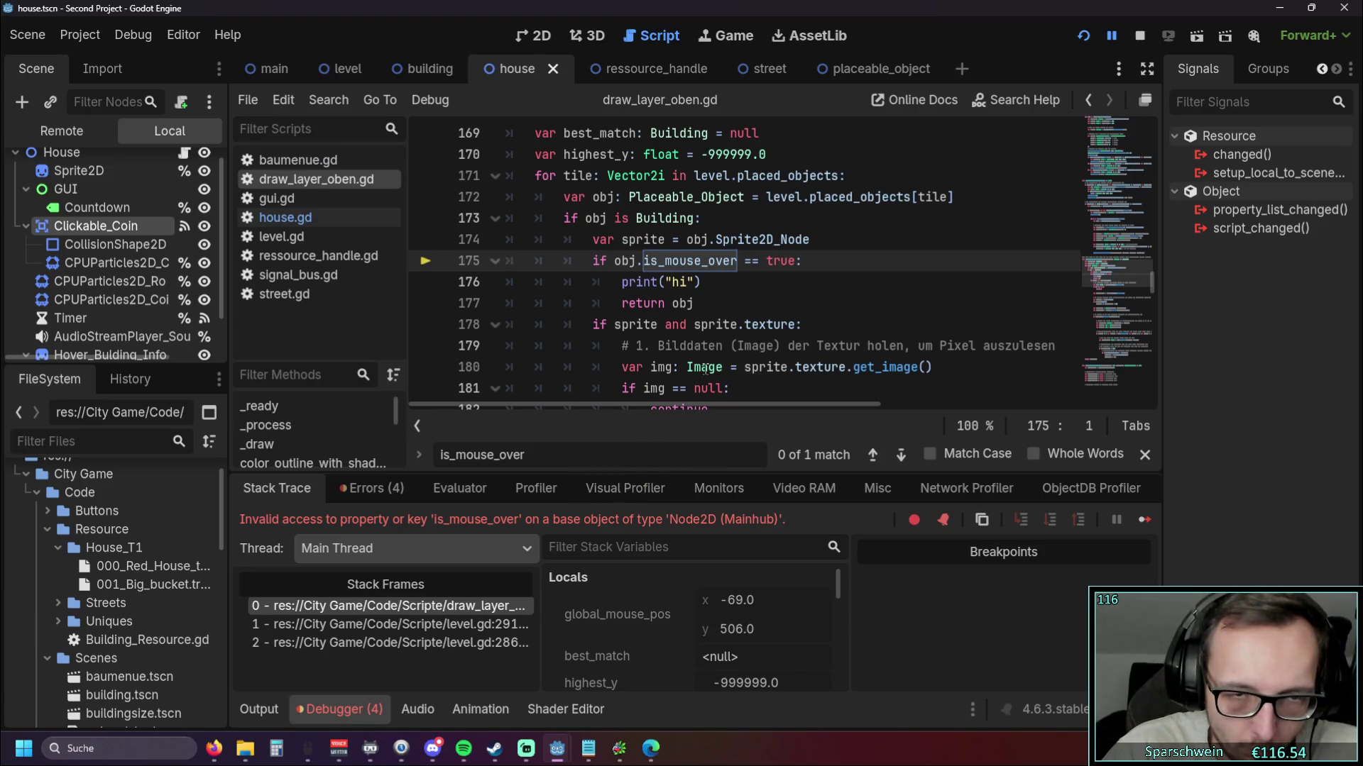
# Open mainhub.tscn and its mainhub.gd script, and declare 'var is_mouse_over = false' on line 4
pyautogui.click(725, 301)
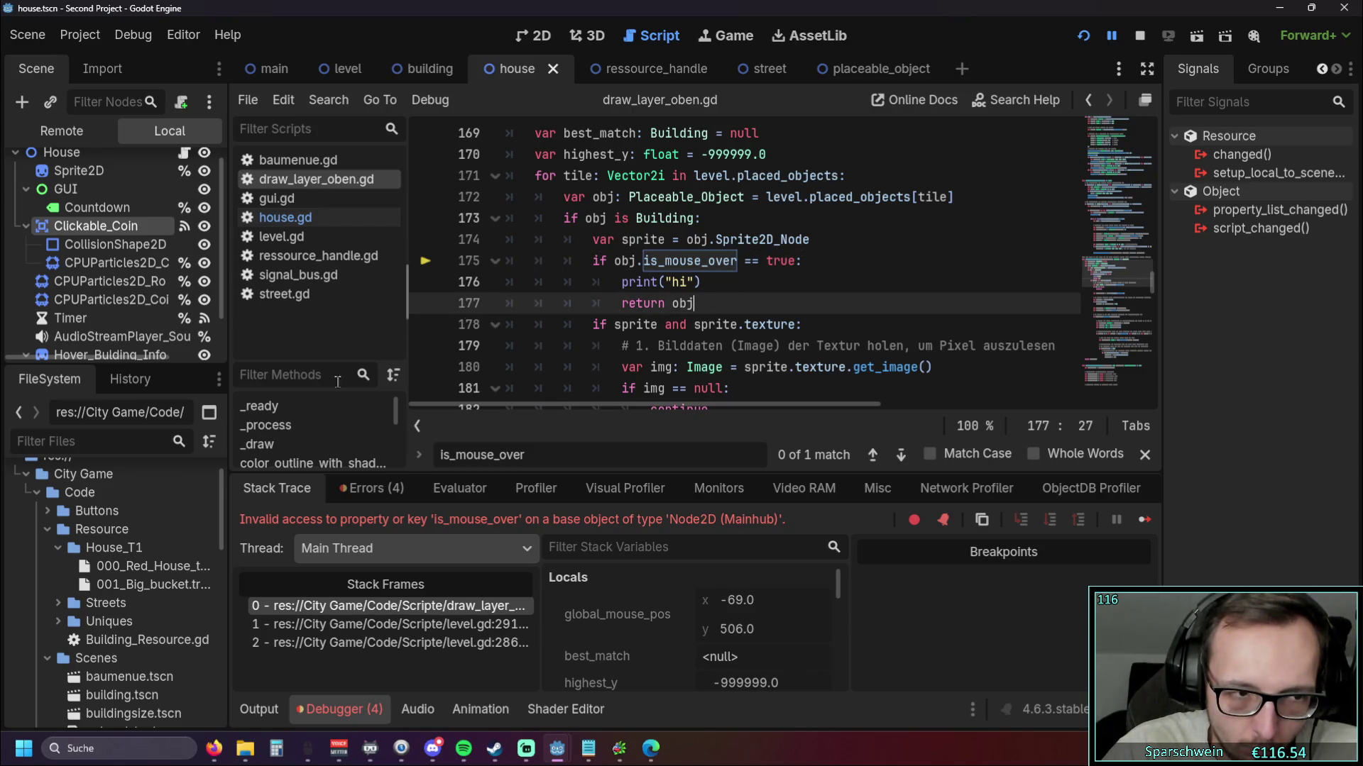
pyautogui.scroll(-5, 138, 580)
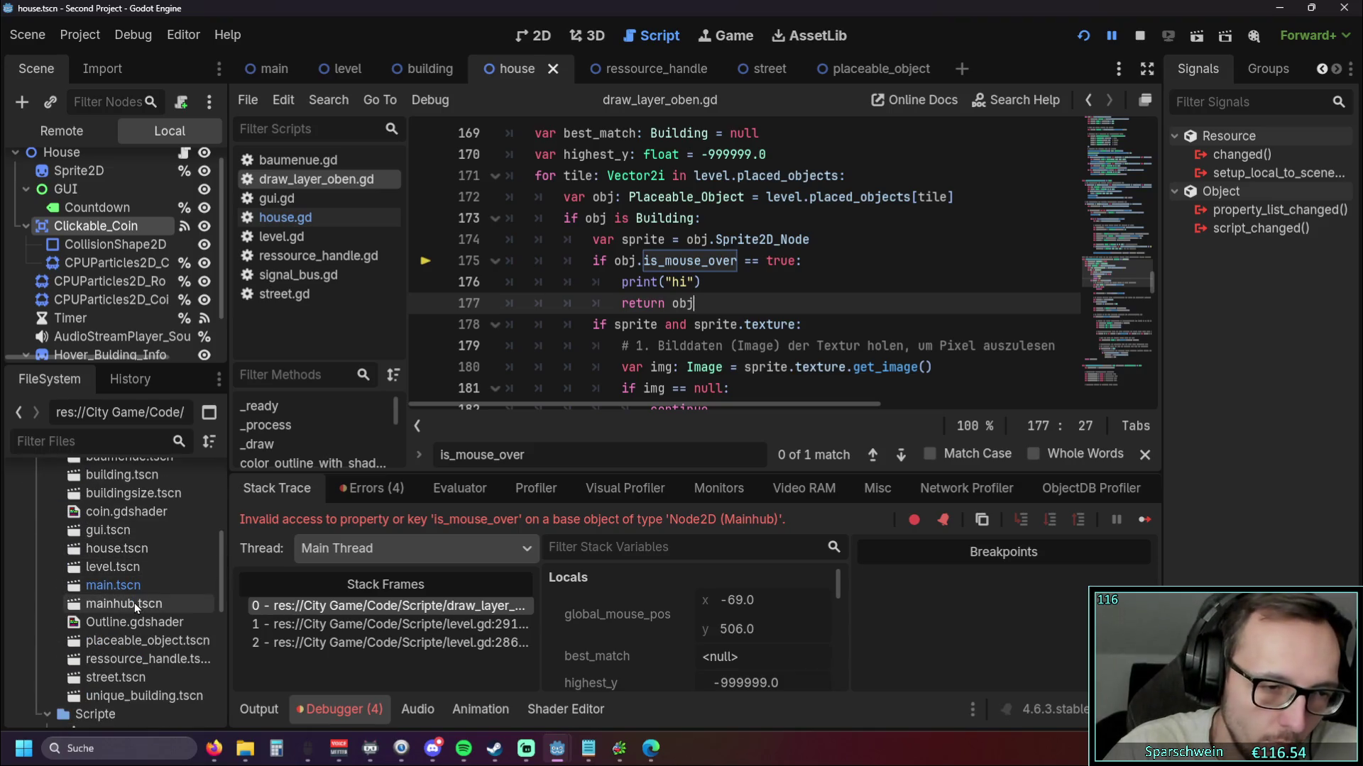
pyautogui.doubleClick(134, 603)
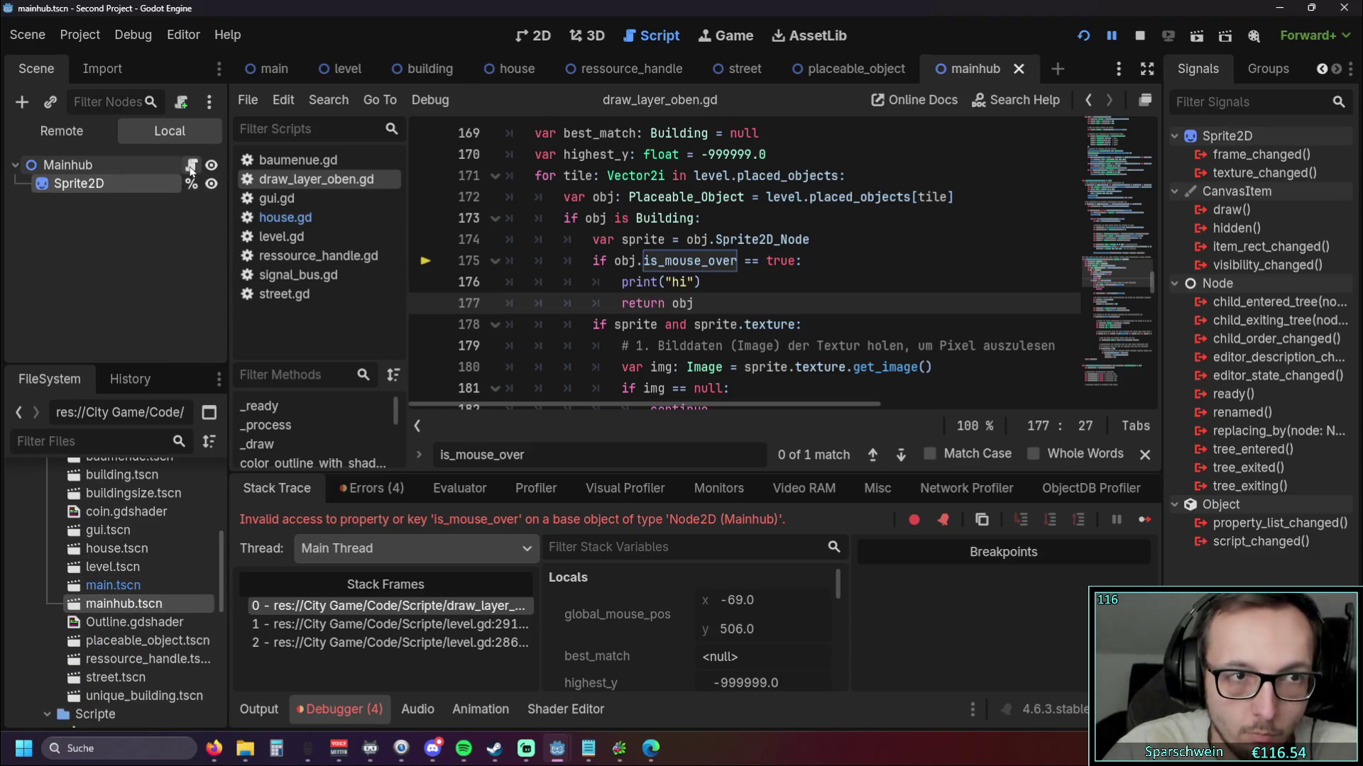
pyautogui.click(190, 170)
pyautogui.scroll(5, 443, 169)
pyautogui.click(673, 197)
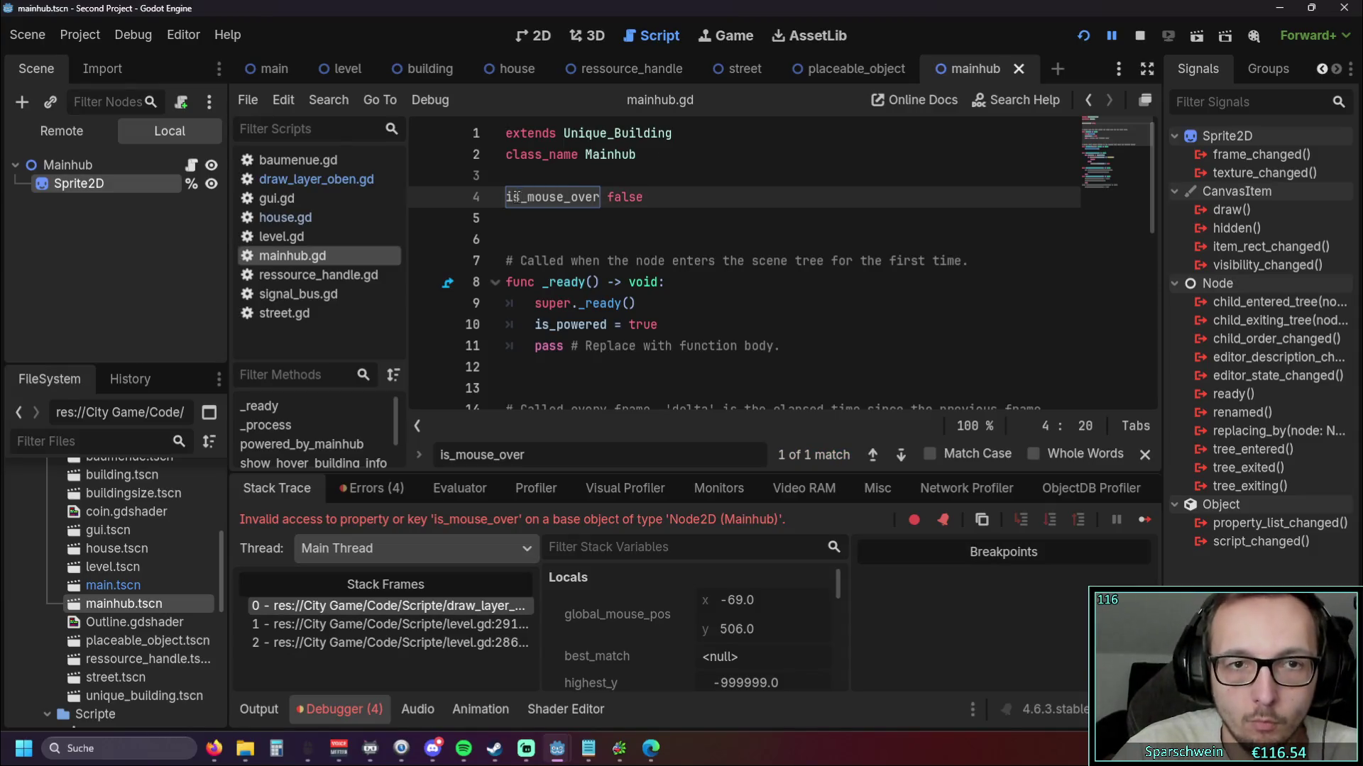
pyautogui.write('var')
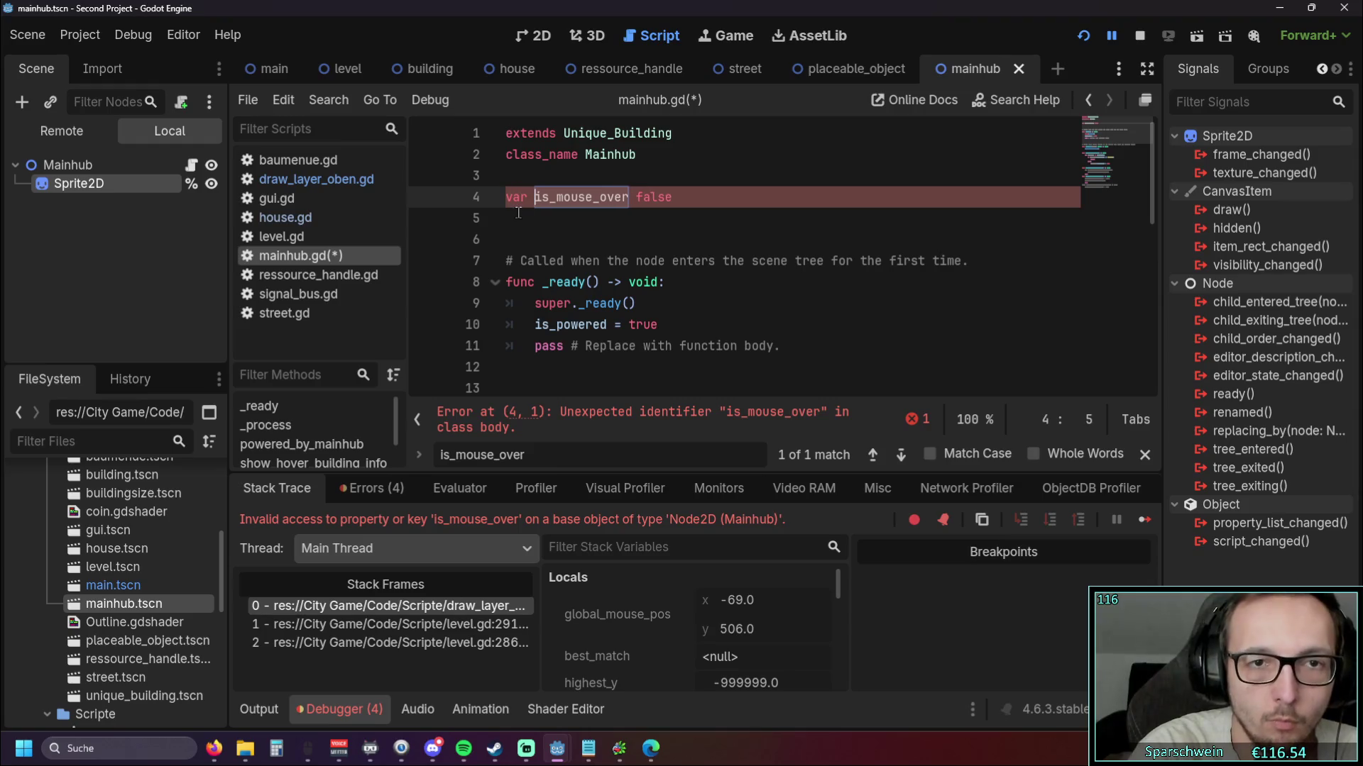
pyautogui.click(633, 240)
# Run the game, build a street, the main hub church and three houses, then close it
pyautogui.click(1081, 39)
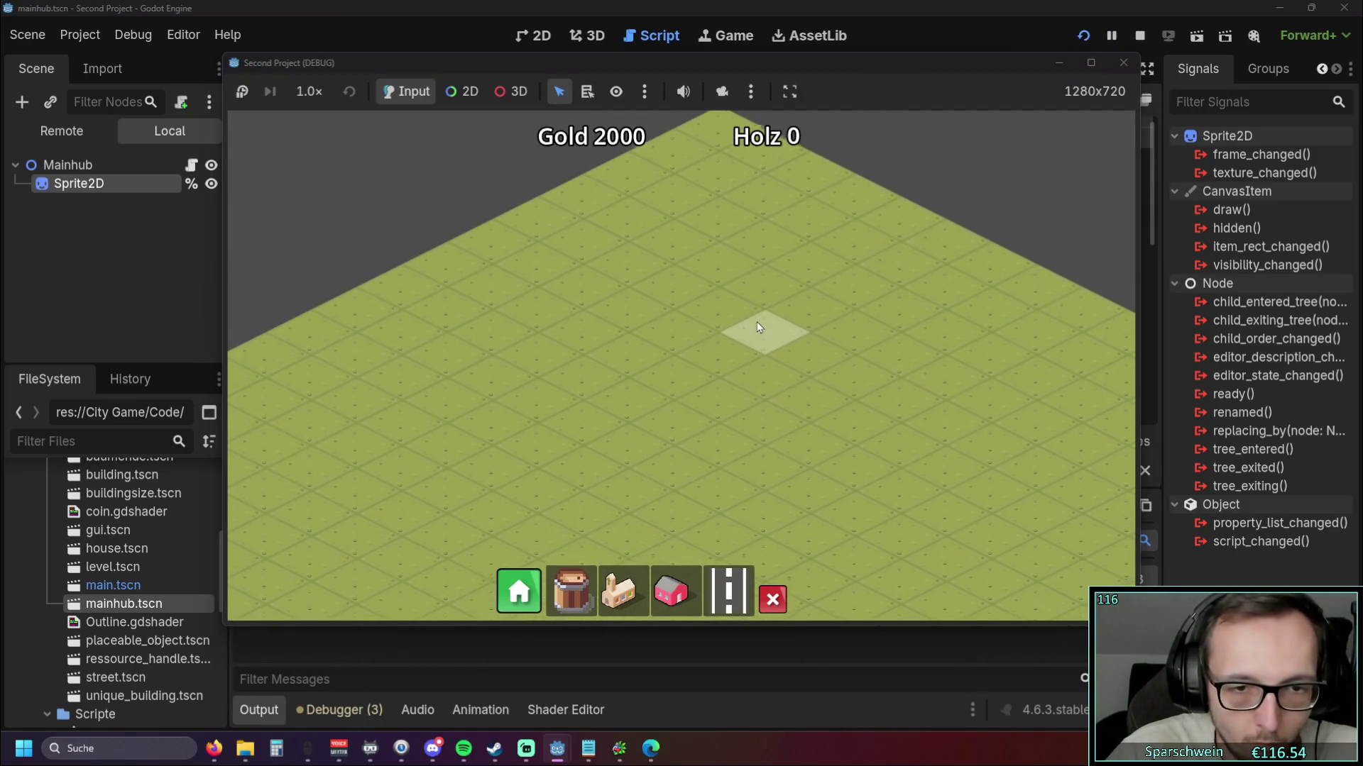
pyautogui.moveTo(595, 406)
pyautogui.mouseDown()
pyautogui.moveTo(758, 279)
pyautogui.moveTo(795, 284)
pyautogui.mouseUp()
pyautogui.click(631, 596)
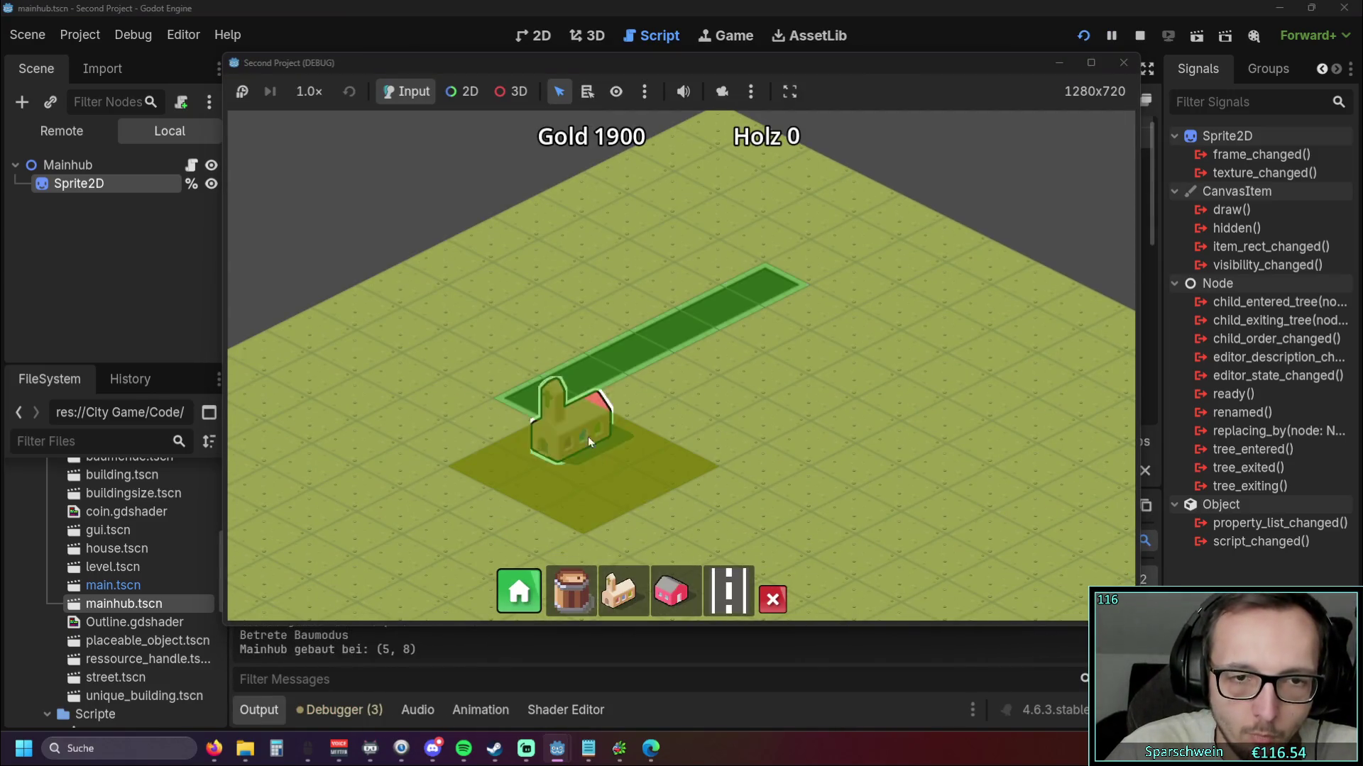
pyautogui.moveTo(623, 324); pyautogui.dragTo(731, 264)
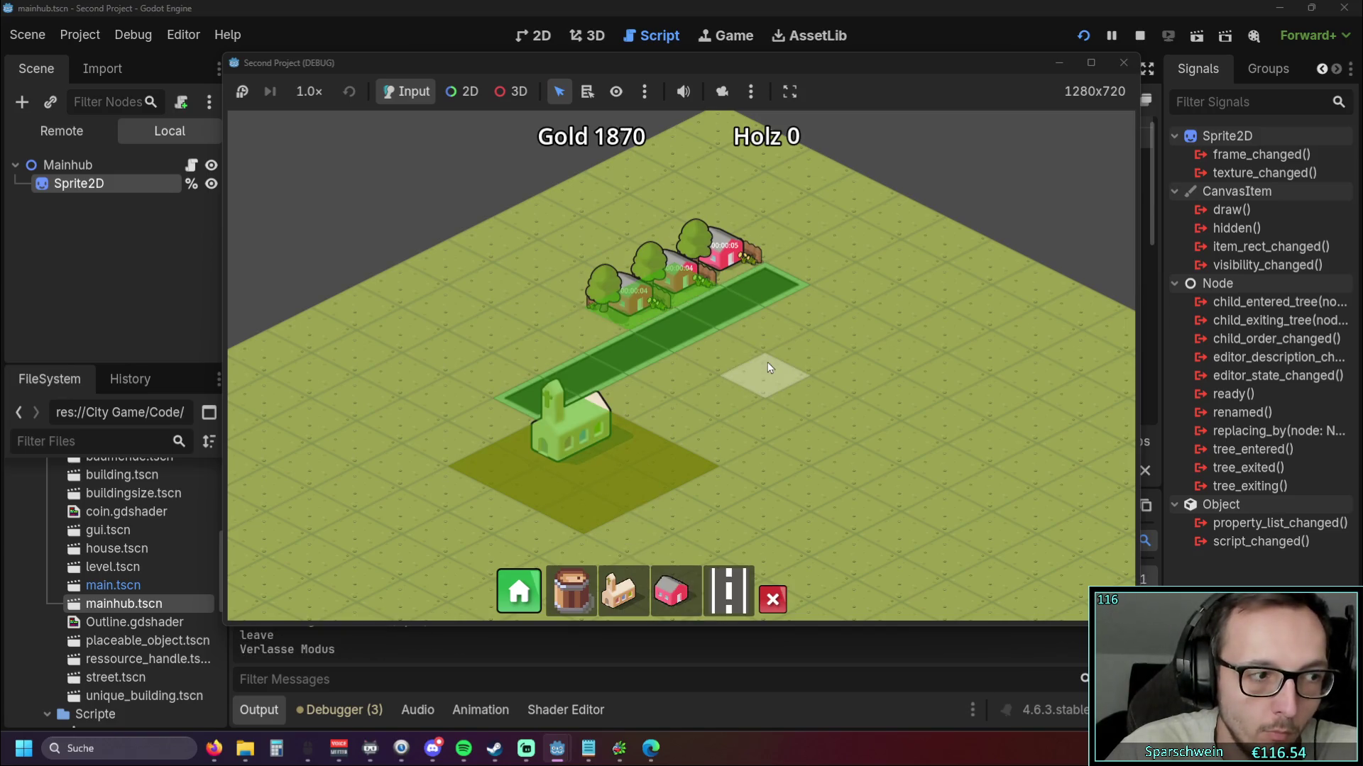
pyautogui.press('w')
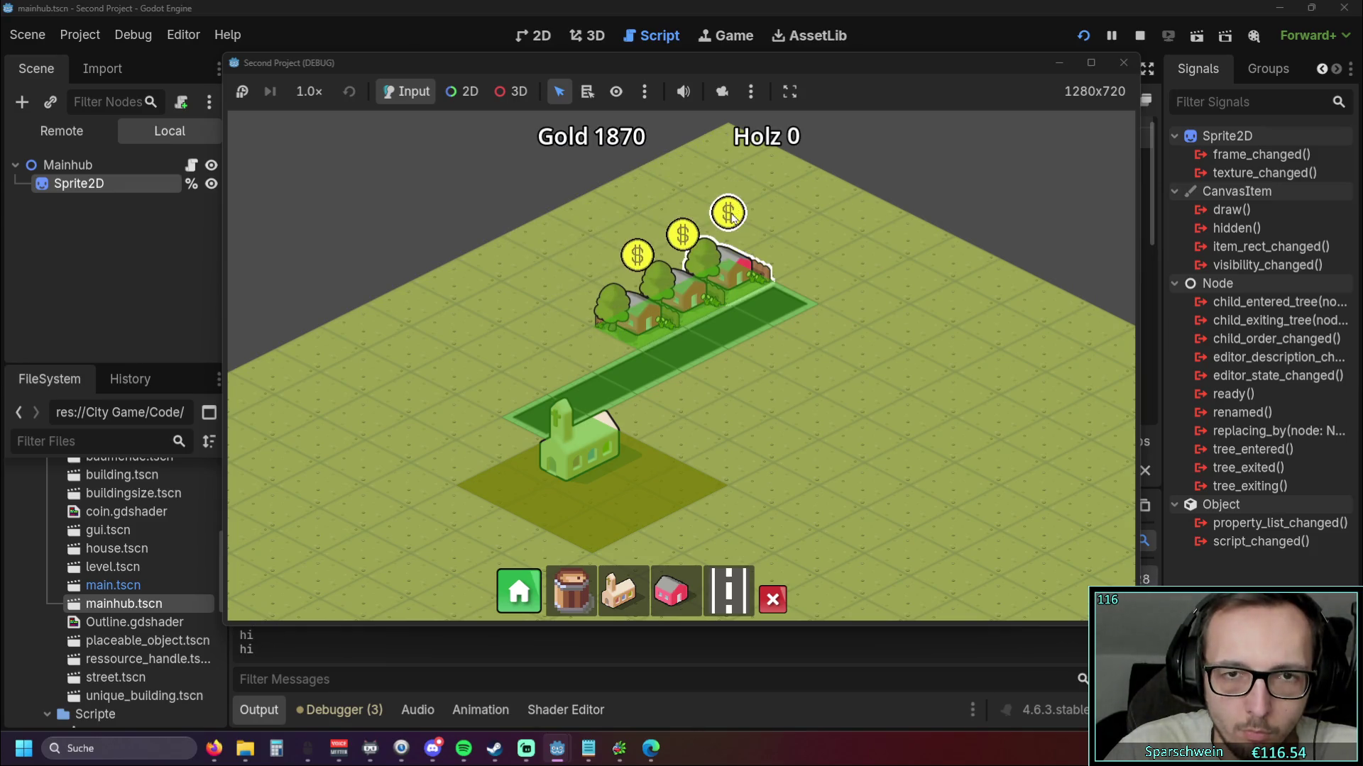
pyautogui.moveTo(708, 64)
pyautogui.mouseDown()
pyautogui.moveTo(995, 78)
pyautogui.moveTo(975, 76)
pyautogui.mouseUp()
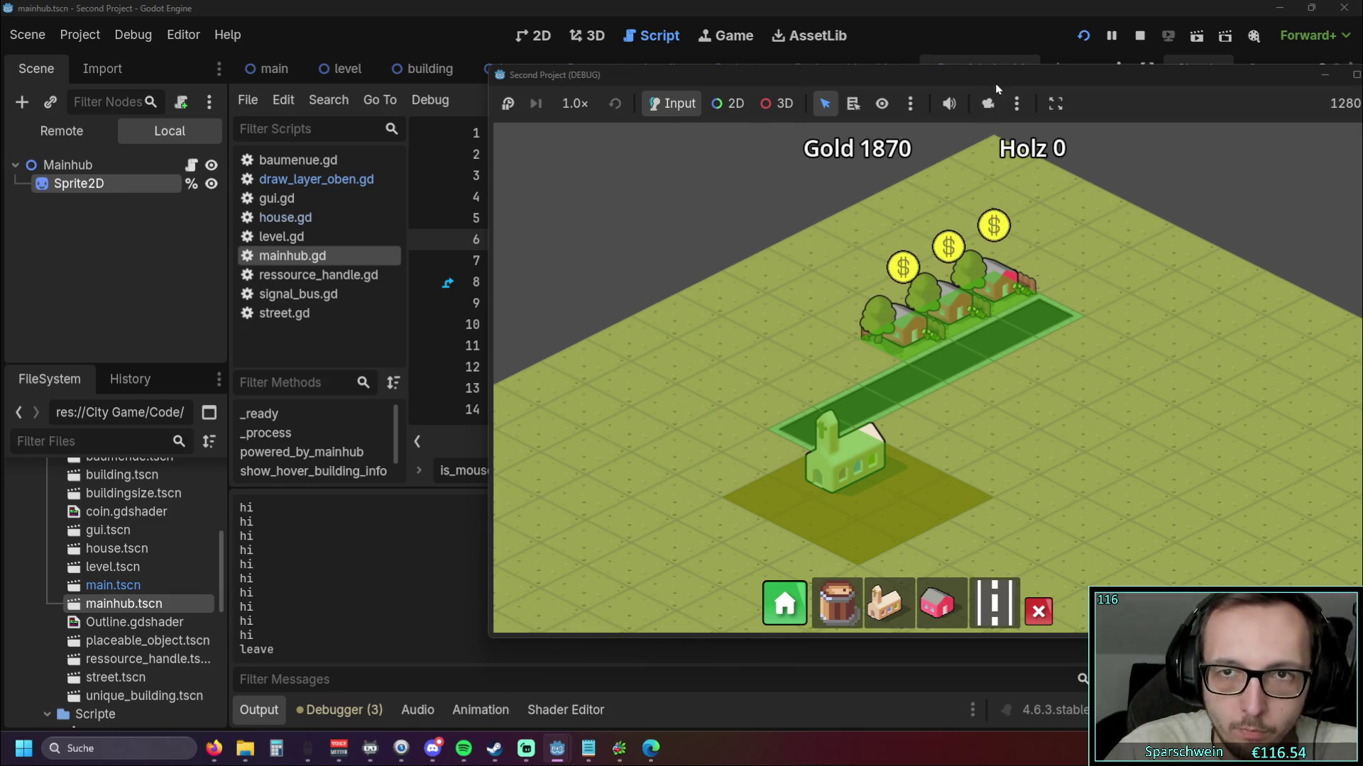
pyautogui.moveTo(994, 79); pyautogui.dragTo(869, 75)
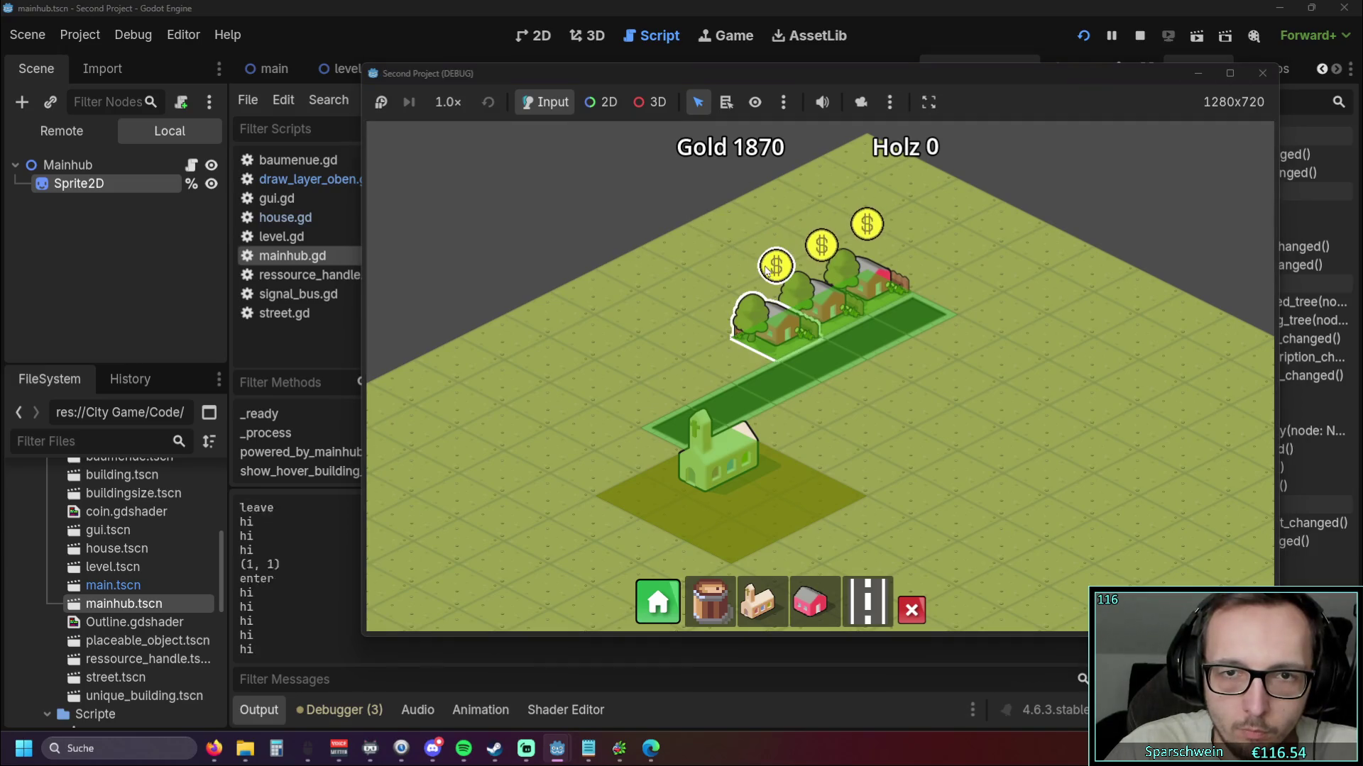
pyautogui.click(1262, 73)
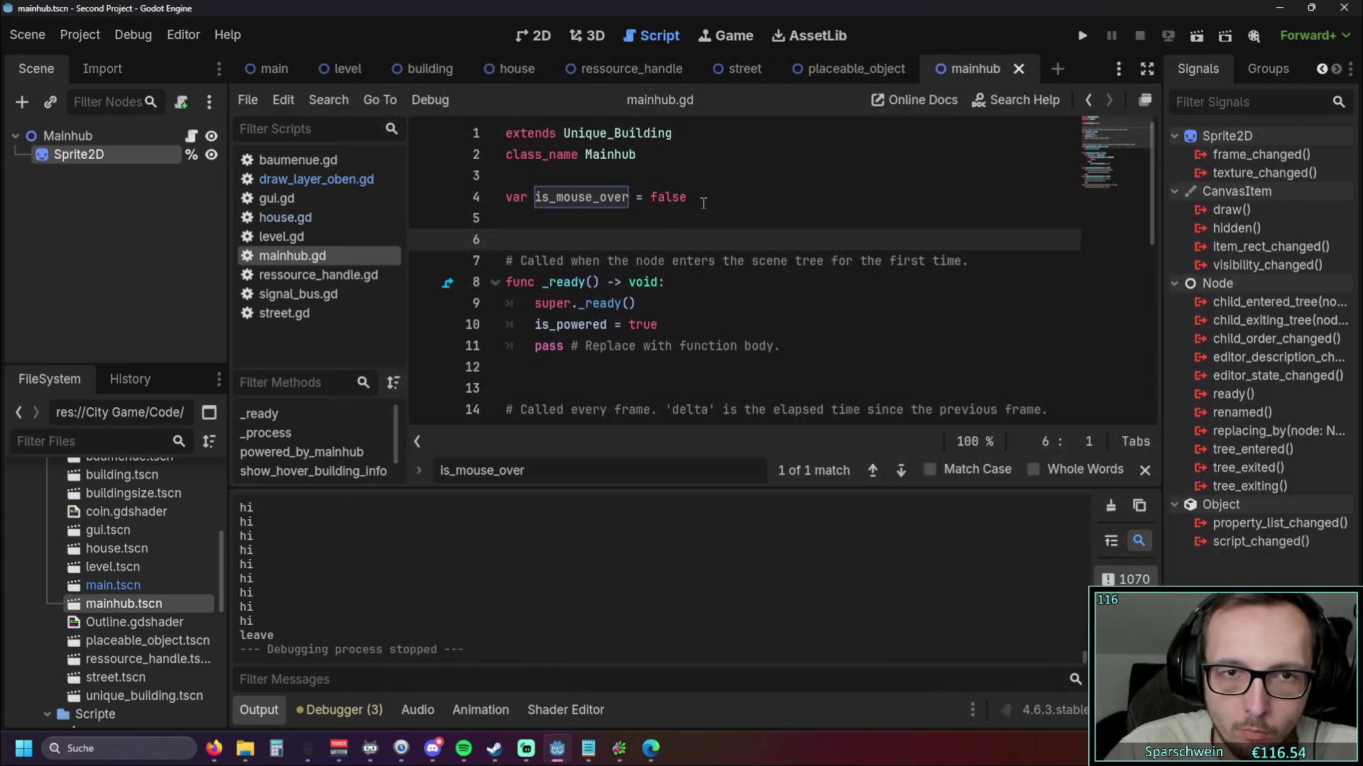
# Delete the is_mouse_over declaration and its extra blank lines from mainhub.gd
pyautogui.hotkey('shift', 'Up')
pyautogui.hotkey('shift', 'Up')
pyautogui.hotkey('shift', 'Up')
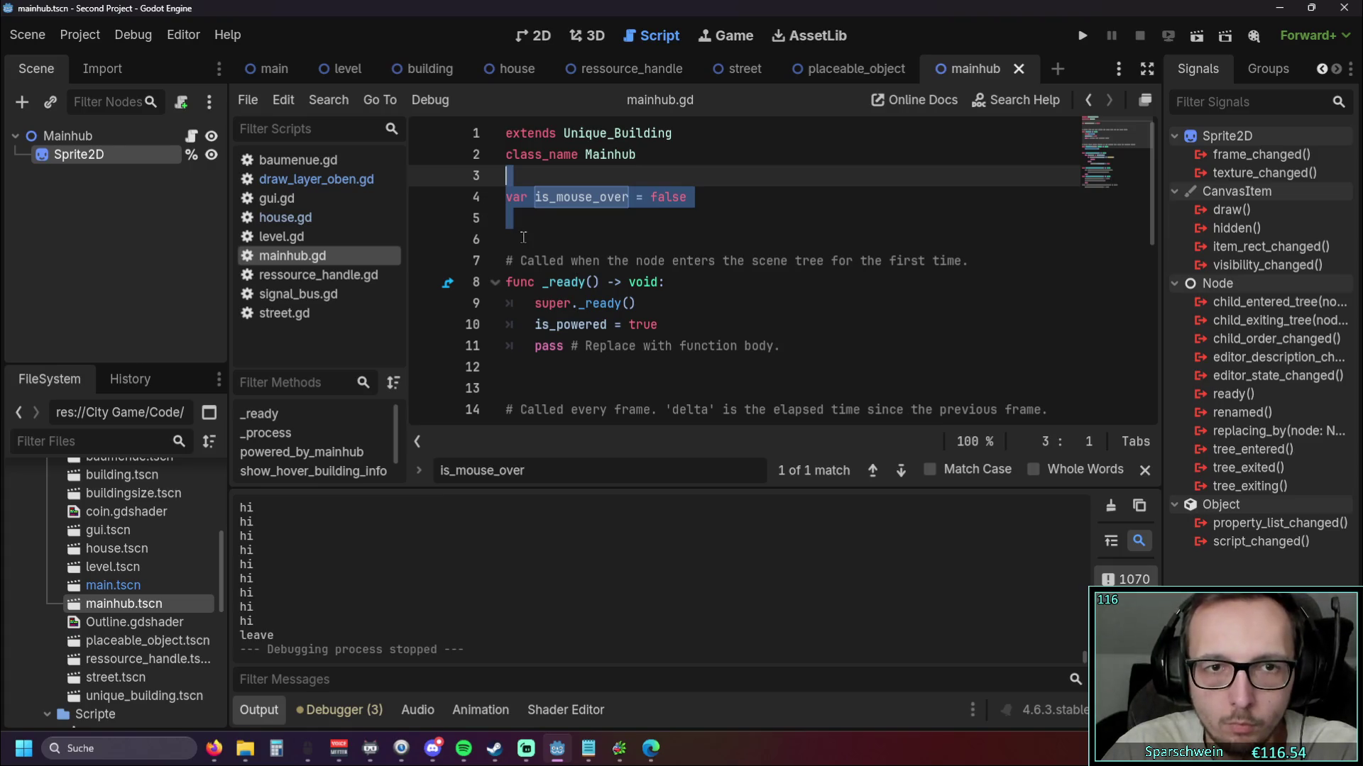
pyautogui.click(524, 239)
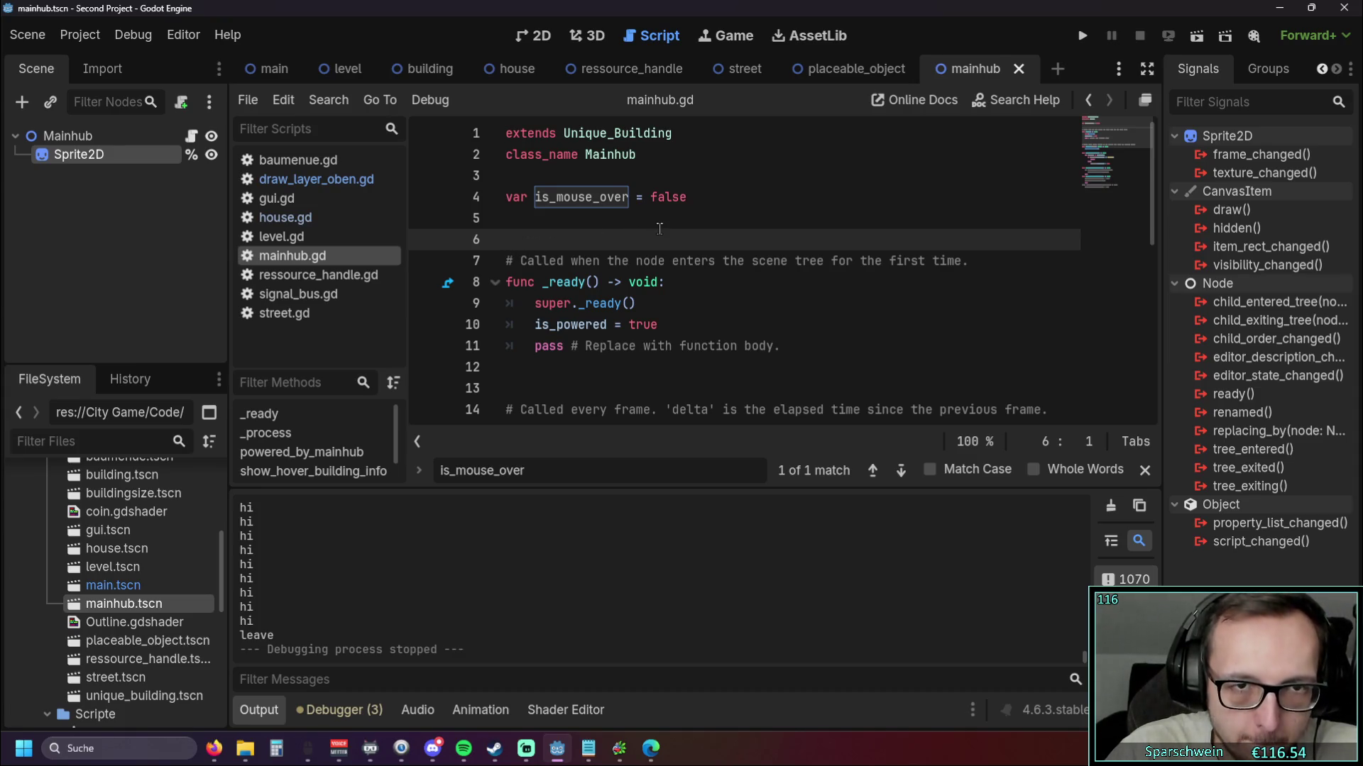
pyautogui.moveTo(700, 195); pyautogui.dragTo(482, 196)
pyautogui.hotkey('ctrl', 'c')
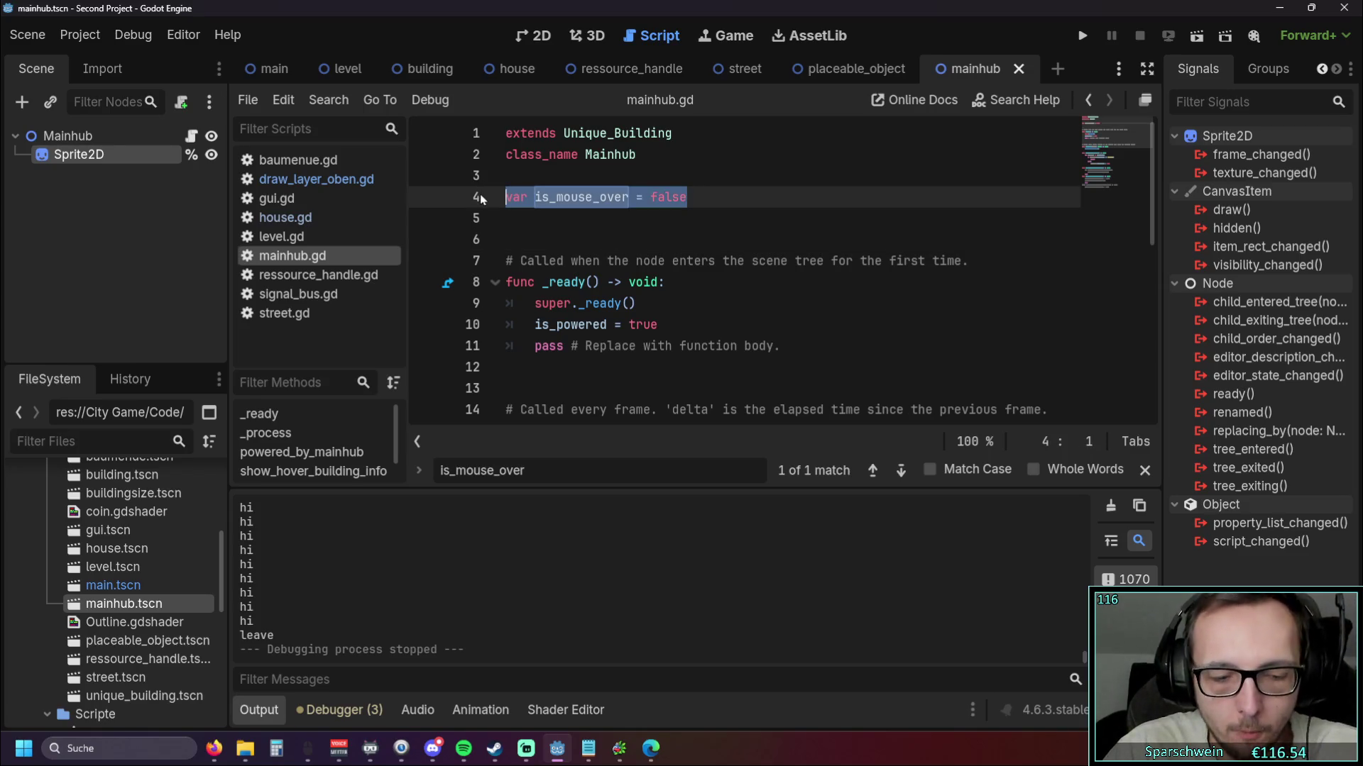
pyautogui.press('BackSpace')
pyautogui.press('Delete')
pyautogui.press('Delete')
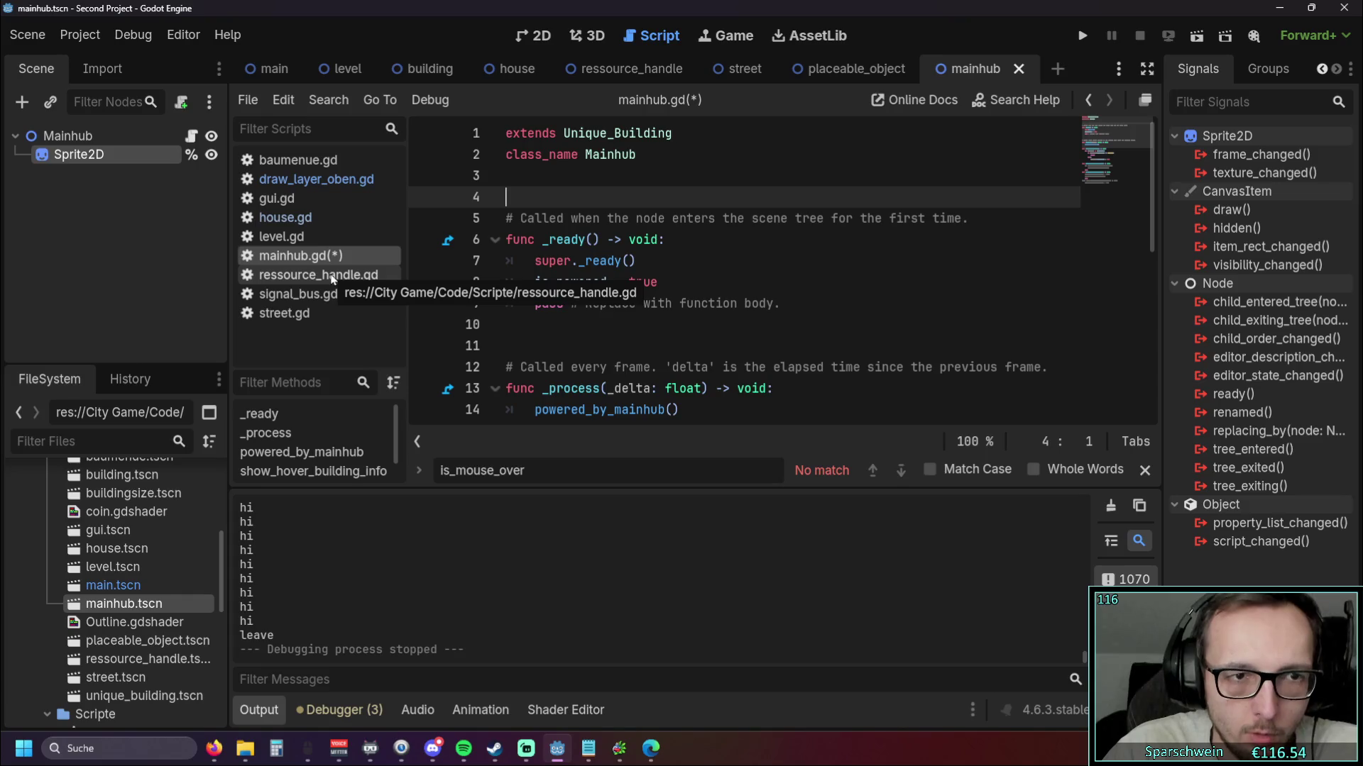
pyautogui.scroll(-4, 579, 295)
pyautogui.scroll(4, 579, 295)
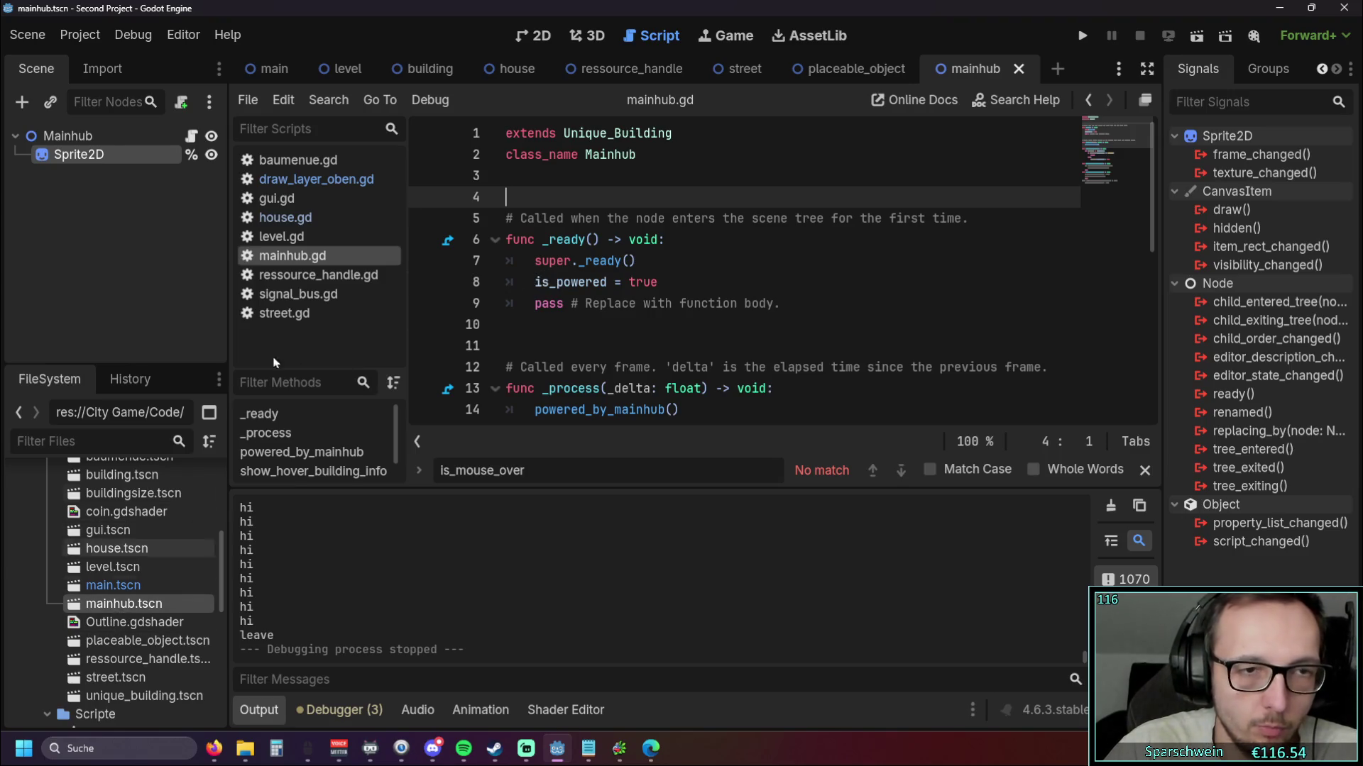
# Close the mainhub.gd script and the mainhub scene tab
pyautogui.rightClick(308, 263)
pyautogui.click(344, 316)
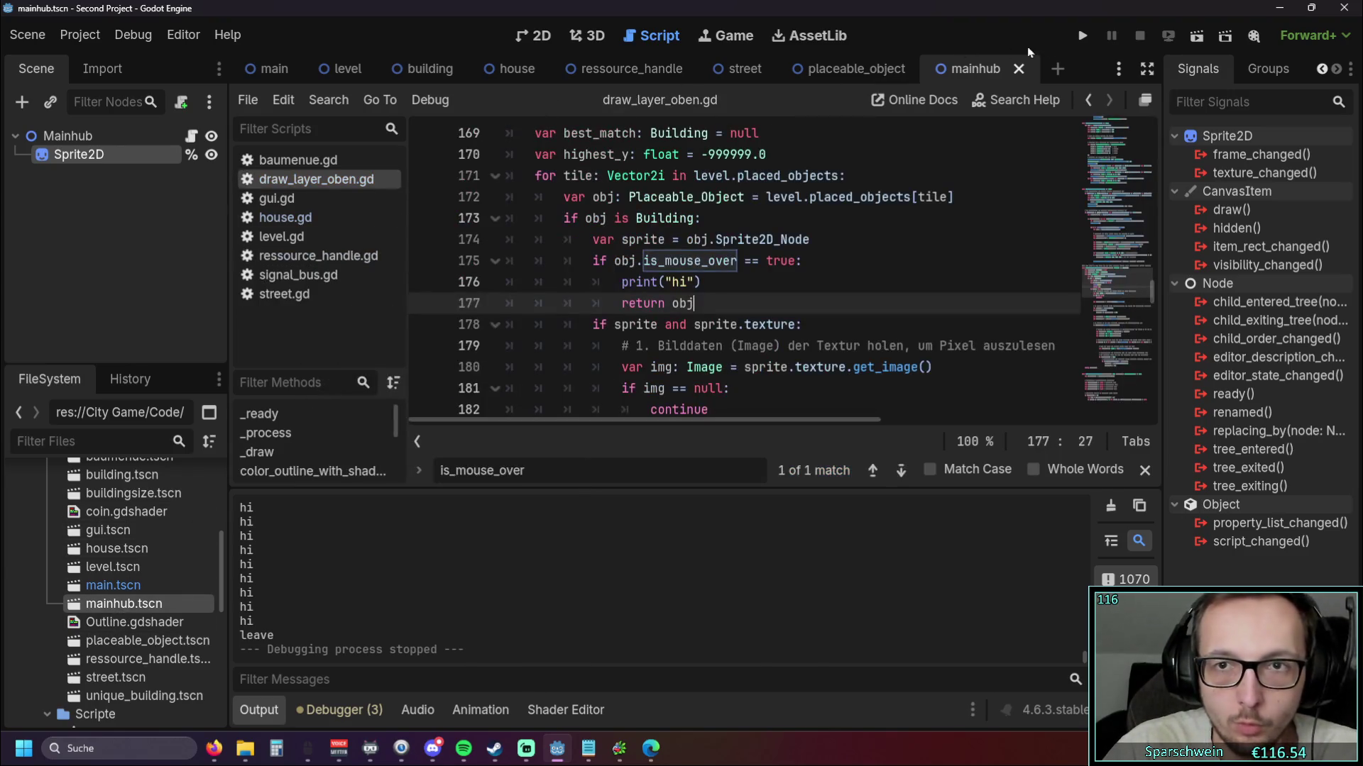
pyautogui.click(1019, 68)
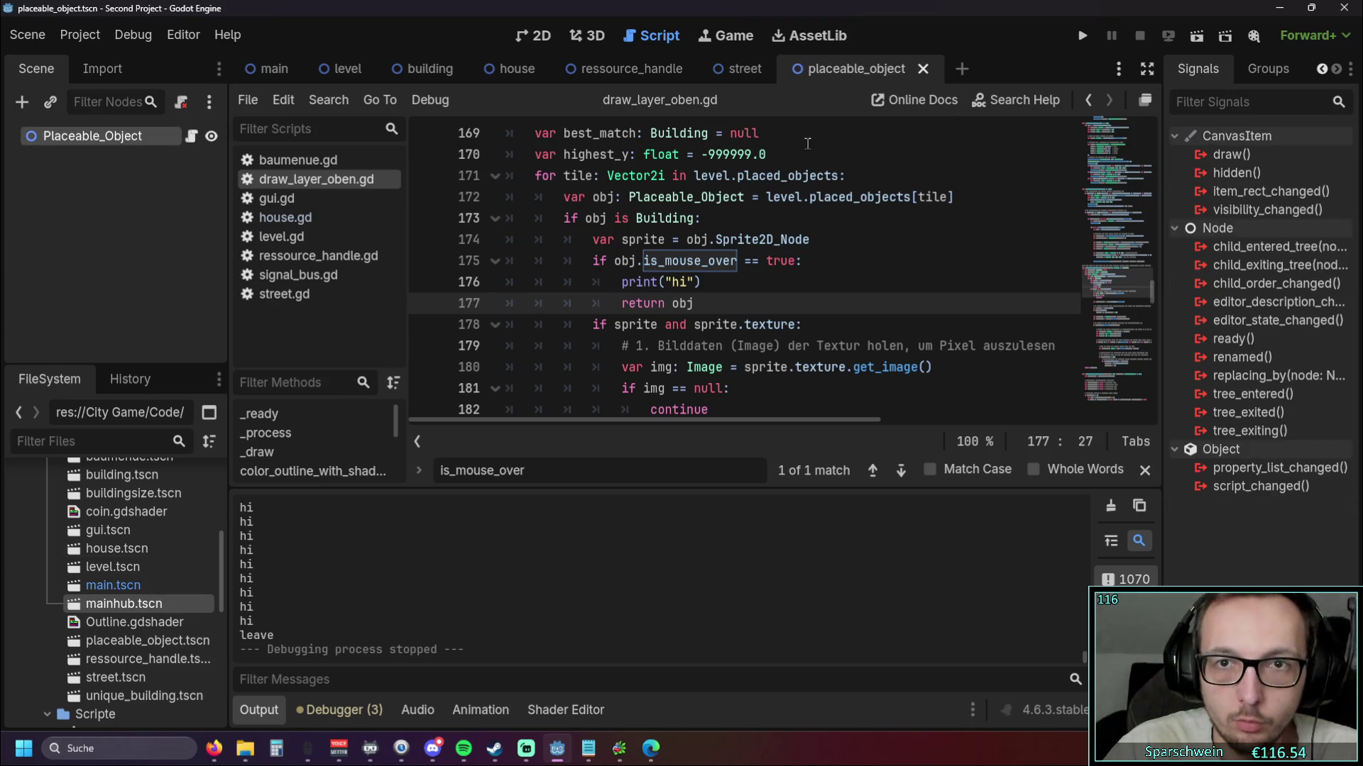
# Open placeable_object.gd and paste an is_mouse_over declaration below the class name
pyautogui.scroll(20, 820, 125)
pyautogui.scroll(15, 1153, 167)
pyautogui.click(320, 255)
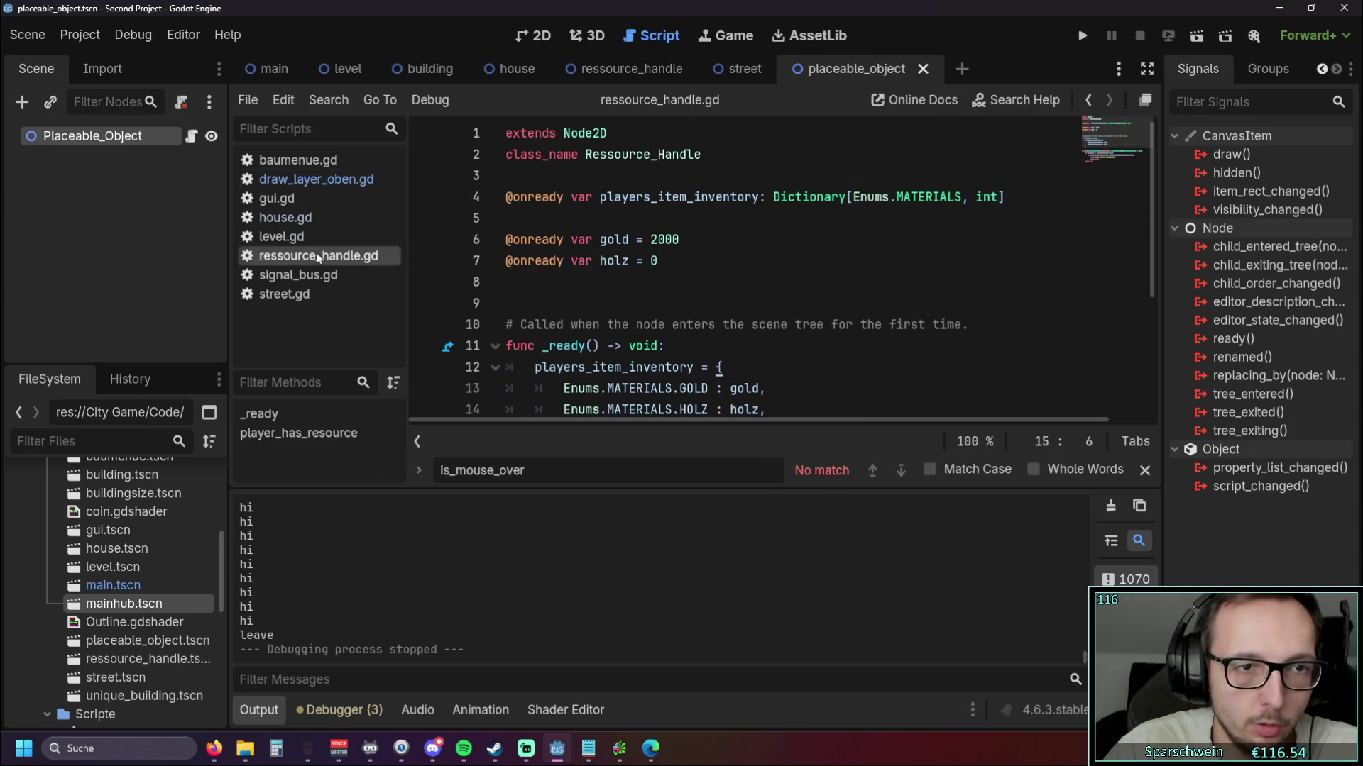
pyautogui.click(321, 183)
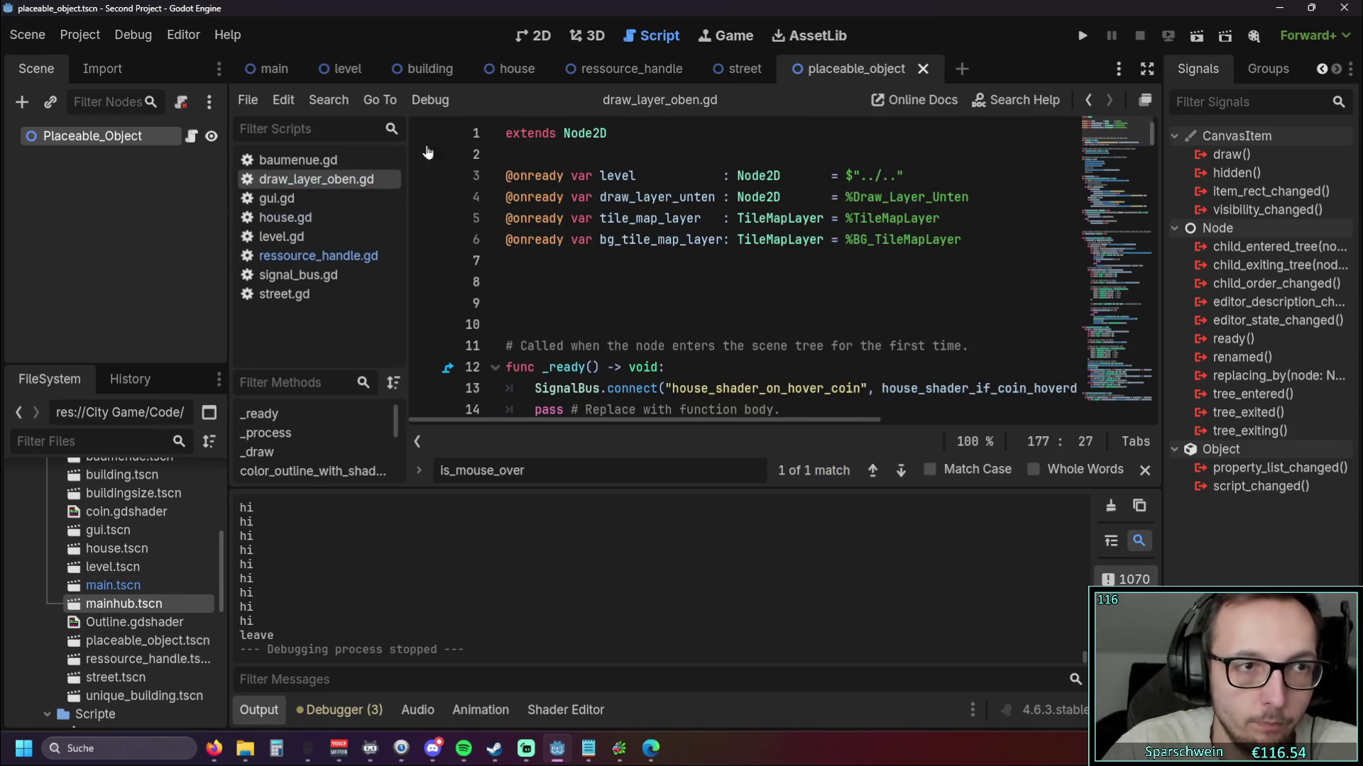
pyautogui.click(193, 139)
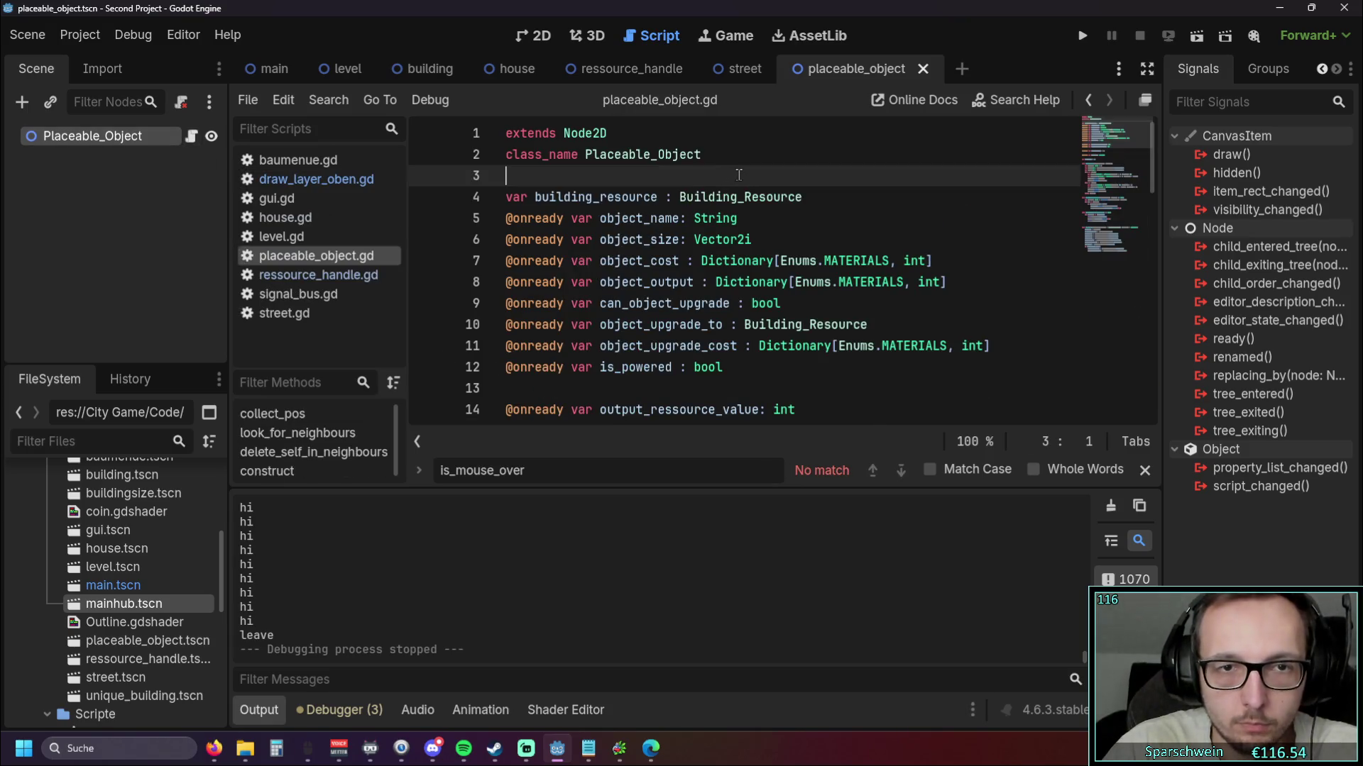
pyautogui.press('Return')
pyautogui.press('Return')
pyautogui.press('Up')
pyautogui.hotkey('ctrl', 'v')
pyautogui.click(669, 208)
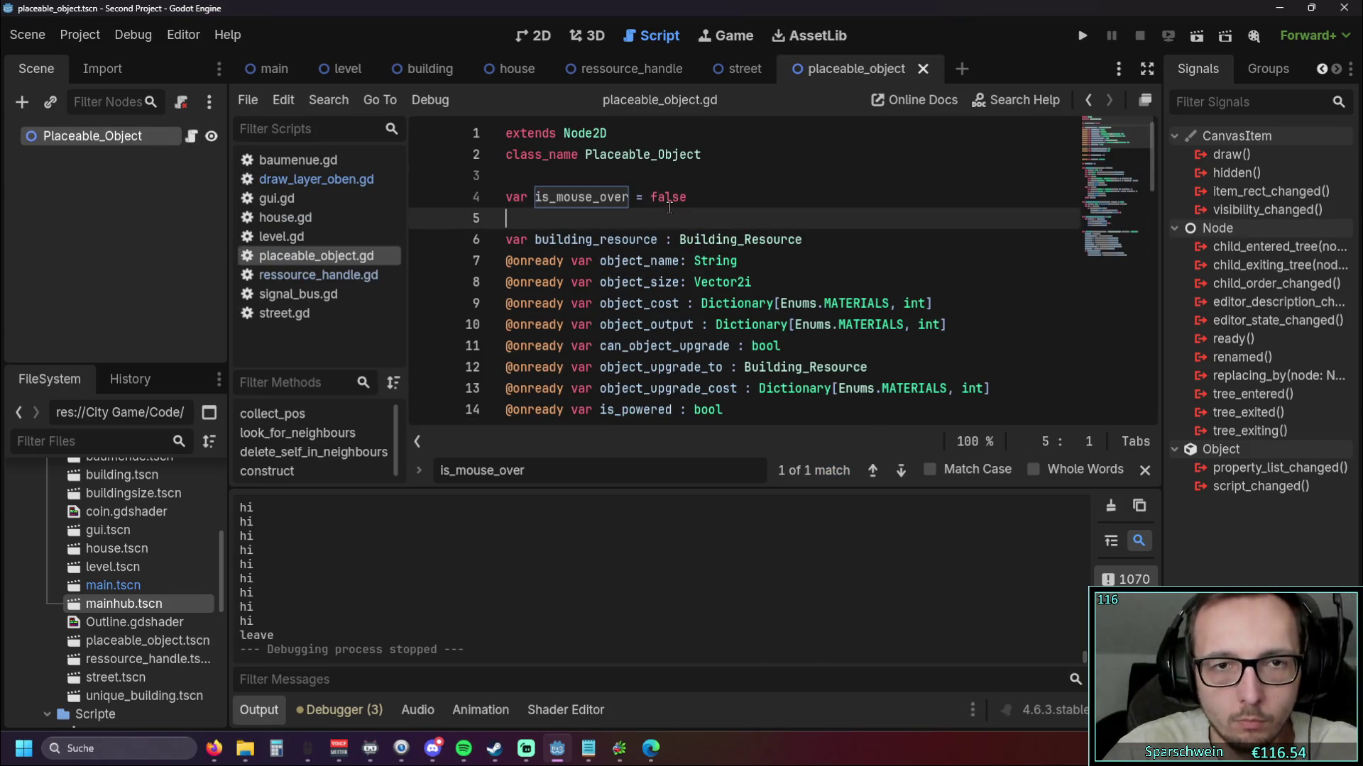
pyautogui.click(1145, 472)
pyautogui.click(701, 303)
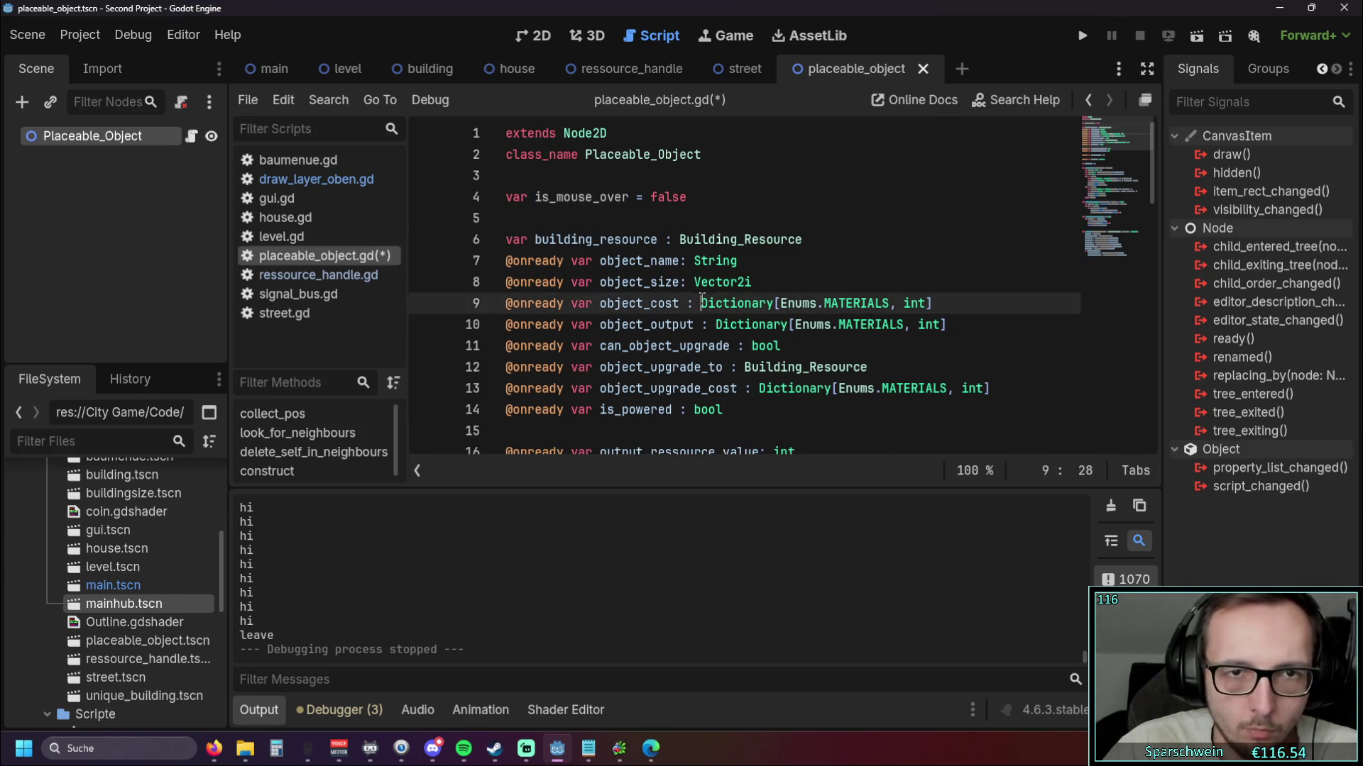
# Delete the is_mouse_over declaration on line 13 of house.gd
pyautogui.click(309, 220)
pyautogui.moveTo(1152, 387); pyautogui.dragTo(1174, 127)
pyautogui.moveTo(1135, 191)
pyautogui.mouseDown()
pyautogui.moveTo(1146, 143)
pyautogui.moveTo(1130, 215)
pyautogui.moveTo(1147, 152)
pyautogui.moveTo(1144, 172)
pyautogui.mouseUp()
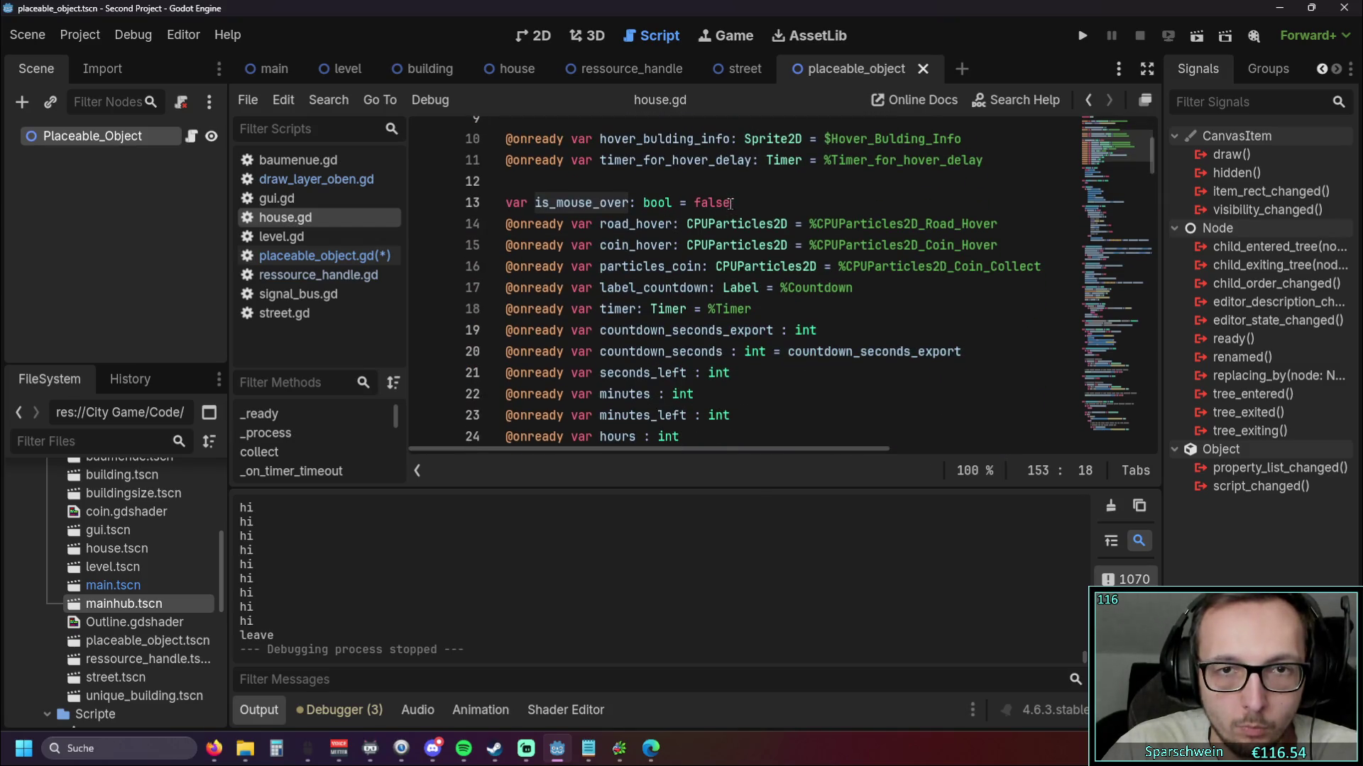
pyautogui.moveTo(730, 203); pyautogui.dragTo(497, 205)
pyautogui.hotkey('ctrl', 'c')
pyautogui.press('BackSpace')
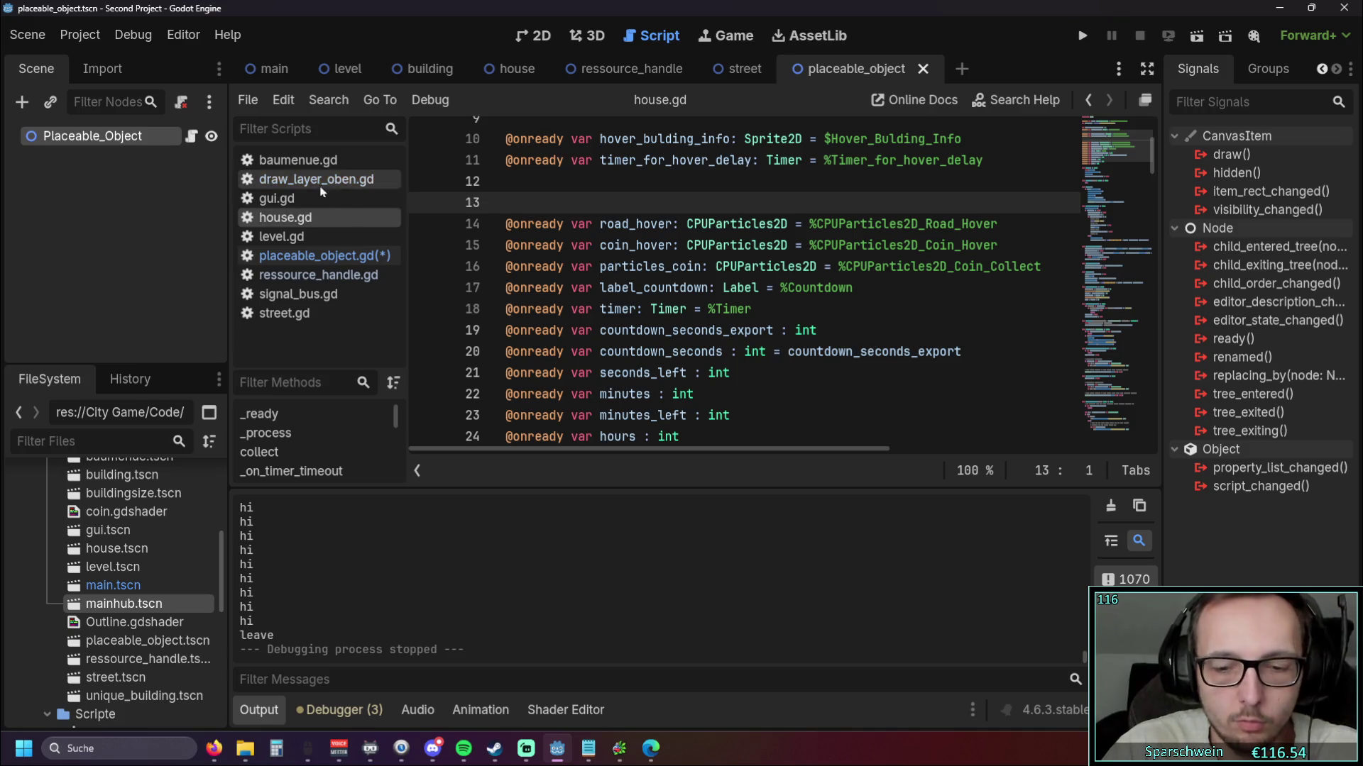
# Replace the placeable_object.gd line with 'var is_mouse_over: bool = false' and save both scripts
pyautogui.click(298, 255)
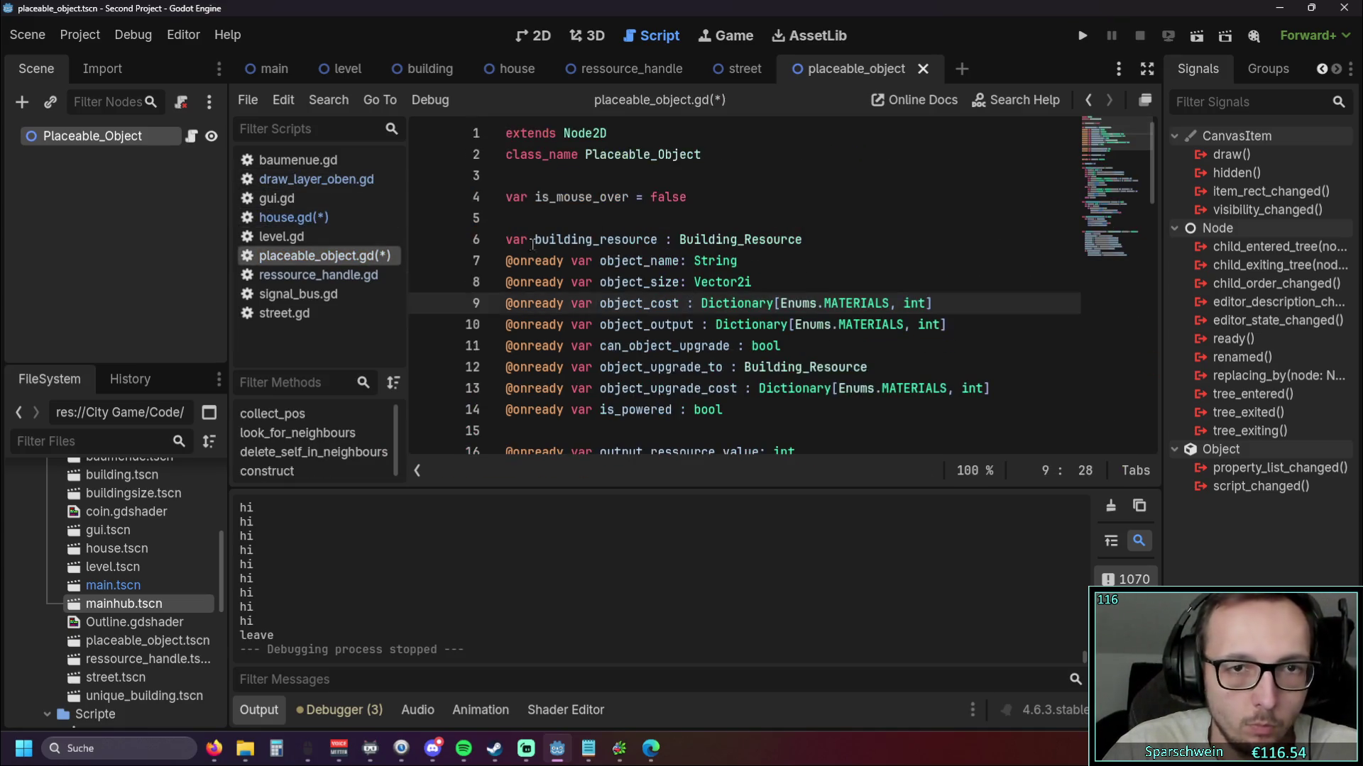
pyautogui.tripleClick(692, 198)
pyautogui.hotkey('ctrl', 'v')
pyautogui.click(721, 226)
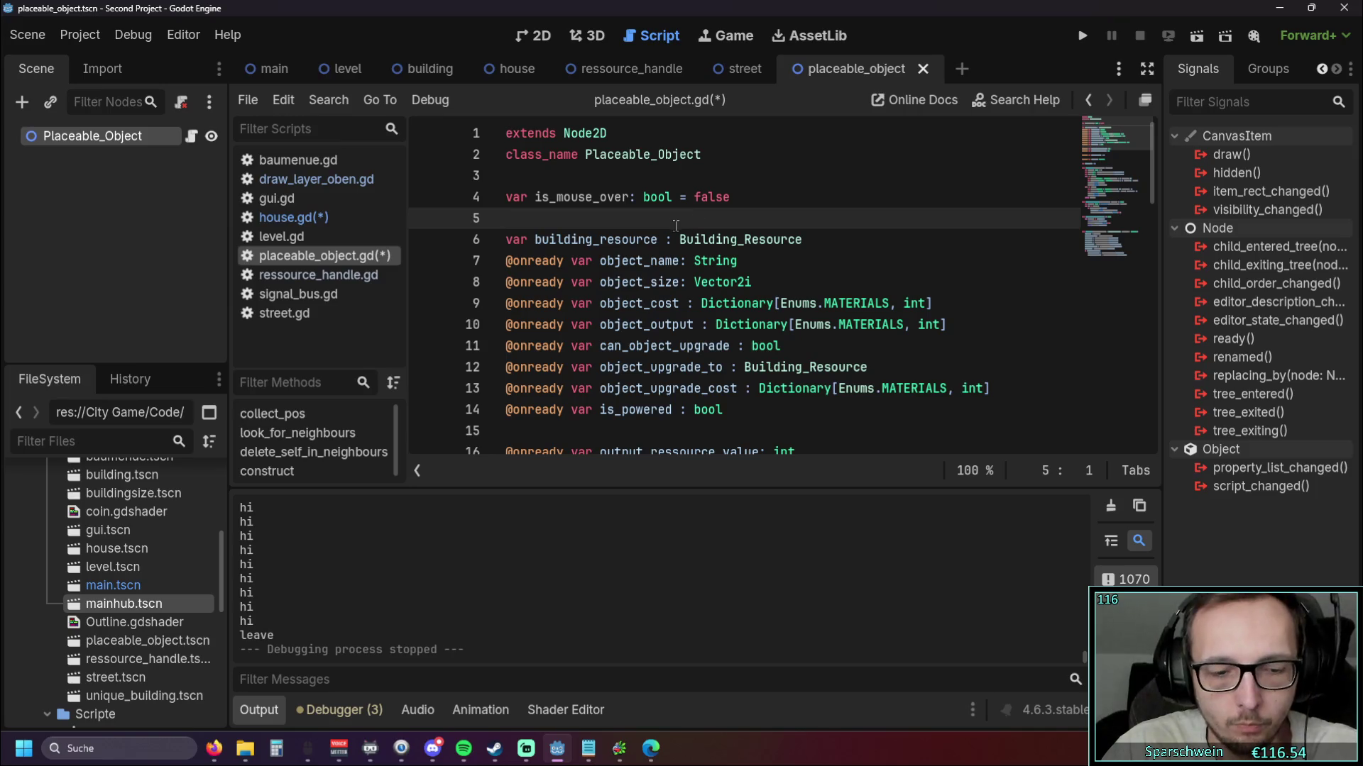
pyautogui.hotkey('ctrl', 's')
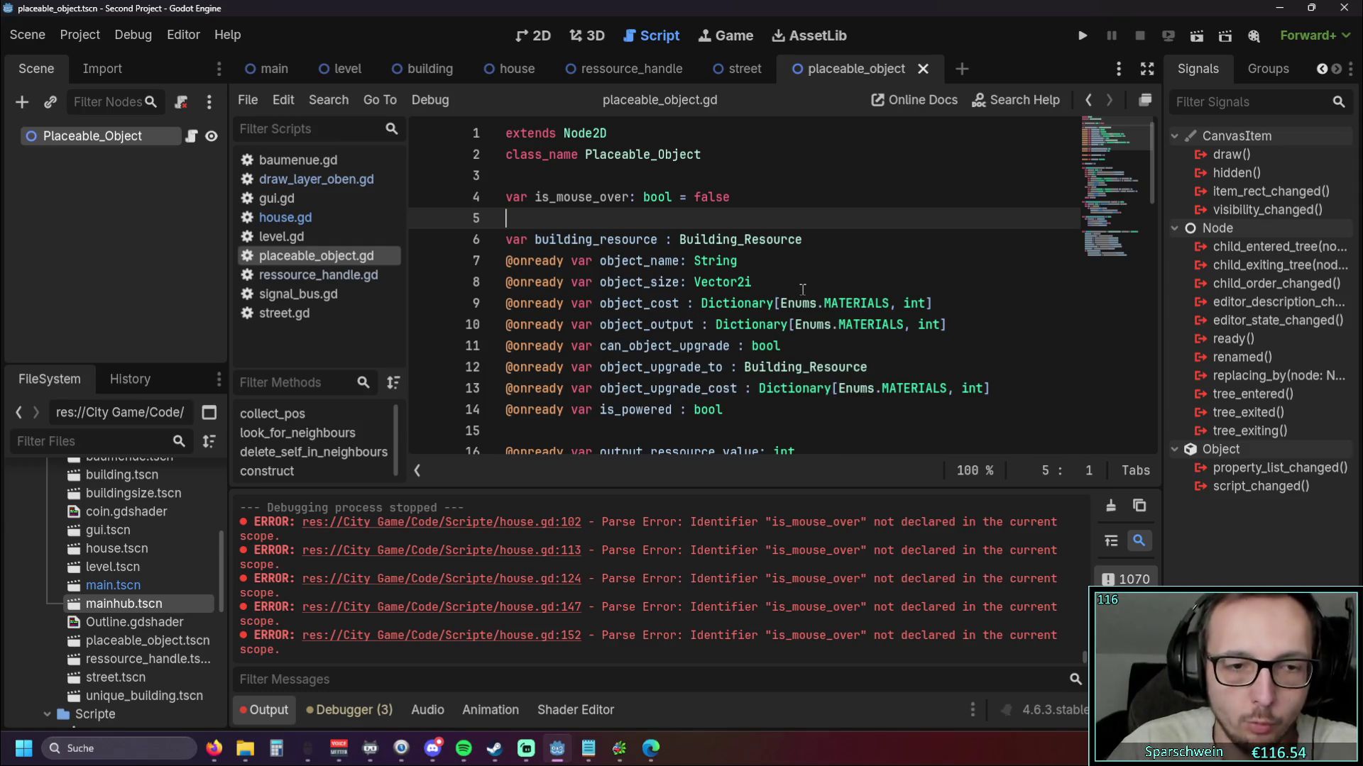
pyautogui.click(1080, 36)
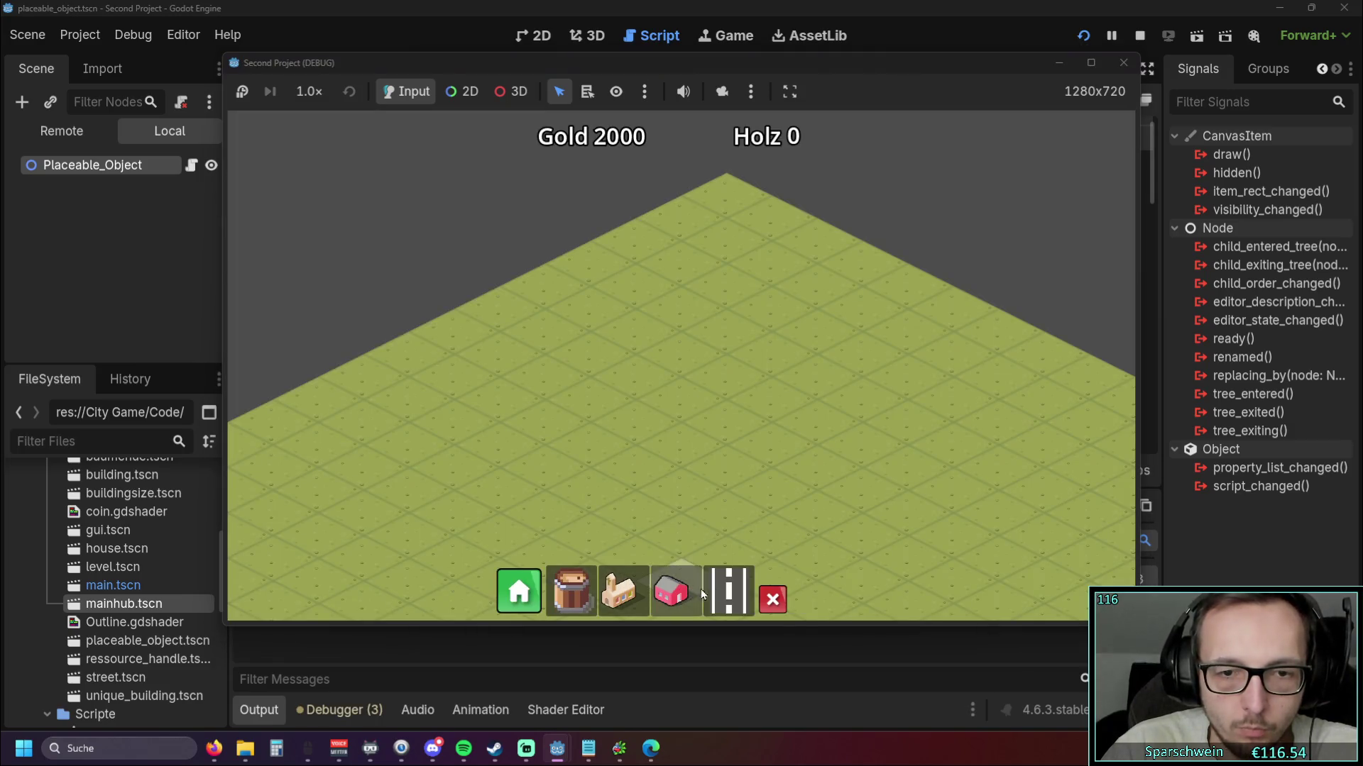
pyautogui.click(729, 591)
pyautogui.moveTo(508, 518); pyautogui.dragTo(880, 348)
pyautogui.click(670, 591)
pyautogui.moveTo(713, 390); pyautogui.dragTo(820, 333)
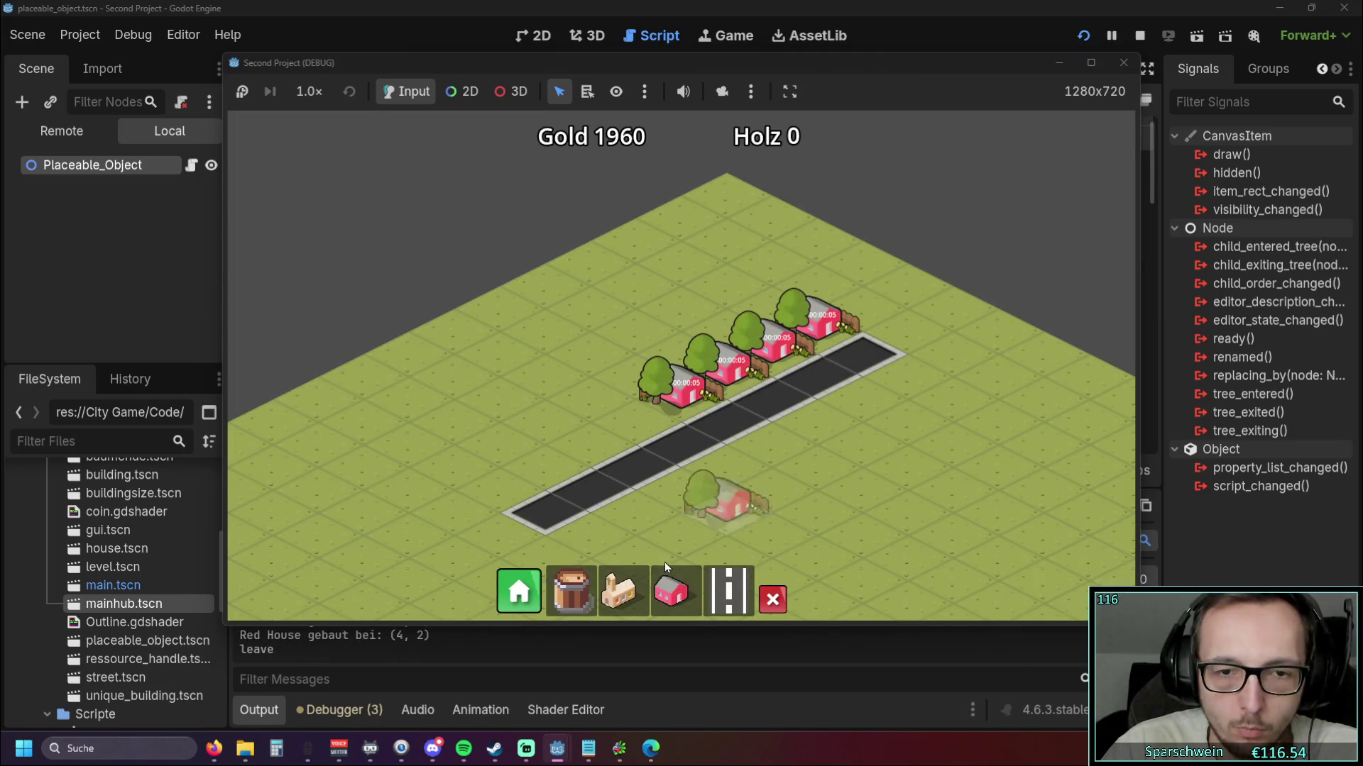
pyautogui.click(618, 591)
pyautogui.click(611, 531)
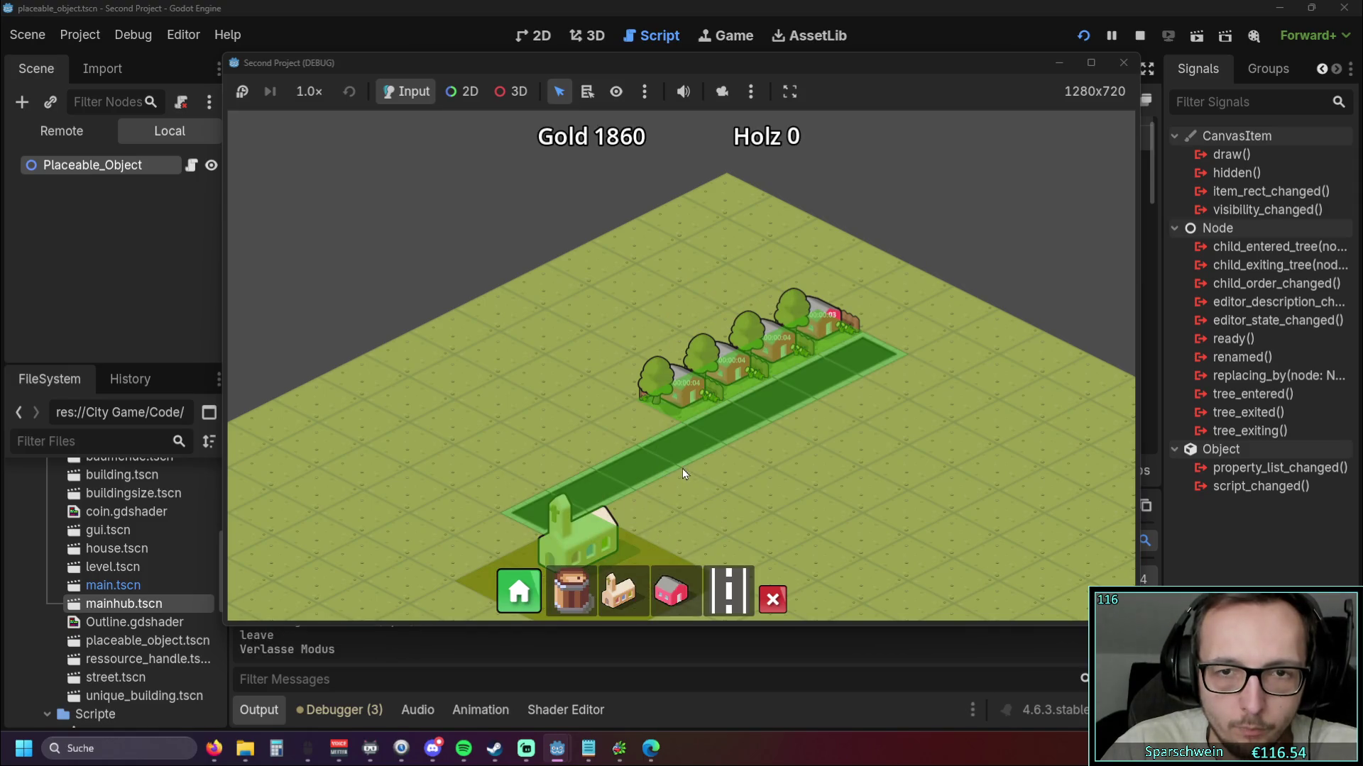
pyautogui.moveTo(683, 459); pyautogui.dragTo(708, 404)
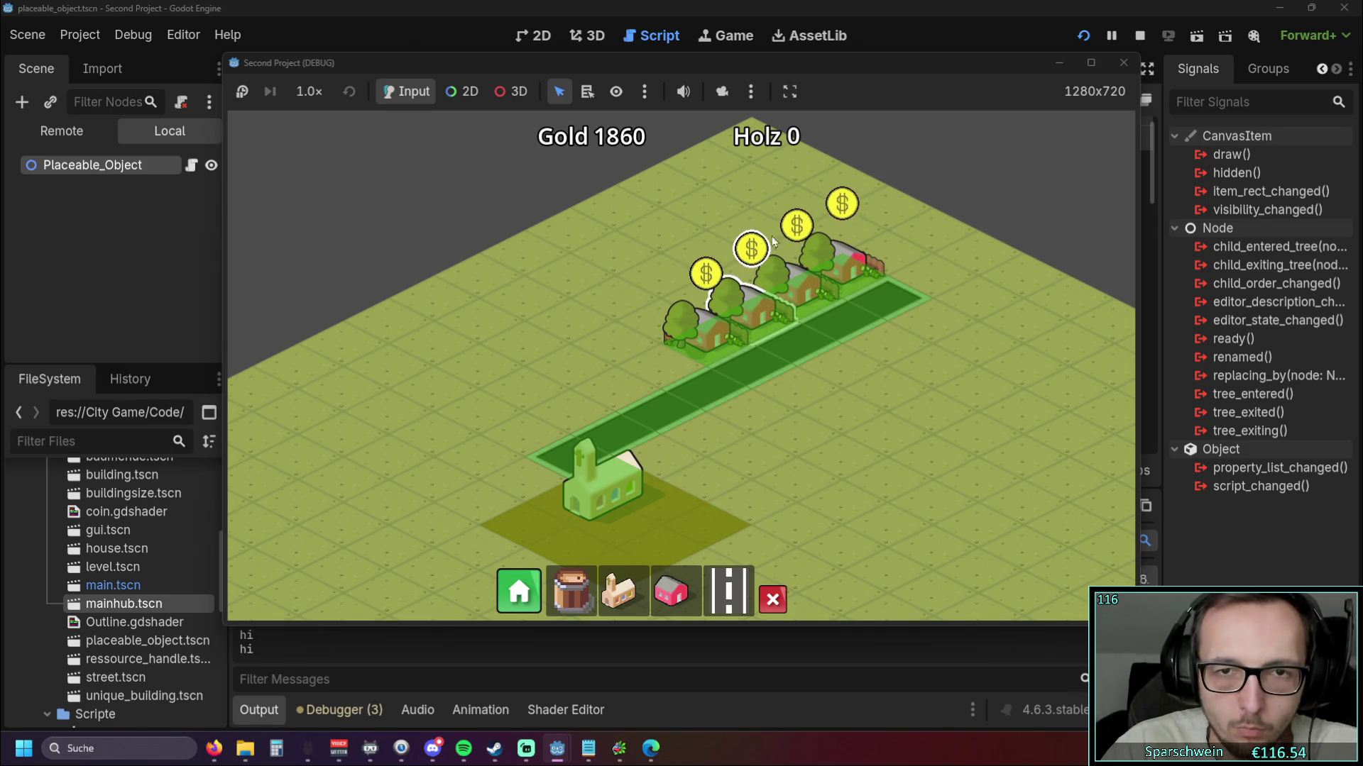
pyautogui.click(751, 248)
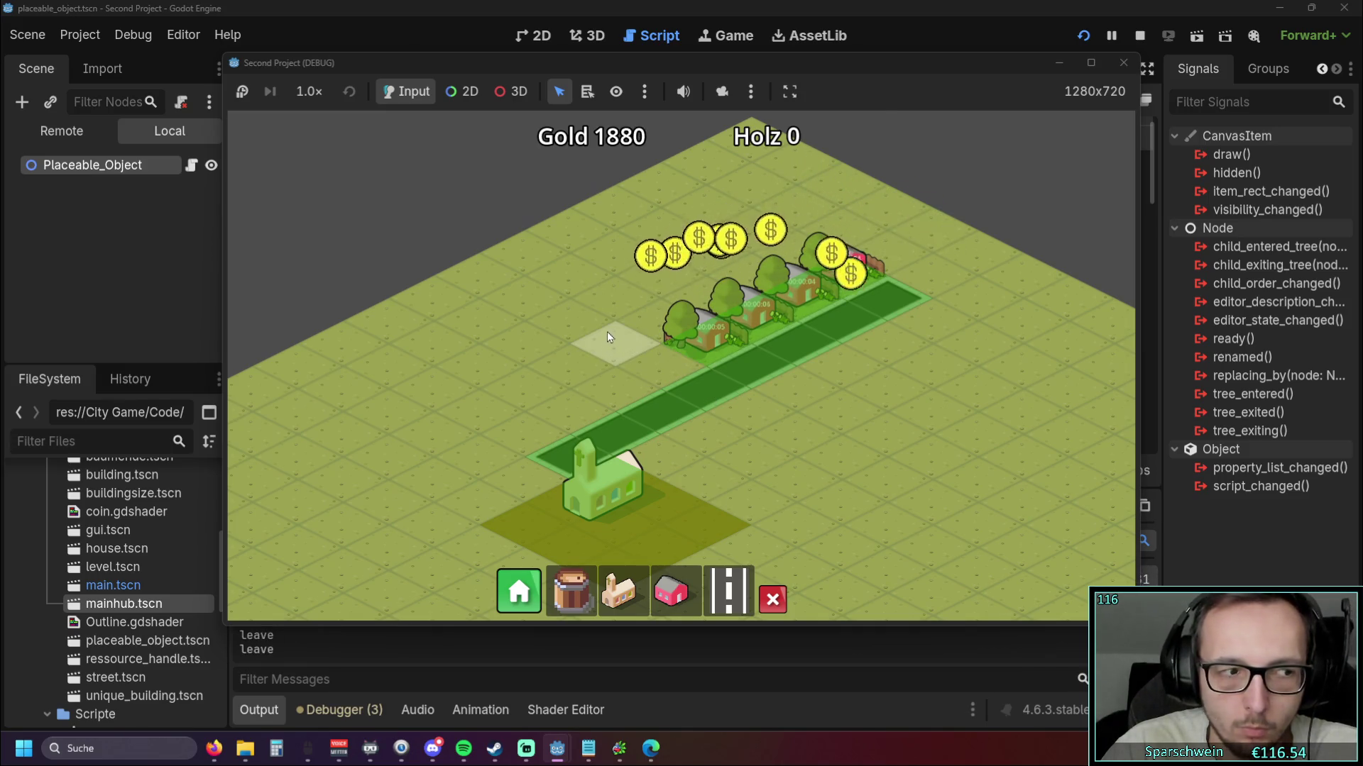
pyautogui.scroll(2, 606, 334)
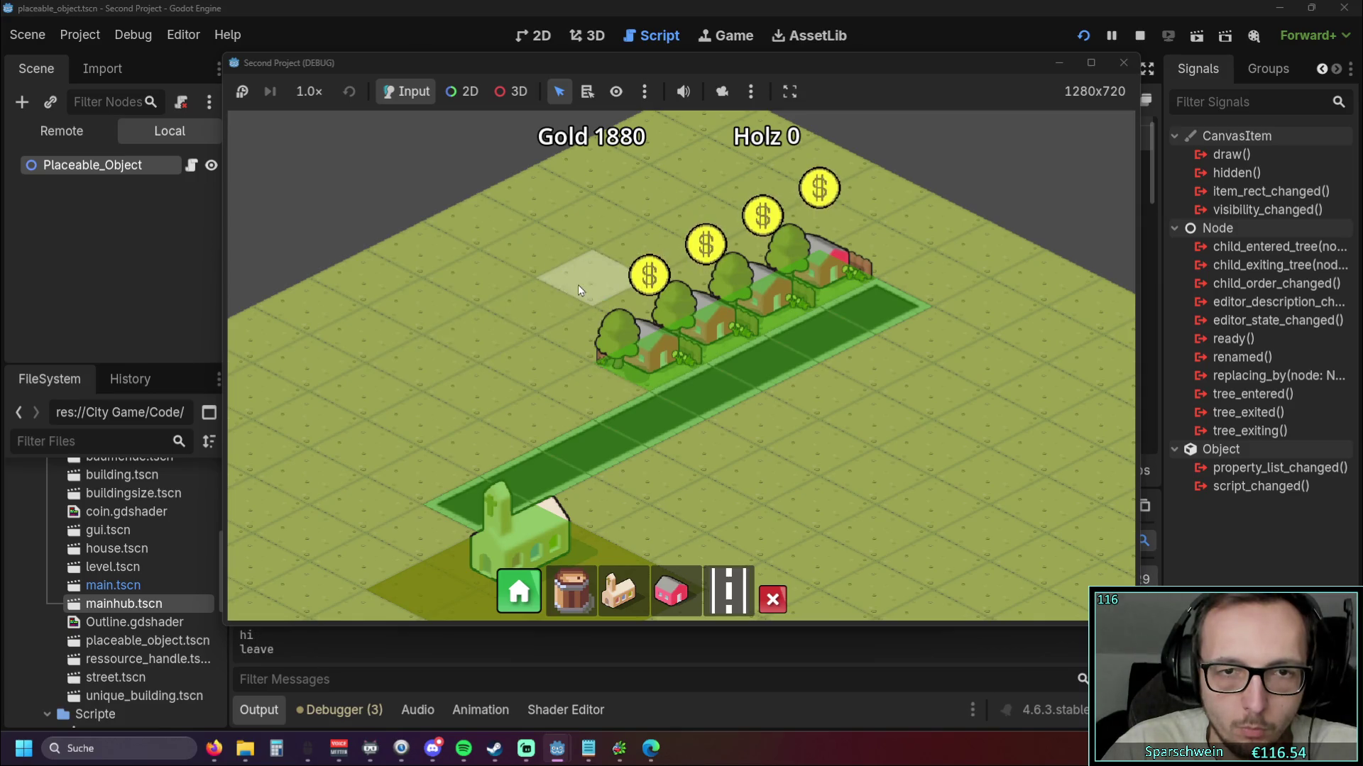
pyautogui.click(645, 274)
pyautogui.click(705, 247)
pyautogui.click(762, 221)
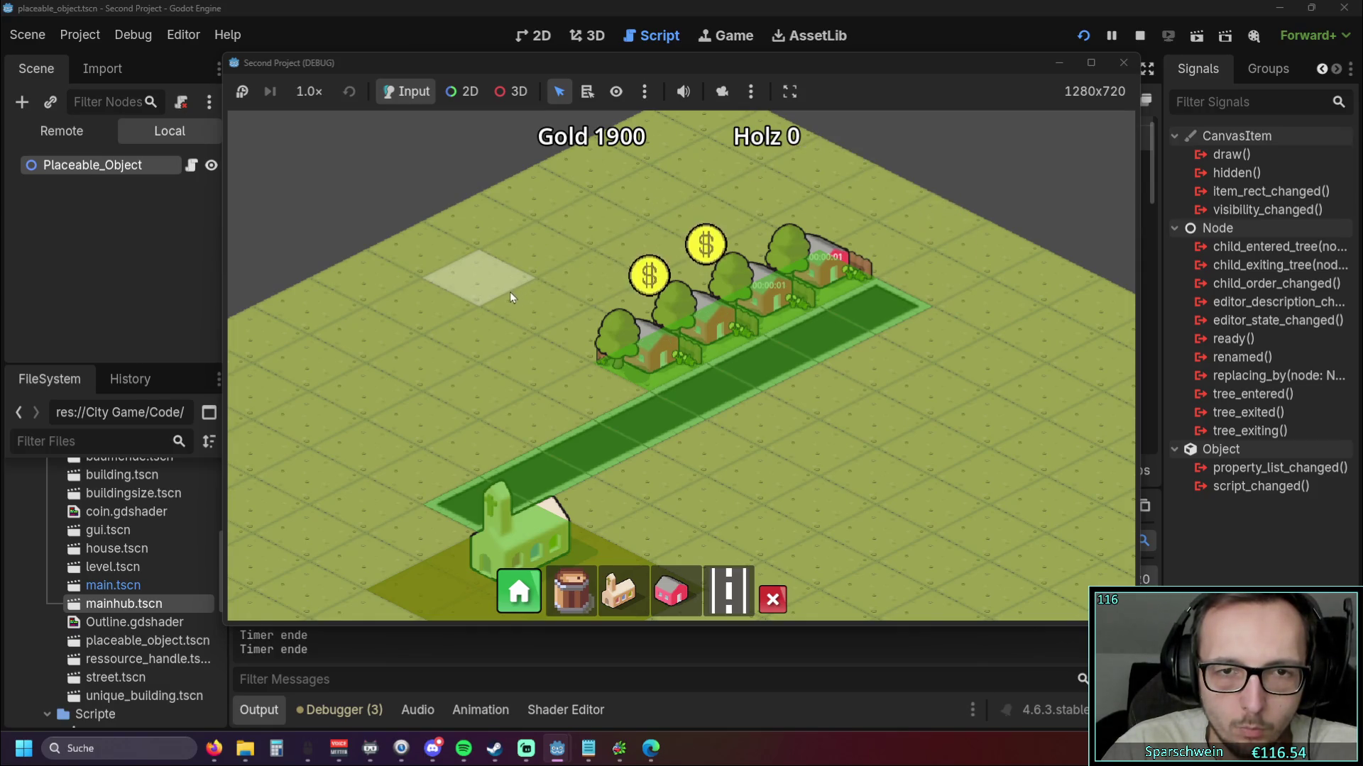
pyautogui.click(1122, 63)
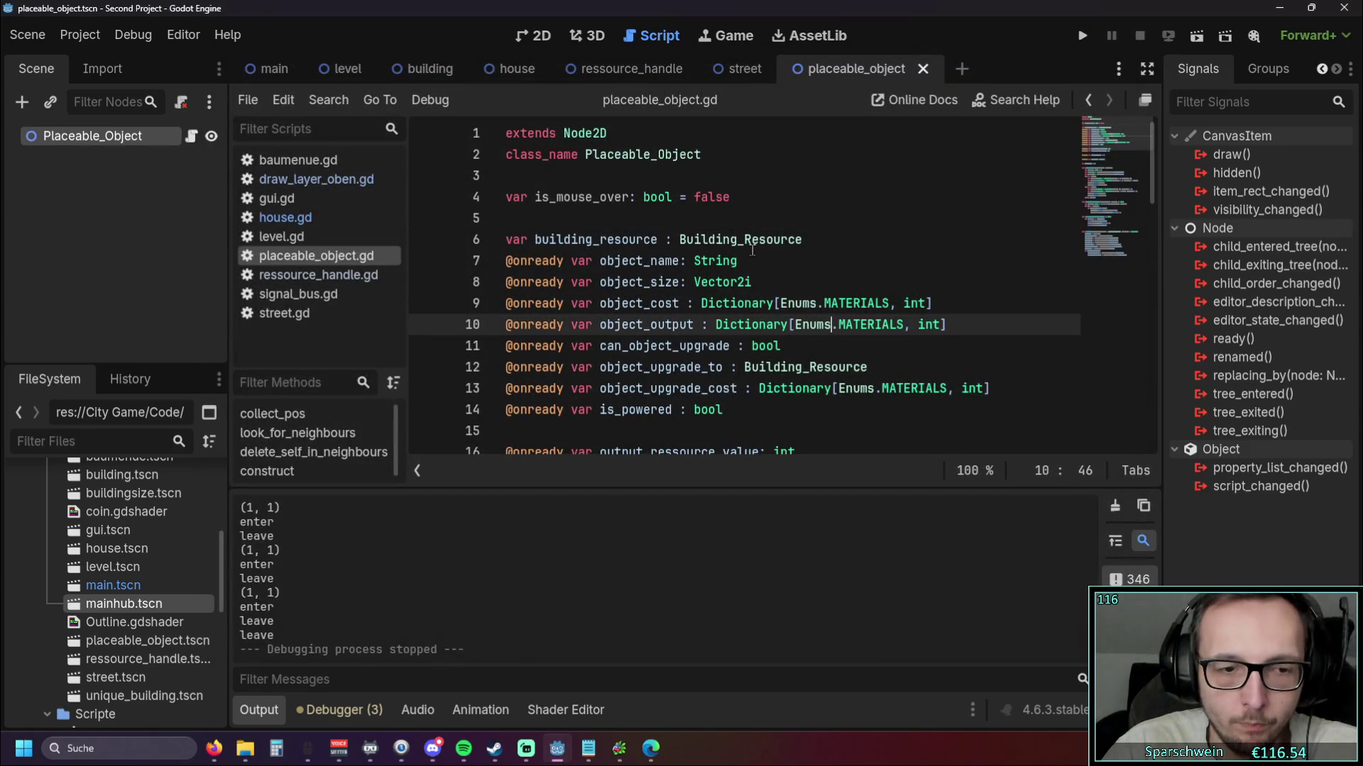
# Close the placeable_object scene and script, then hide the log to review house.gd
pyautogui.click(923, 69)
pyautogui.rightClick(310, 261)
pyautogui.click(339, 310)
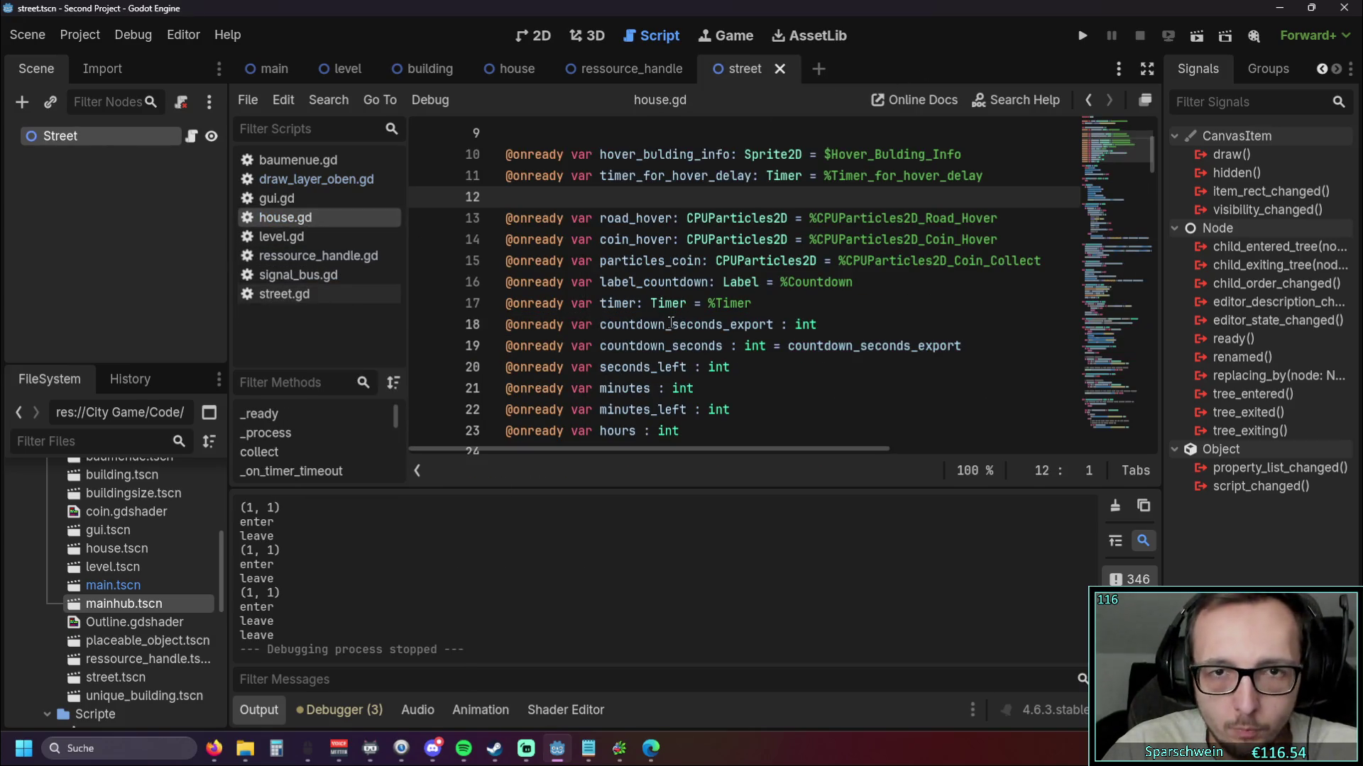
pyautogui.scroll(2, 693, 324)
pyautogui.scroll(-1, 693, 323)
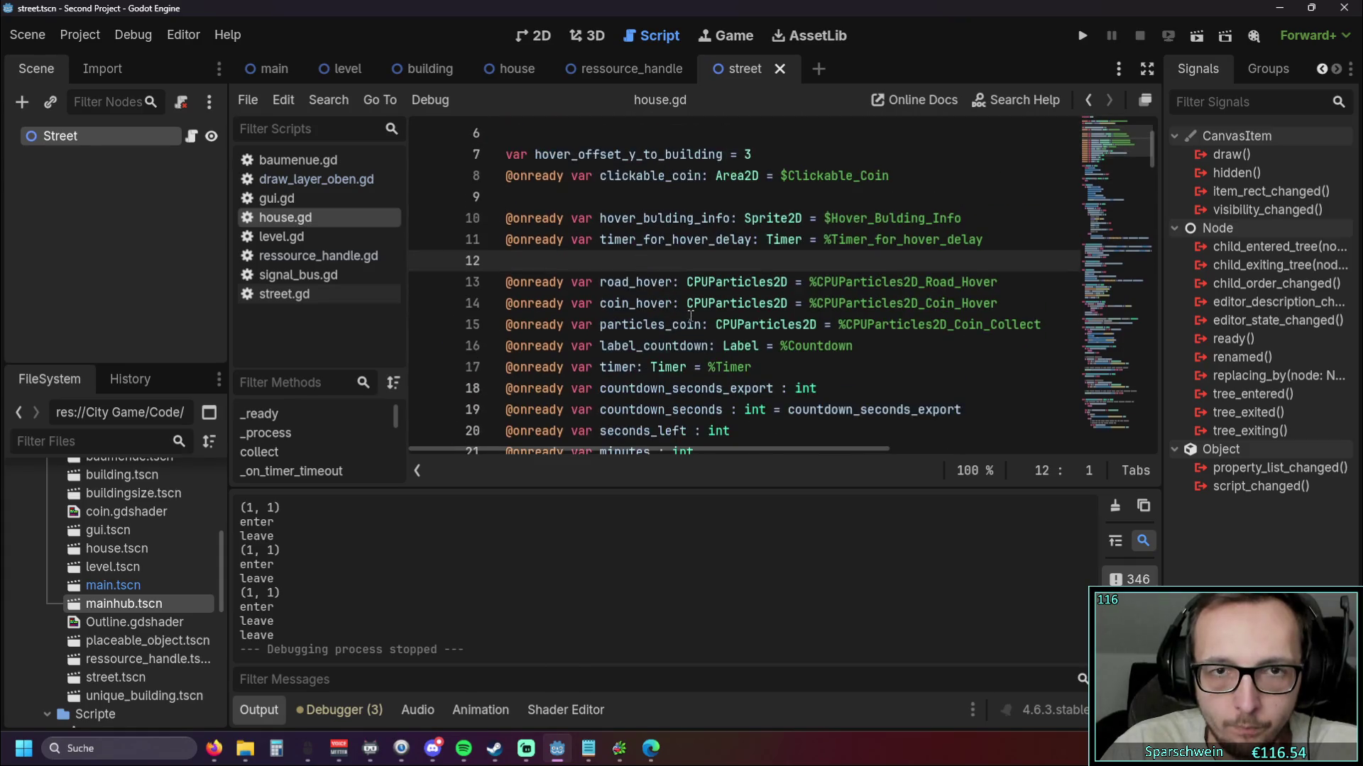
pyautogui.scroll(-18, 681, 308)
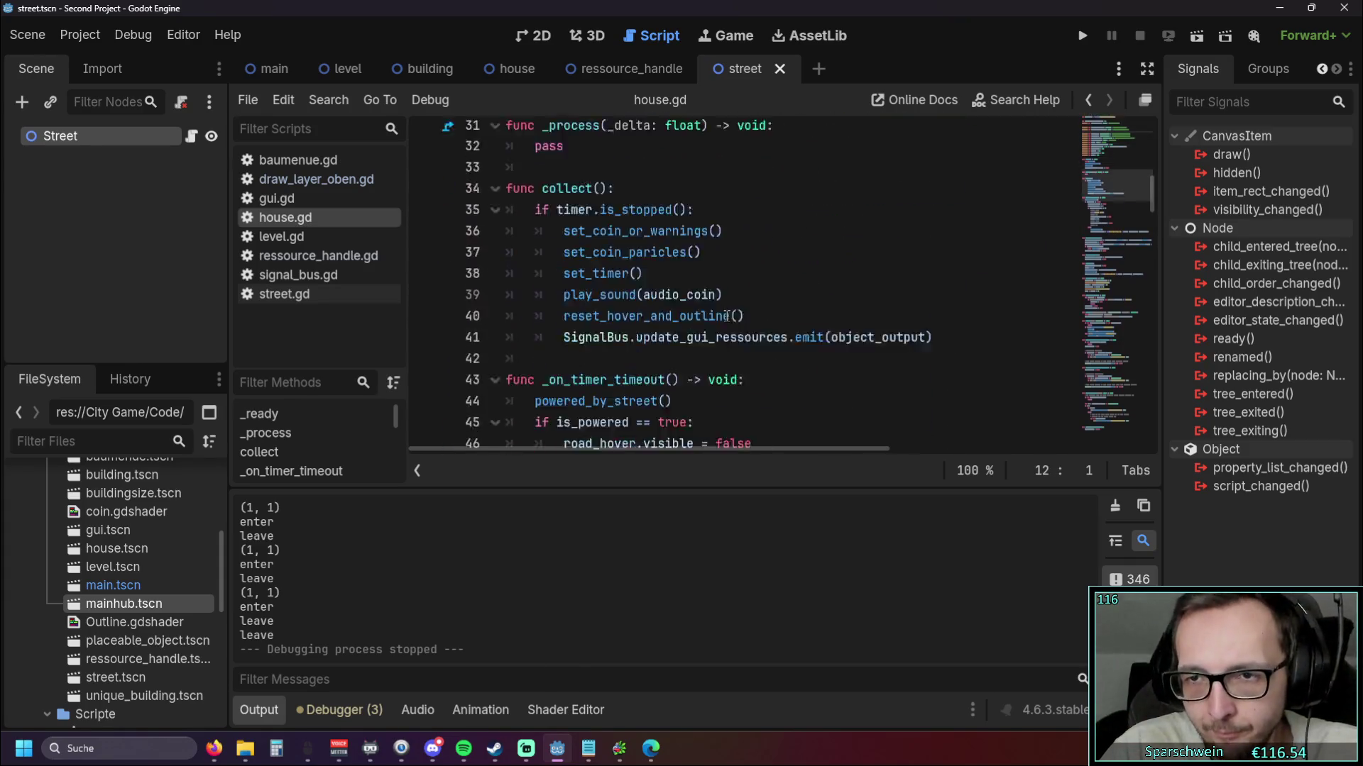
pyautogui.click(254, 711)
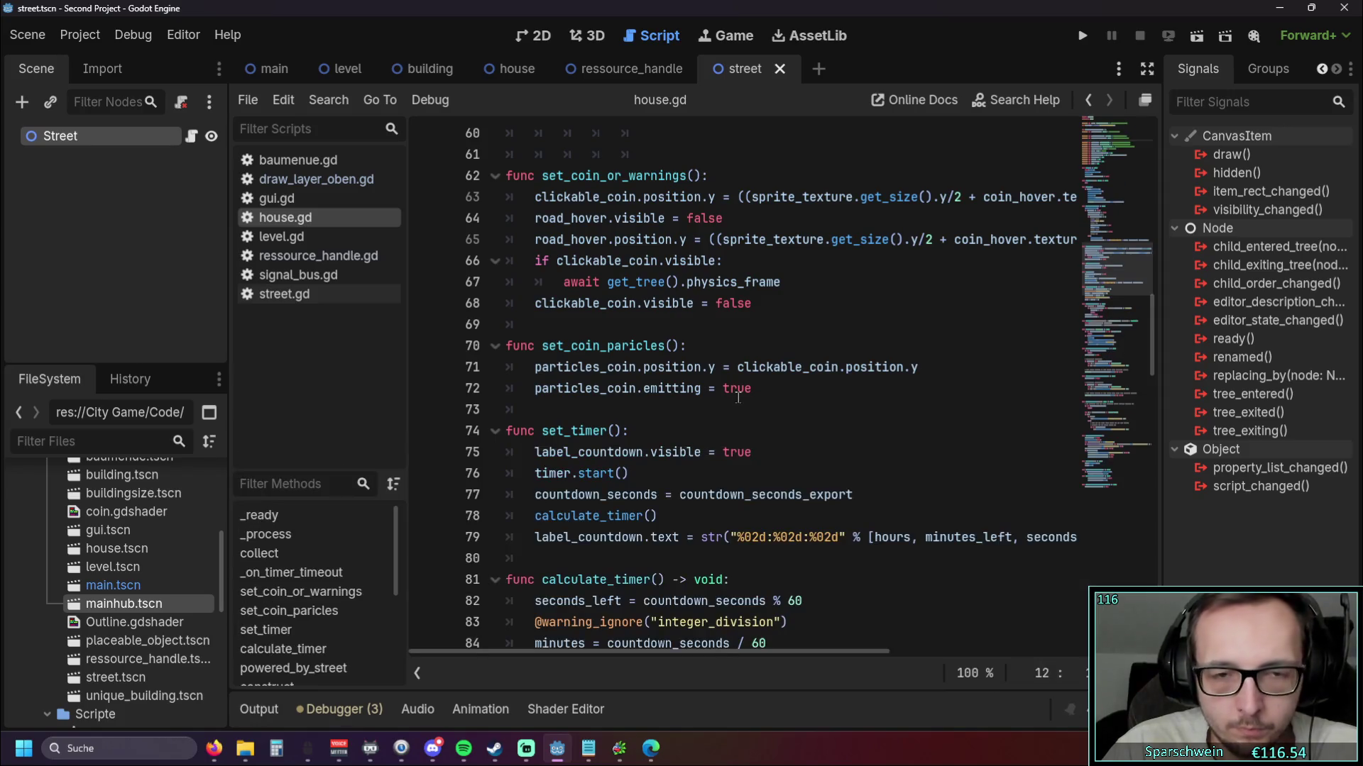
pyautogui.scroll(2, 803, 394)
pyautogui.moveTo(615, 654)
pyautogui.mouseDown()
pyautogui.moveTo(873, 654)
pyautogui.moveTo(517, 637)
pyautogui.mouseUp()
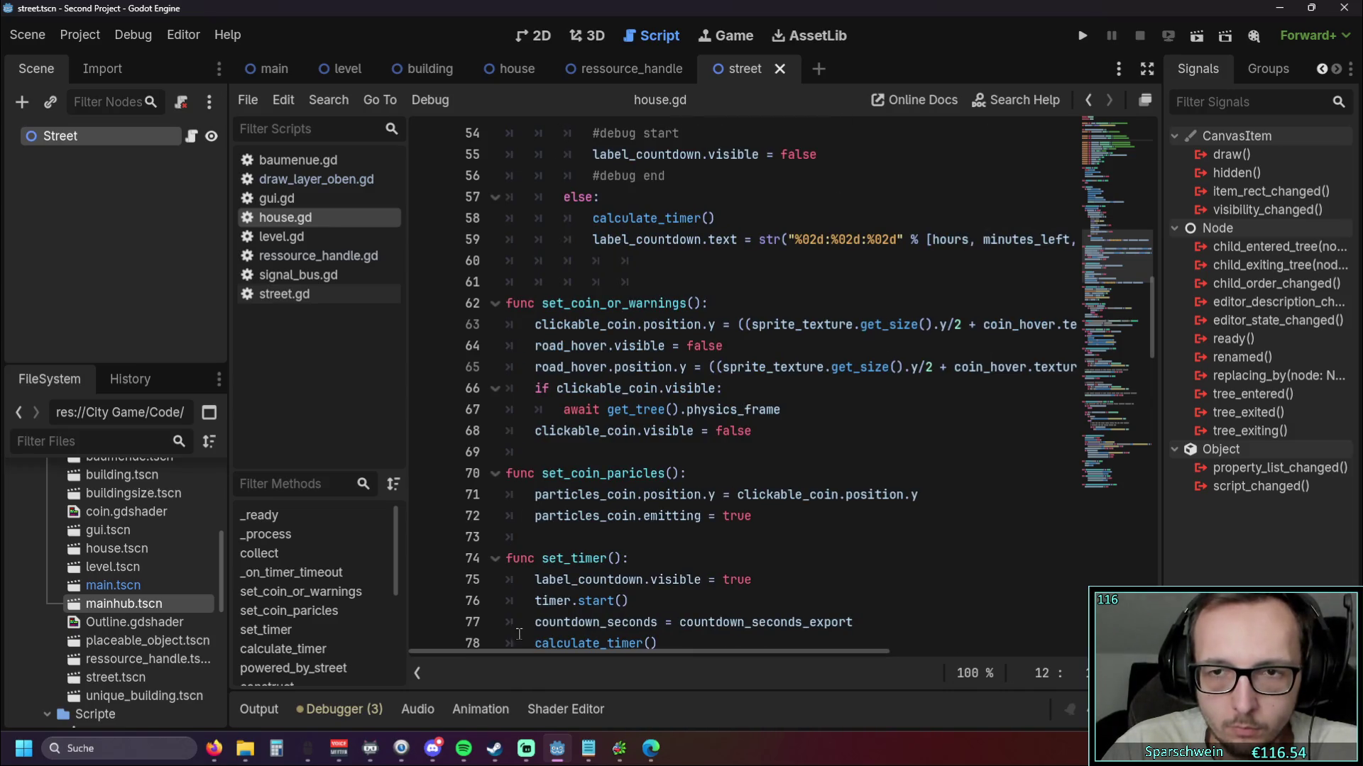
pyautogui.scroll(-6, 716, 441)
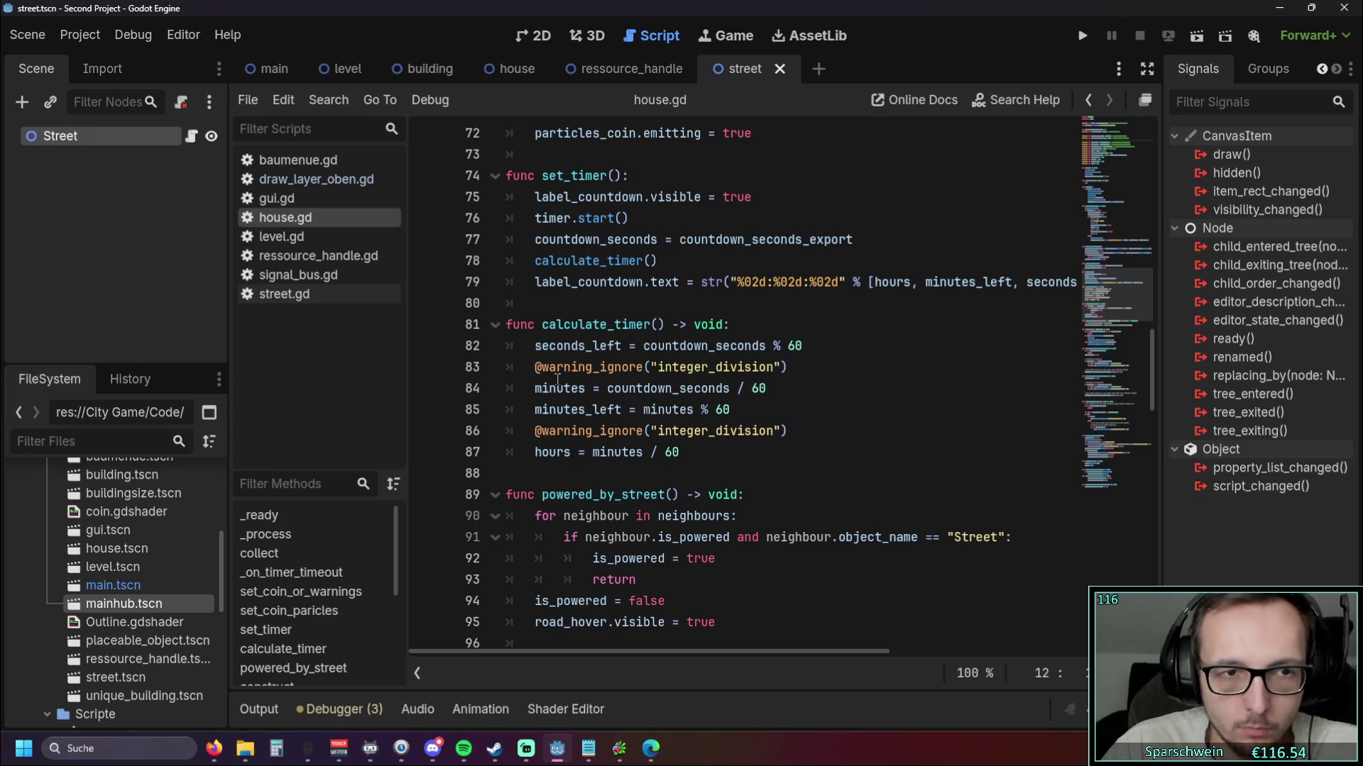
# Review the print("hi") line in draw_layer_oben.gd, then run the game and pick the main hub
pyautogui.click(335, 182)
pyautogui.moveTo(1152, 146)
pyautogui.mouseDown()
pyautogui.moveTo(1140, 501)
pyautogui.moveTo(1114, 614)
pyautogui.moveTo(1156, 474)
pyautogui.moveTo(1142, 419)
pyautogui.mouseUp()
pyautogui.scroll(-1, 752, 424)
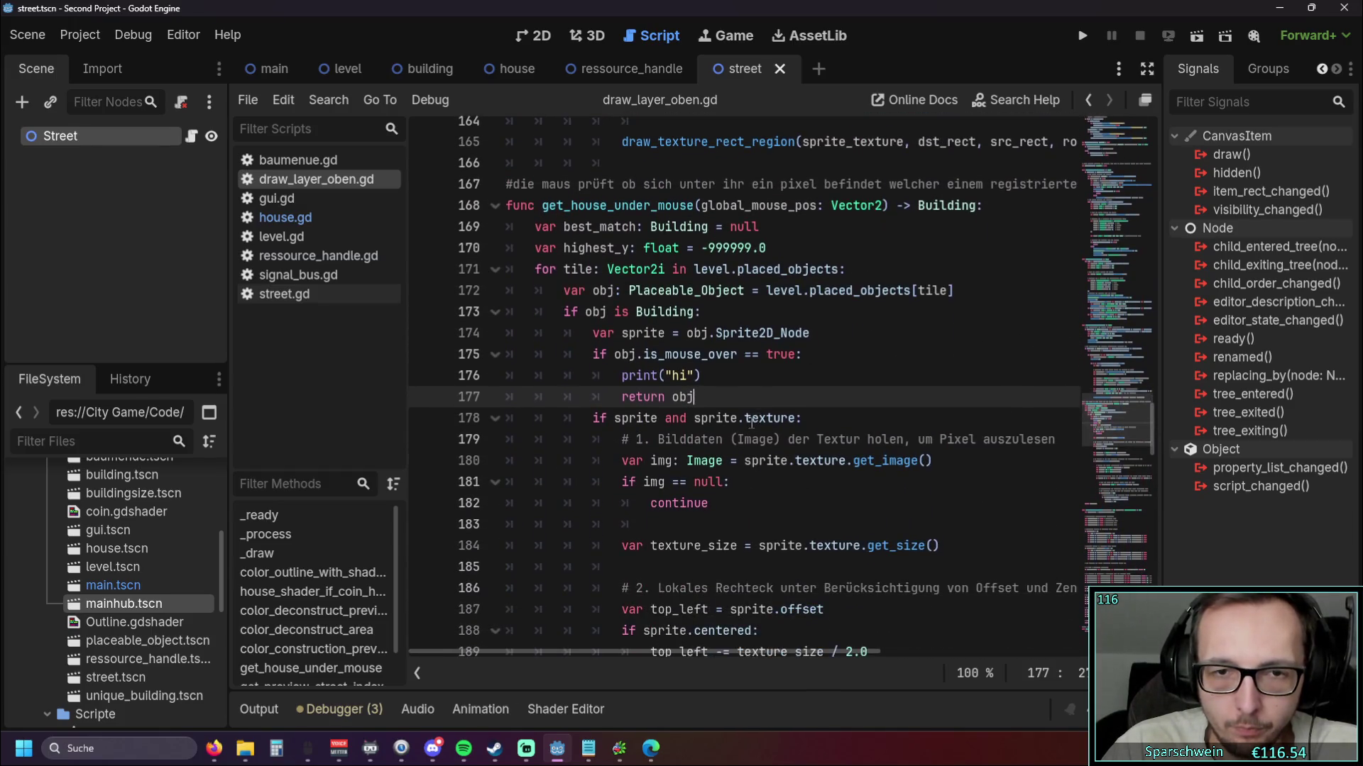
pyautogui.moveTo(728, 372); pyautogui.dragTo(455, 374)
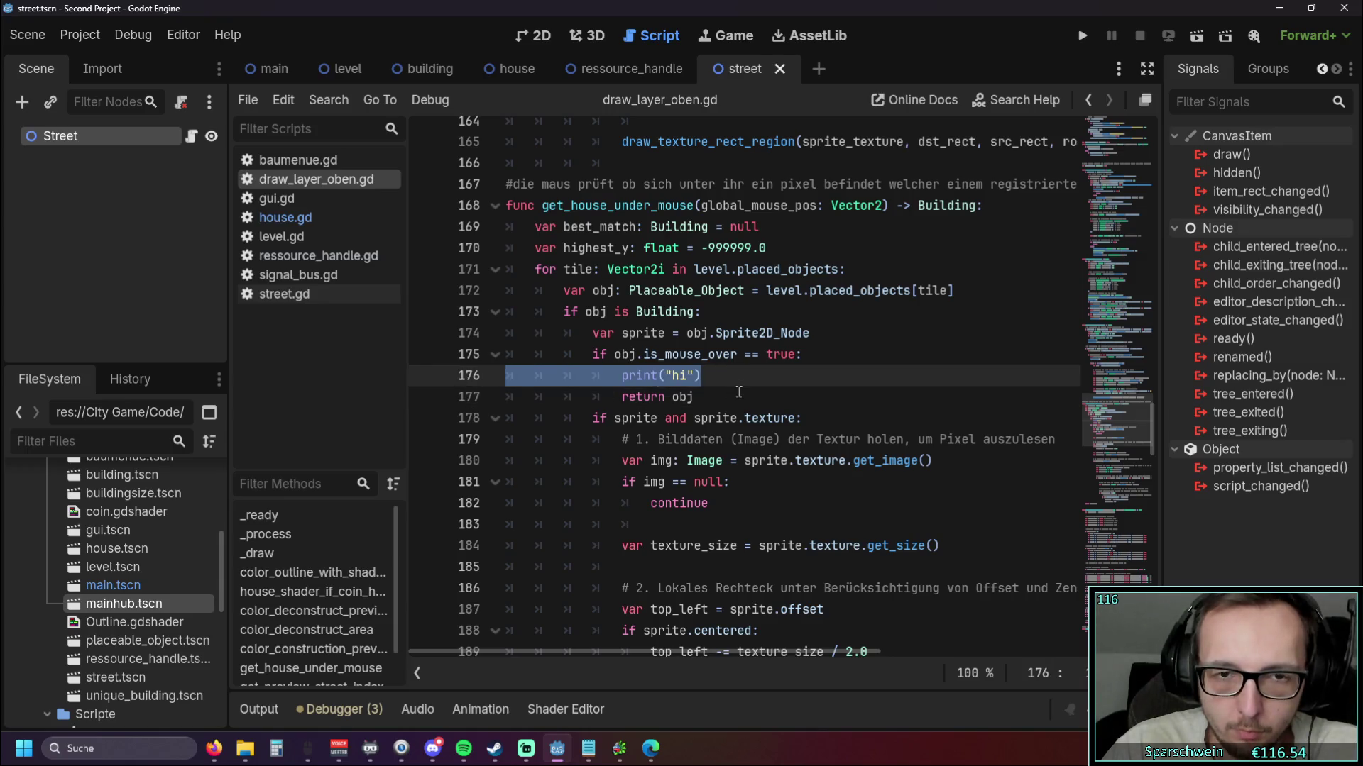
pyautogui.scroll(-1, 895, 380)
pyautogui.scroll(1, 915, 377)
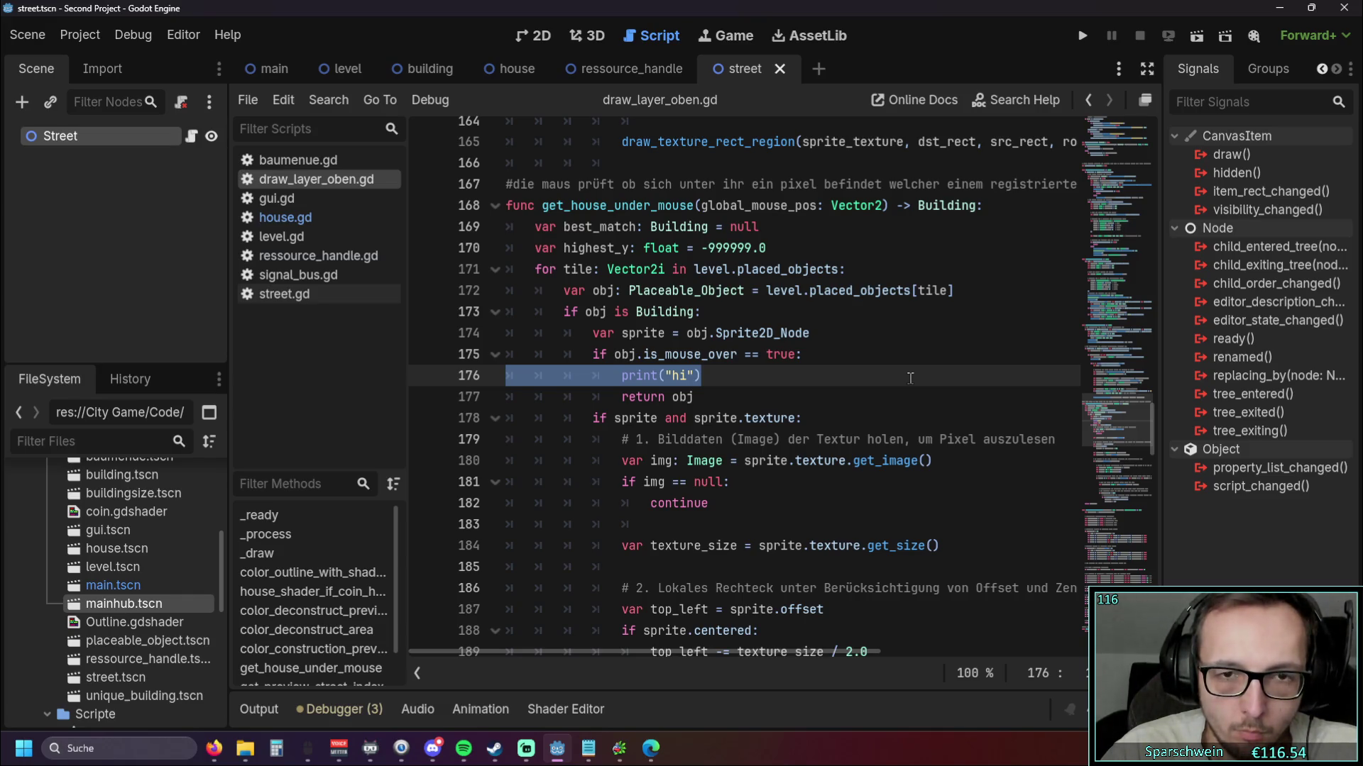
pyautogui.click(1082, 35)
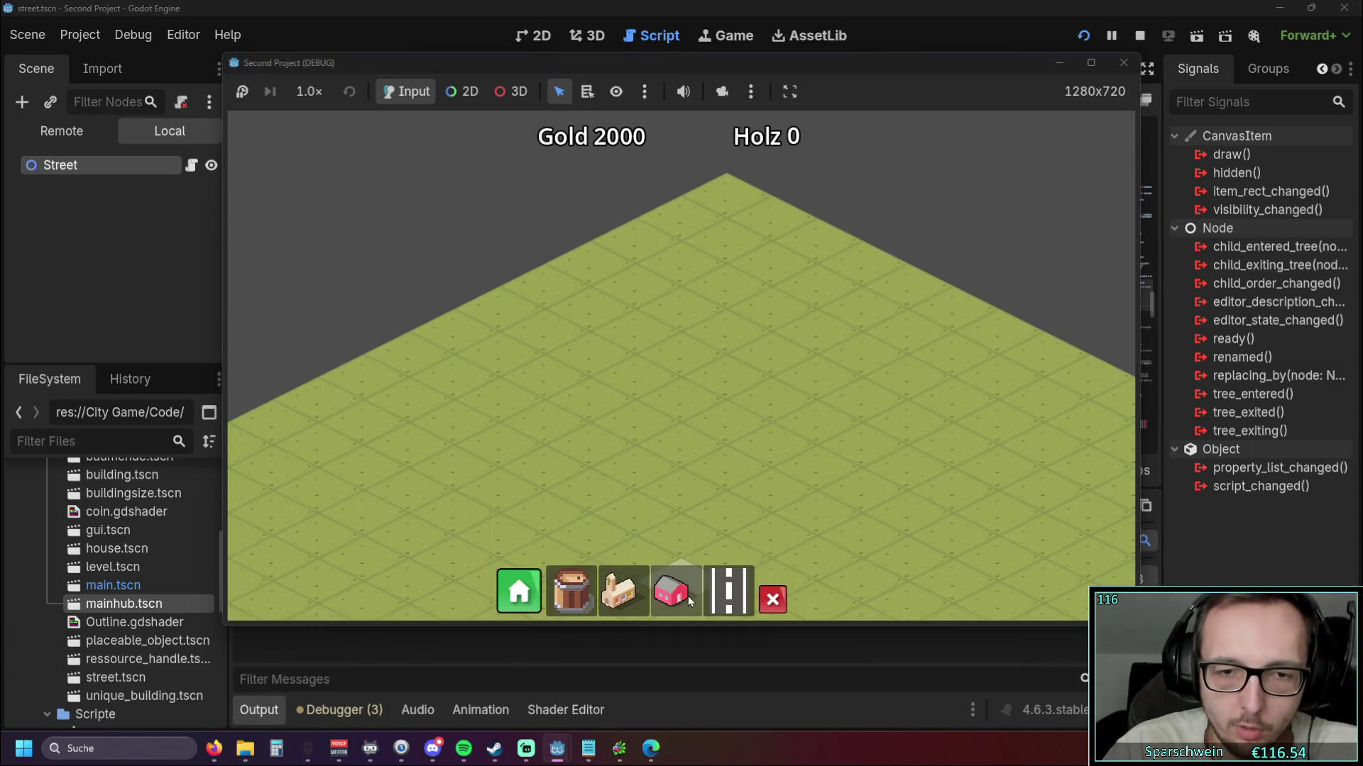
pyautogui.click(688, 596)
# Place the main hub with its road, collect a coin, and build a new house linked by road
pyautogui.click(617, 547)
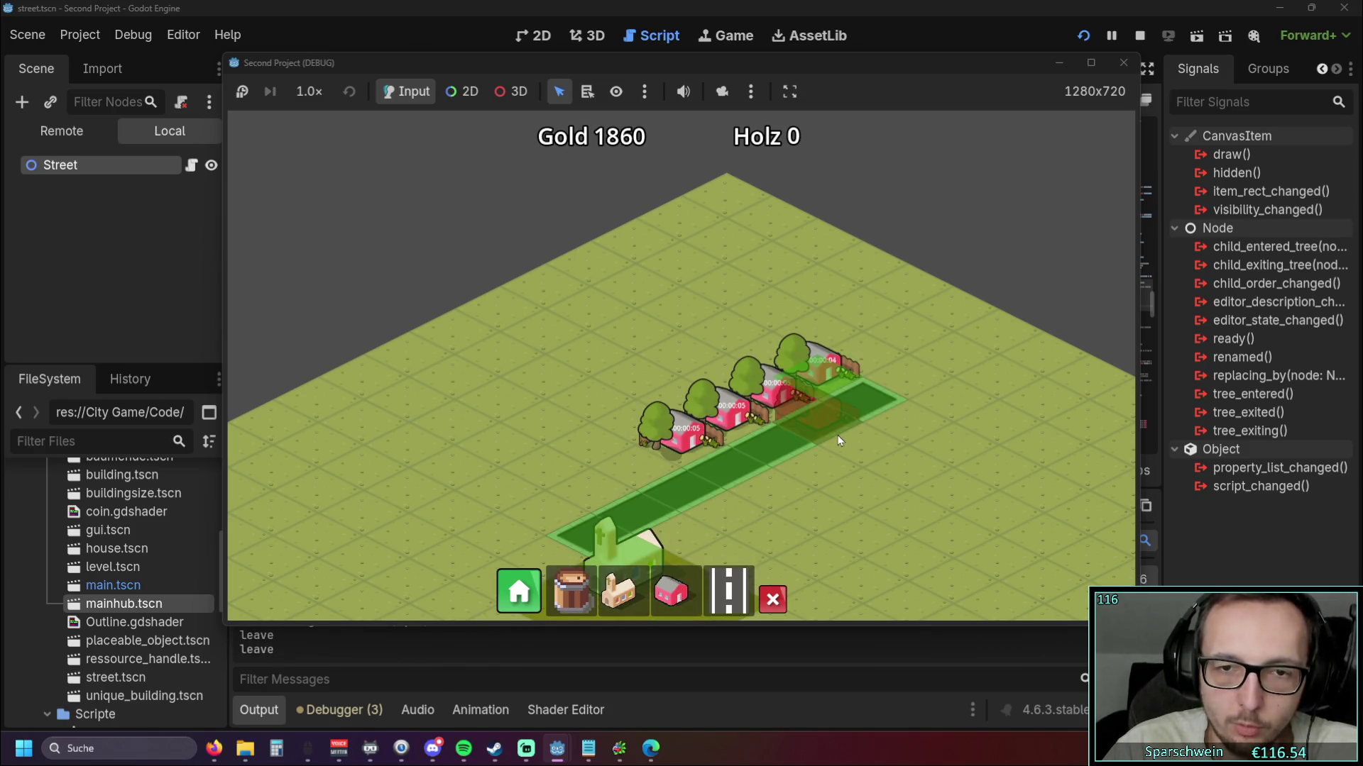
pyautogui.scroll(3, 835, 436)
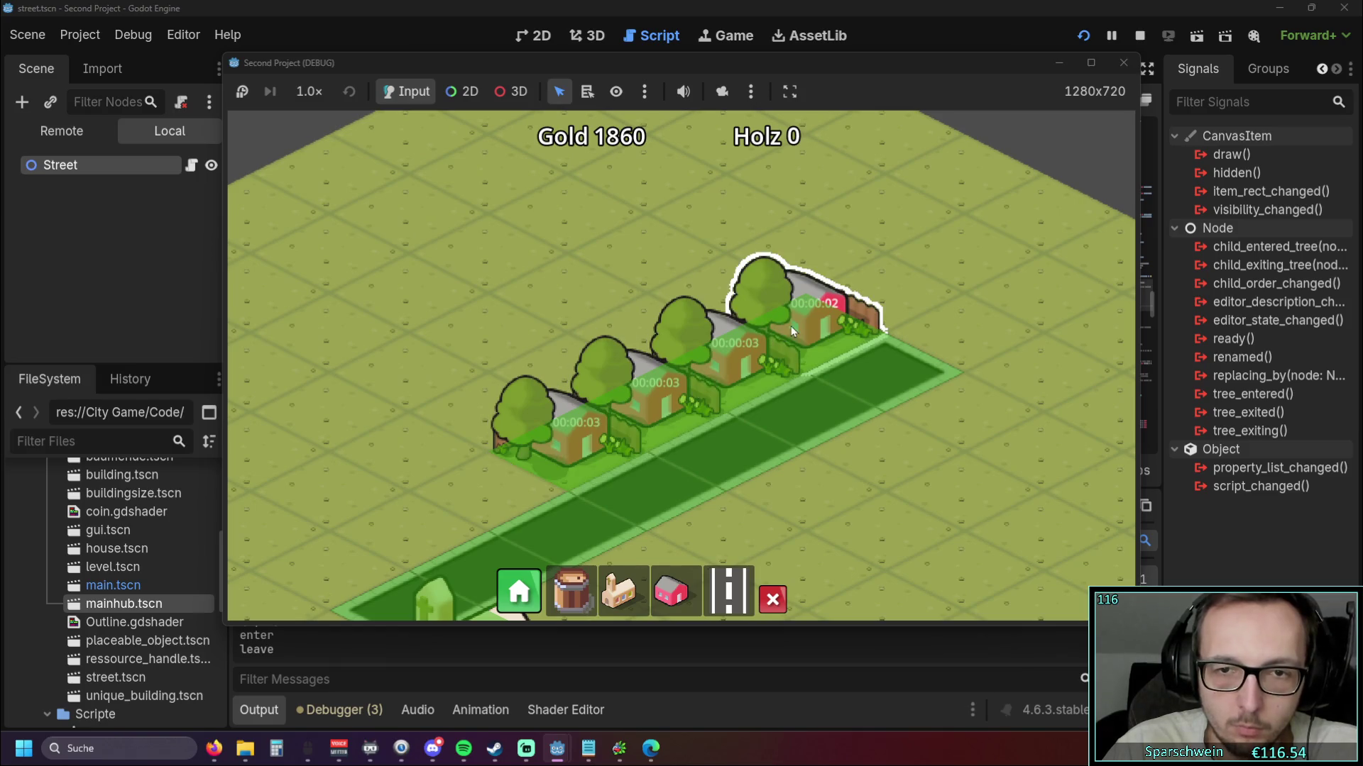
pyautogui.press('a')
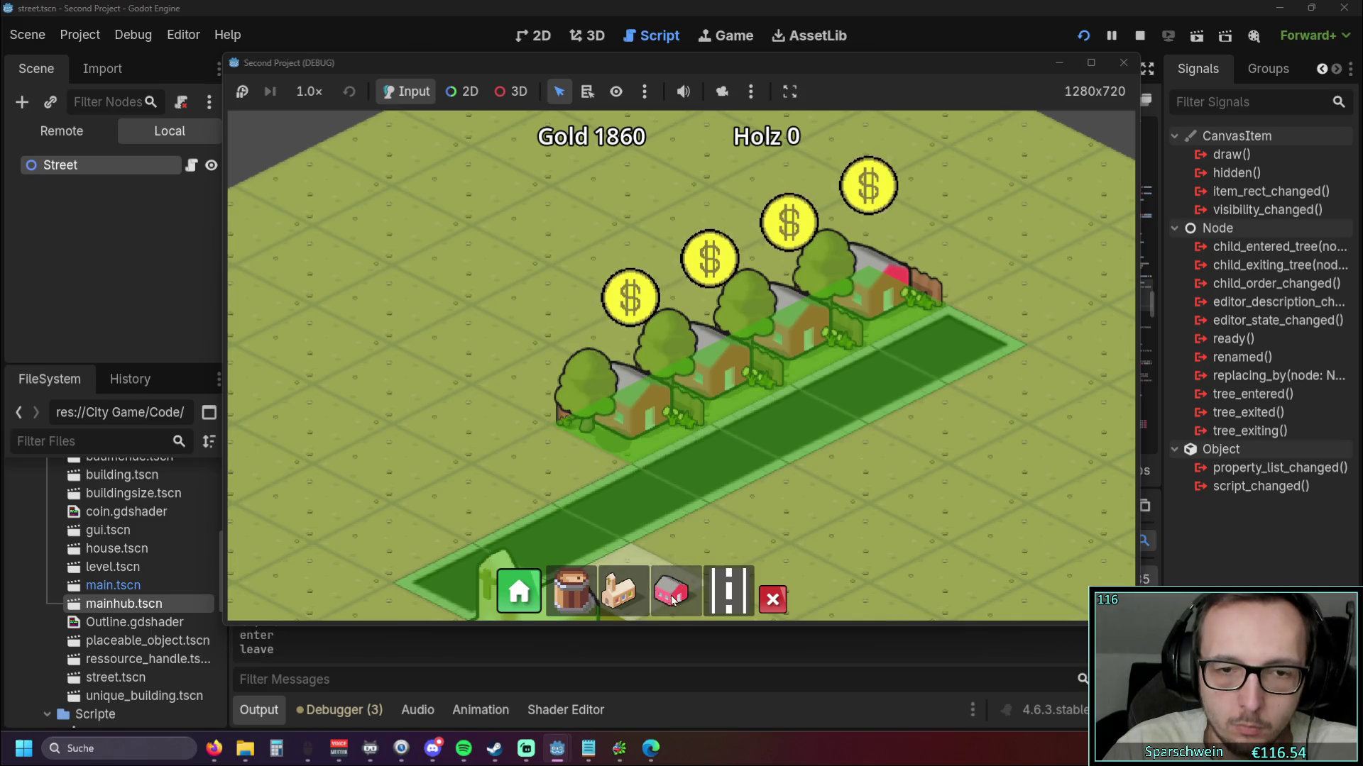
pyautogui.click(611, 401)
pyautogui.click(676, 602)
pyautogui.click(629, 329)
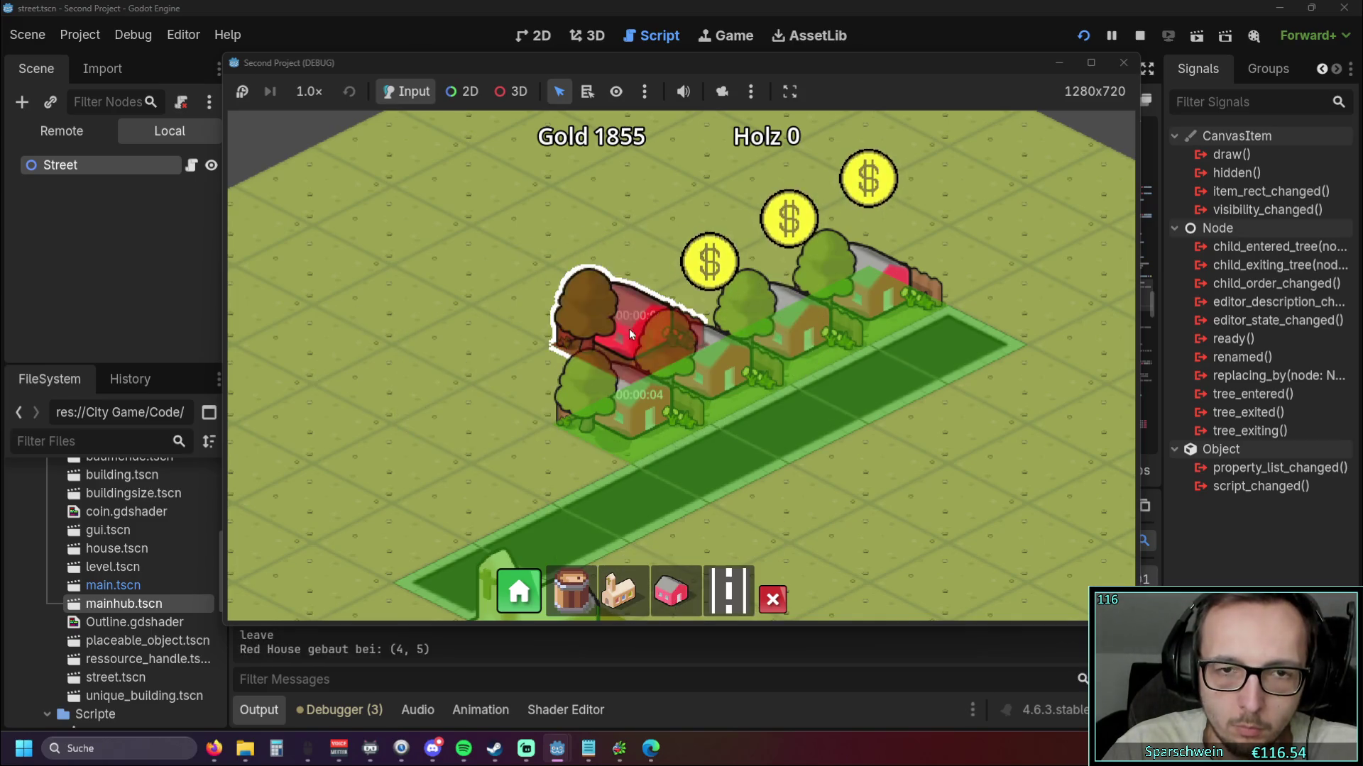
pyautogui.click(490, 434)
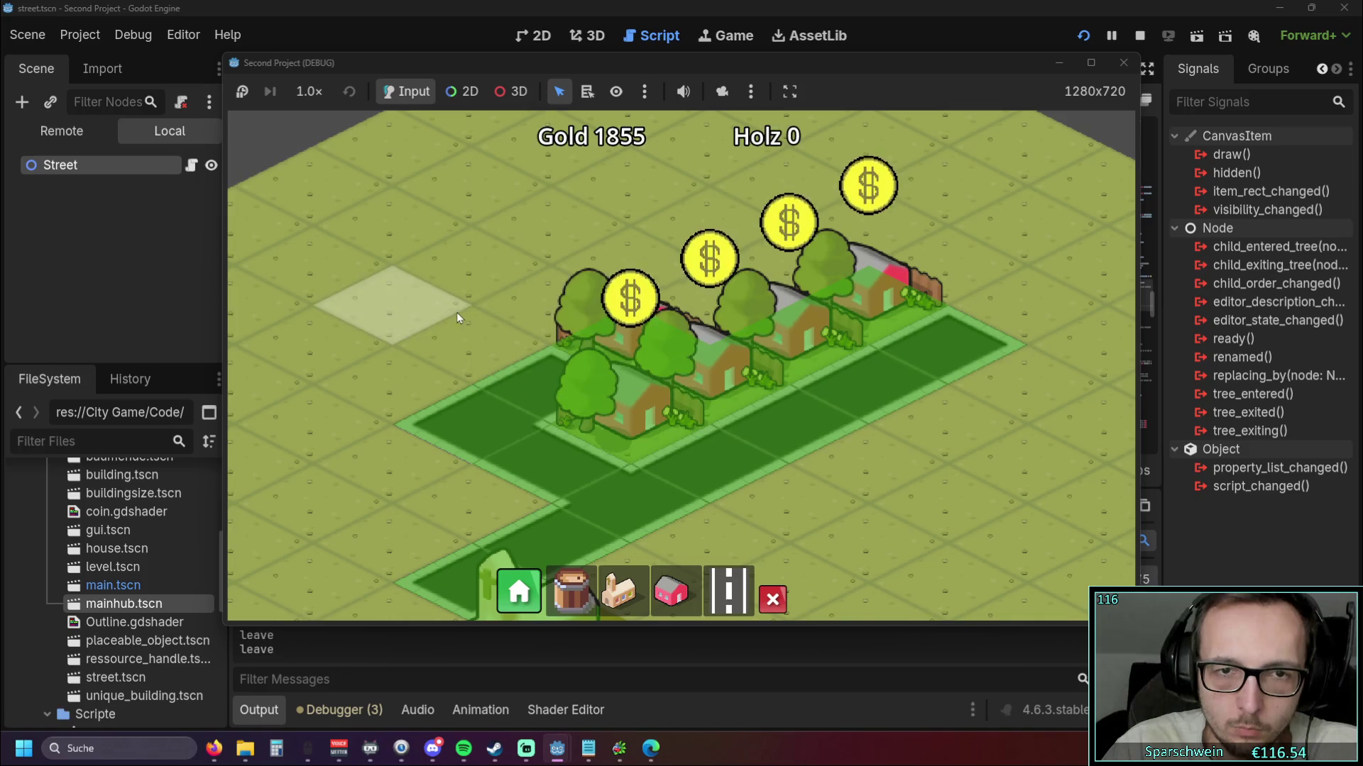
# Click the coins above the outlined houses several times, then stop the game
pyautogui.click(620, 310)
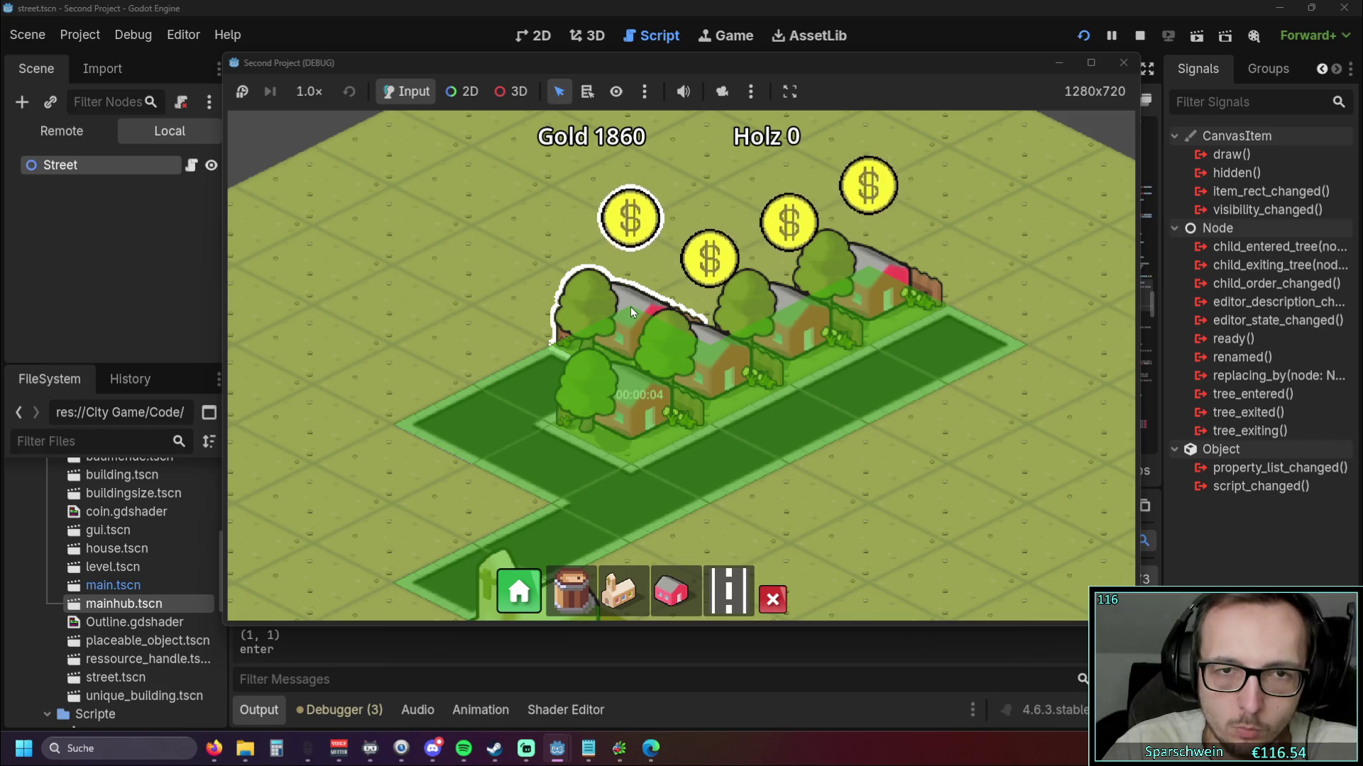
pyautogui.click(602, 320)
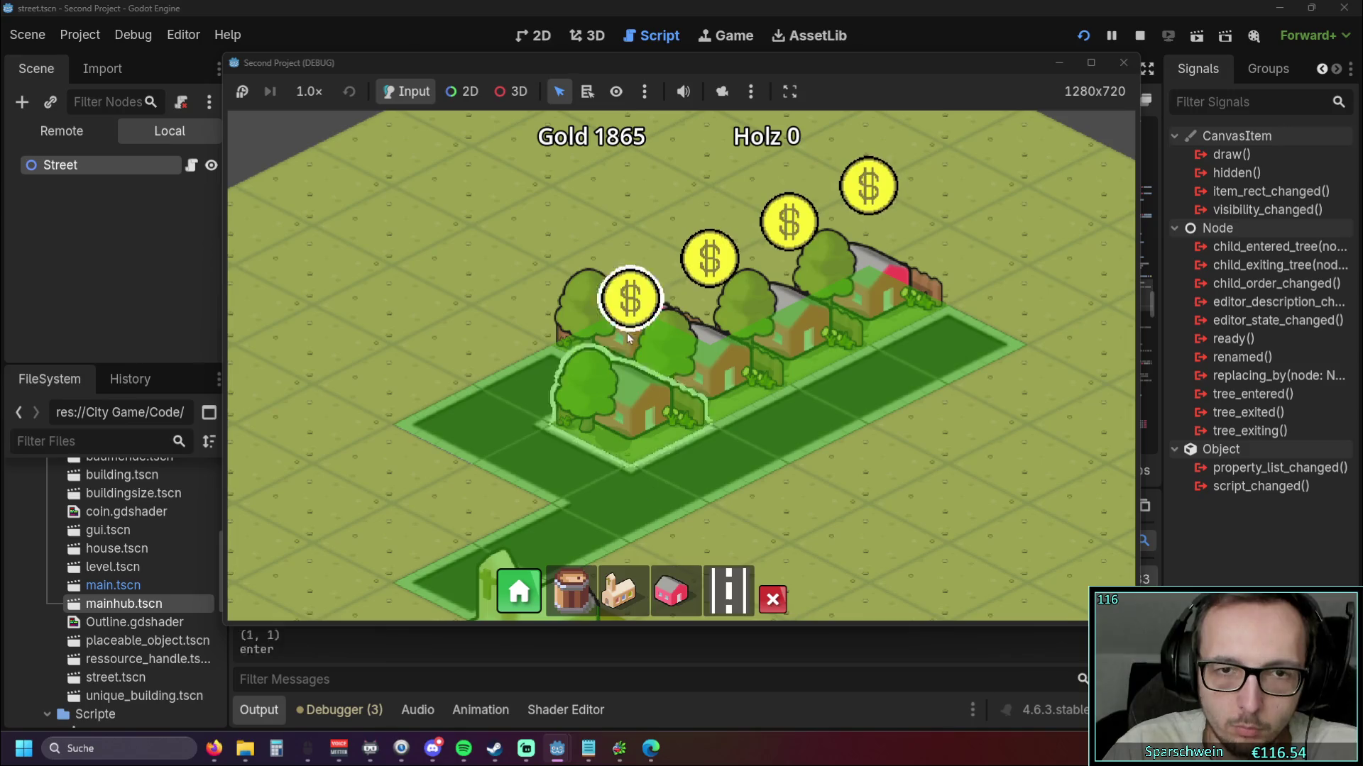
pyautogui.click(629, 310)
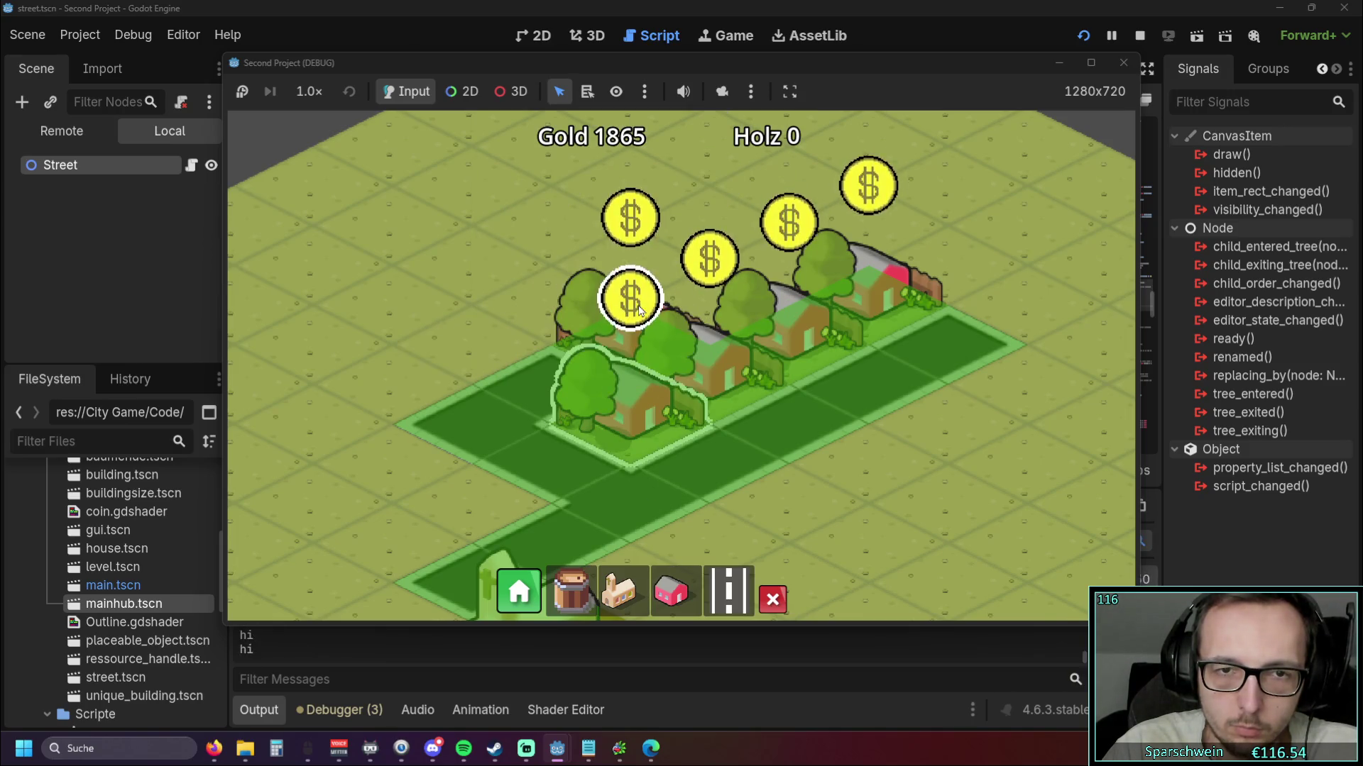
pyautogui.click(639, 309)
pyautogui.click(649, 305)
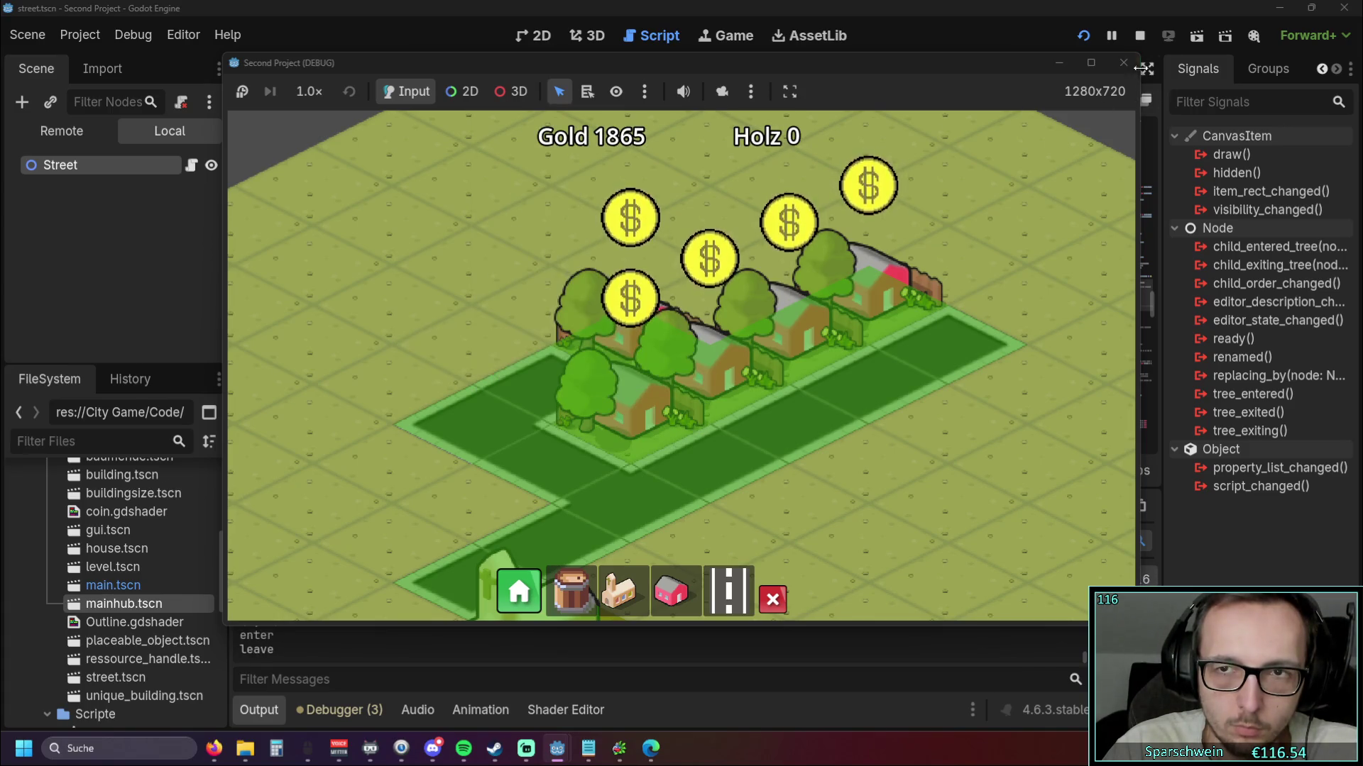
pyautogui.click(1122, 62)
pyautogui.click(732, 391)
pyautogui.scroll(-1, 746, 386)
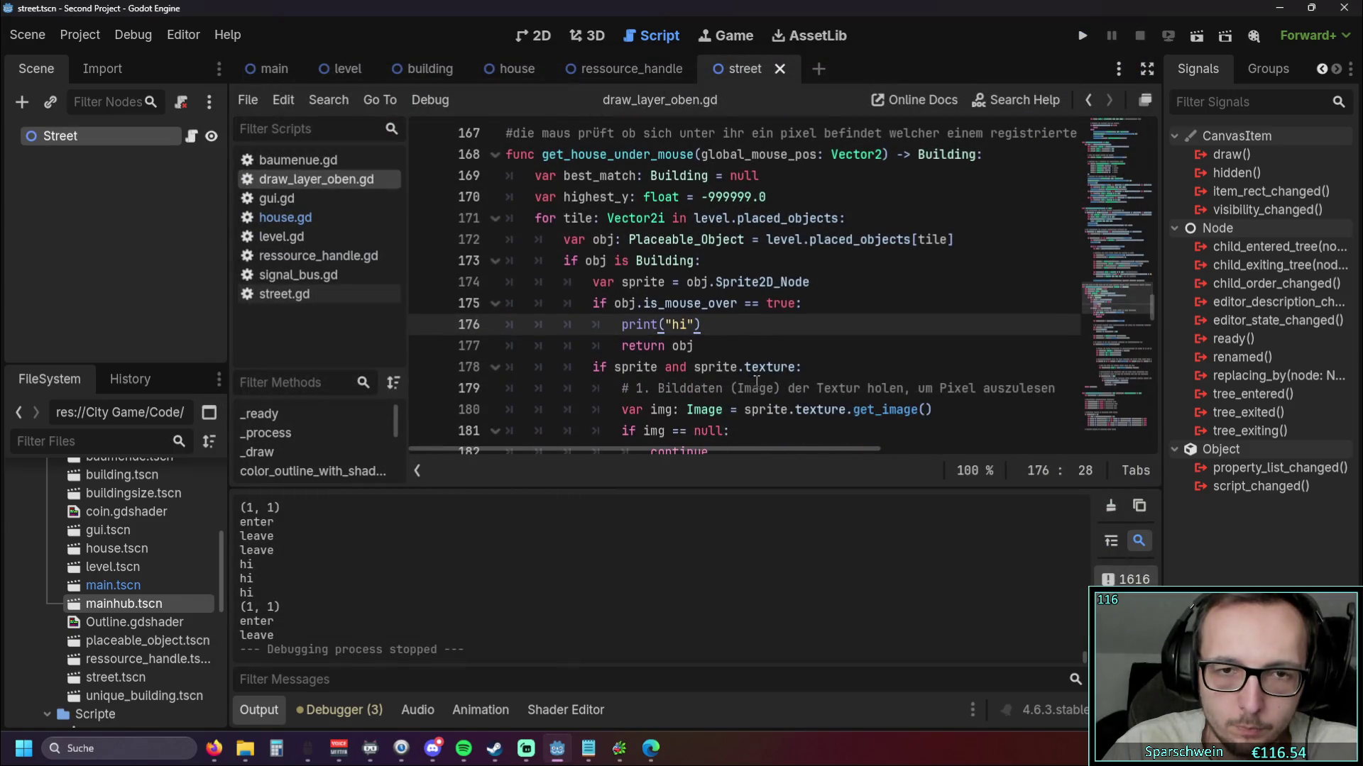
# Delete the print("hi") line so only 'return obj' remains, and collapse the Output panel
pyautogui.hotkey('shift', 'Home')
pyautogui.hotkey('shift', 'Home')
pyautogui.press('BackSpace')
pyautogui.press('BackSpace')
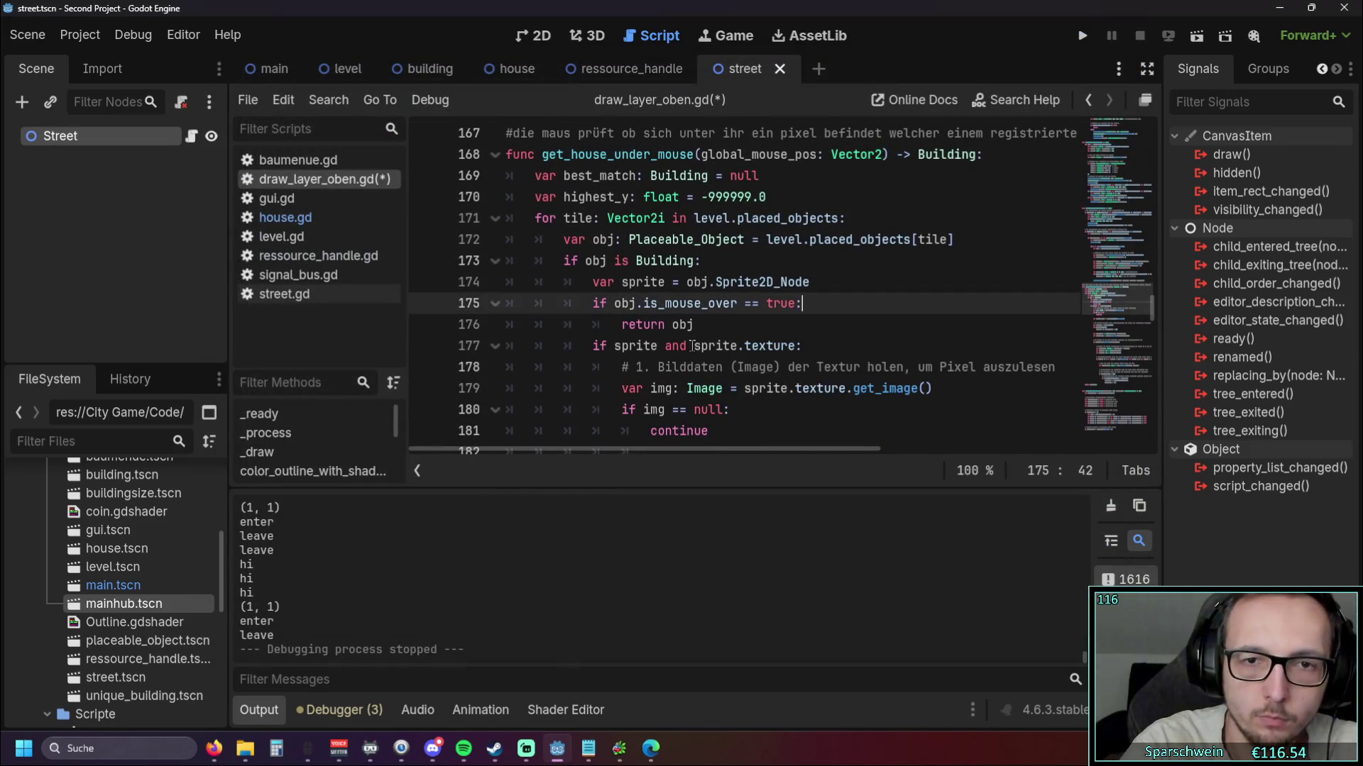
pyautogui.click(749, 324)
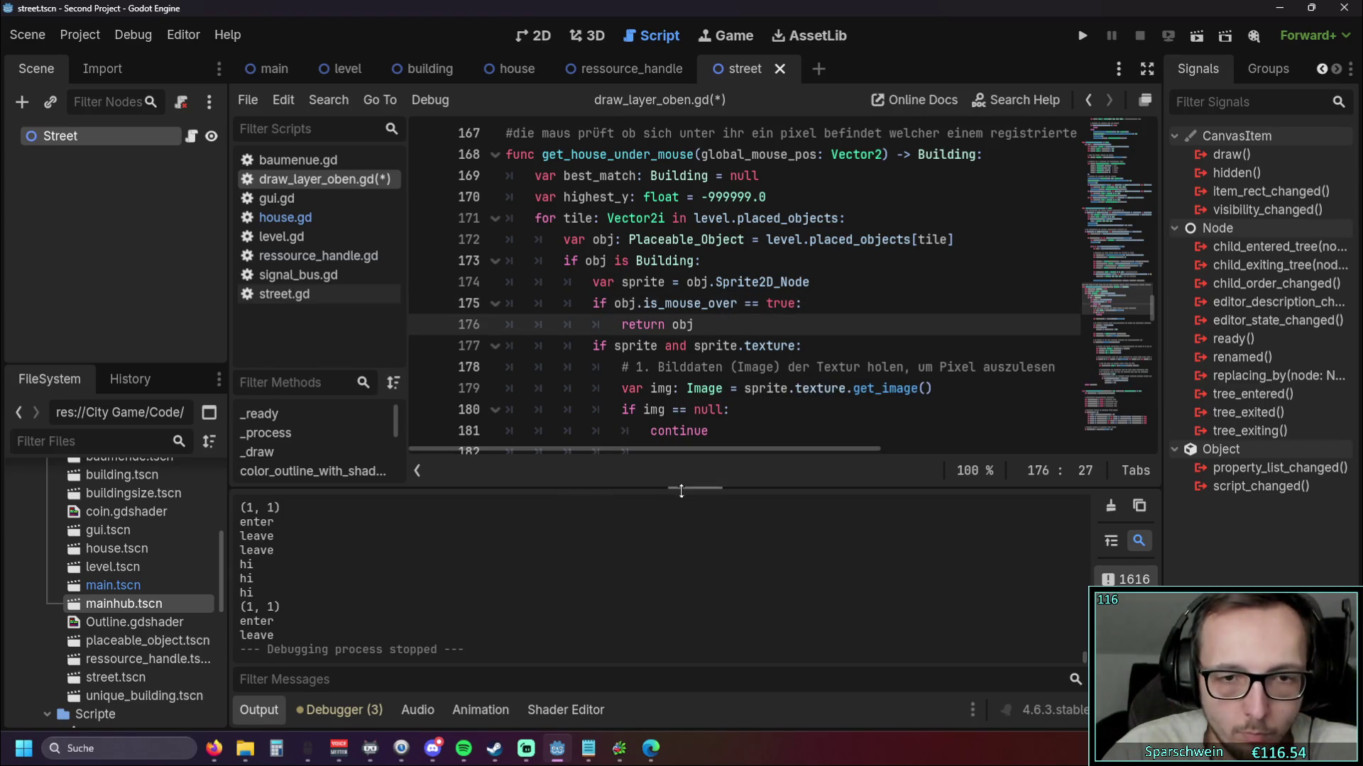
pyautogui.click(280, 704)
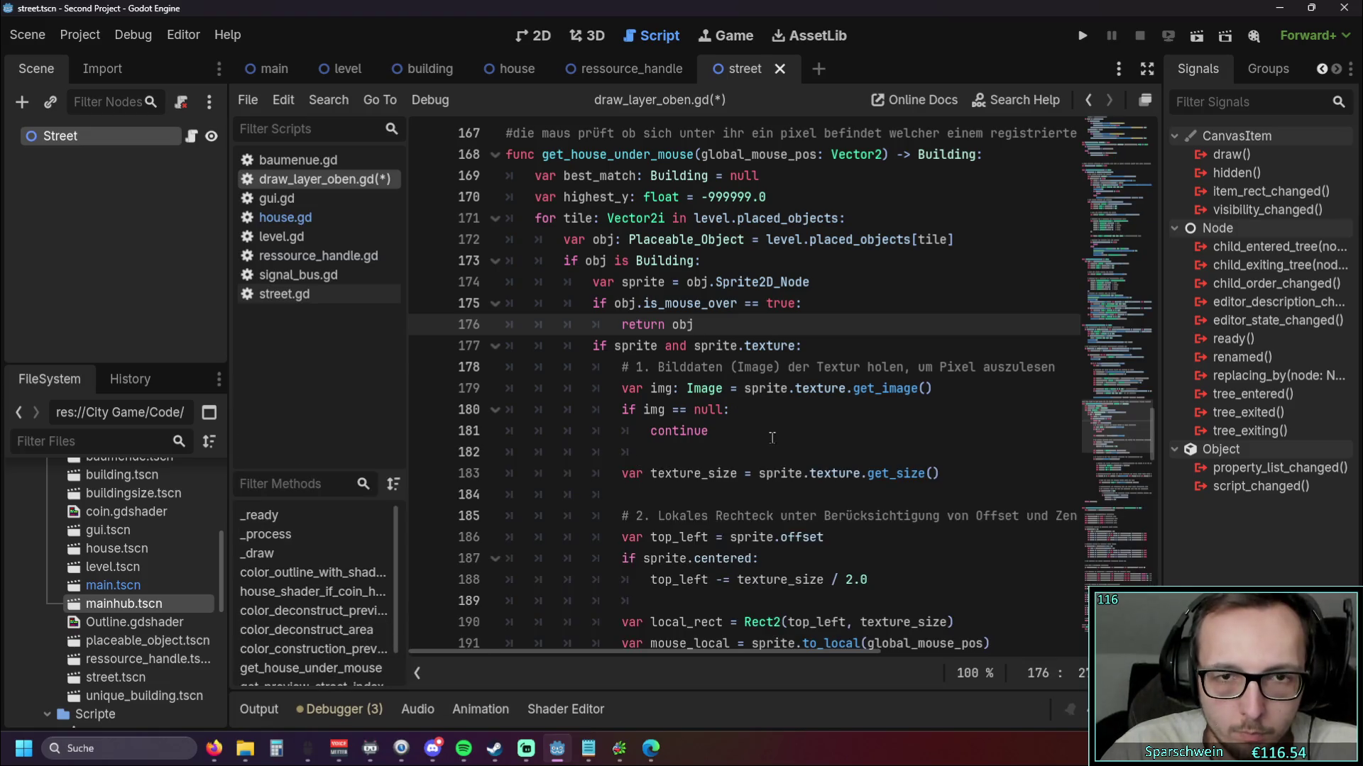
pyautogui.scroll(1, 772, 438)
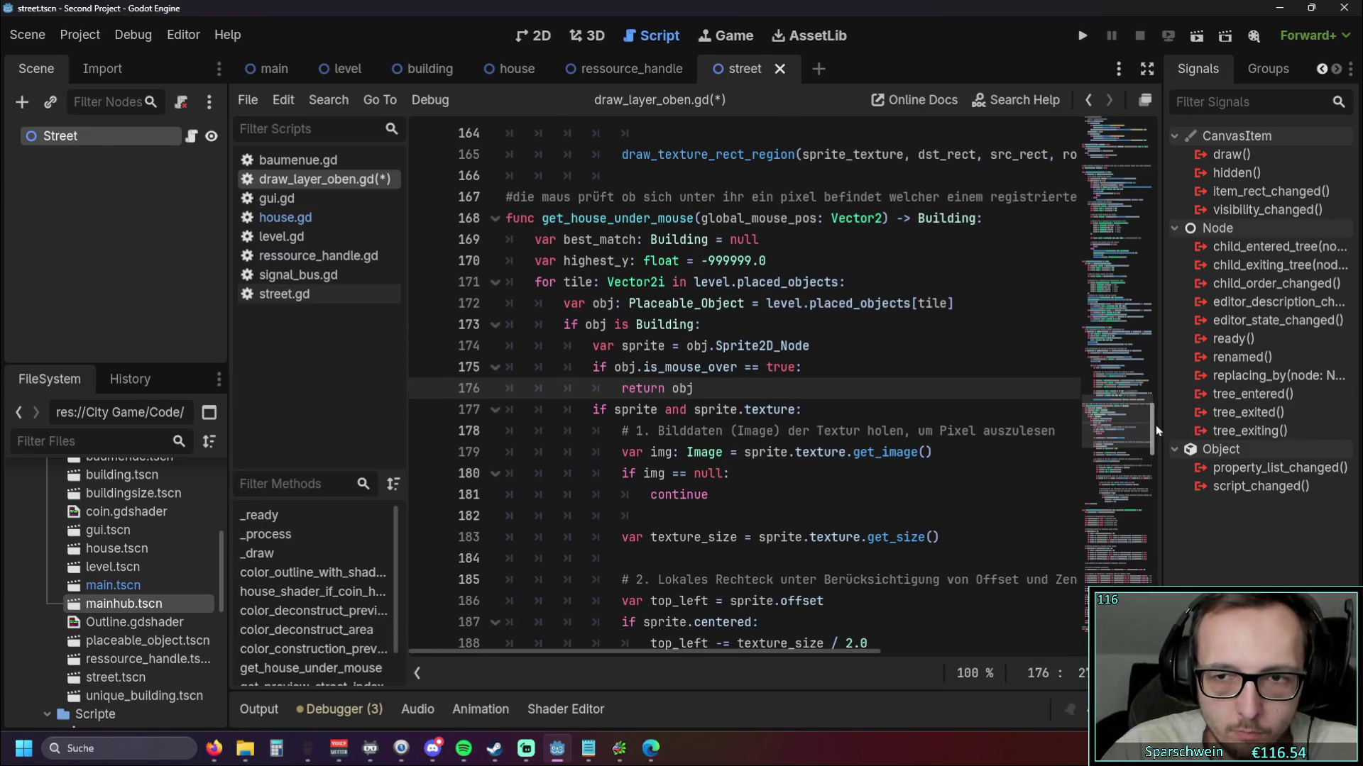
pyautogui.moveTo(1155, 424); pyautogui.dragTo(1160, 424)
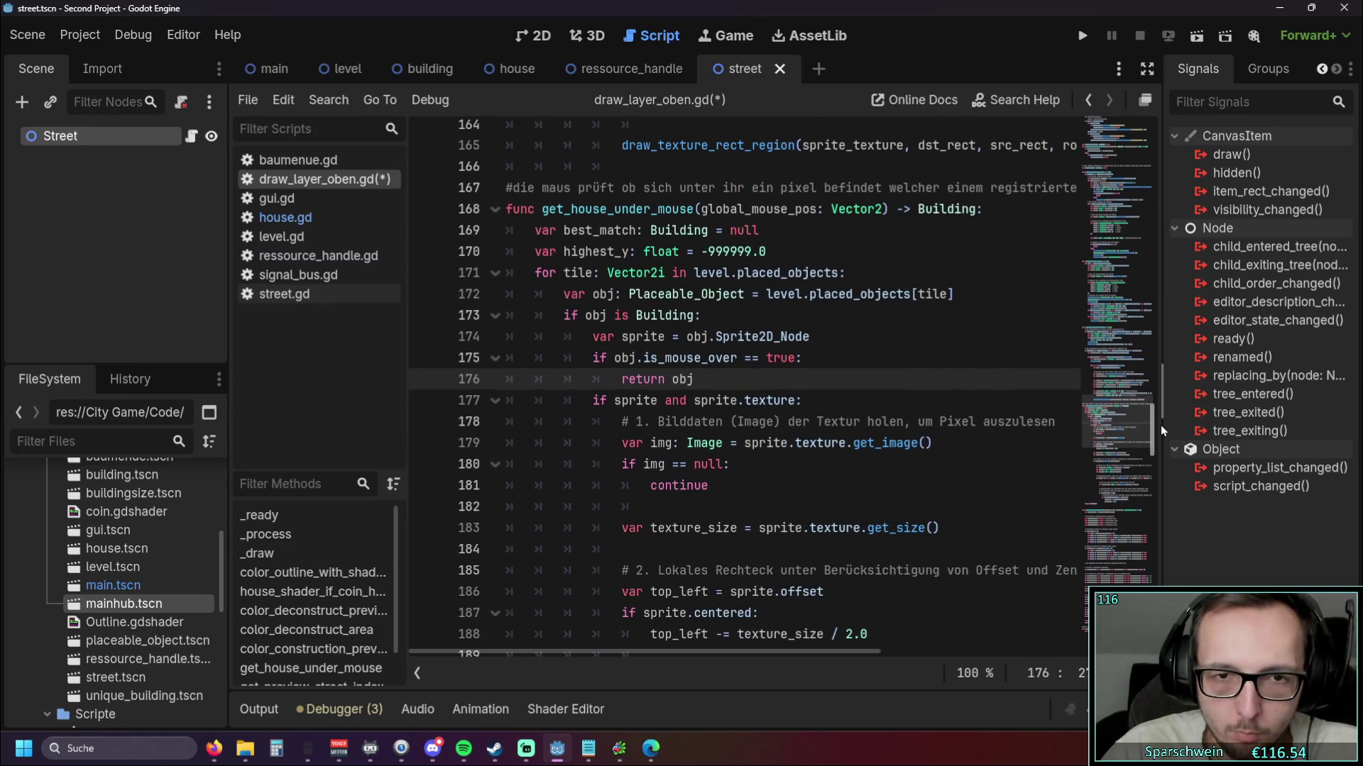
pyautogui.moveTo(1161, 425)
pyautogui.mouseDown()
pyautogui.moveTo(1174, 190)
pyautogui.moveTo(1174, 168)
pyautogui.moveTo(1157, 191)
pyautogui.moveTo(1161, 155)
pyautogui.moveTo(1153, 197)
pyautogui.mouseUp()
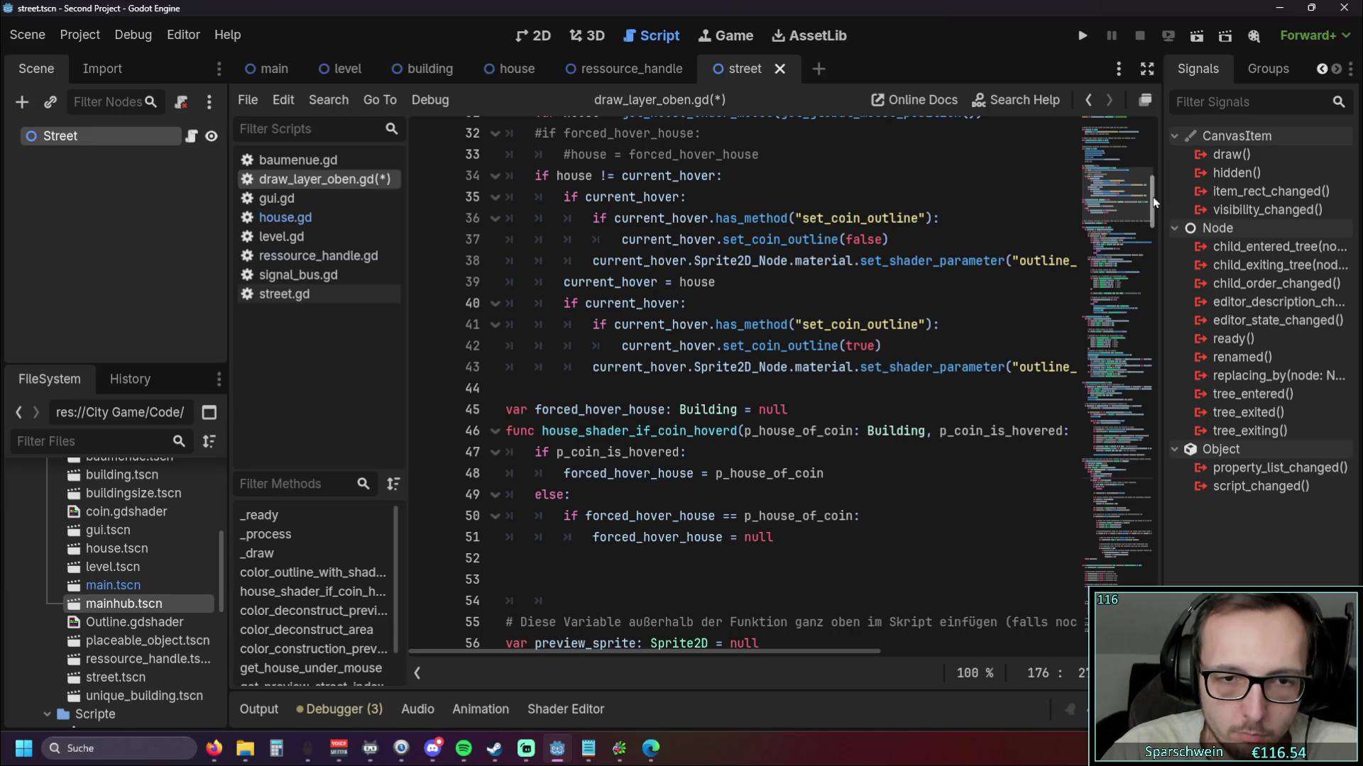
pyautogui.moveTo(1152, 197)
pyautogui.mouseDown()
pyautogui.moveTo(1150, 173)
pyautogui.moveTo(1148, 189)
pyautogui.mouseUp()
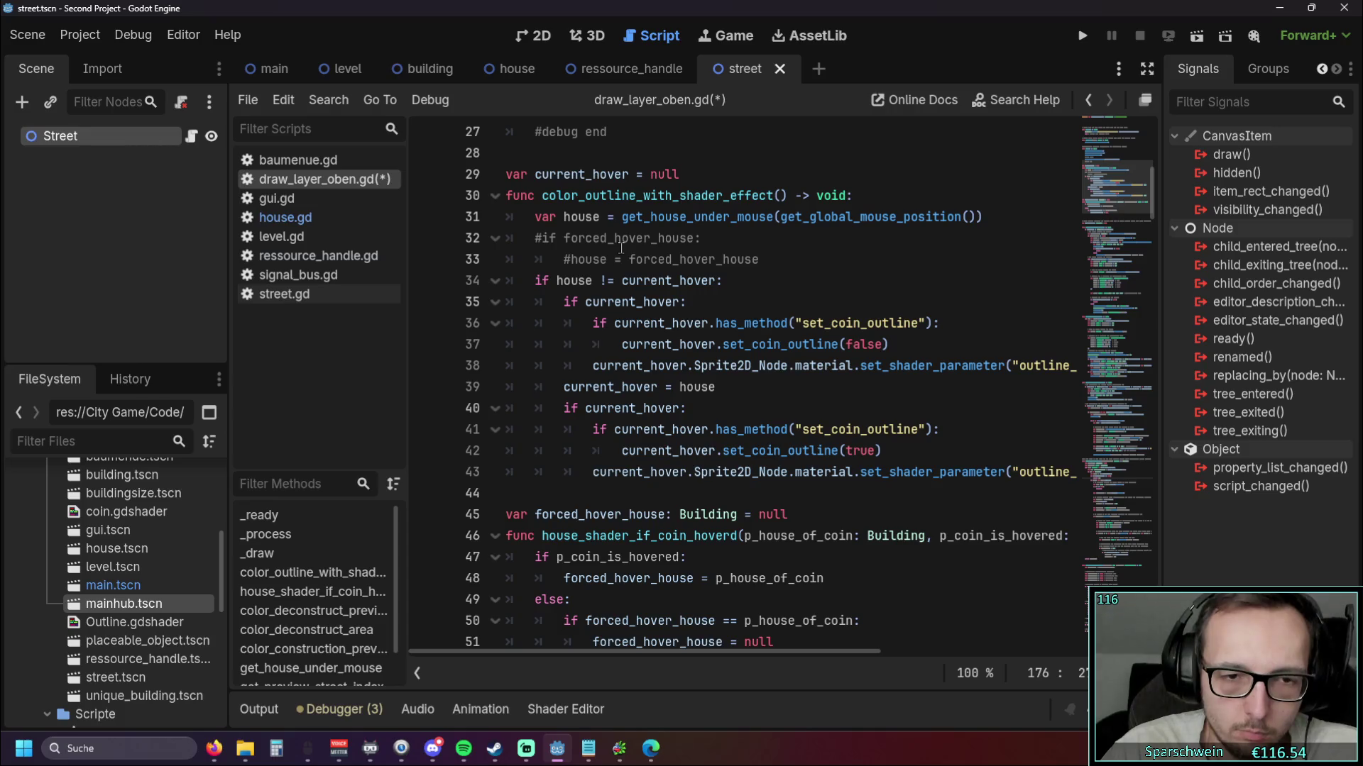
pyautogui.scroll(-1, 621, 247)
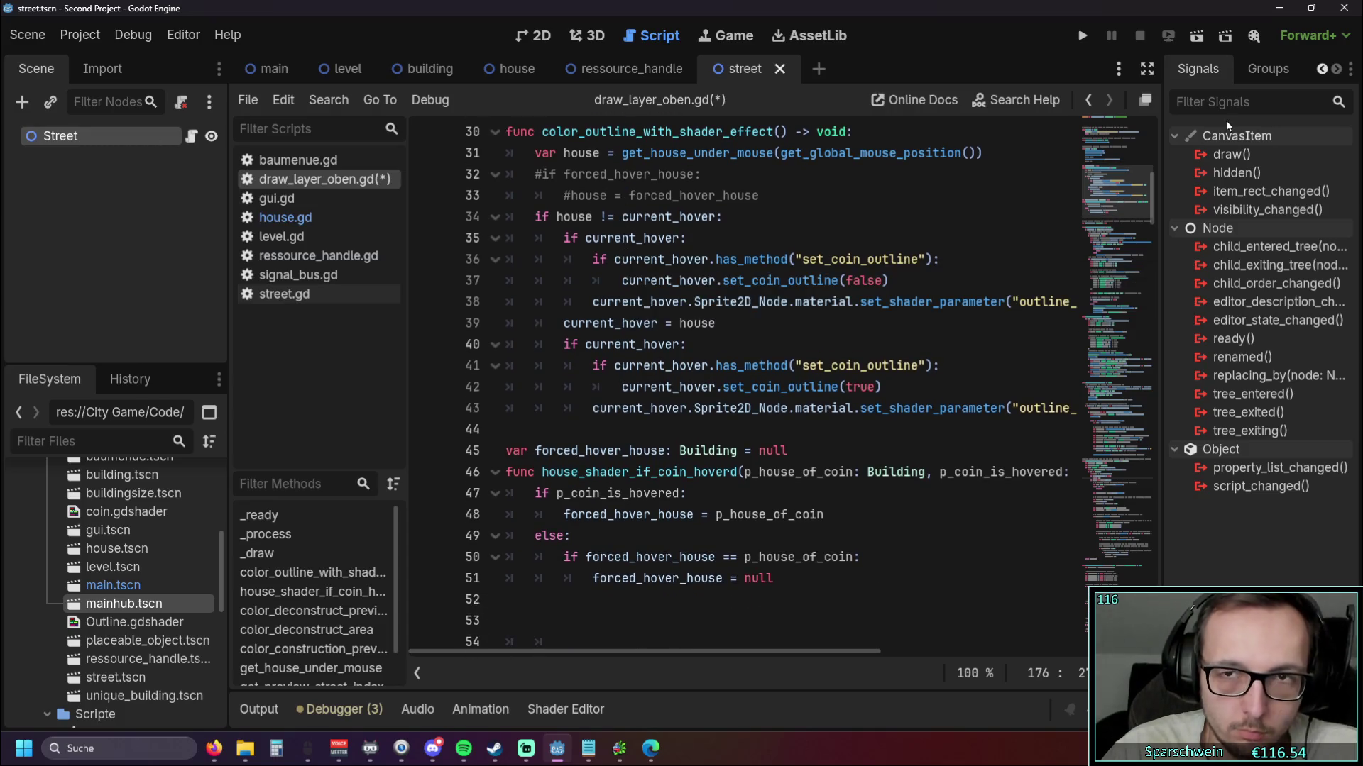
pyautogui.click(1081, 37)
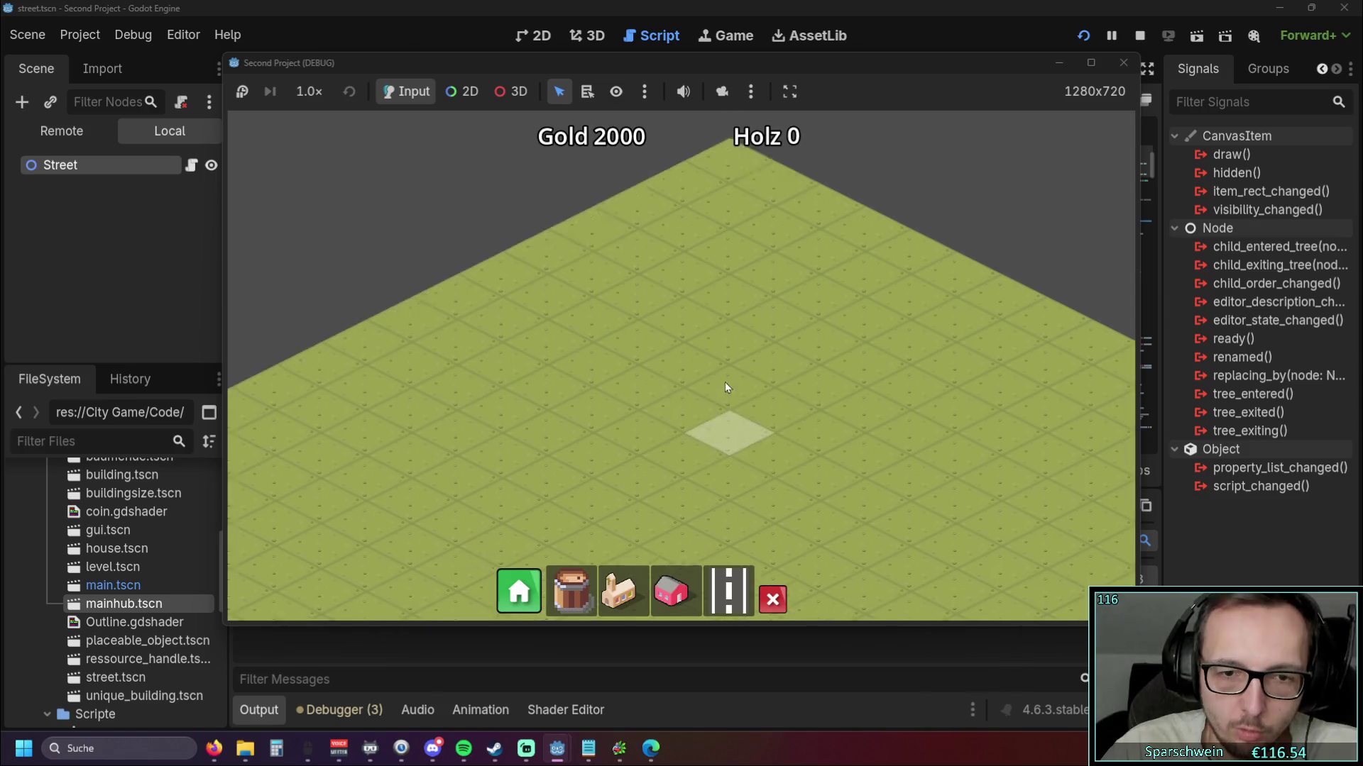
# Place three houses in the left column and three red houses in the right column
pyautogui.click(692, 362)
pyautogui.click(685, 402)
pyautogui.click(683, 443)
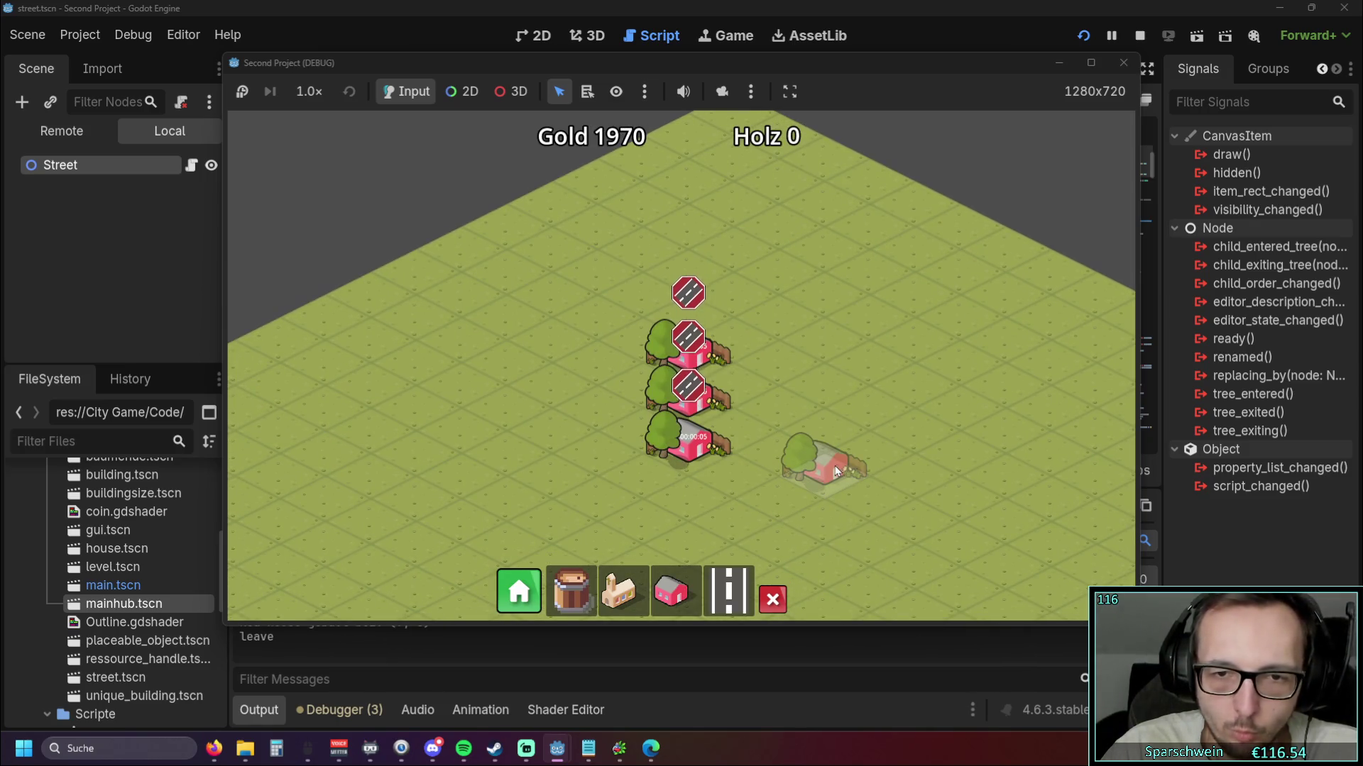
pyautogui.click(819, 423)
pyautogui.click(823, 379)
pyautogui.click(836, 337)
pyautogui.rightClick(836, 341)
pyautogui.scroll(2, 852, 369)
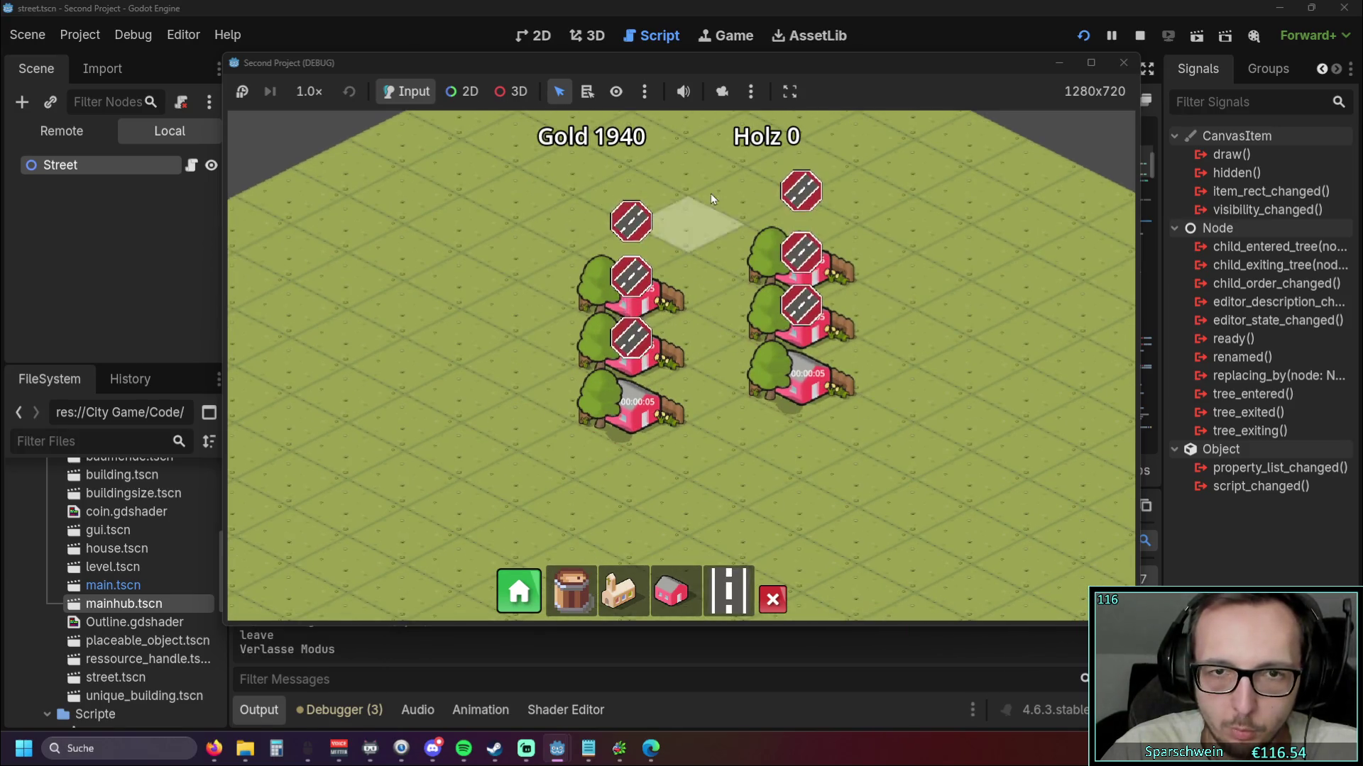
# Lay a road between the two house columns and place the church at its lower end
pyautogui.click(731, 585)
pyautogui.moveTo(693, 271)
pyautogui.mouseDown()
pyautogui.moveTo(682, 326)
pyautogui.moveTo(709, 509)
pyautogui.mouseUp()
pyautogui.rightClick(709, 509)
pyautogui.click(618, 591)
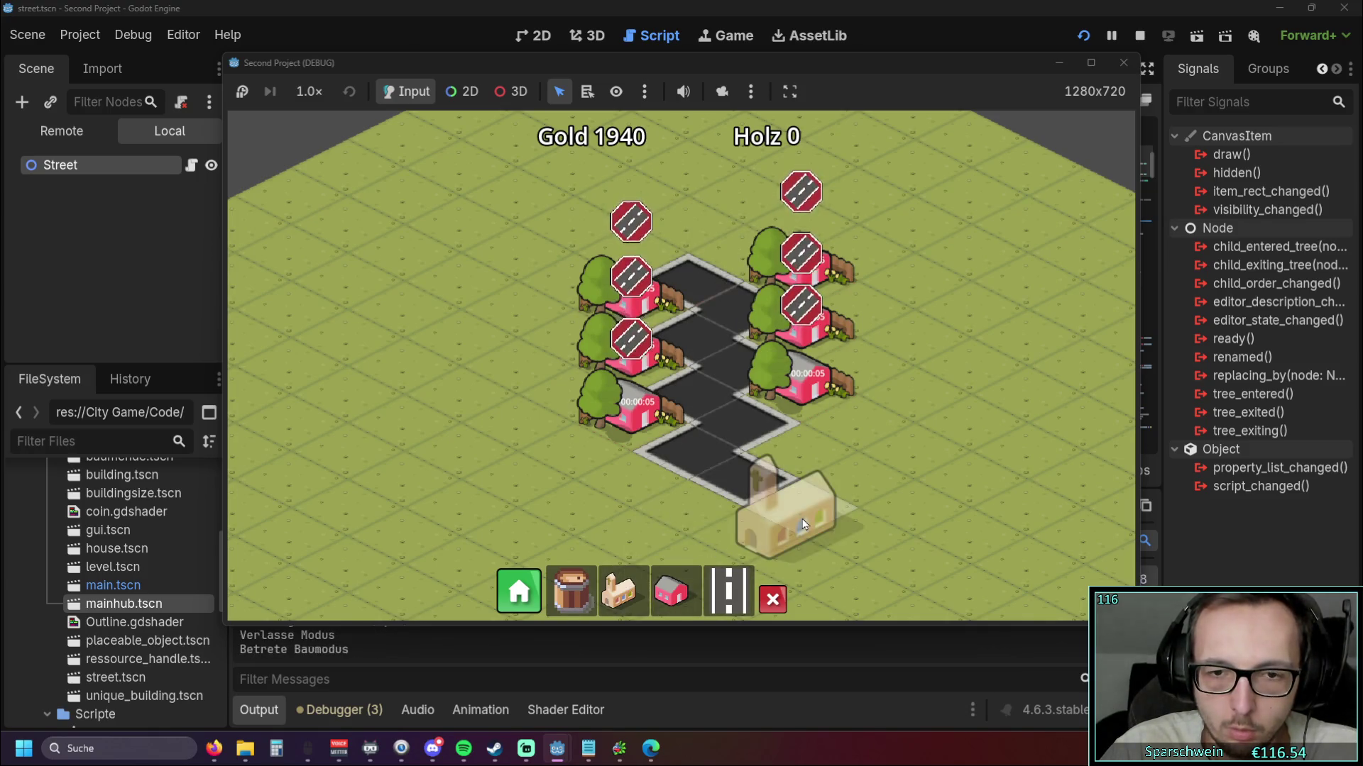
pyautogui.click(781, 507)
pyautogui.rightClick(701, 343)
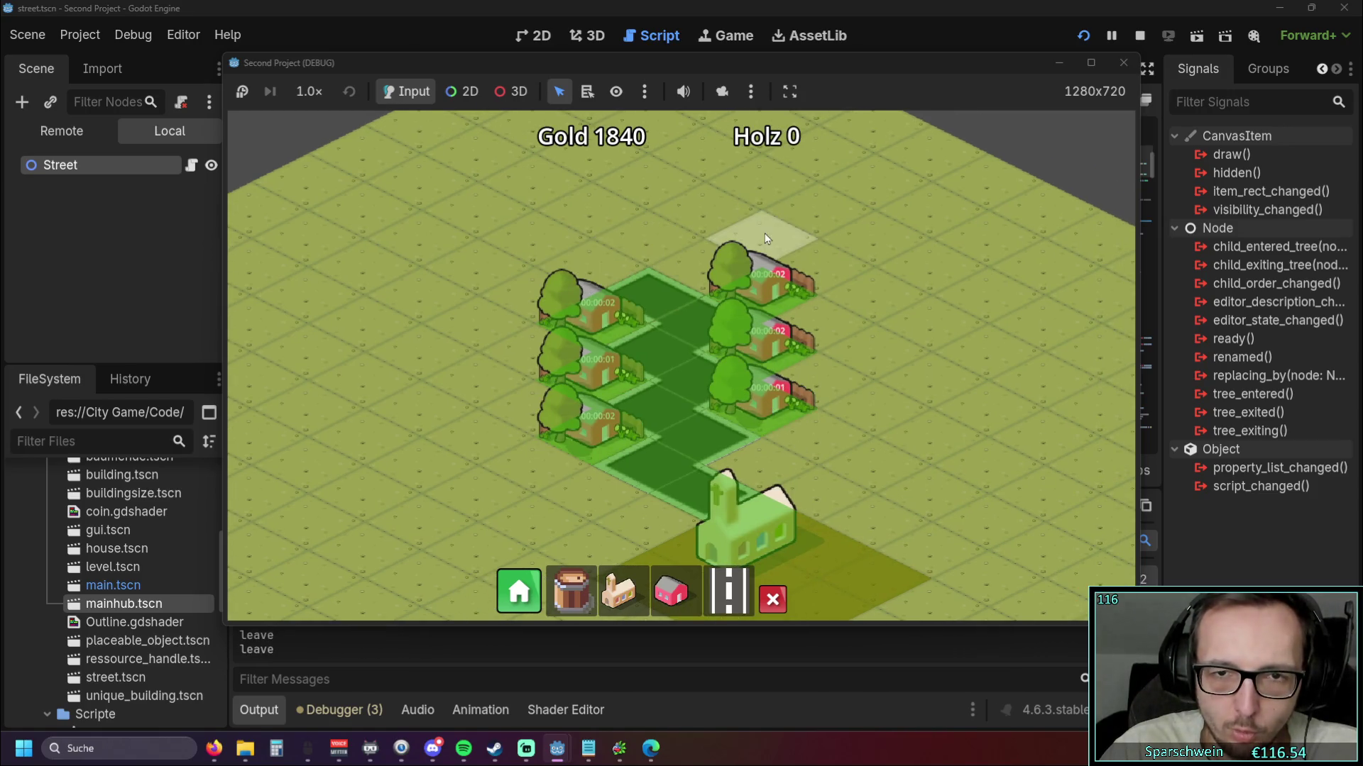
pyautogui.scroll(2, 954, 244)
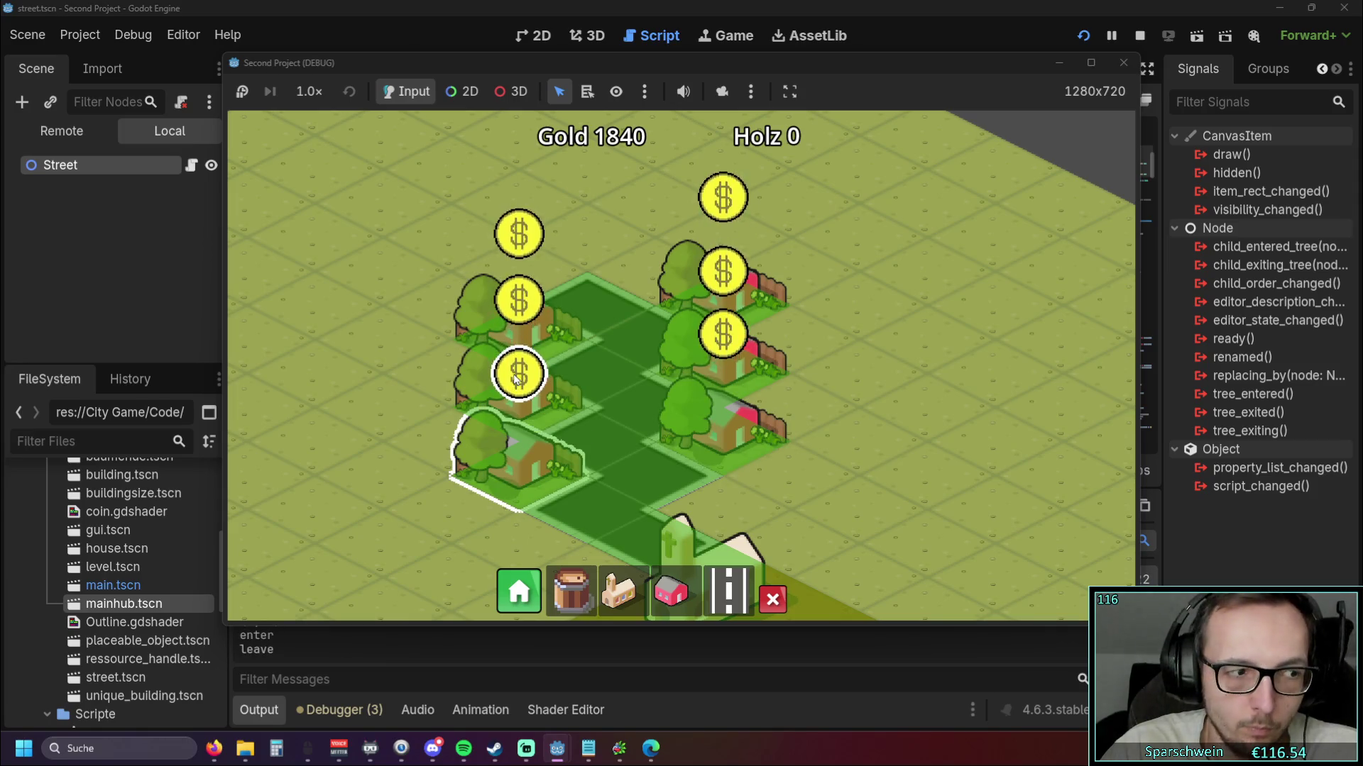
# Close the running game and collapse the output log
pyautogui.click(1125, 65)
pyautogui.click(646, 346)
pyautogui.scroll(-2, 639, 355)
pyautogui.click(269, 709)
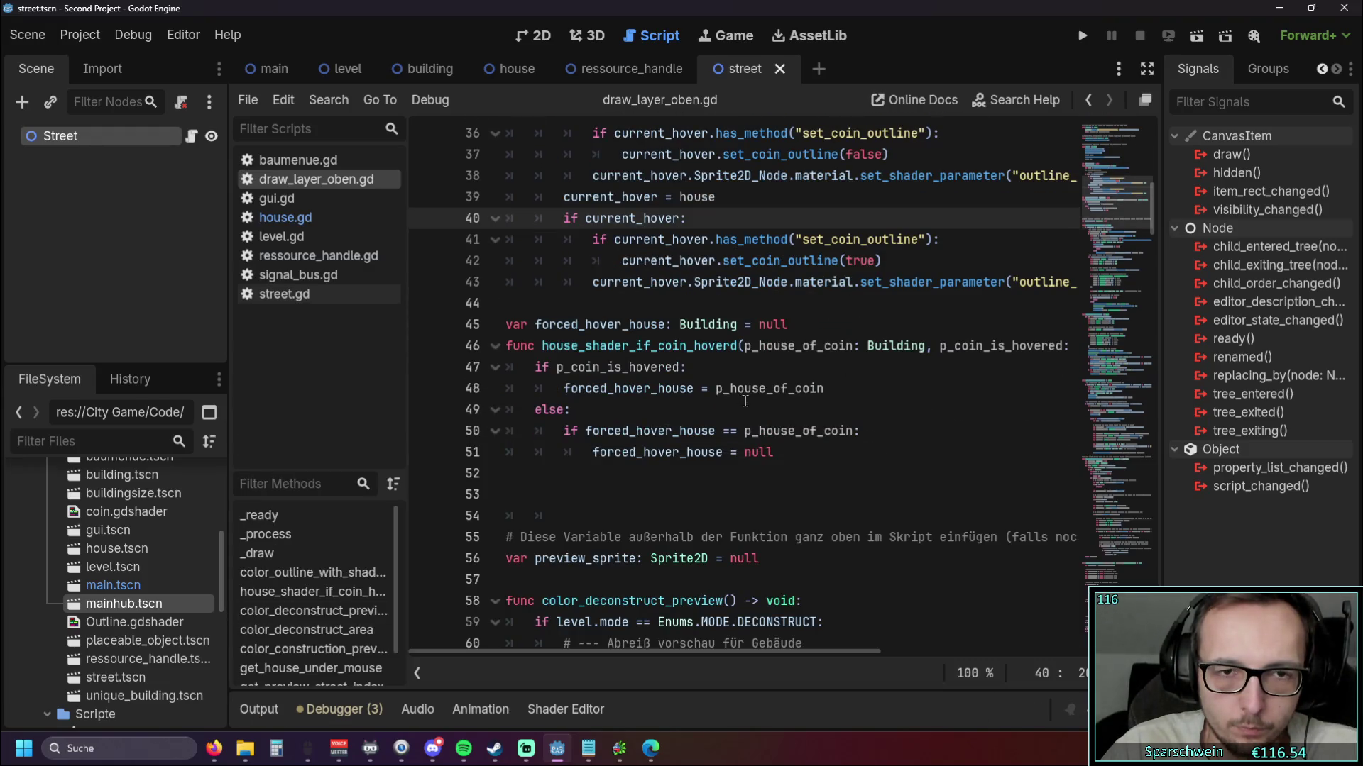
pyautogui.scroll(1, 743, 399)
pyautogui.scroll(1, 794, 542)
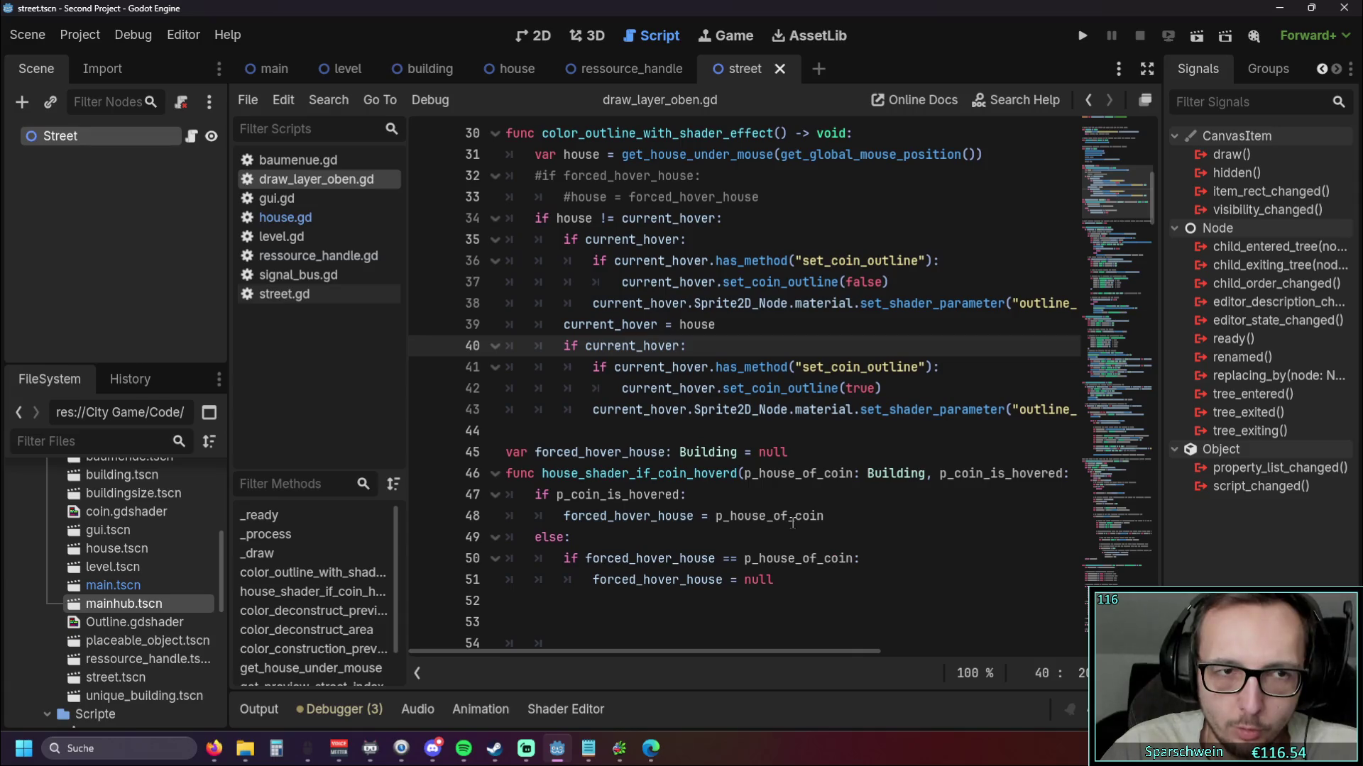
# Delete the hover-coin signal declaration on line 5 of signal_bus.gd
pyautogui.click(332, 276)
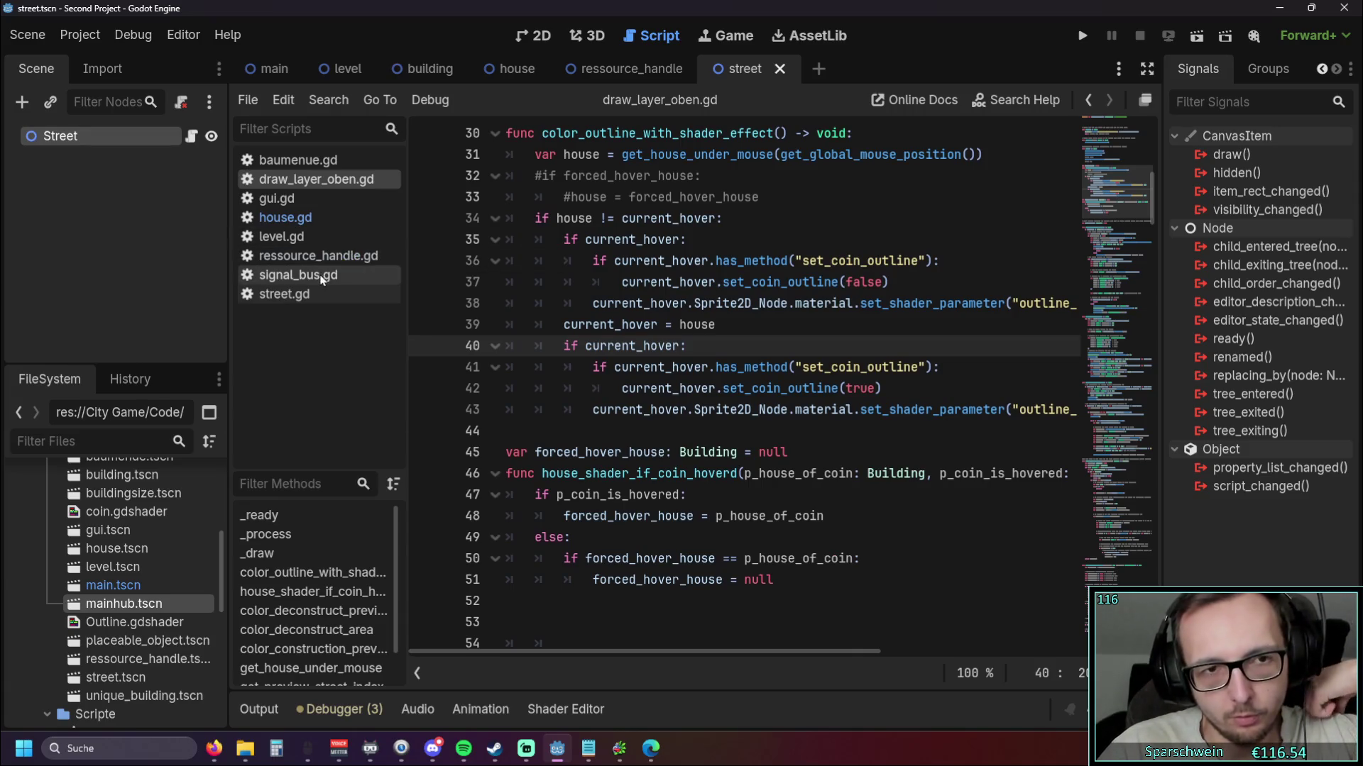
pyautogui.moveTo(771, 211); pyautogui.dragTo(470, 220)
pyautogui.press('BackSpace')
pyautogui.press('BackSpace')
# In draw_layer_oben.gd, remove the forced_hover_house variable and function and the broken SignalBus.connect line
pyautogui.click(291, 296)
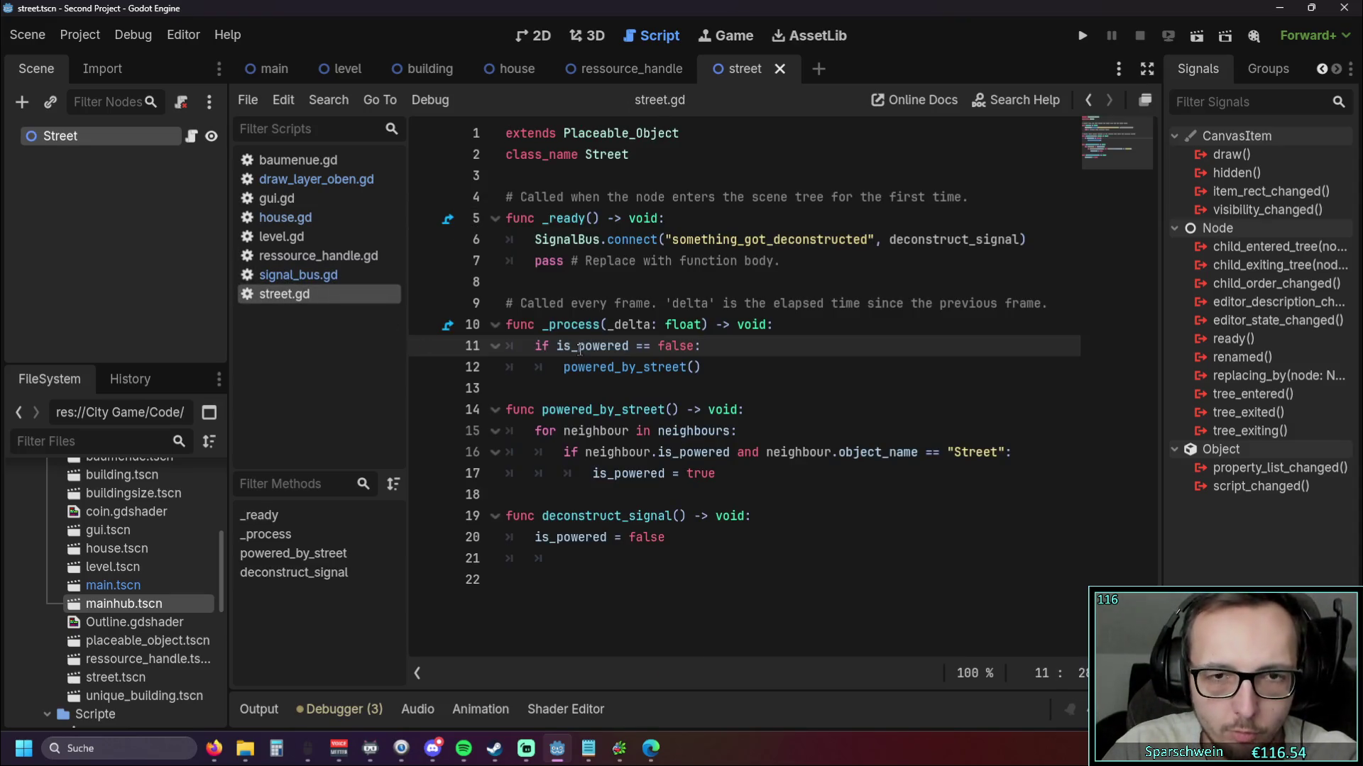
pyautogui.click(319, 259)
pyautogui.click(305, 219)
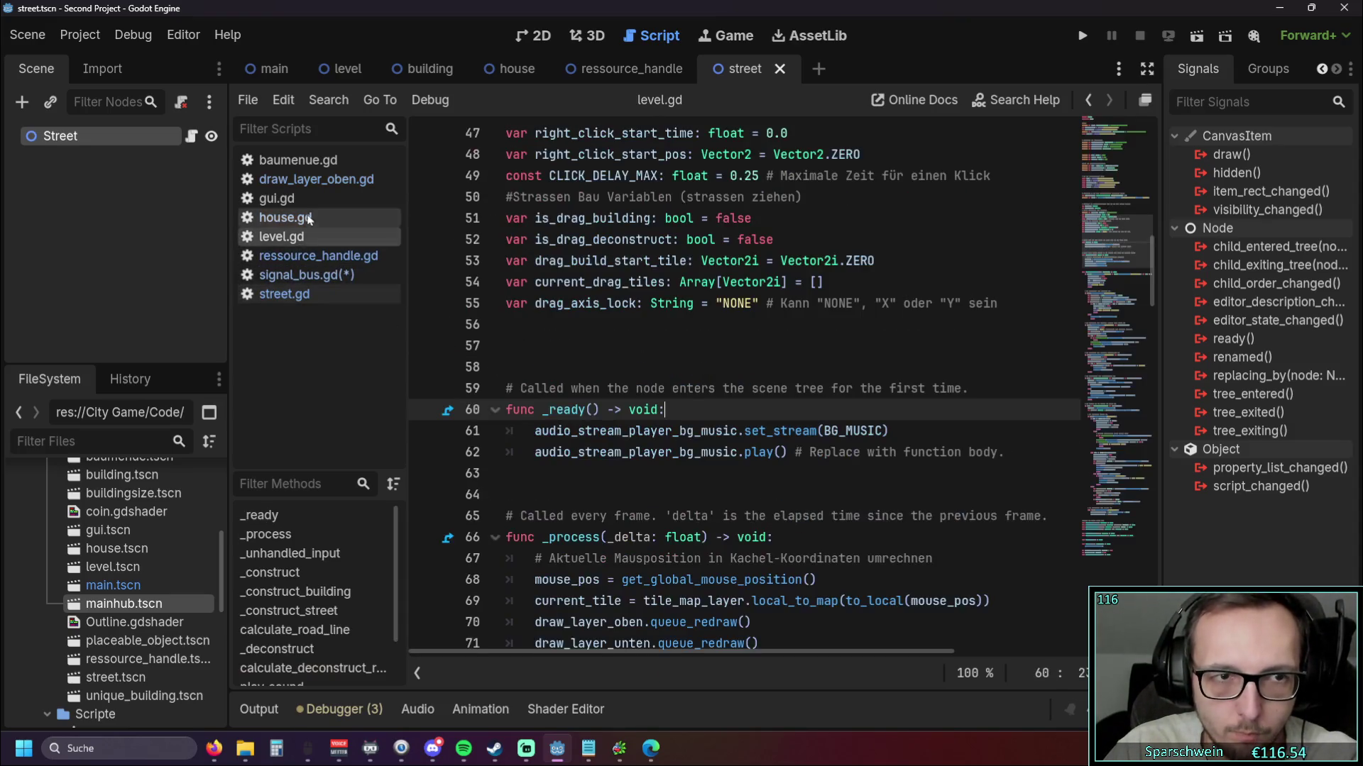
pyautogui.click(319, 183)
pyautogui.click(322, 202)
pyautogui.click(319, 179)
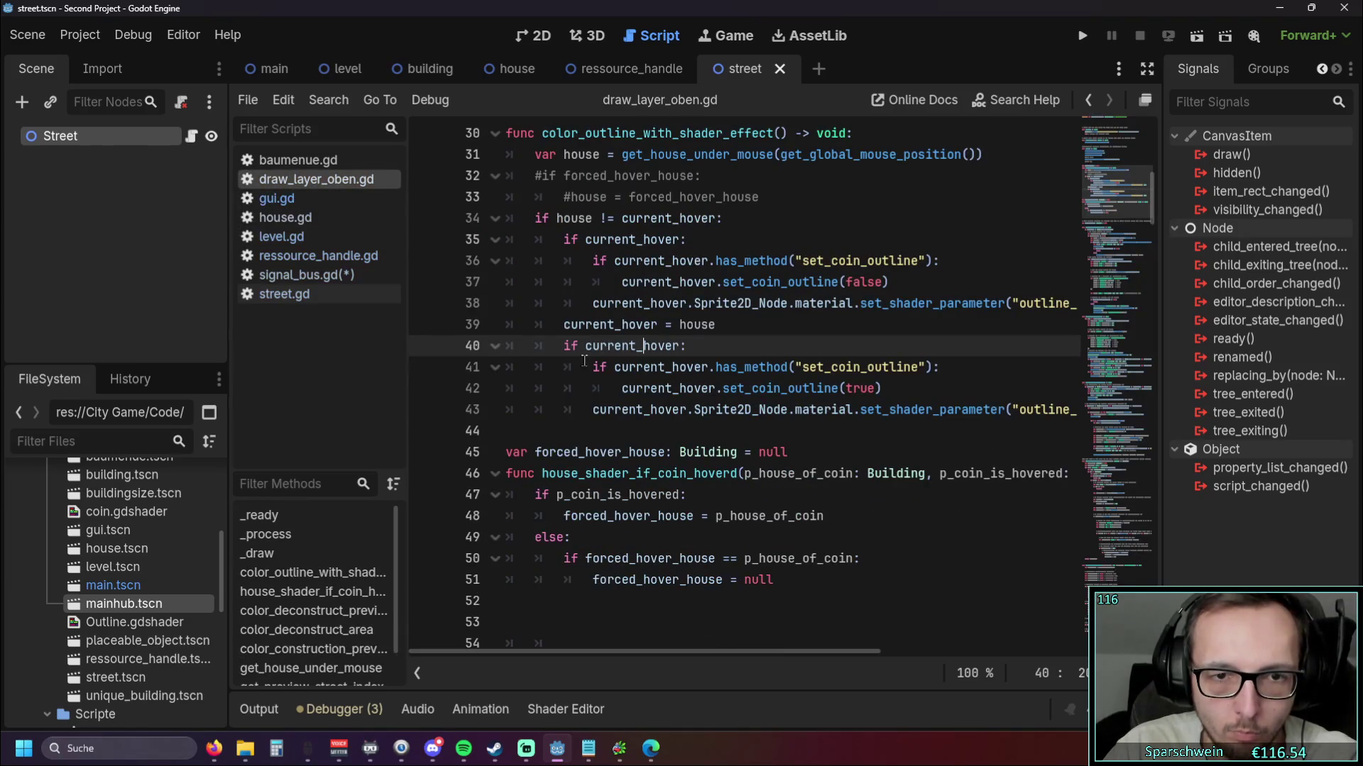
pyautogui.scroll(-1, 454, 398)
pyautogui.moveTo(511, 539); pyautogui.dragTo(434, 391)
pyautogui.press('BackSpace')
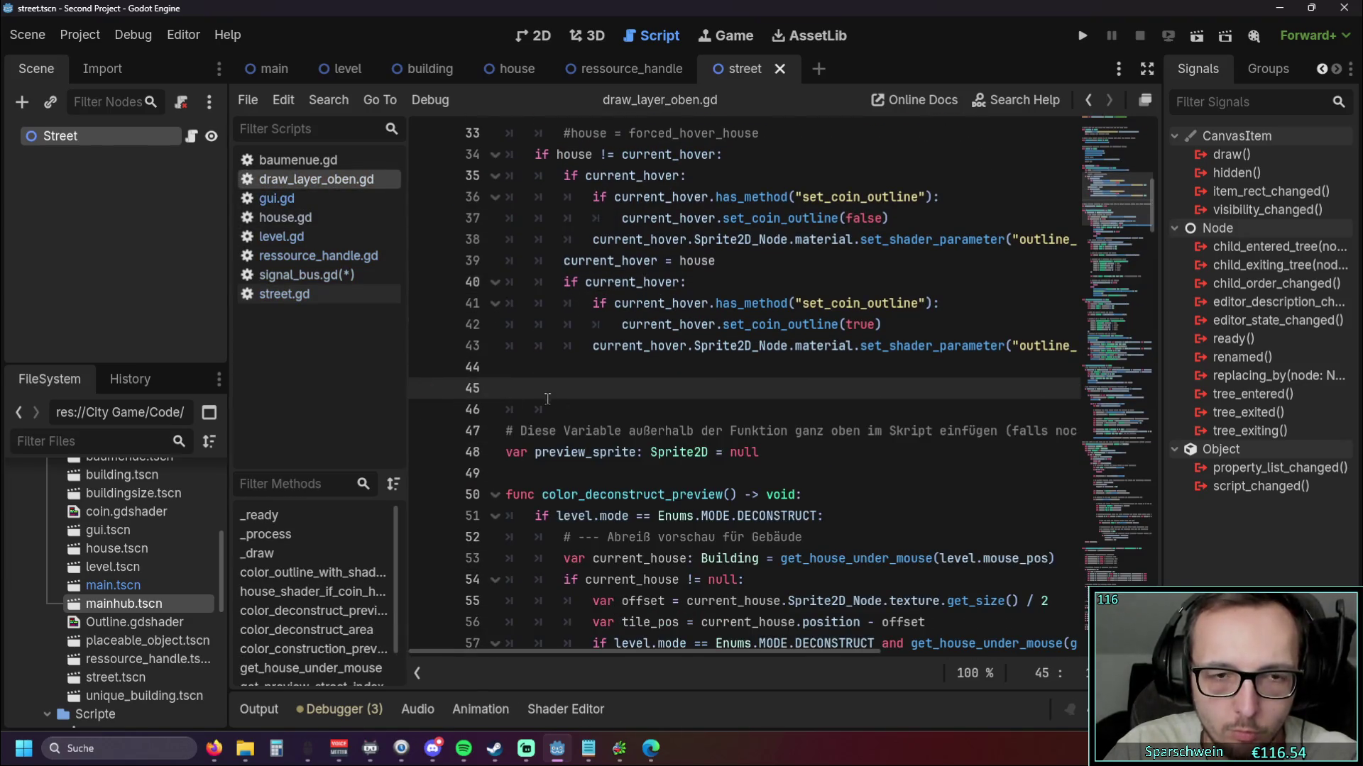
pyautogui.press('BackSpace')
pyautogui.scroll(10, 603, 383)
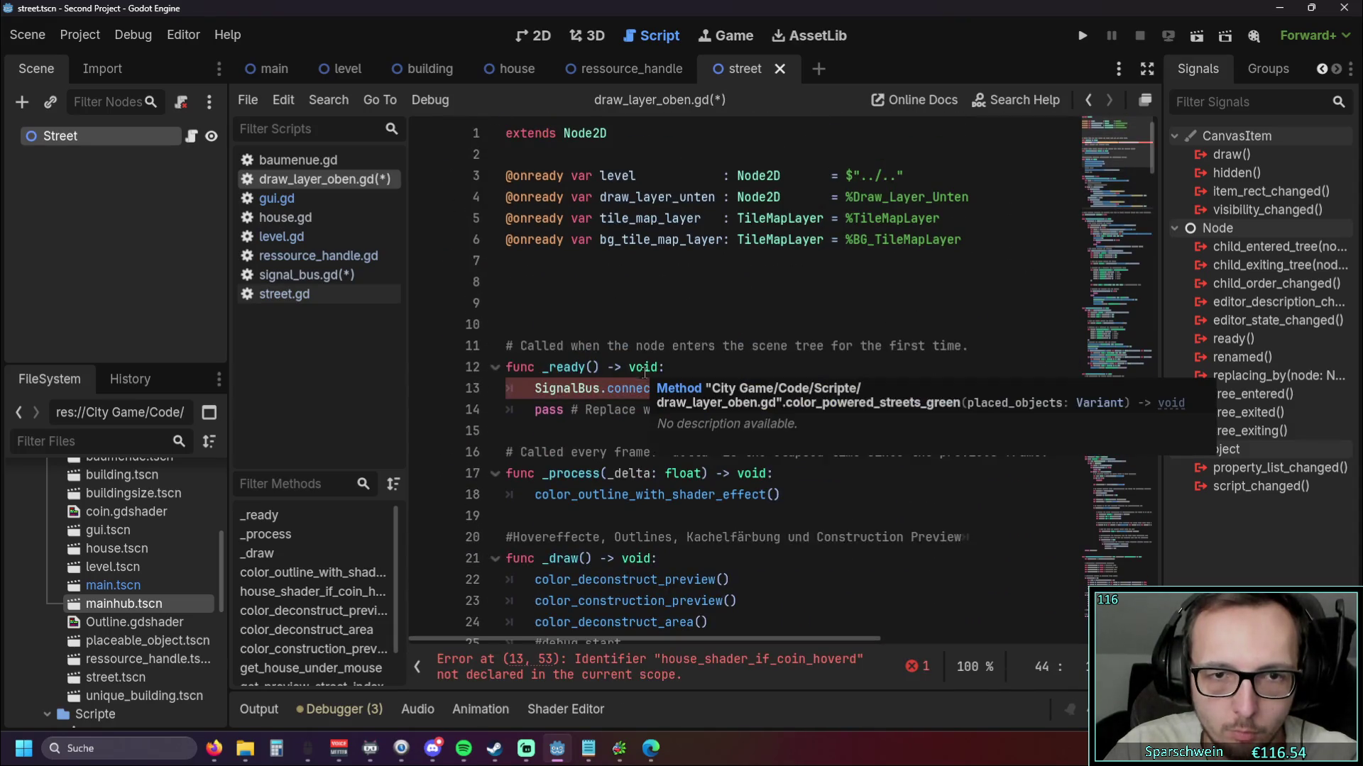
pyautogui.tripleClick(816, 388)
pyautogui.press('BackSpace')
pyautogui.press('BackSpace')
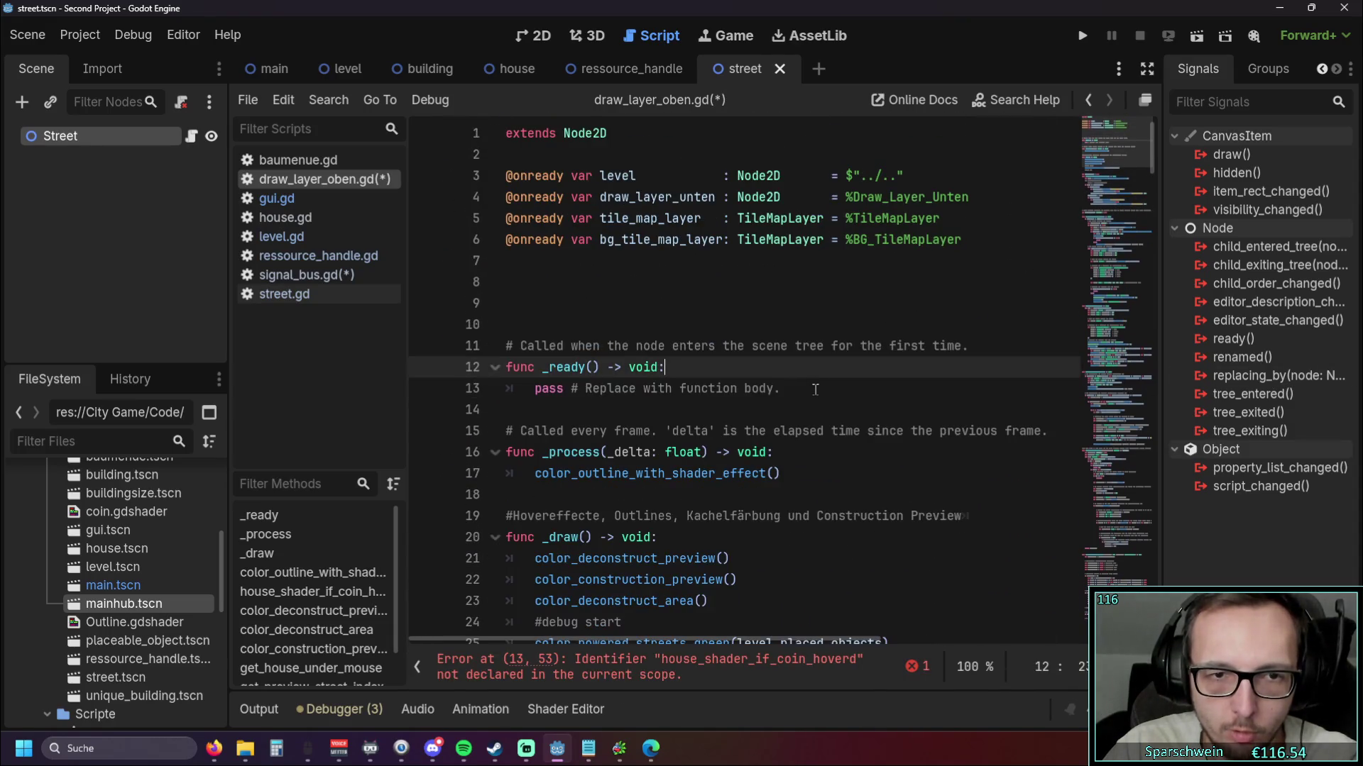
# In house.gd, delete the house_shader_on_hover_coin emits from the coin hover exit and enter handlers
pyautogui.click(284, 217)
pyautogui.scroll(-8, 652, 369)
pyautogui.scroll(-7, 651, 369)
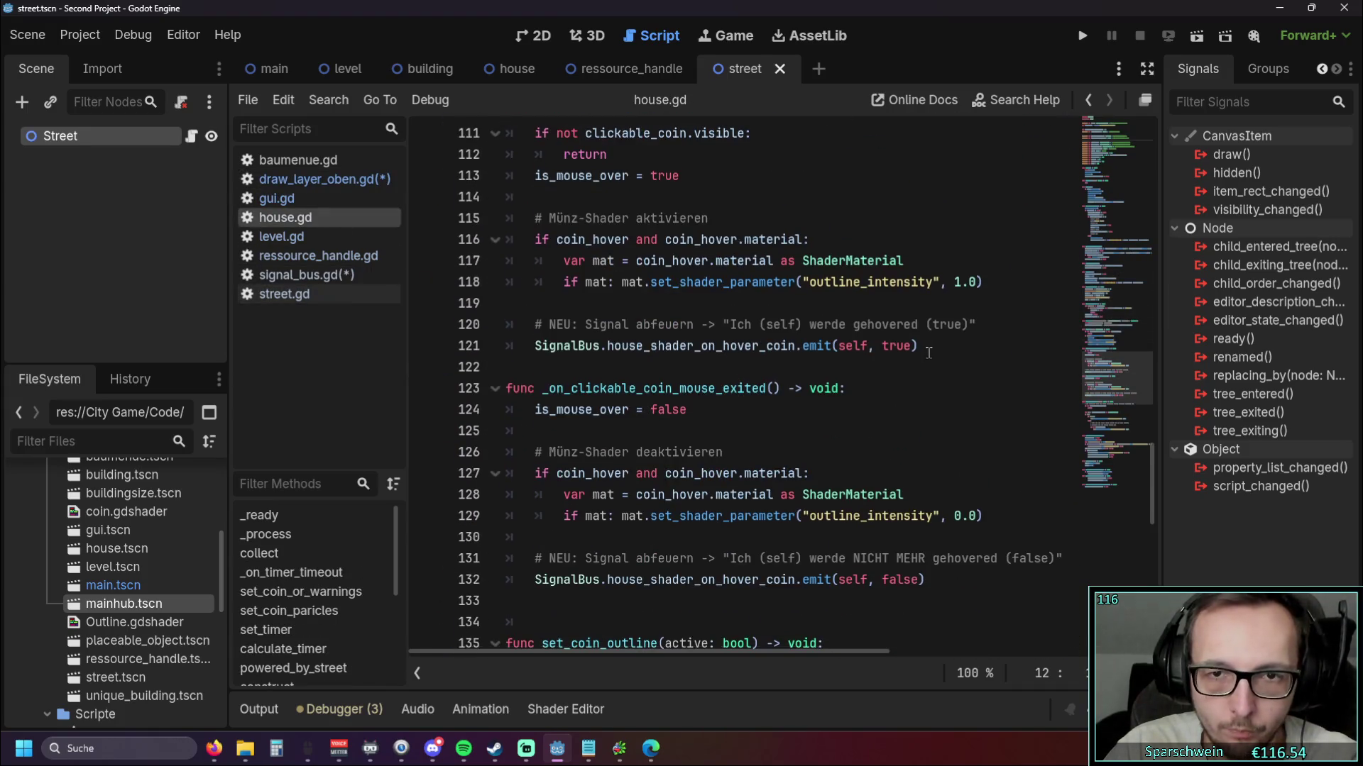
pyautogui.scroll(-2, 927, 353)
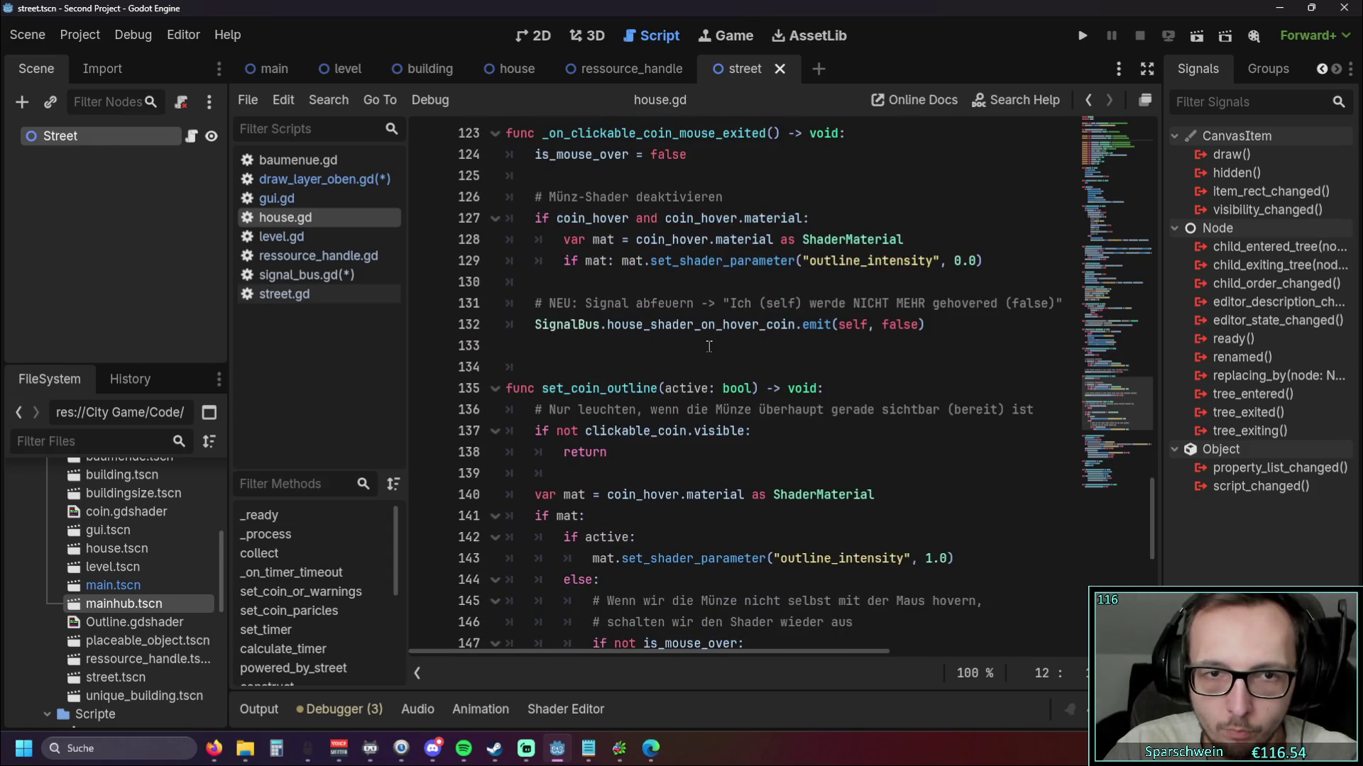
pyautogui.moveTo(695, 359); pyautogui.dragTo(692, 282)
pyautogui.press('BackSpace')
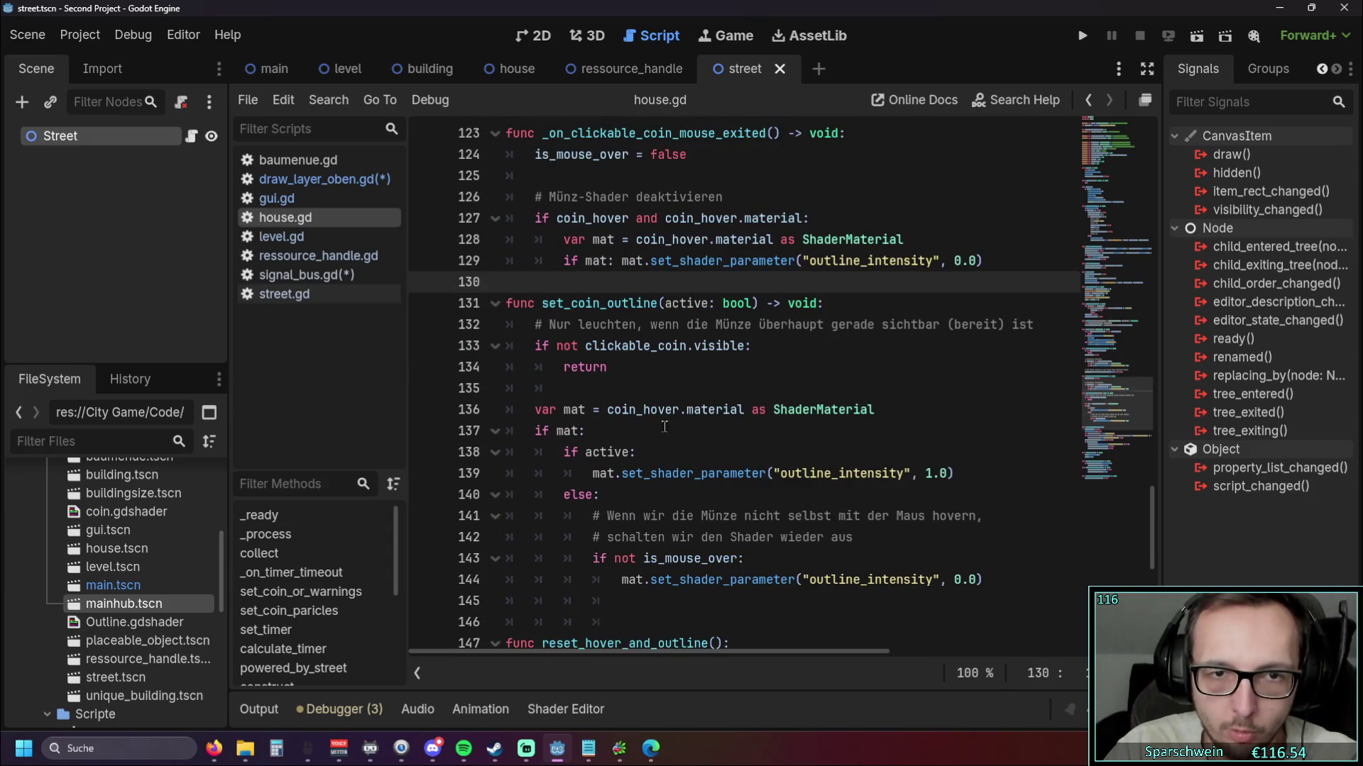
pyautogui.scroll(-1, 691, 428)
pyautogui.scroll(-2, 690, 428)
pyautogui.scroll(7, 703, 436)
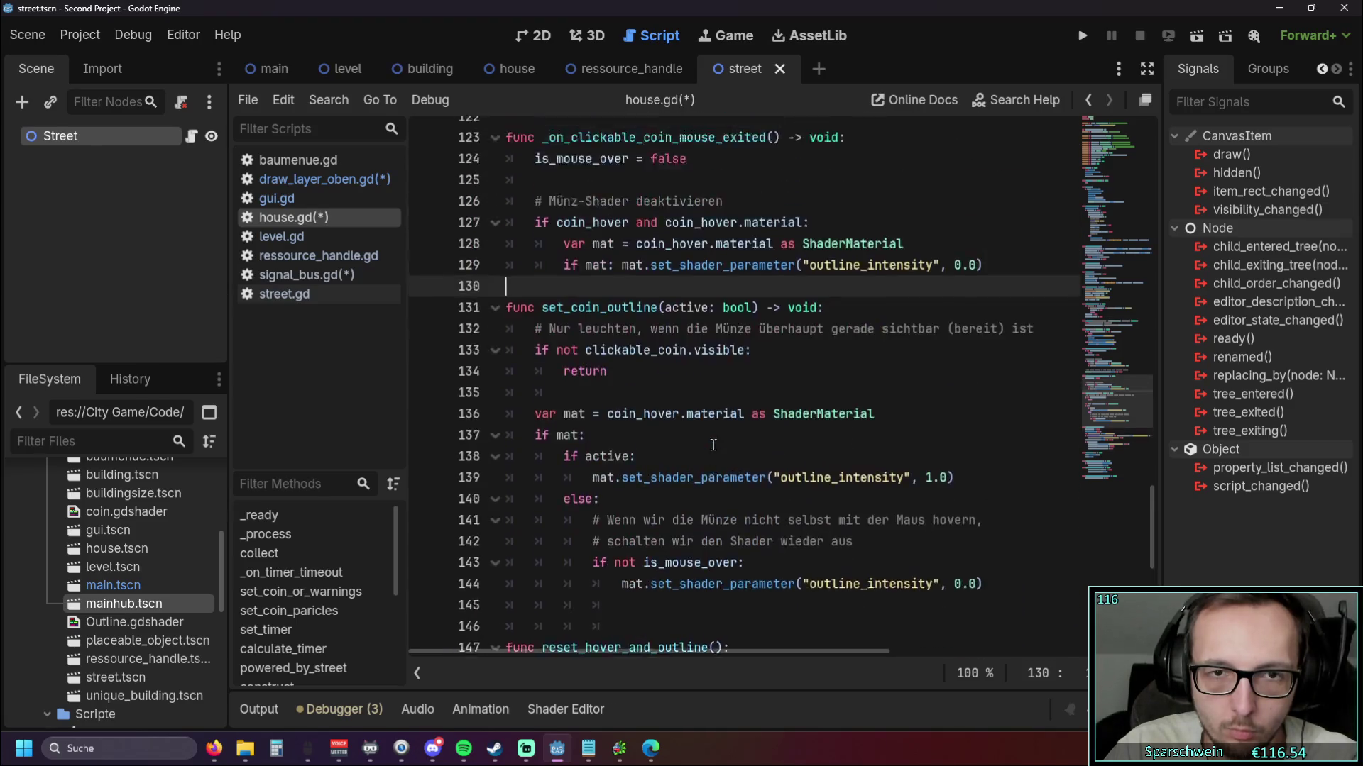
pyautogui.moveTo(643, 377); pyautogui.dragTo(466, 302)
pyautogui.press('BackSpace')
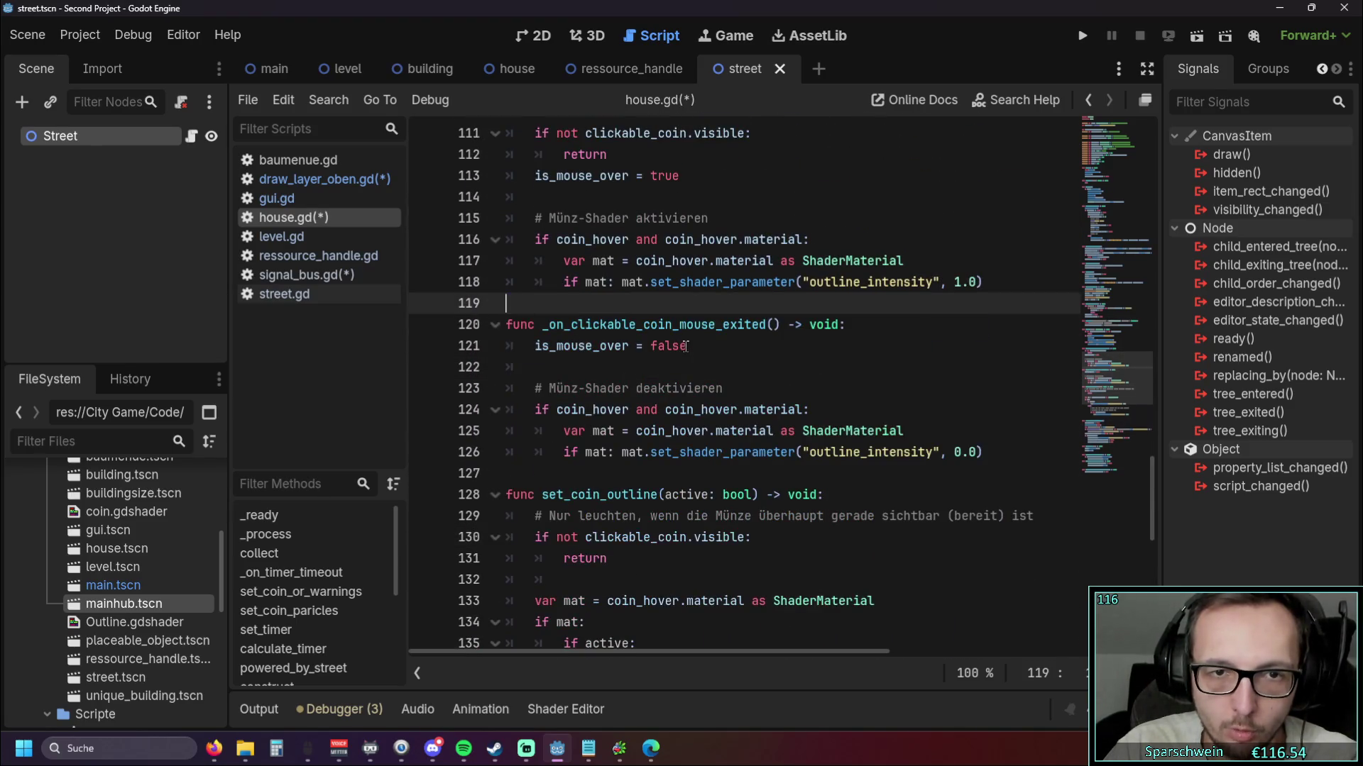
pyautogui.scroll(1, 685, 345)
pyautogui.click(837, 263)
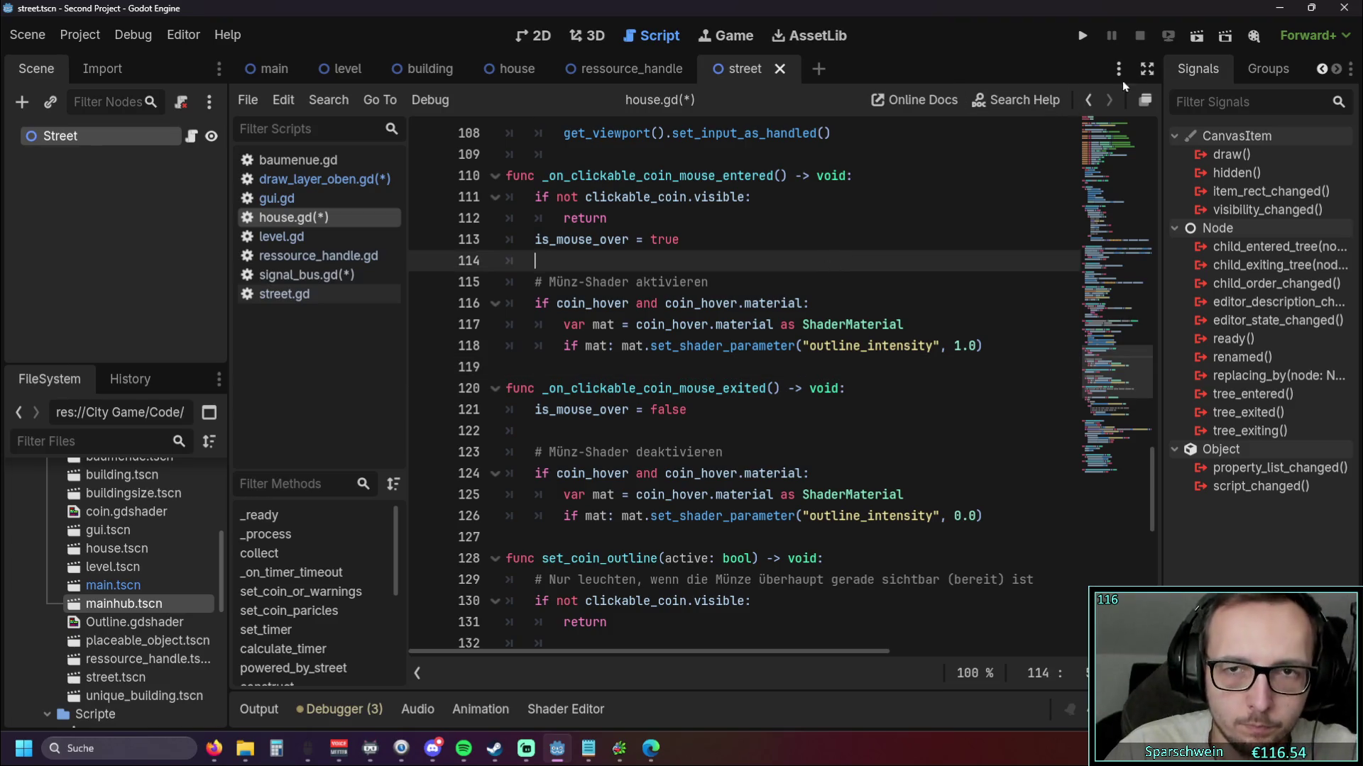
# Run the project and place three red houses on the map
pyautogui.click(1084, 37)
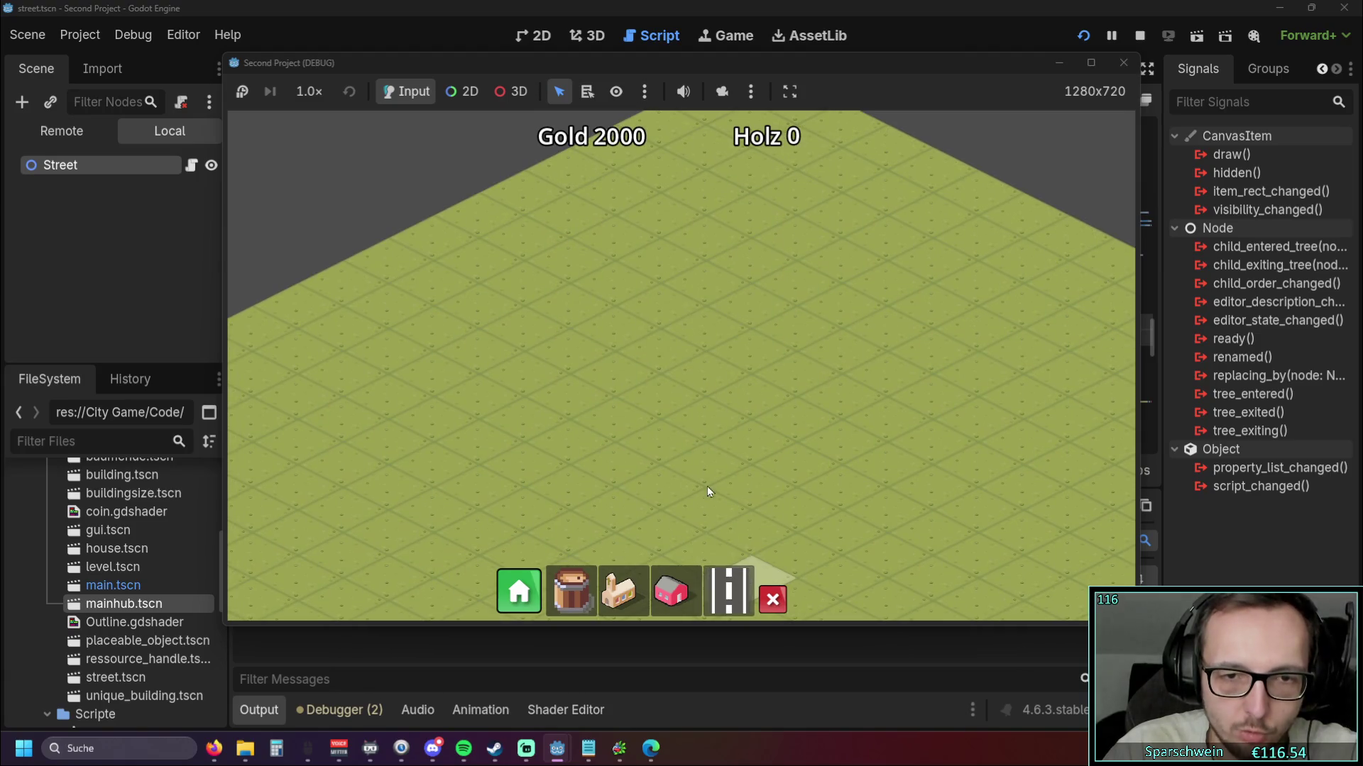
pyautogui.click(667, 589)
pyautogui.click(755, 298)
pyautogui.click(712, 318)
pyautogui.click(624, 364)
# Lay a long diagonal road in front of the houses, then stop the game
pyautogui.click(729, 589)
pyautogui.moveTo(441, 450); pyautogui.dragTo(865, 232)
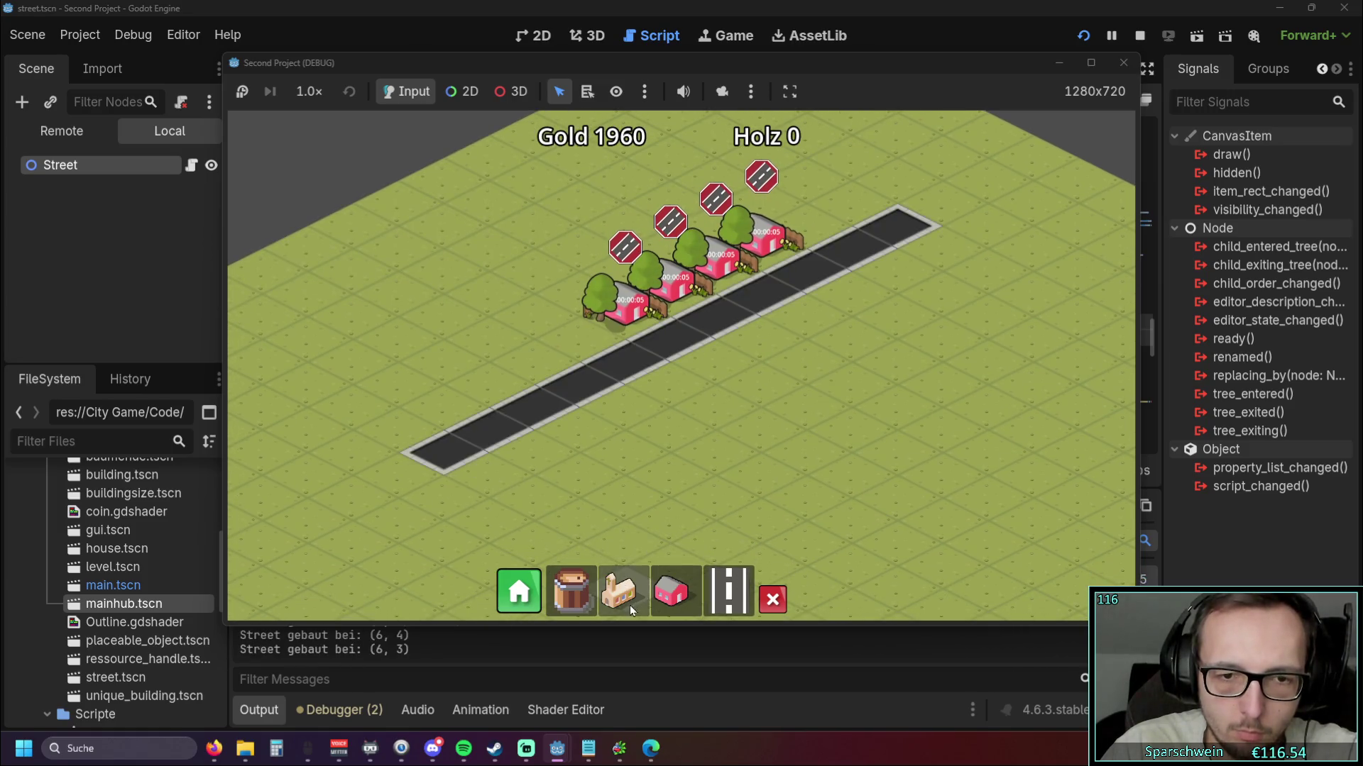
pyautogui.click(618, 591)
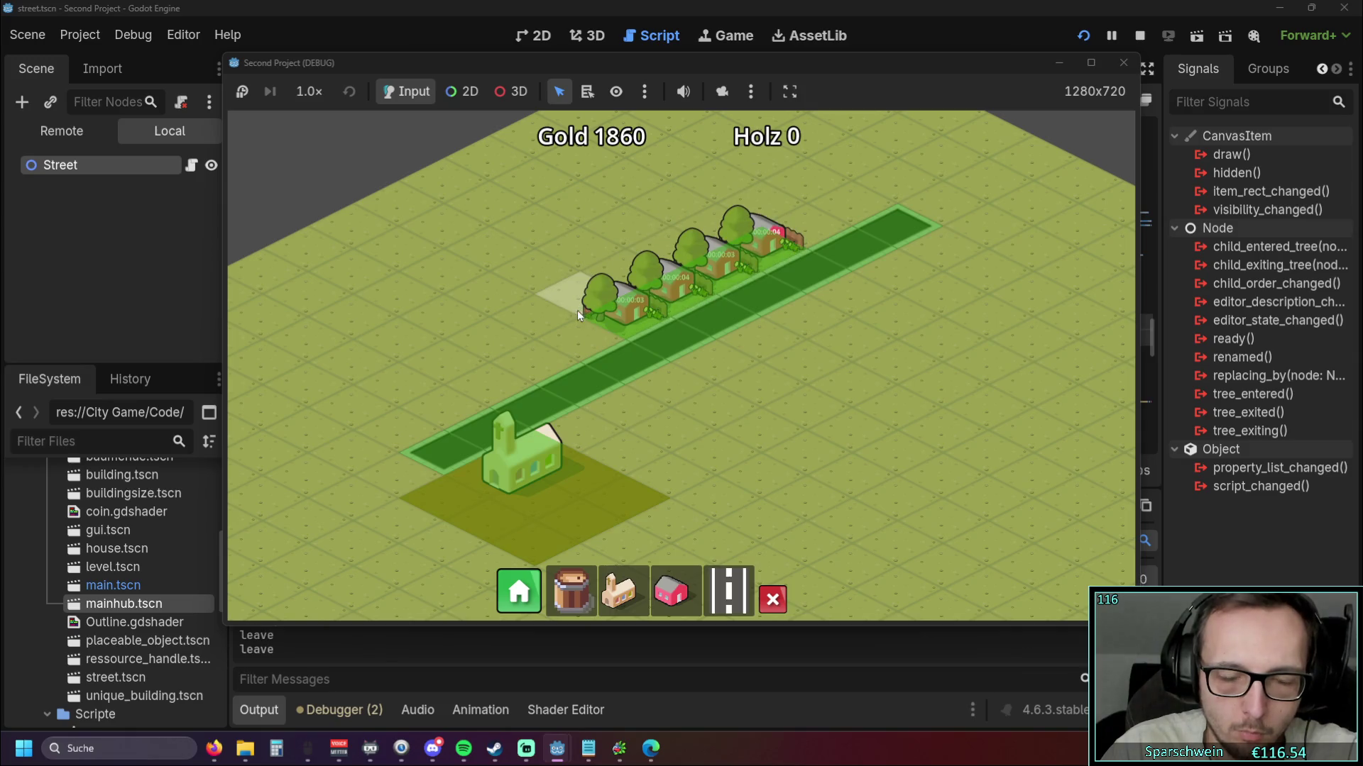
pyautogui.scroll(2, 568, 305)
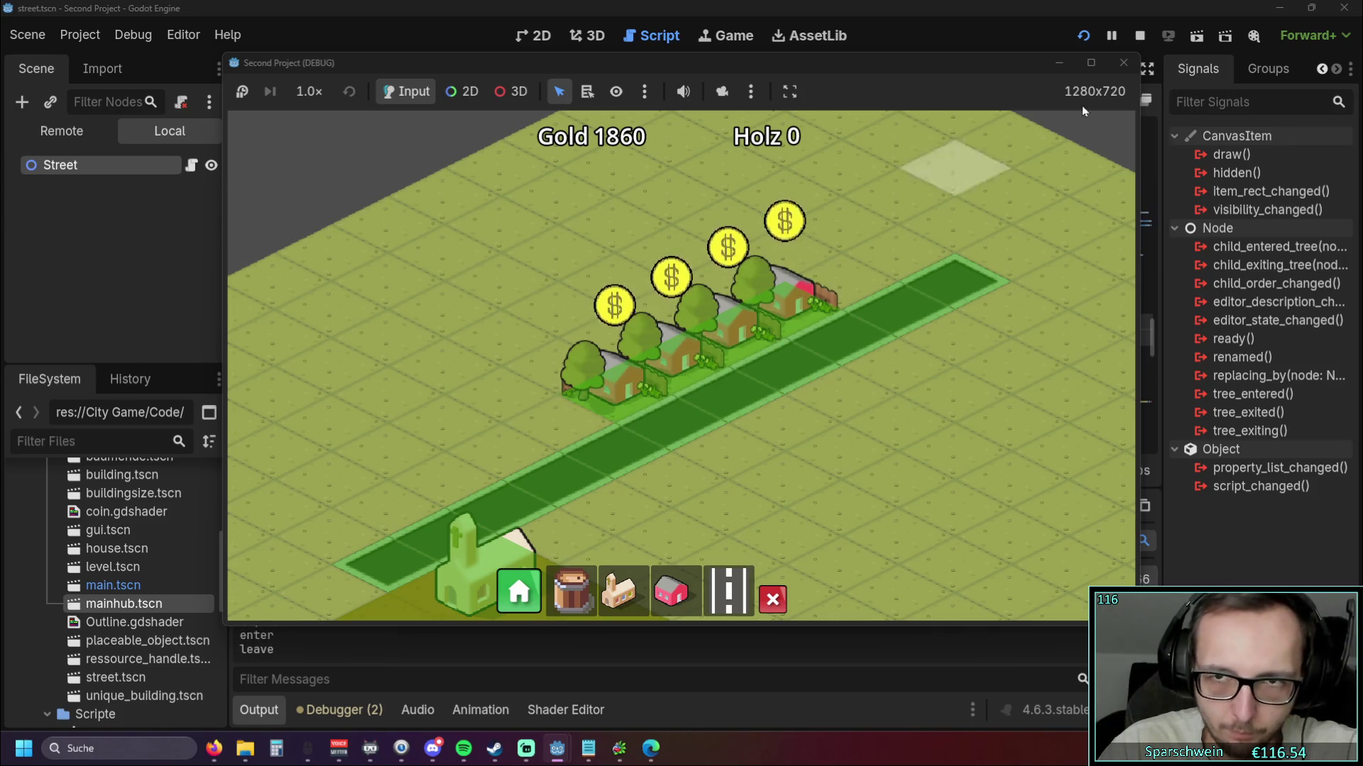
pyautogui.click(1120, 66)
pyautogui.click(320, 179)
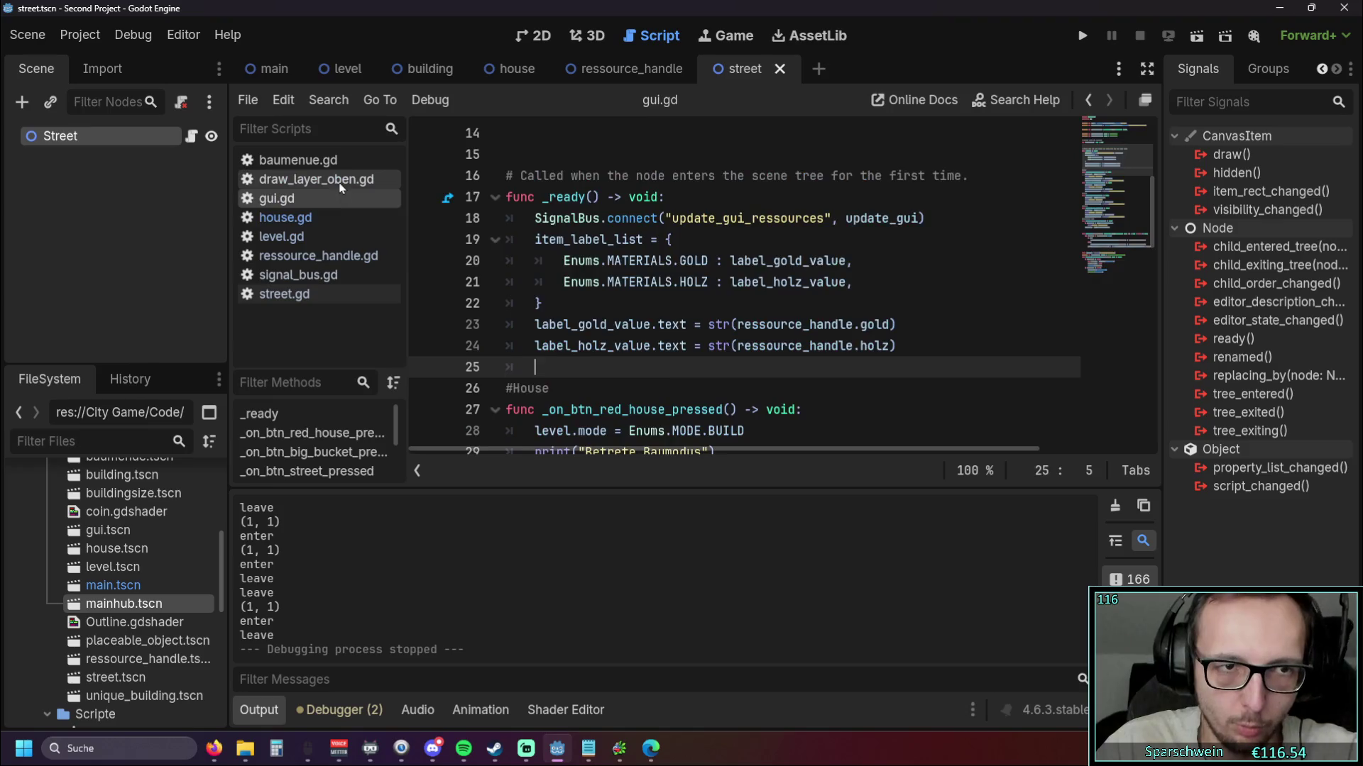
# Enlarge the code editor and look through draw_layer_oben.gd and gui.gd
pyautogui.click(262, 711)
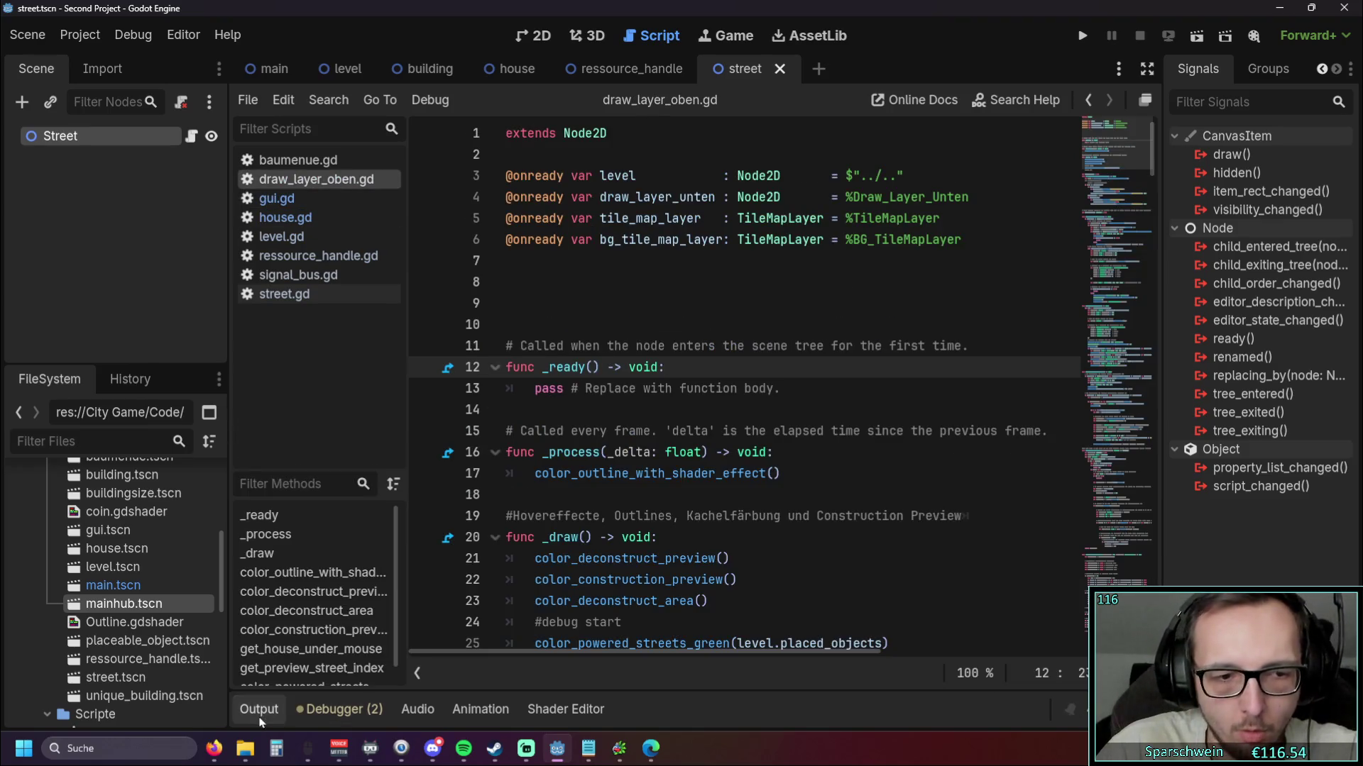
pyautogui.scroll(-1, 692, 320)
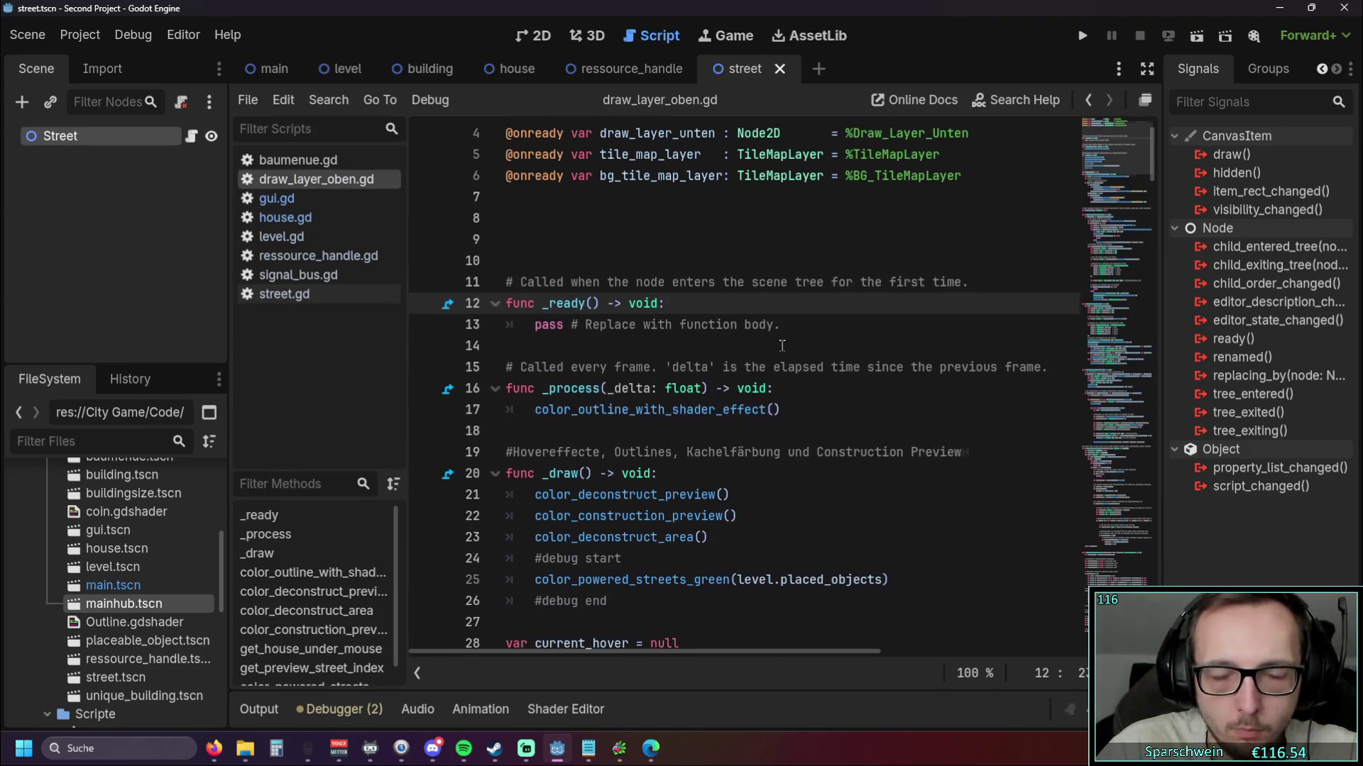
pyautogui.scroll(-6, 782, 346)
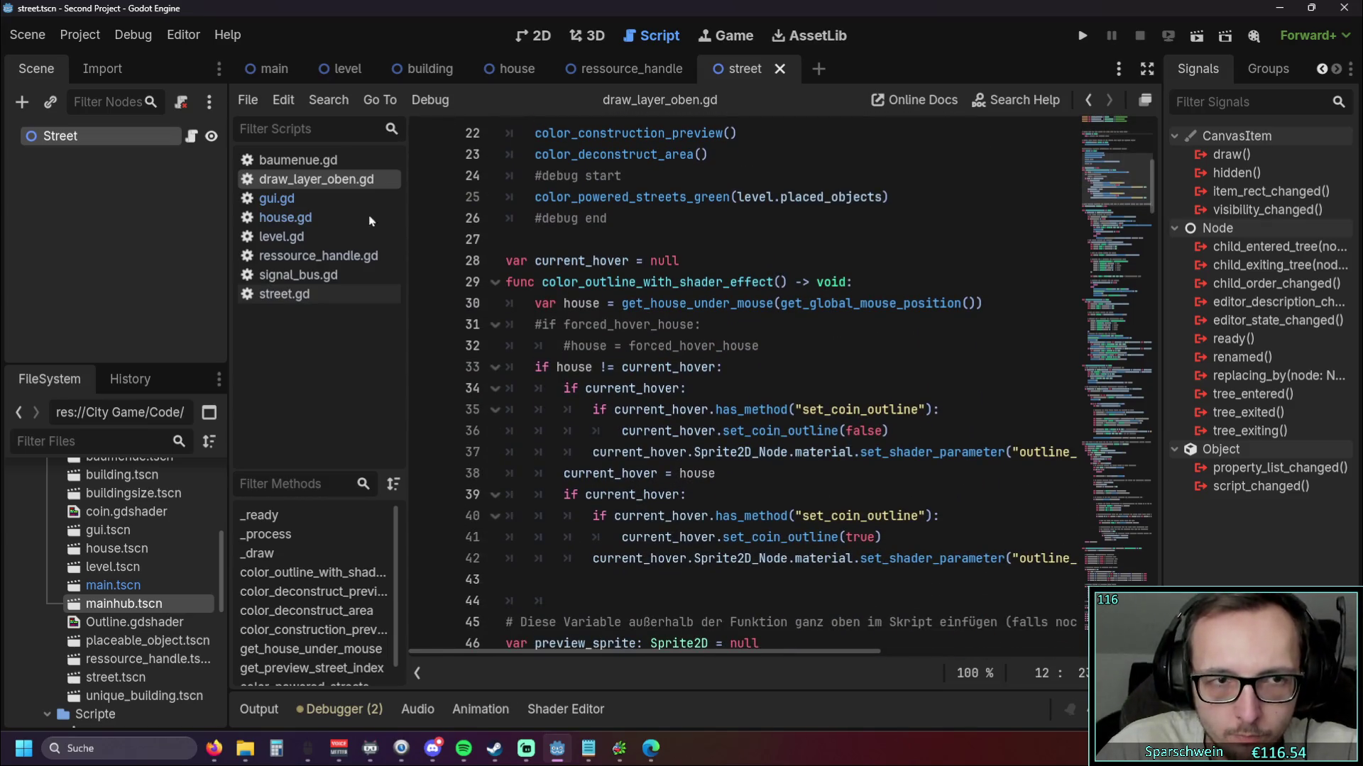
pyautogui.click(298, 199)
pyautogui.scroll(5, 632, 250)
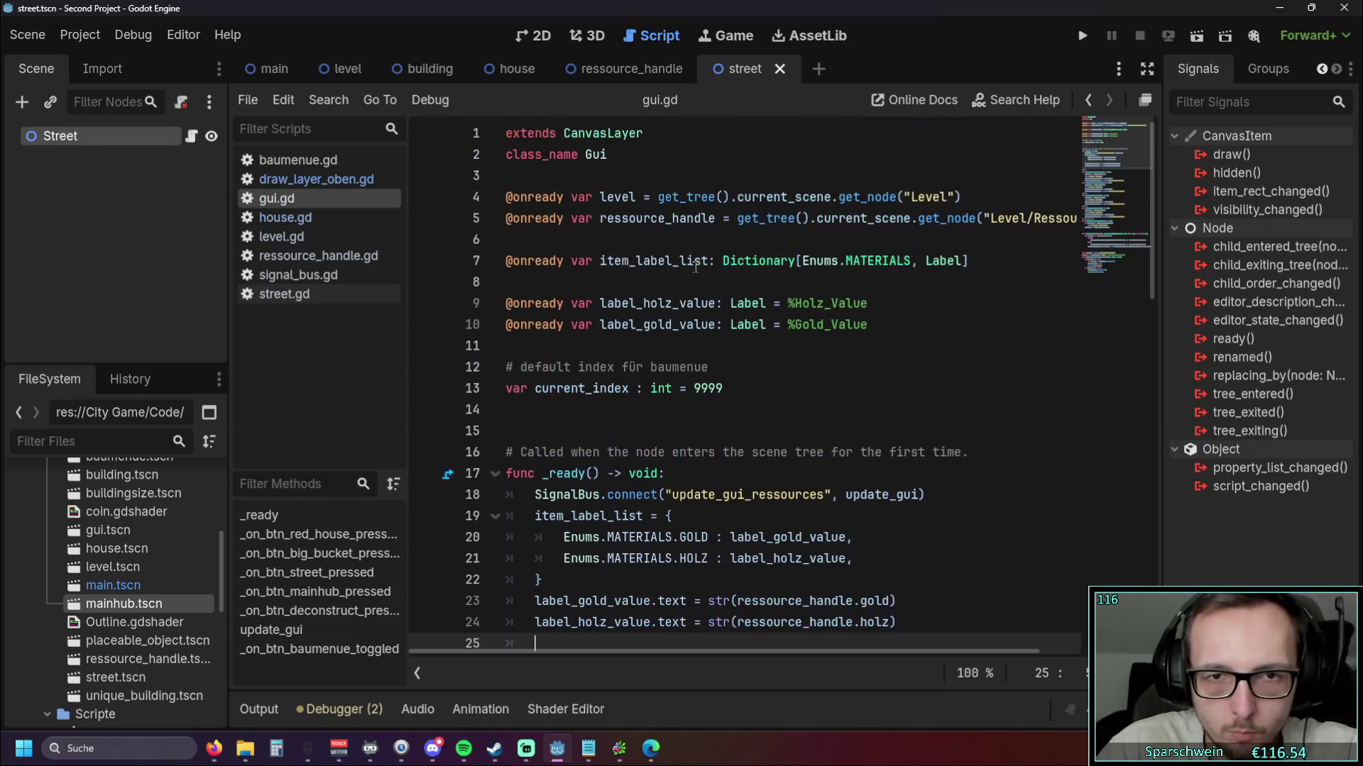
pyautogui.scroll(-6, 703, 264)
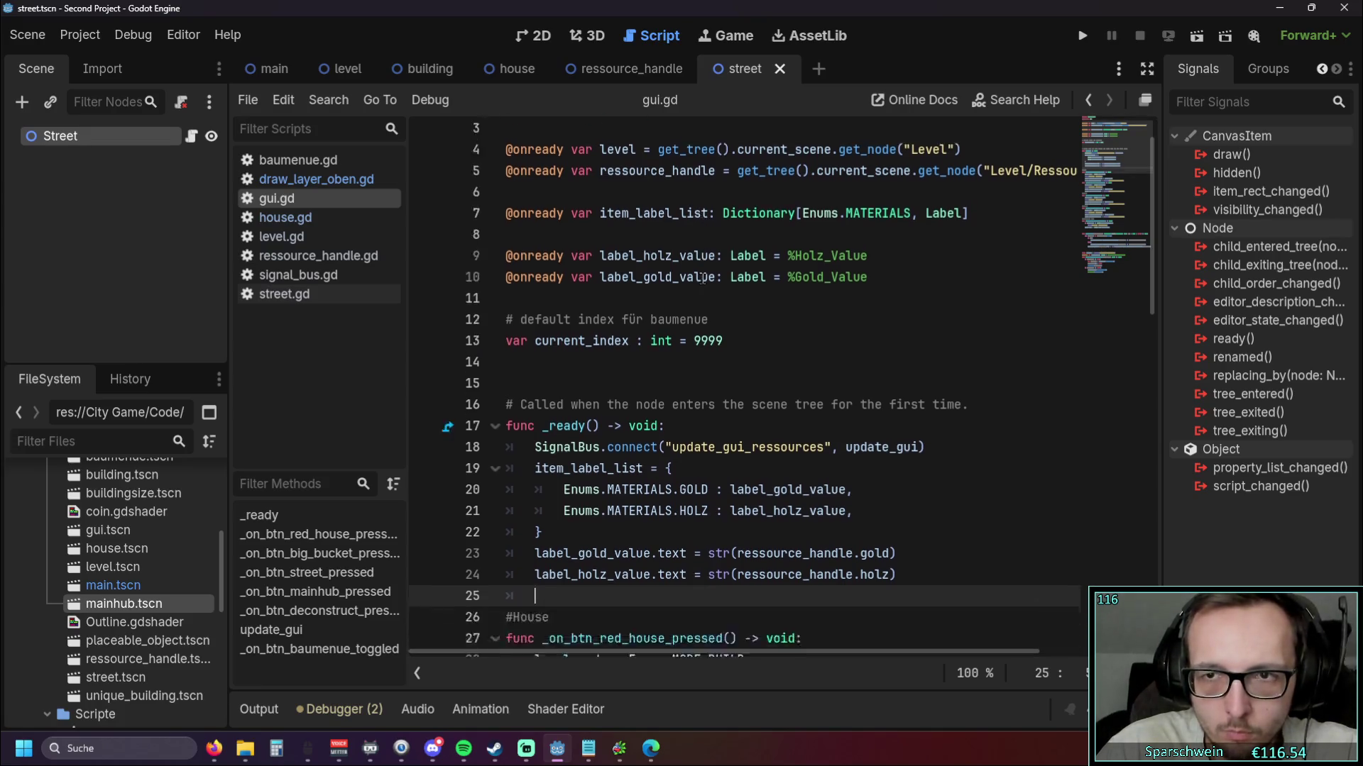
# In house.gd, change the coin hover outline_intensity on line 118 from 1.0 to 10.0 and run the game
pyautogui.click(299, 220)
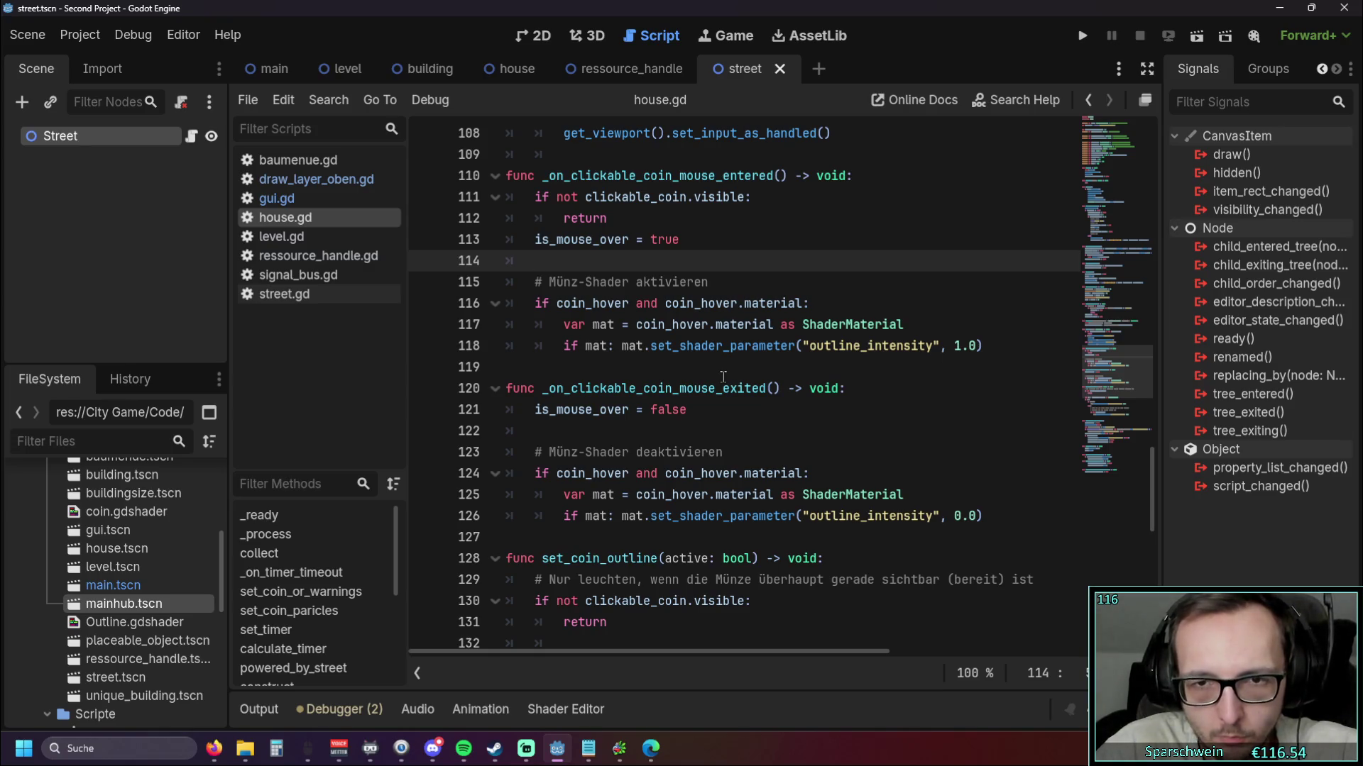
pyautogui.click(958, 345)
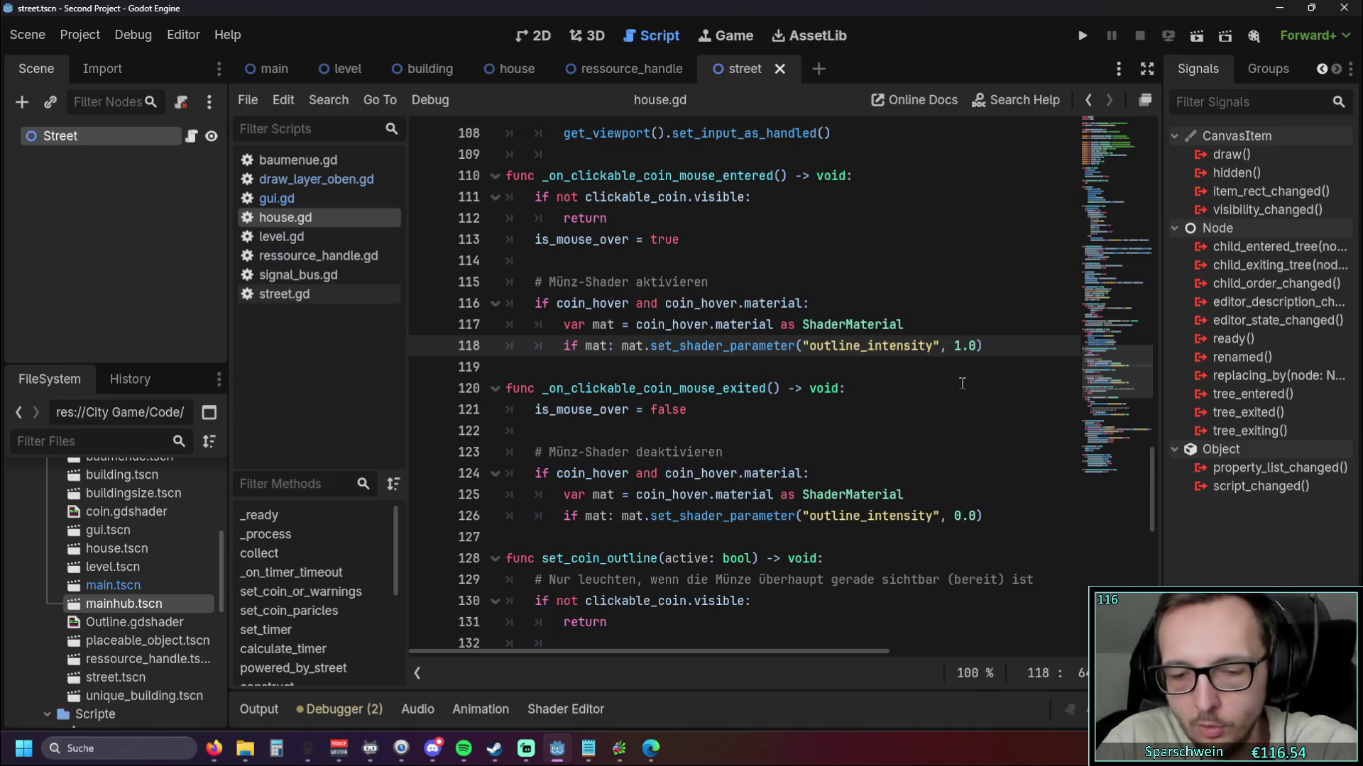
pyautogui.write('0')
pyautogui.click(941, 392)
pyautogui.press('F5')
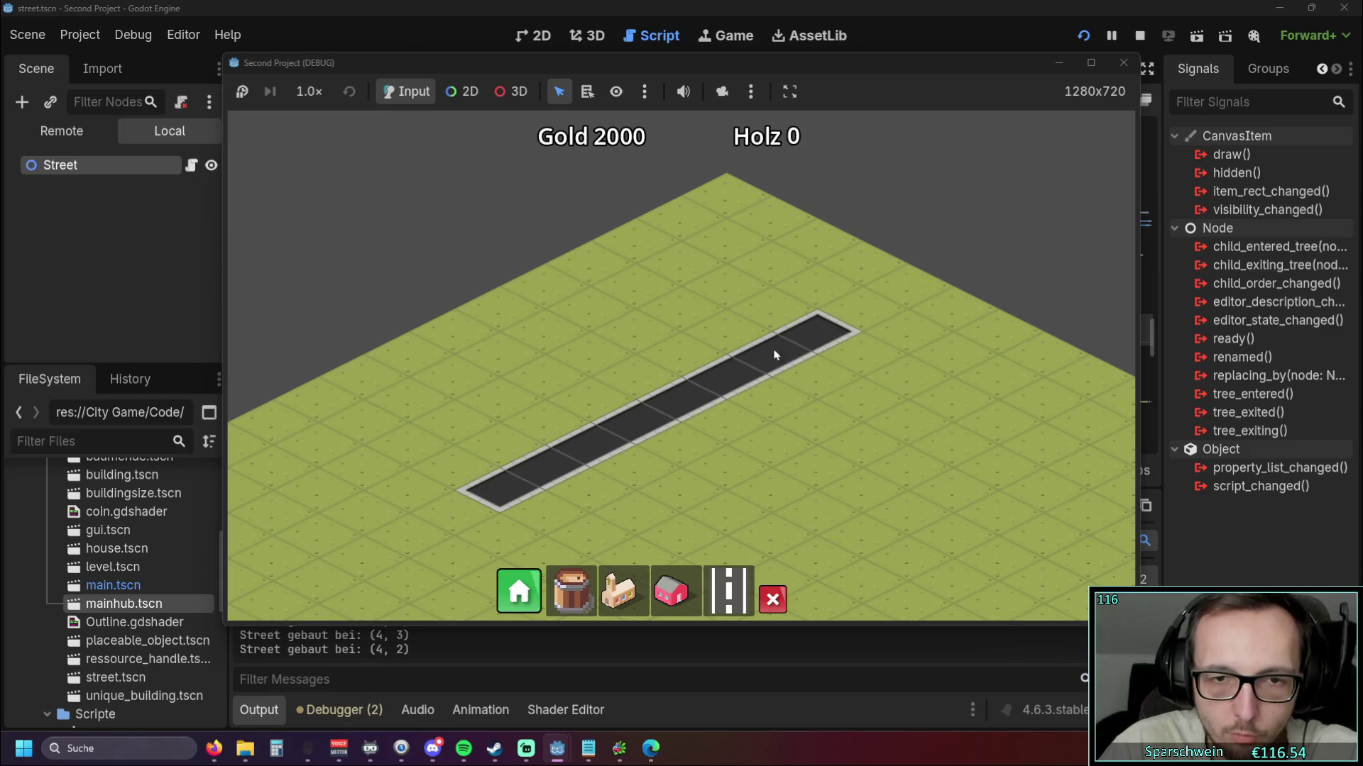
# Place two red houses and a church, demolish the bottom red house, then stop the game
pyautogui.click(671, 589)
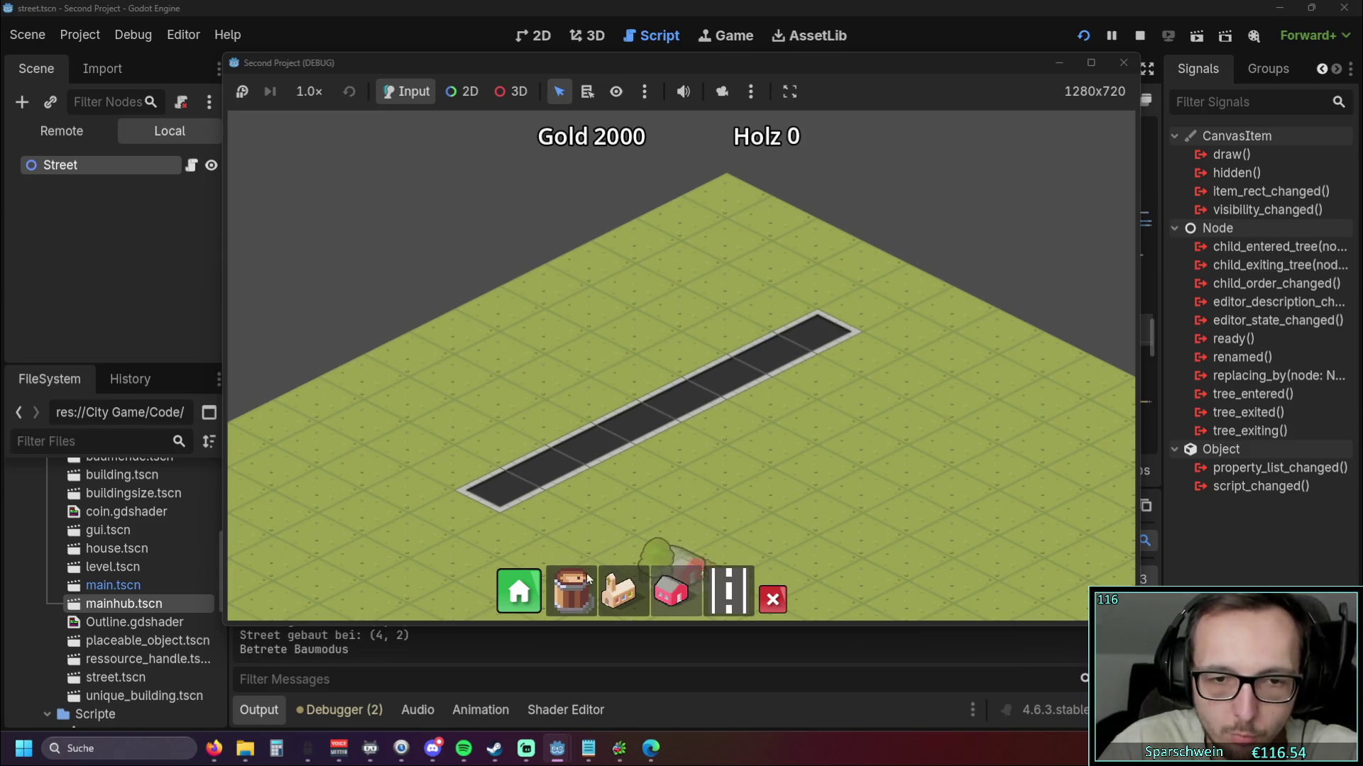
pyautogui.click(662, 605)
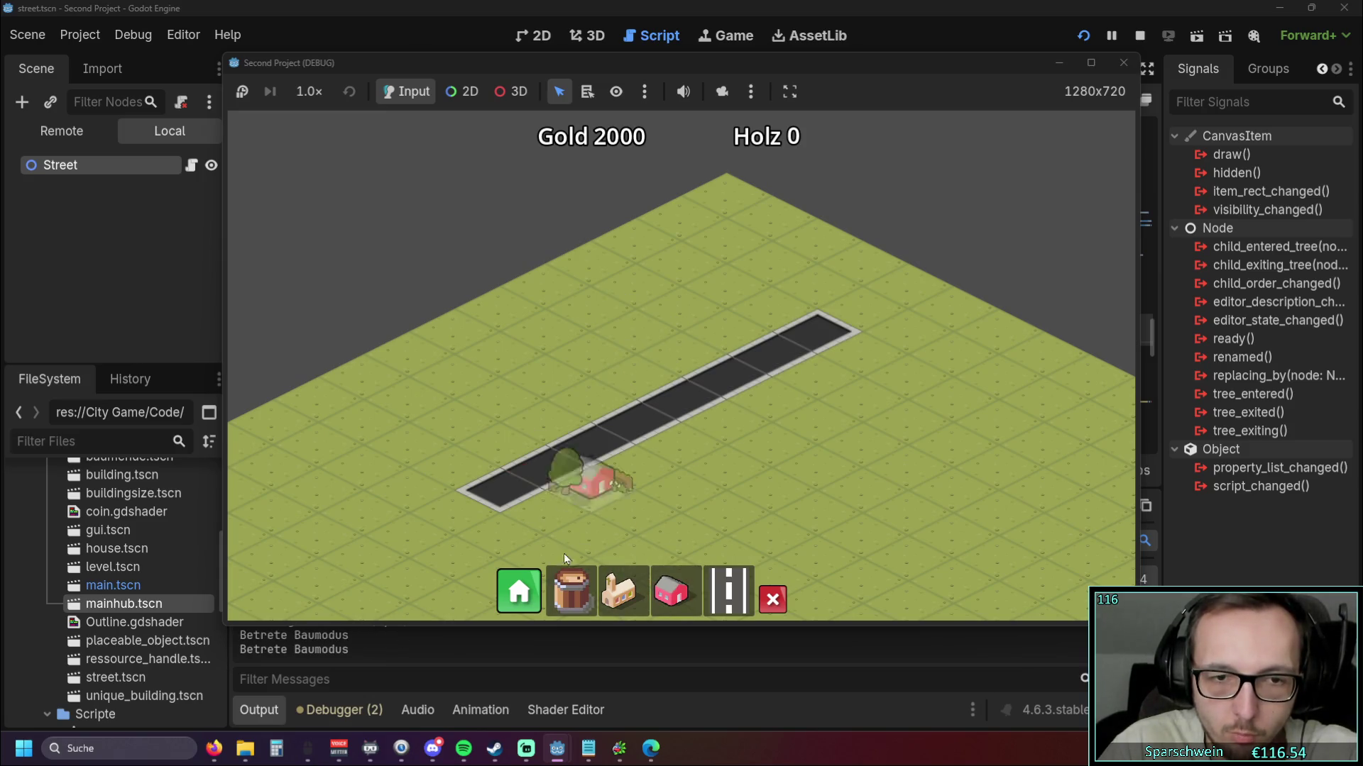
pyautogui.click(684, 360)
pyautogui.click(608, 587)
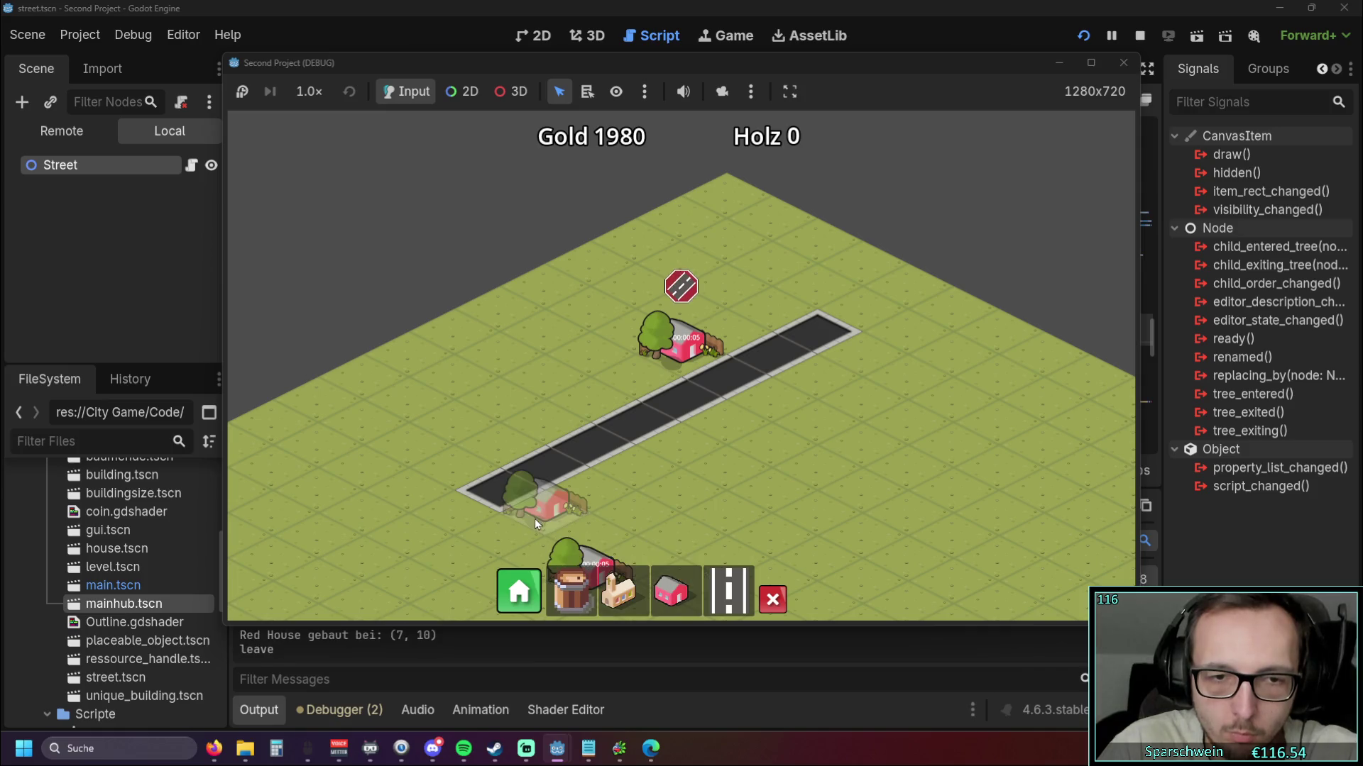
pyautogui.click(641, 474)
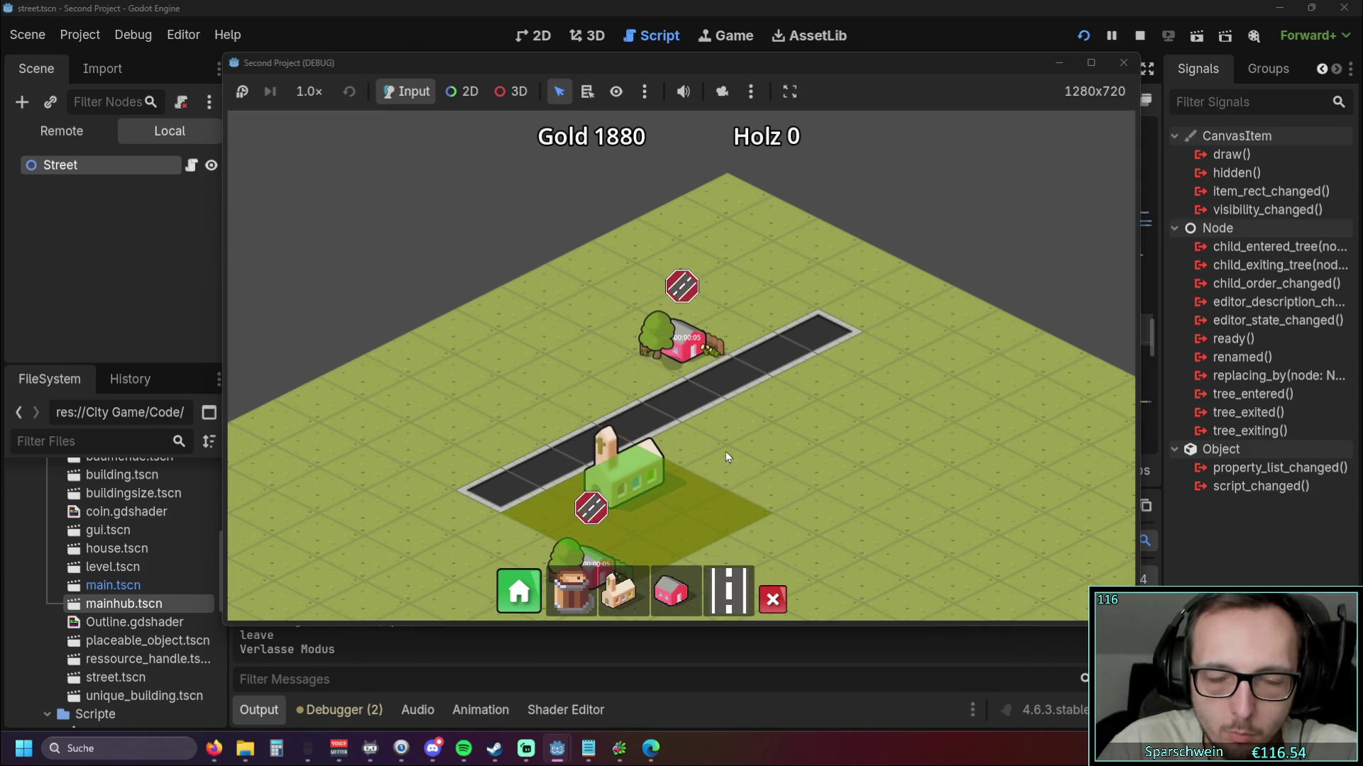
pyautogui.click(772, 600)
pyautogui.click(589, 555)
pyautogui.press('Escape')
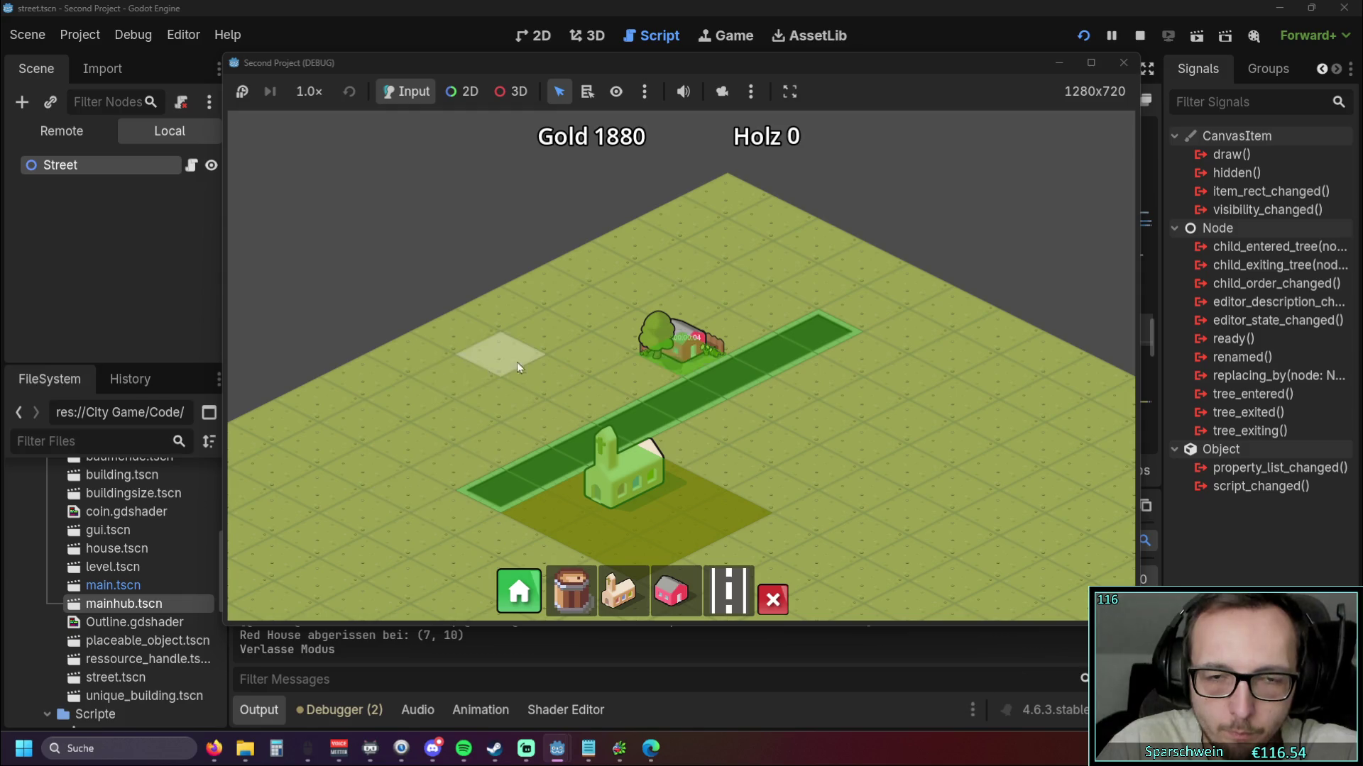
pyautogui.scroll(2, 545, 351)
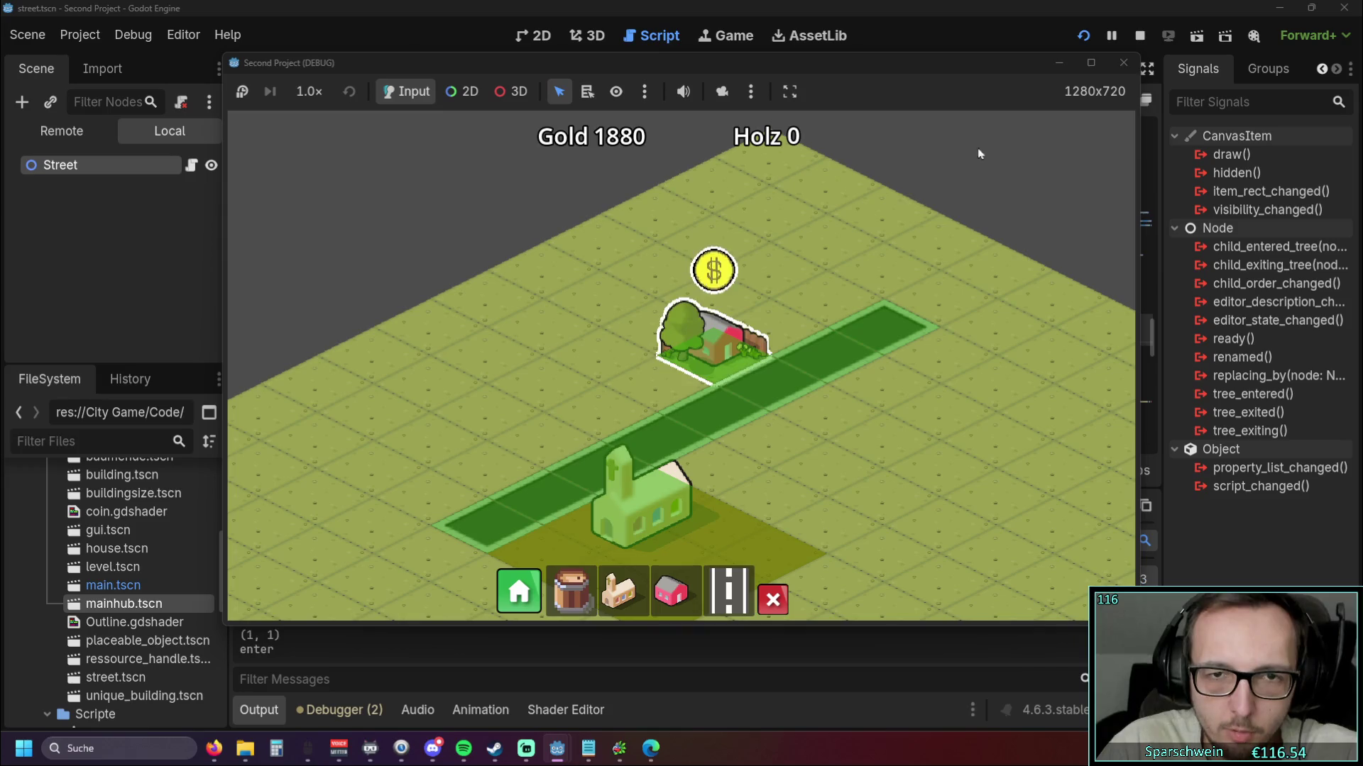
pyautogui.click(1123, 63)
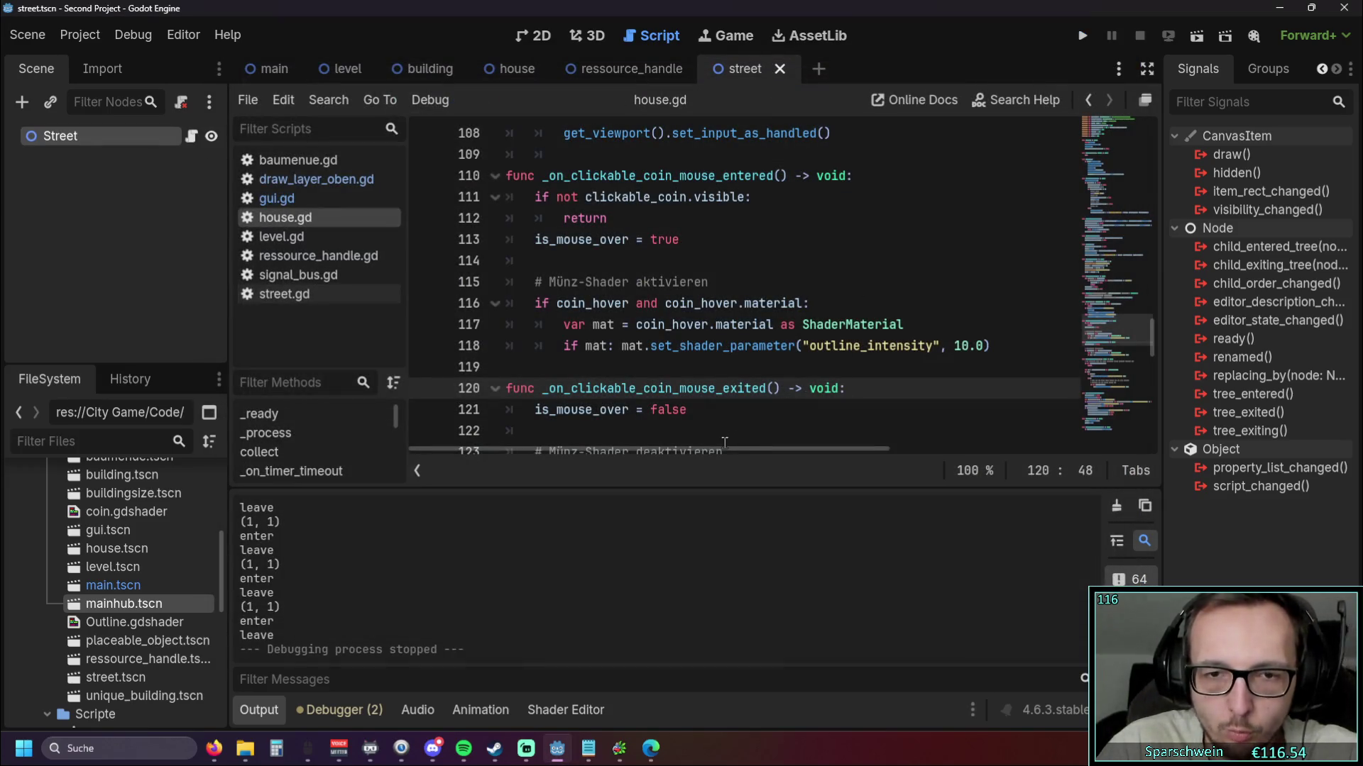
# Delete the 0.0 and 10.0 outline_intensity lines and the empty lines 114 and 120 in house.gd
pyautogui.scroll(-2, 896, 355)
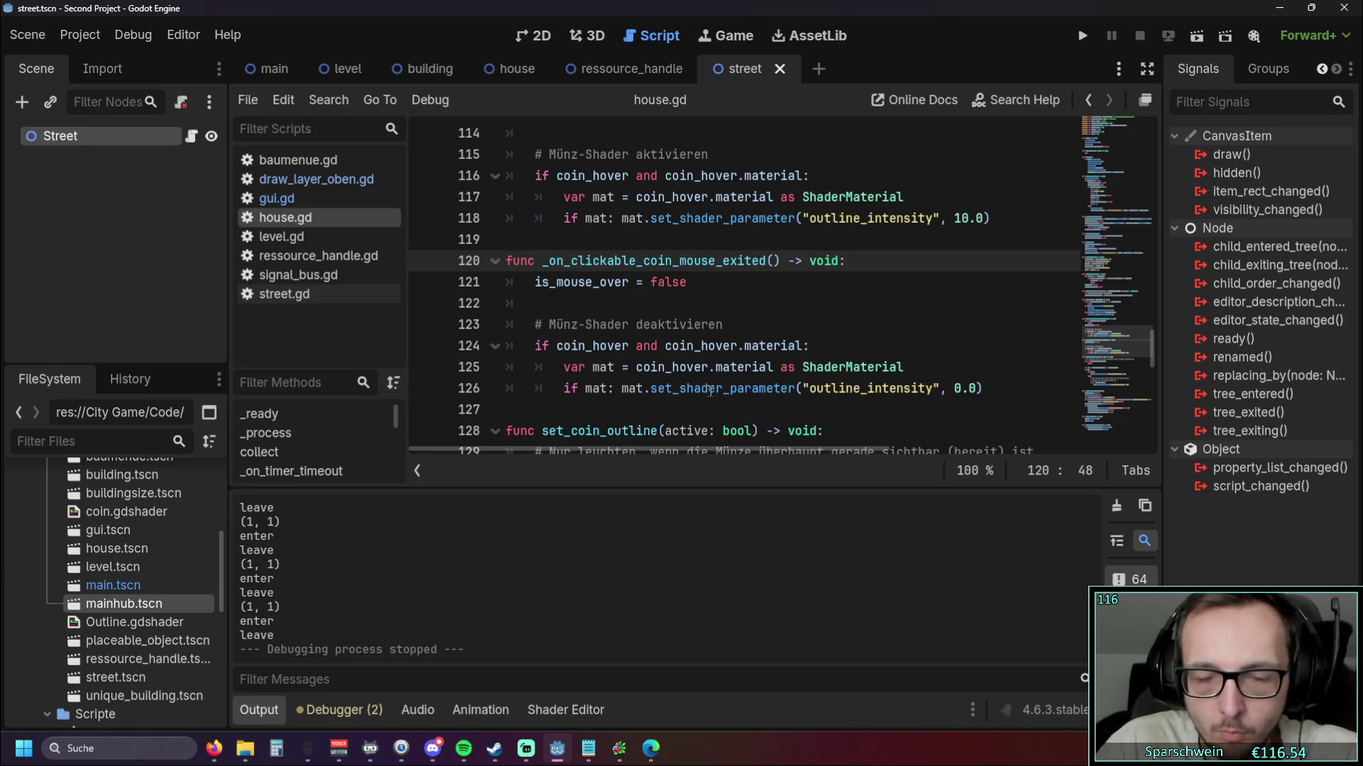
pyautogui.moveTo(991, 391); pyautogui.dragTo(455, 392)
pyautogui.press('BackSpace')
pyautogui.press('BackSpace')
pyautogui.moveTo(992, 218); pyautogui.dragTo(434, 220)
pyautogui.press('BackSpace')
pyautogui.press('BackSpace')
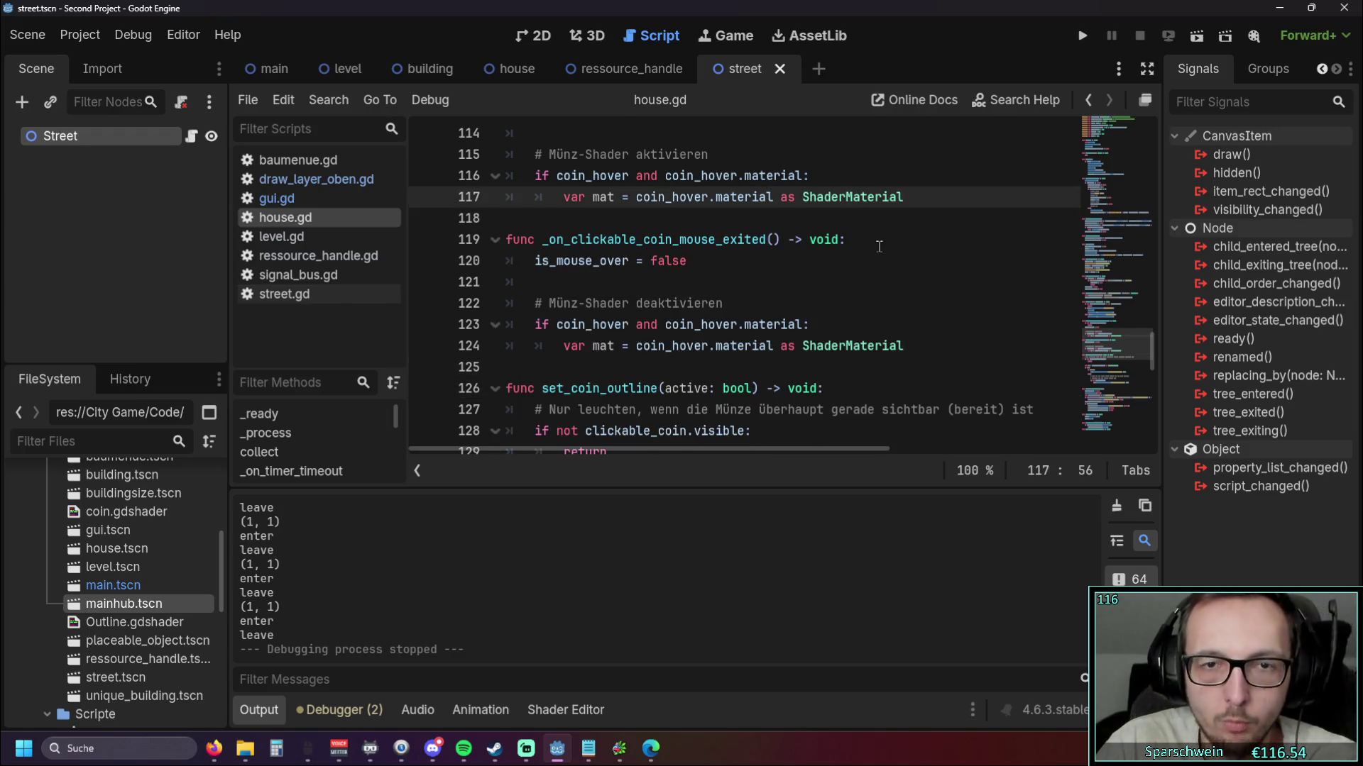
pyautogui.scroll(1, 878, 246)
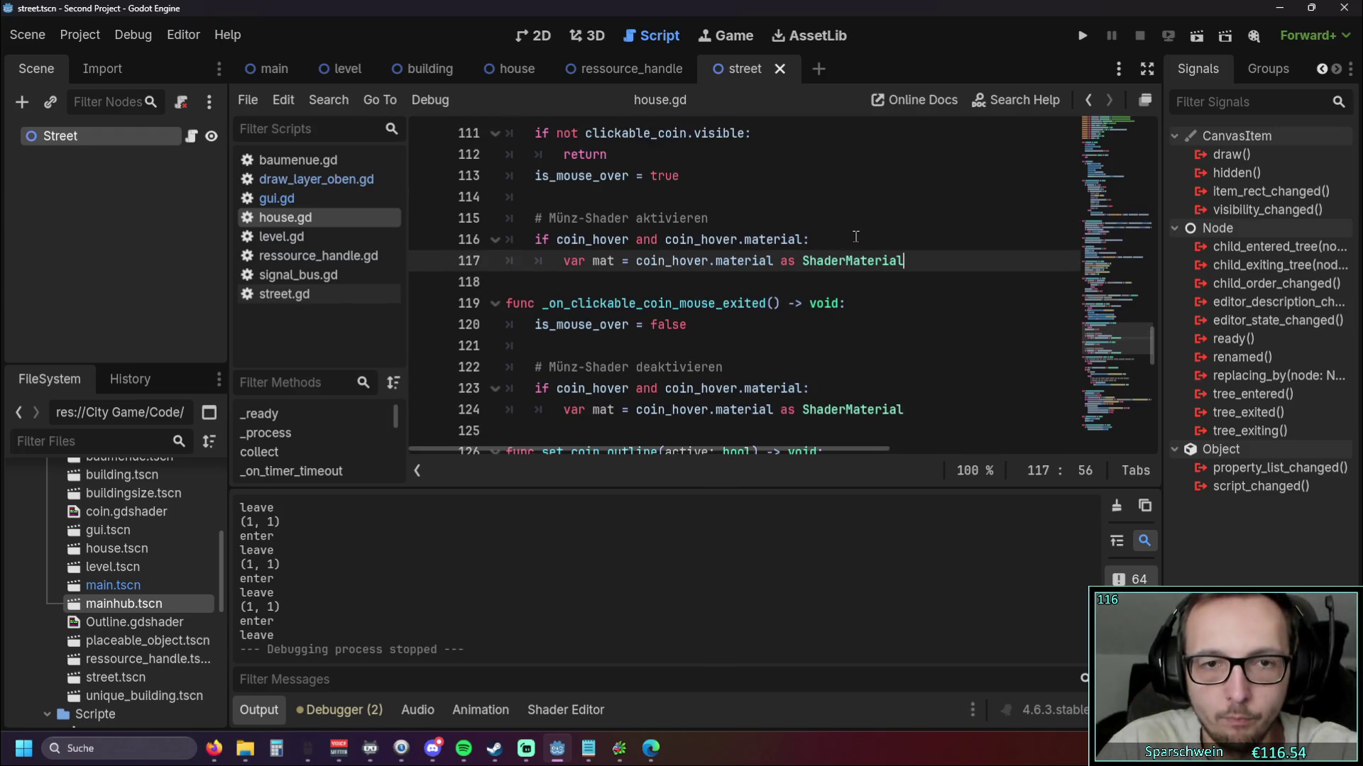
pyautogui.click(640, 206)
pyautogui.press('BackSpace')
pyautogui.click(566, 325)
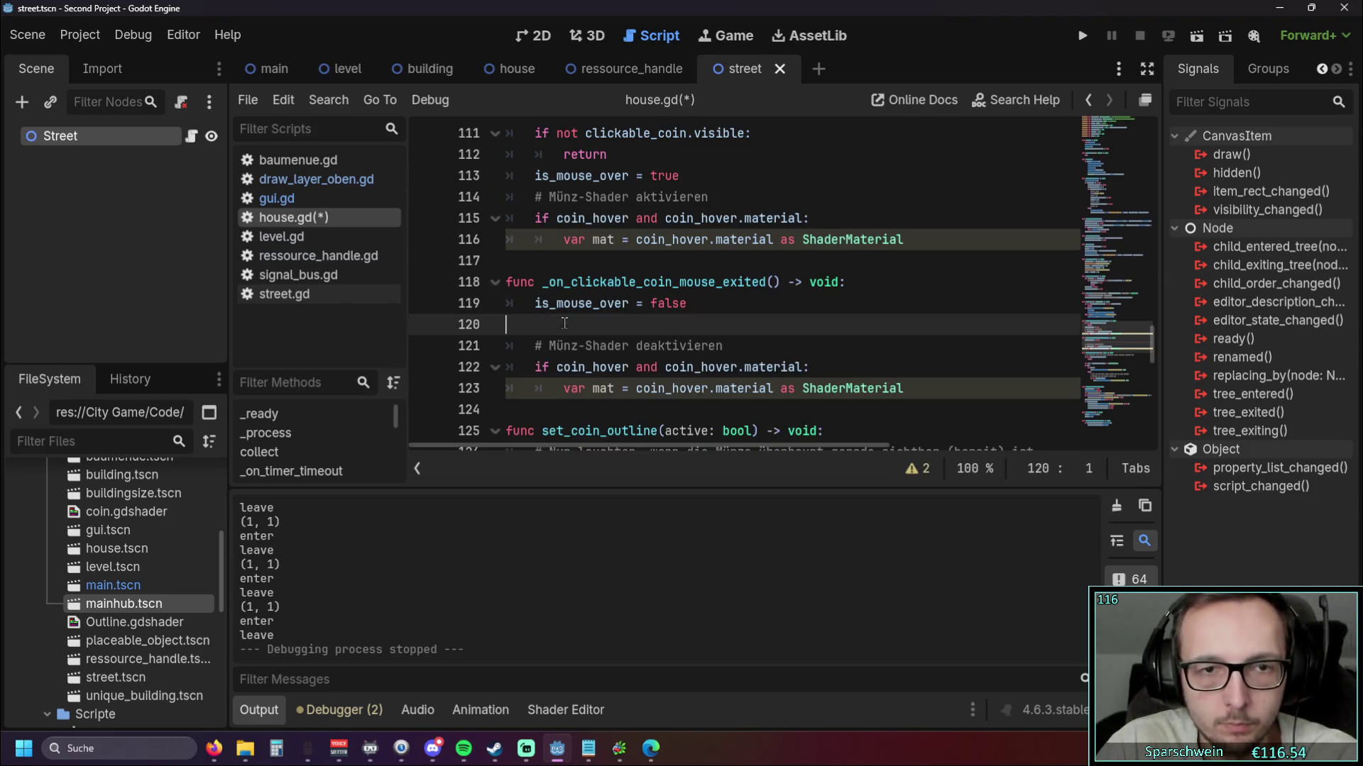
pyautogui.press('BackSpace')
# Move the Münz-Shader deaktivieren and aktivieren comments onto the ends of their if lines
pyautogui.moveTo(722, 324); pyautogui.dragTo(533, 324)
pyautogui.hotkey('ctrl', 'c')
pyautogui.press('BackSpace')
pyautogui.click(834, 346)
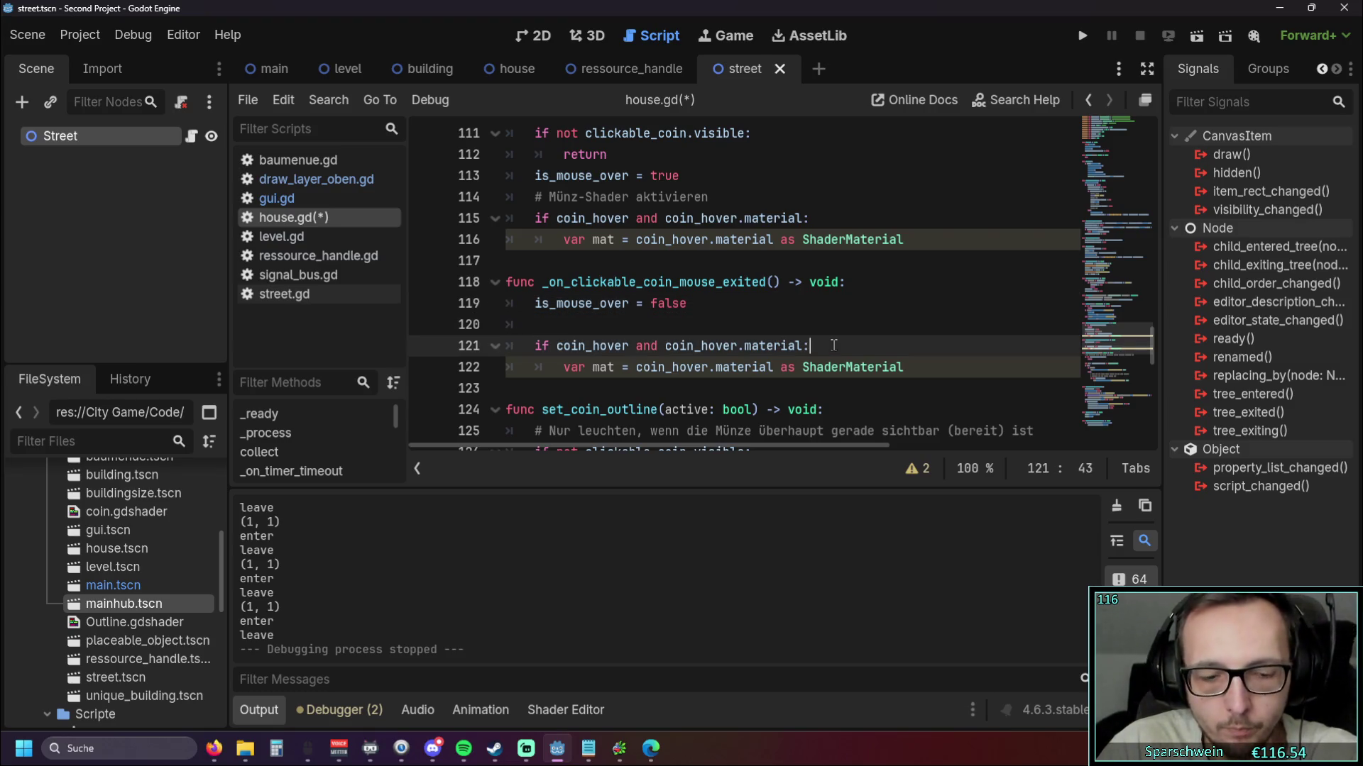
pyautogui.hotkey('ctrl', 'v')
pyautogui.moveTo(707, 197); pyautogui.dragTo(537, 199)
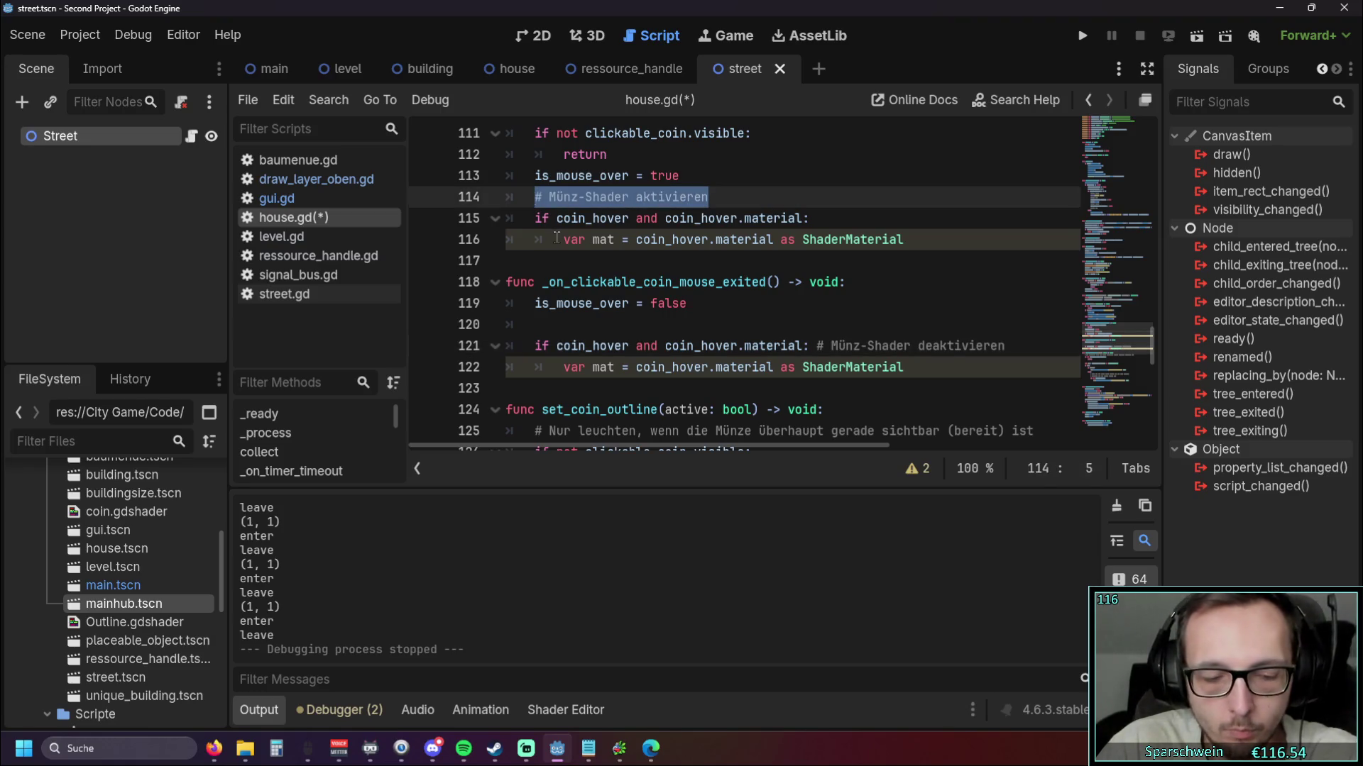
pyautogui.hotkey('ctrl', 'x')
pyautogui.click(816, 218)
pyautogui.hotkey('ctrl', 'v')
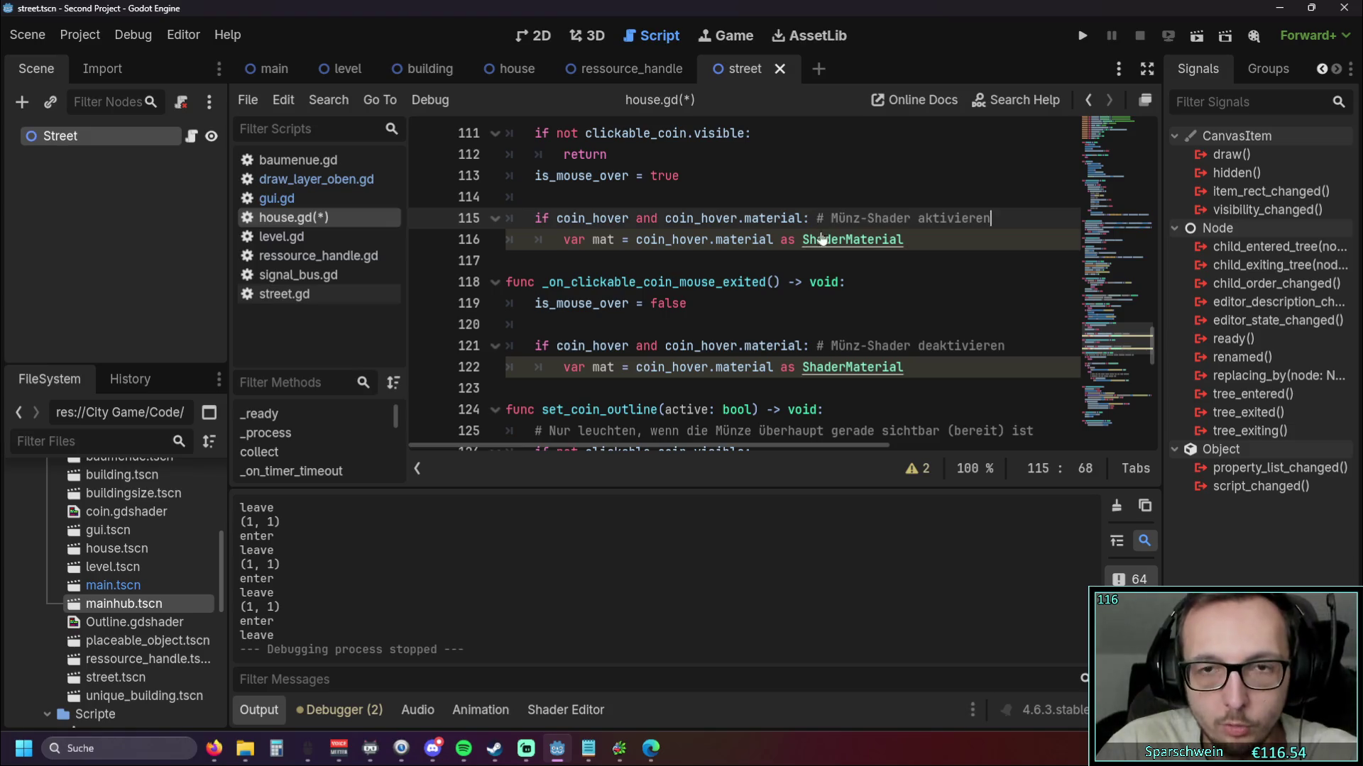
pyautogui.click(845, 298)
pyautogui.click(651, 195)
pyautogui.press('BackSpace')
pyautogui.click(781, 303)
pyautogui.press('BackSpace')
pyautogui.hotkey('ctrl', 'z')
pyautogui.hotkey('ctrl', 'y')
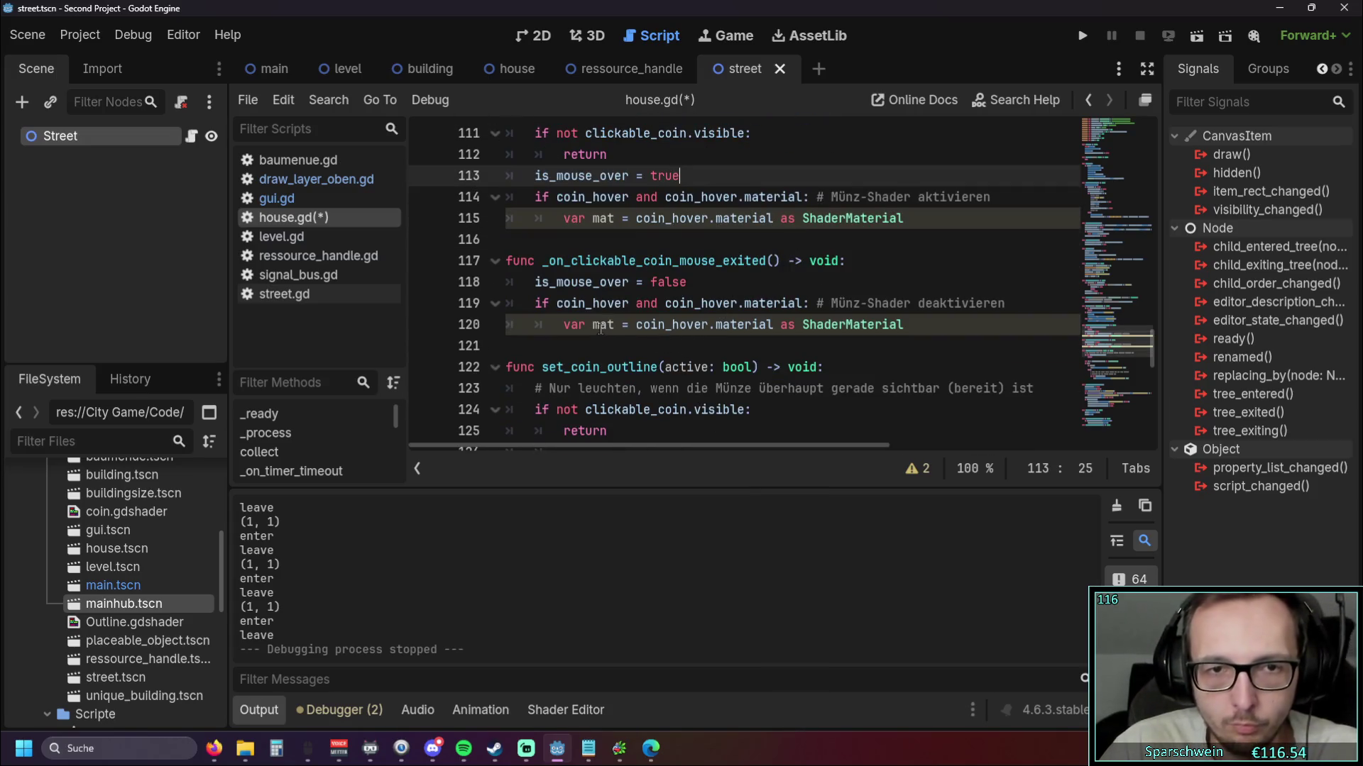
# Undo the edits to restore the outline_intensity lines, then save house.gd
pyautogui.scroll(1, 600, 328)
pyautogui.scroll(-1, 628, 332)
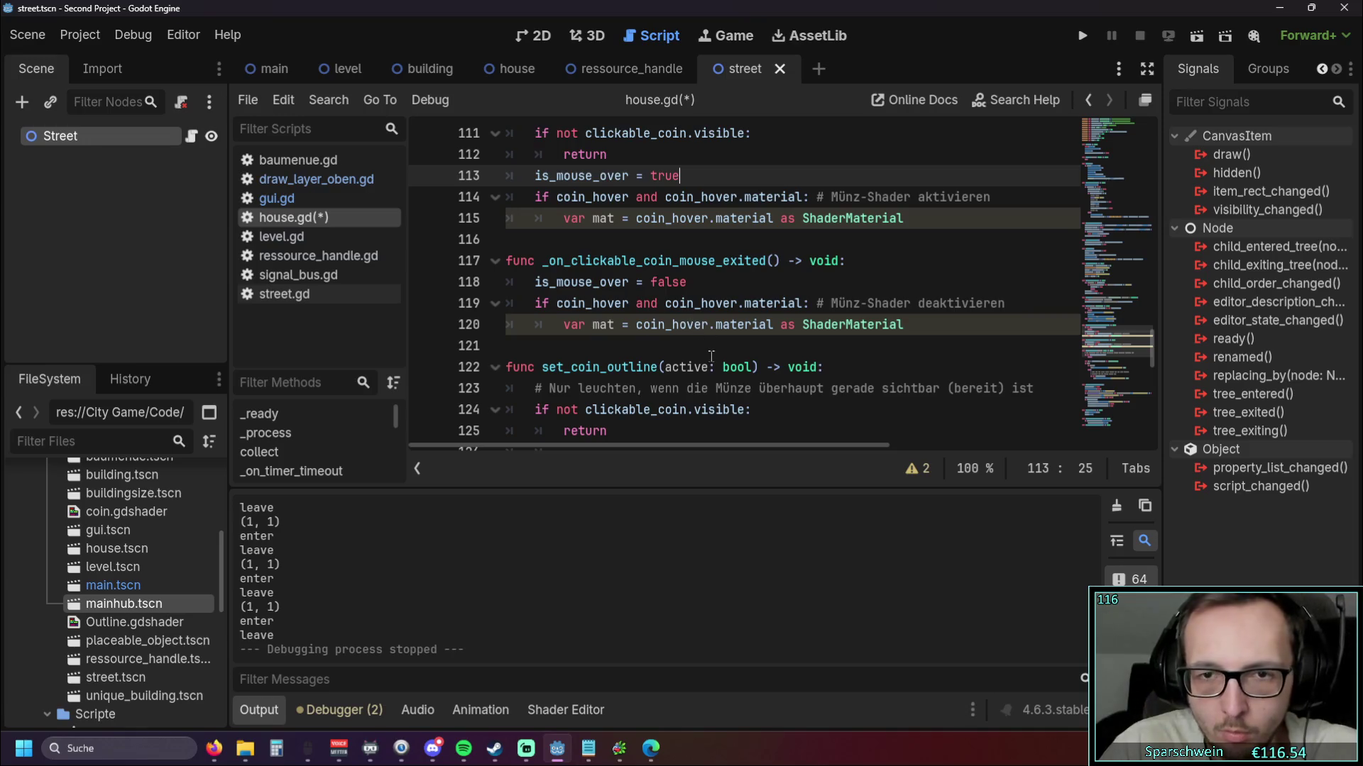
pyautogui.scroll(1, 684, 349)
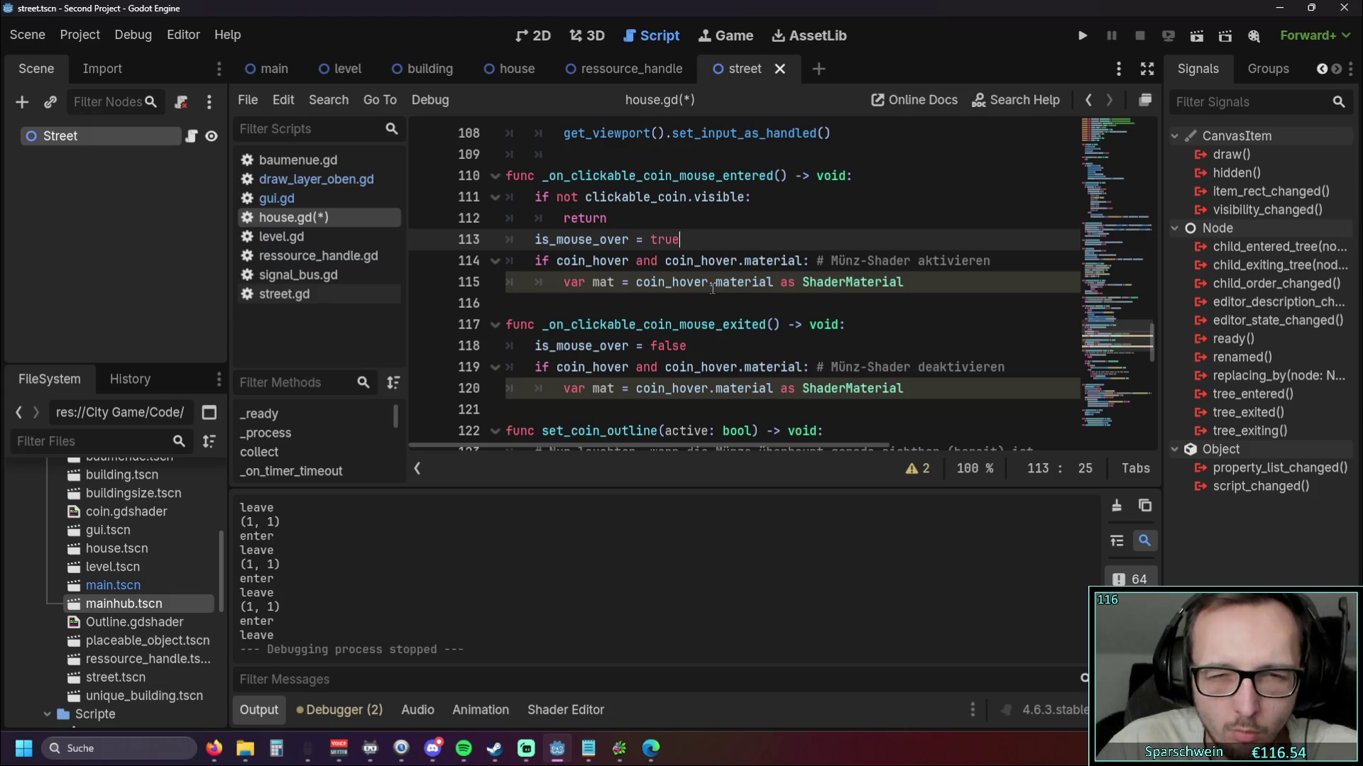
pyautogui.hotkey('ctrl', 'z')
pyautogui.hotkey('ctrl', 'z')
pyautogui.hotkey('ctrl', 'z')
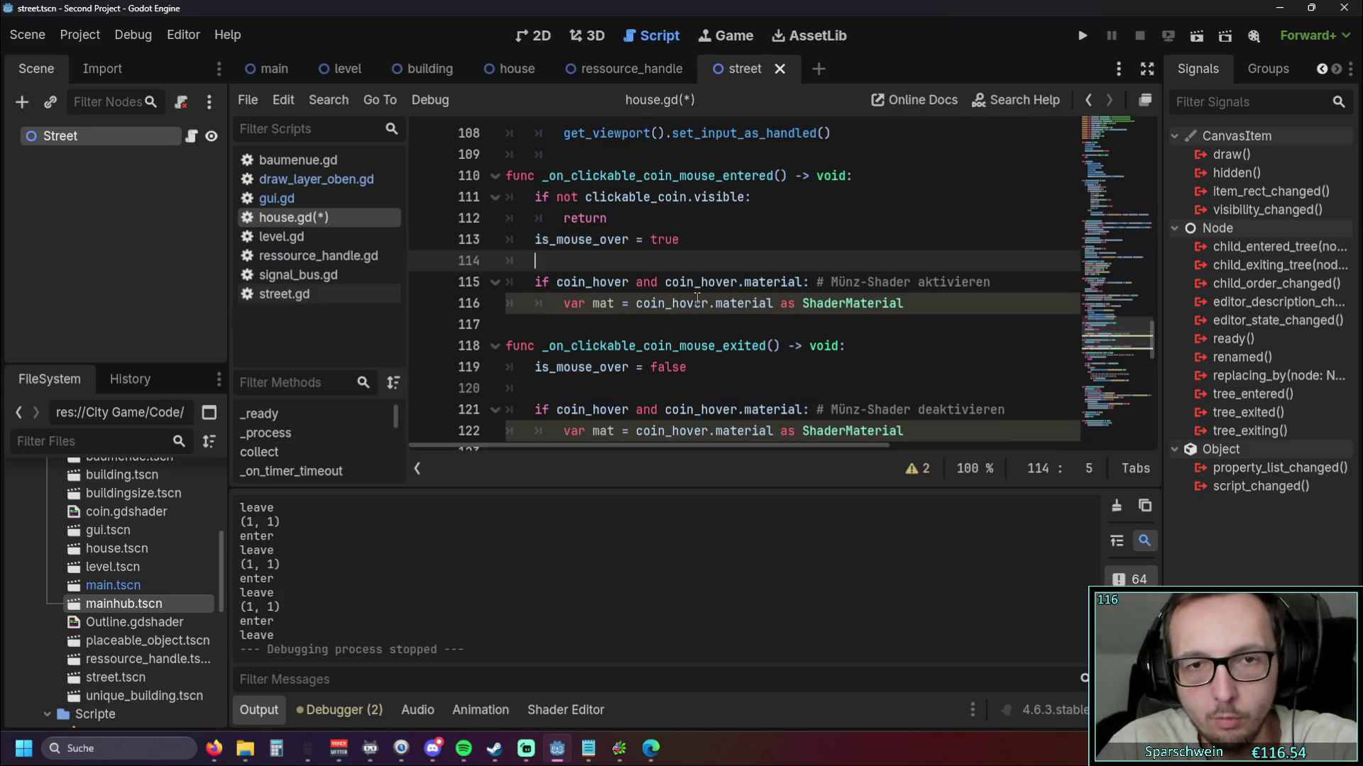
pyautogui.hotkey('ctrl', 'z')
pyautogui.hotkey('ctrl', 'z')
pyautogui.hotkey('ctrl', 'z')
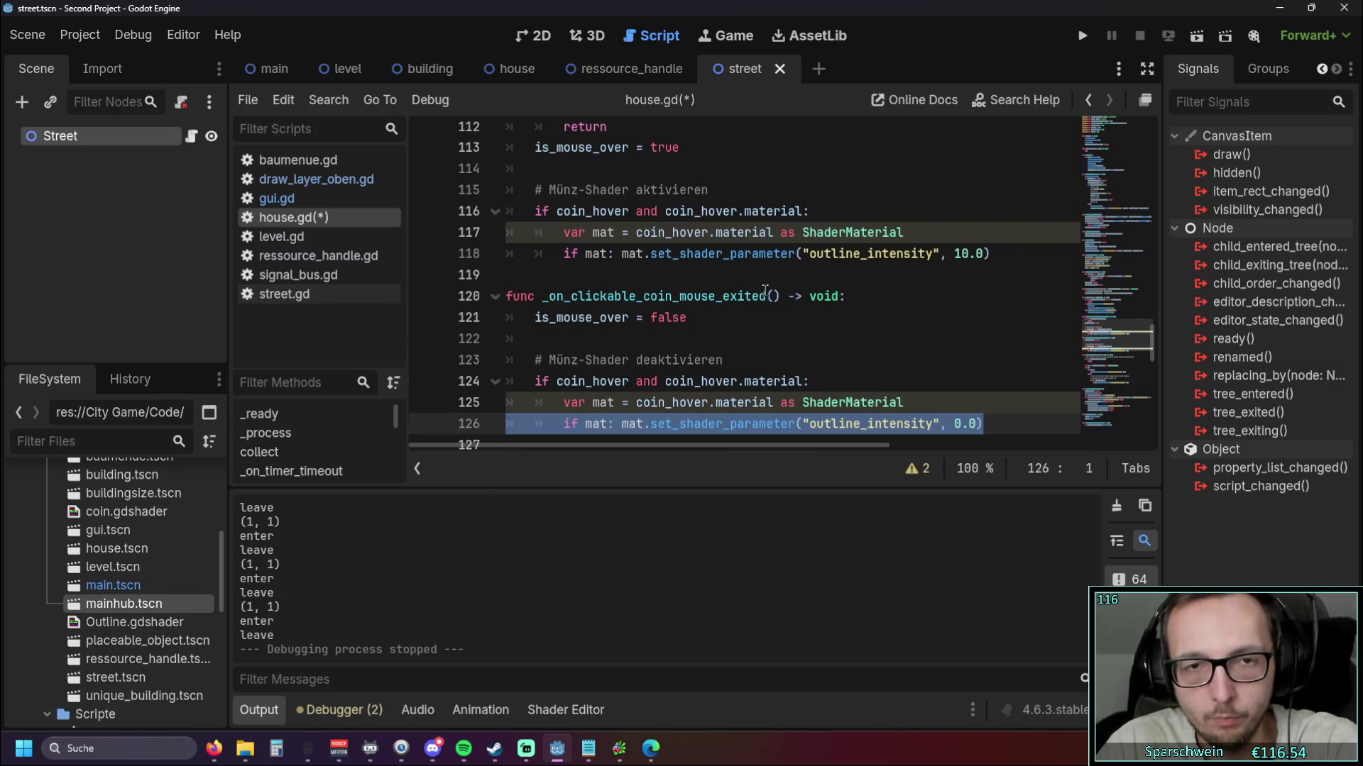
pyautogui.scroll(-1, 764, 291)
pyautogui.click(830, 263)
pyautogui.hotkey('ctrl', 's')
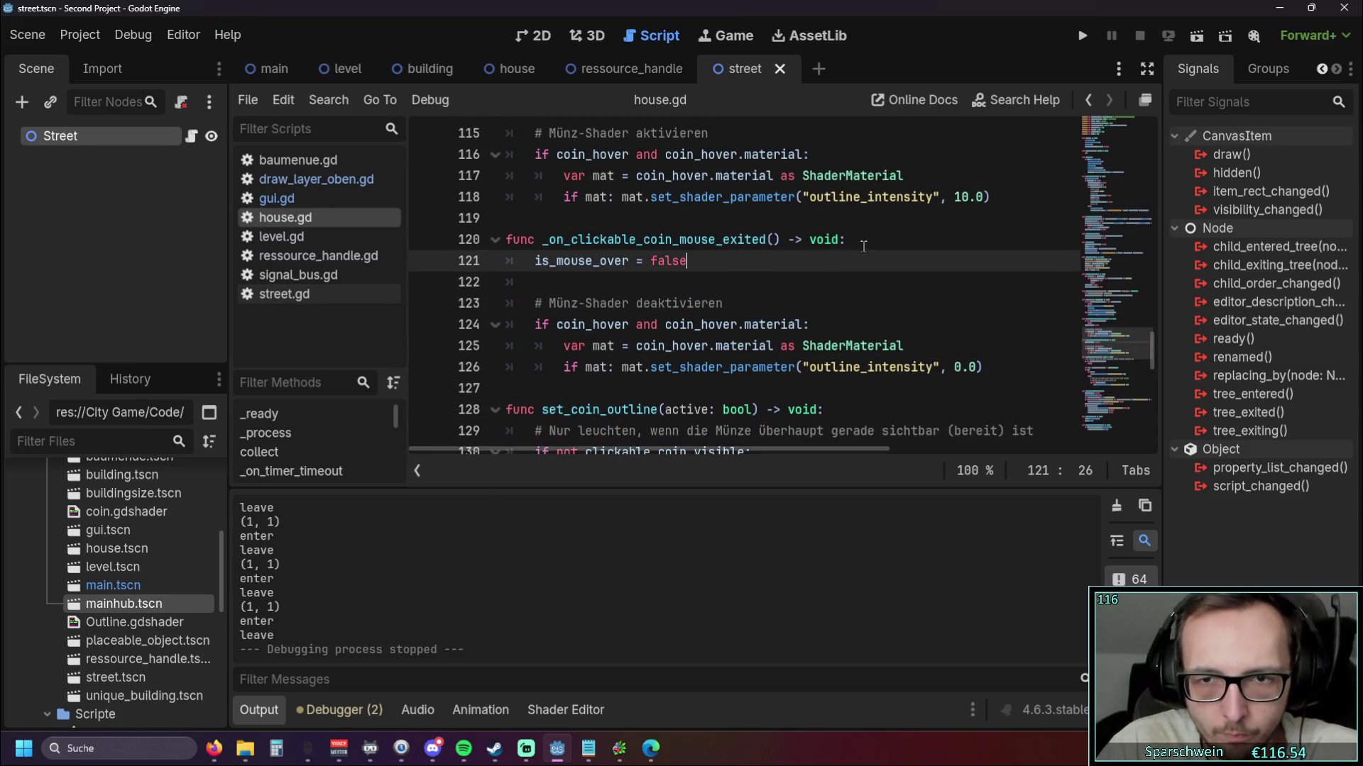
# Review the 10 outline intensity value in the coin hover handlers
pyautogui.scroll(1, 980, 367)
pyautogui.doubleClick(970, 261)
pyautogui.click(970, 301)
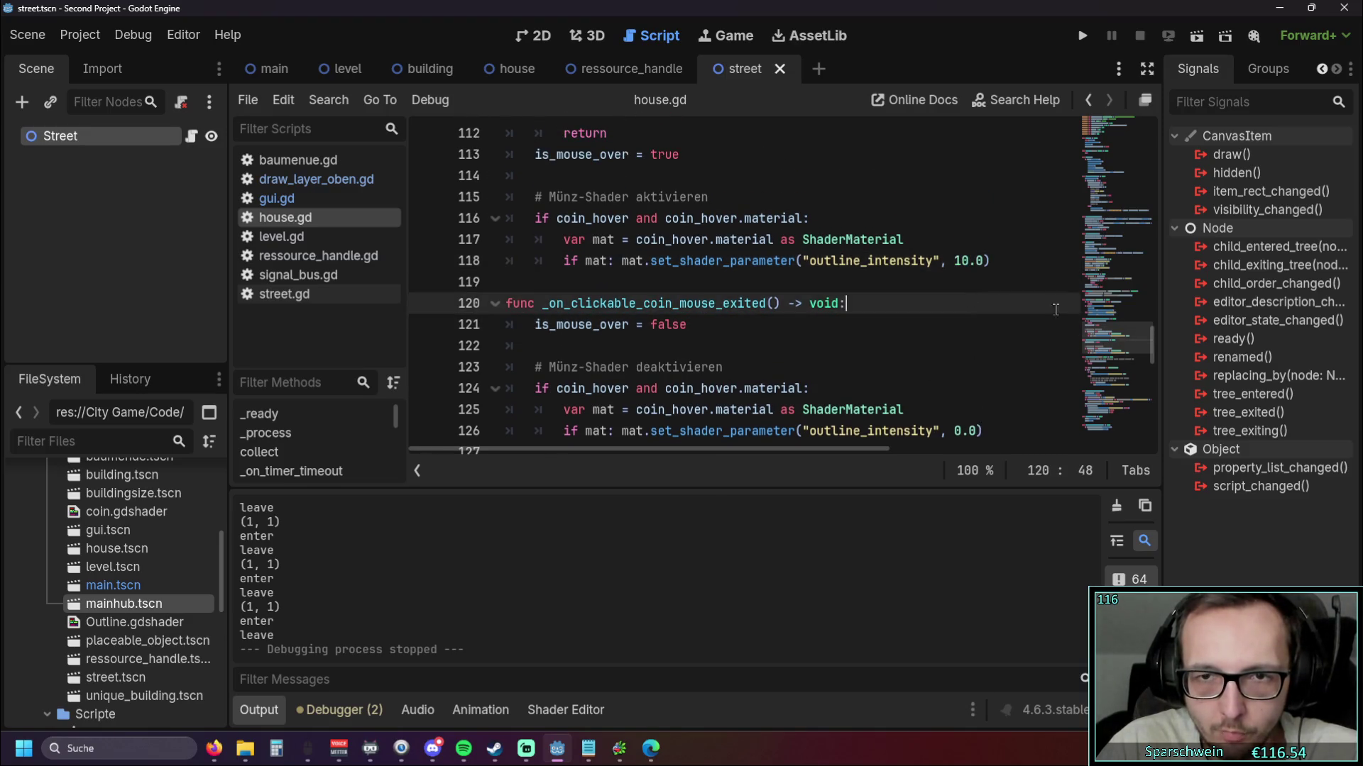
pyautogui.scroll(-5, 154, 583)
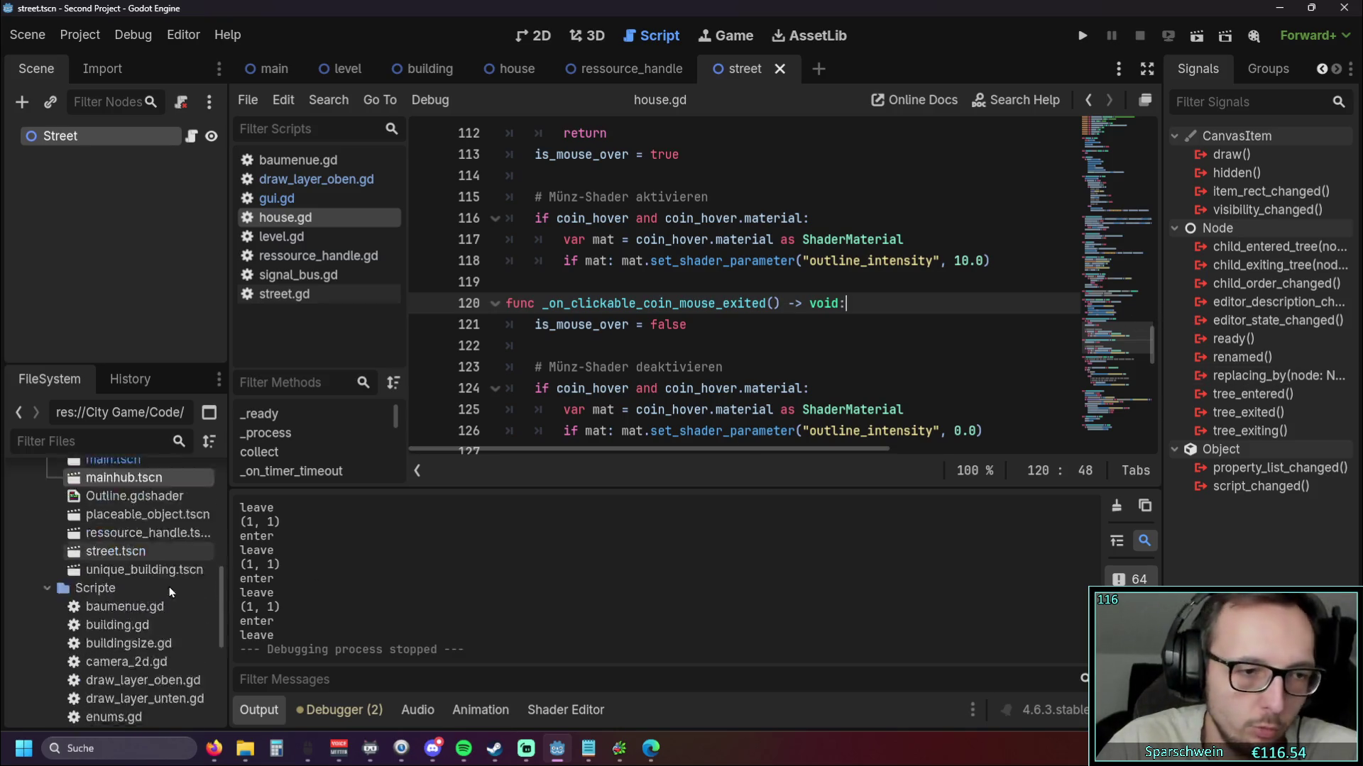
pyautogui.scroll(3, 156, 577)
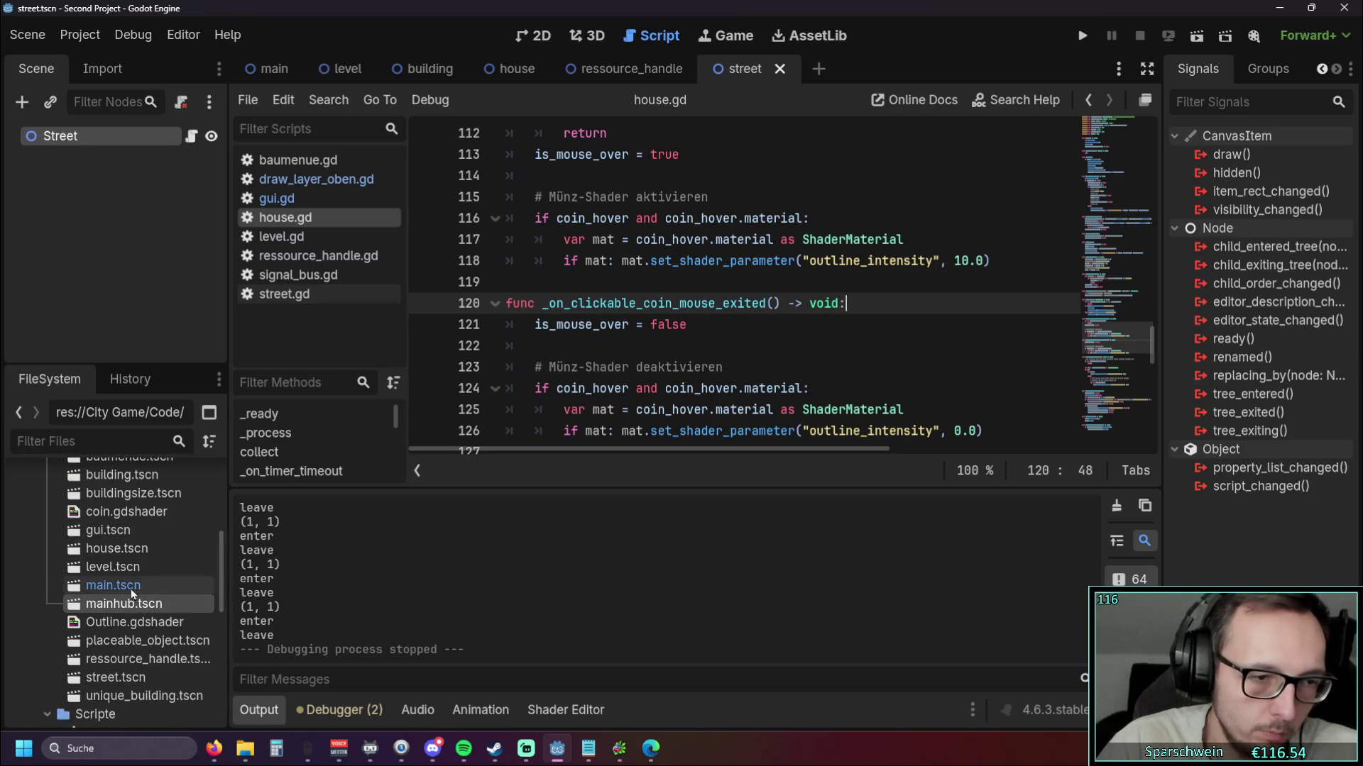
# Open coin.gdshader in the Shader Editor, show it in the Inspector, and read its outline uniforms
pyautogui.doubleClick(146, 513)
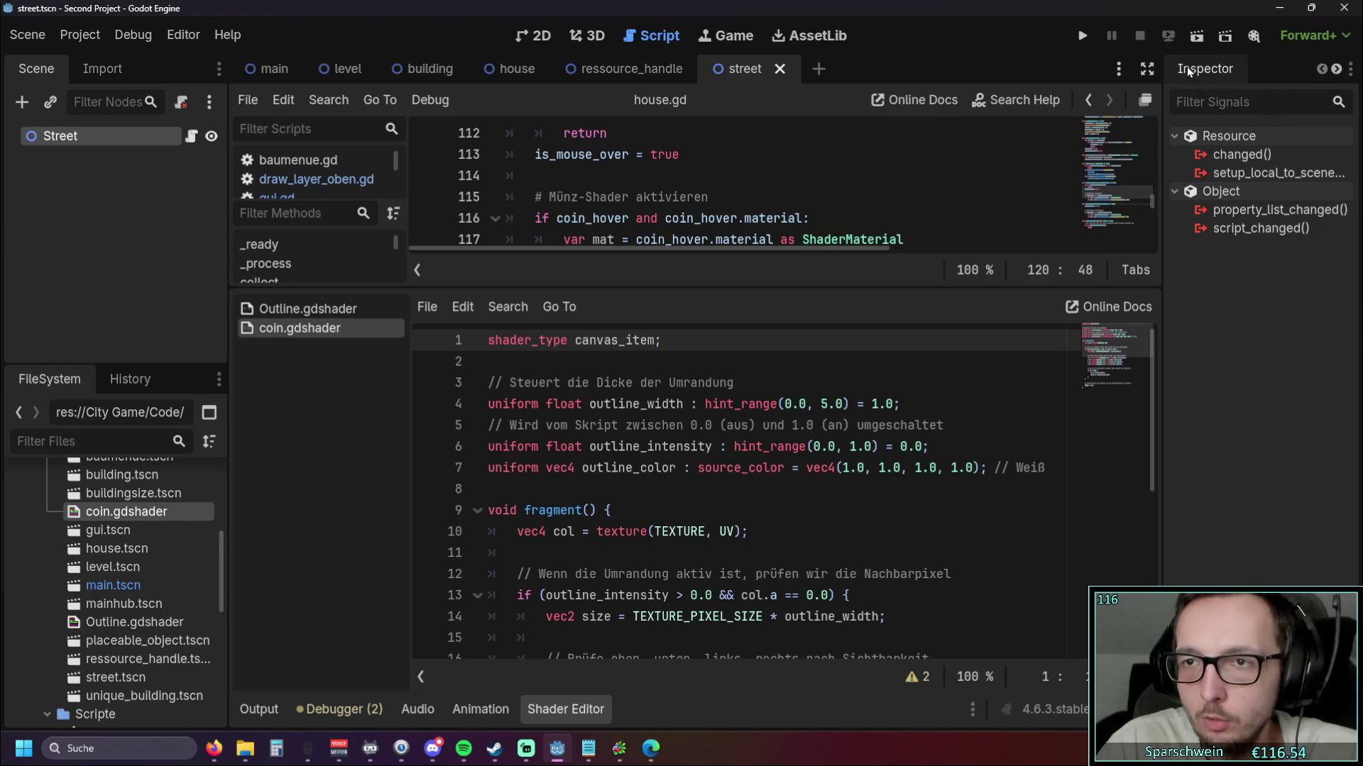
pyautogui.click(1320, 69)
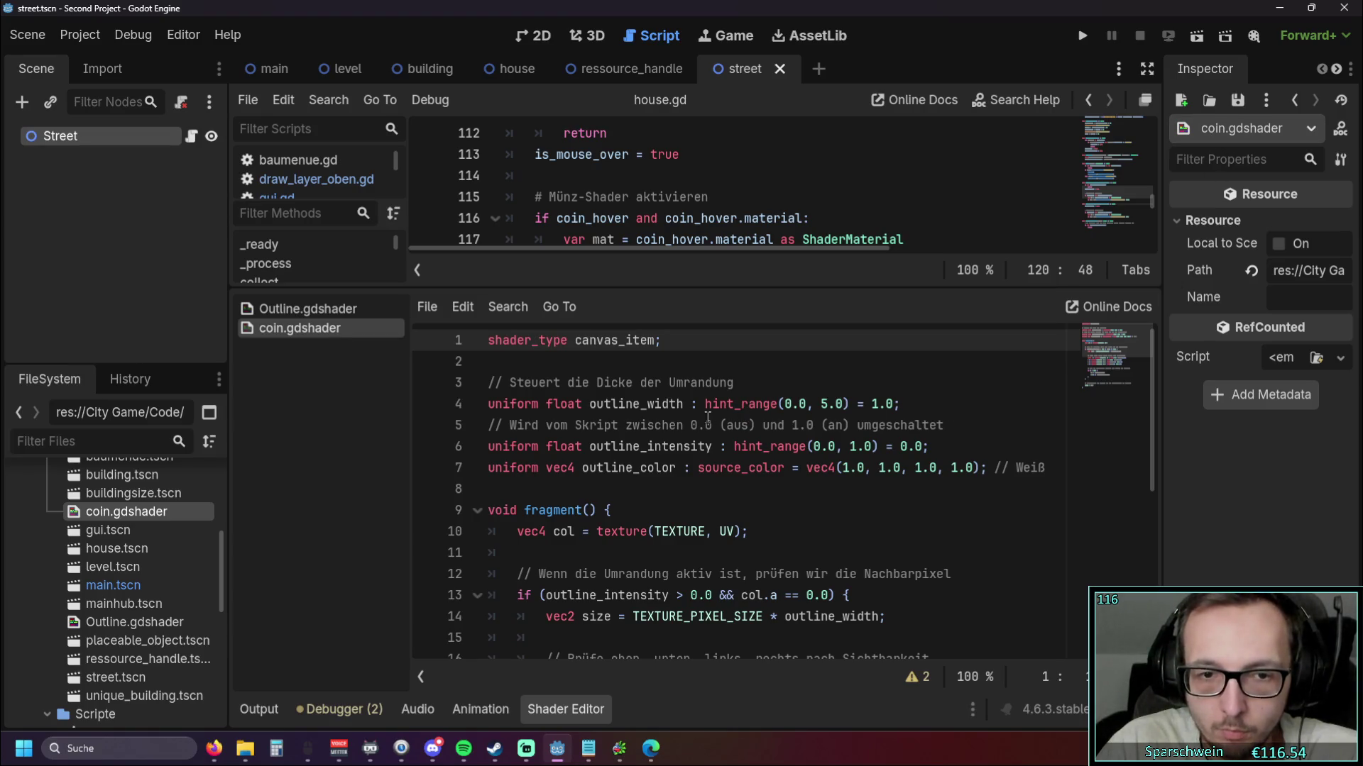
pyautogui.scroll(-5, 707, 418)
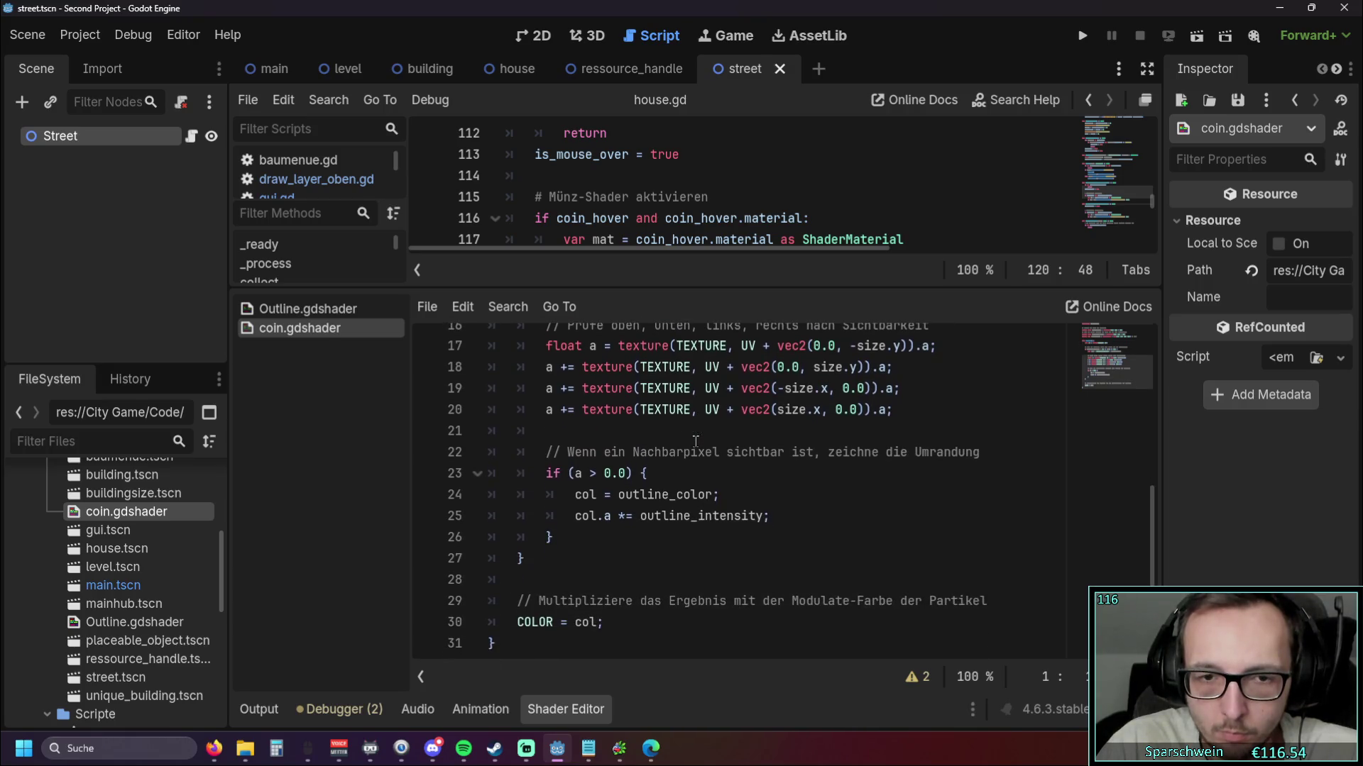
pyautogui.scroll(4, 853, 459)
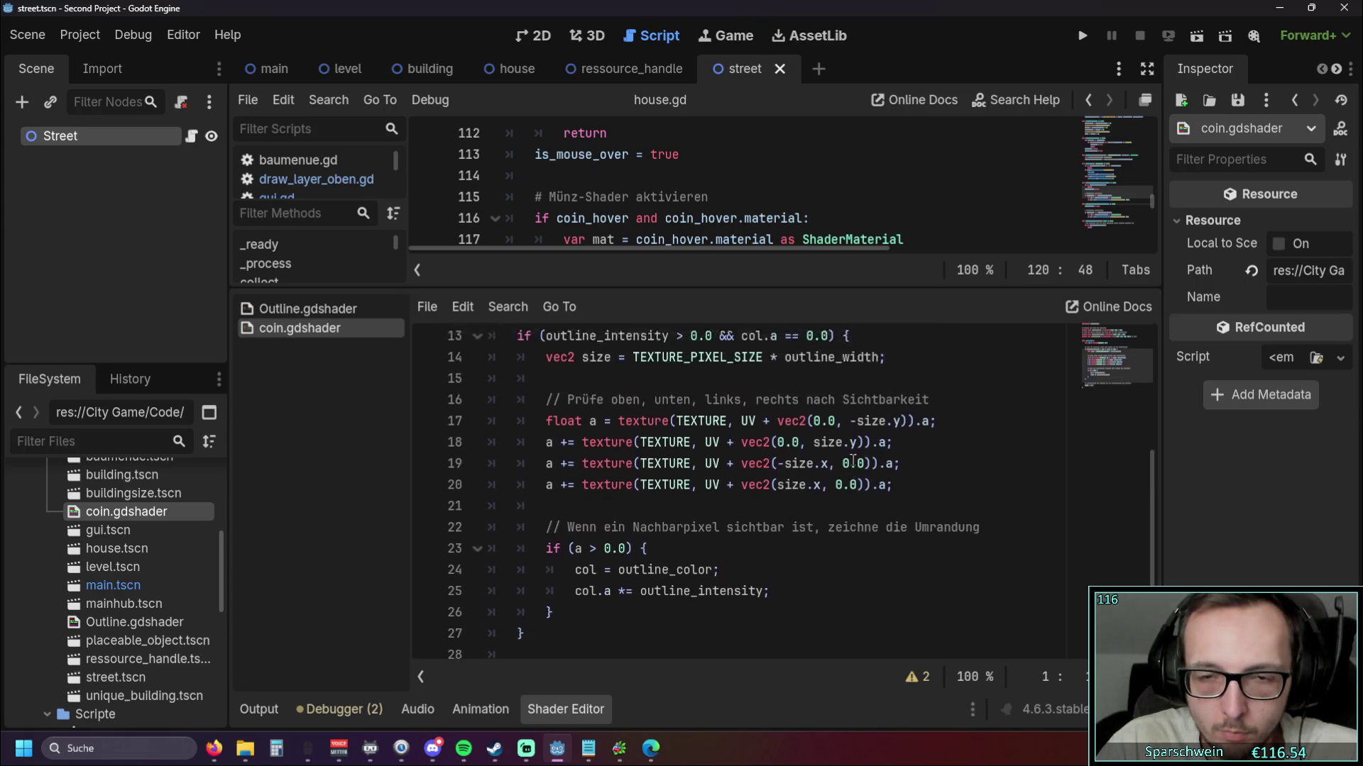
pyautogui.scroll(1, 886, 460)
pyautogui.scroll(-4, 886, 460)
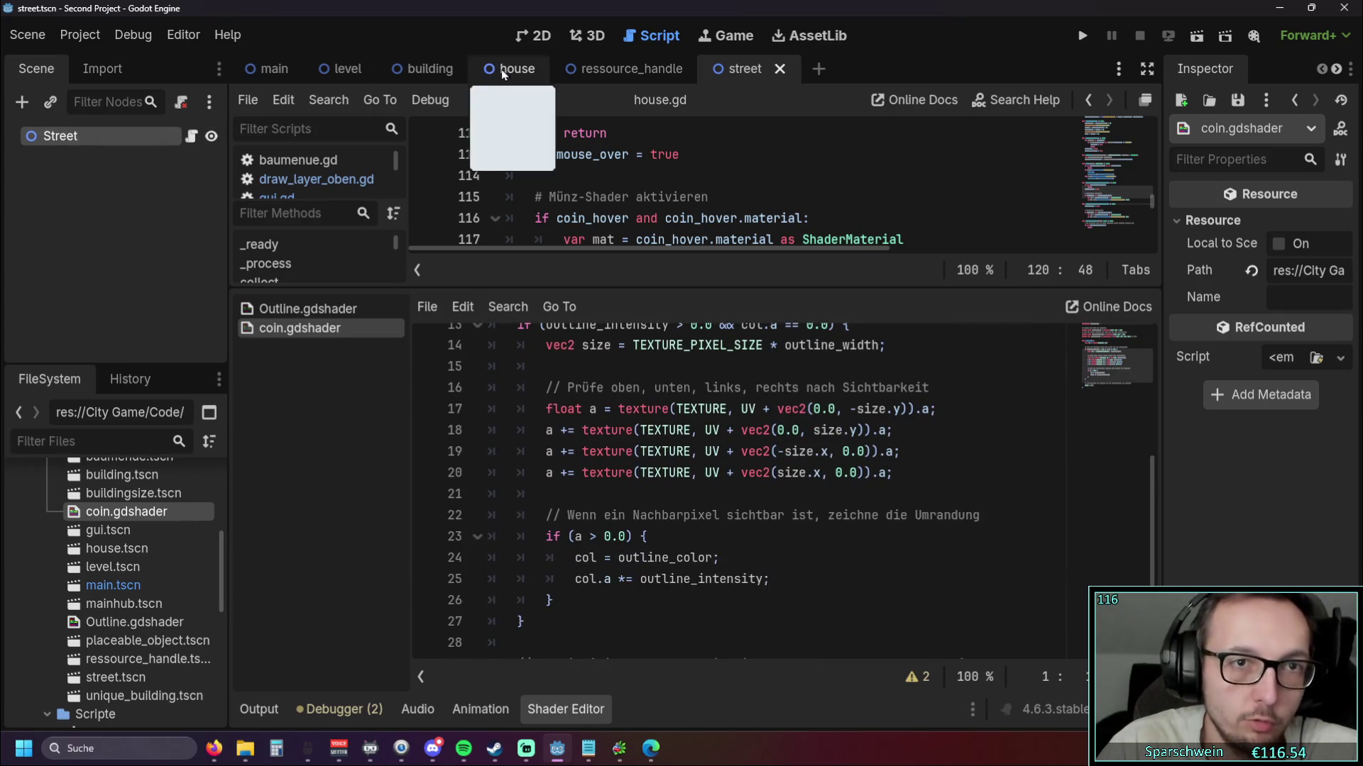
# Switch to the house scene and select the coin CPUParticles2D node
pyautogui.click(511, 68)
pyautogui.scroll(-5, 1207, 422)
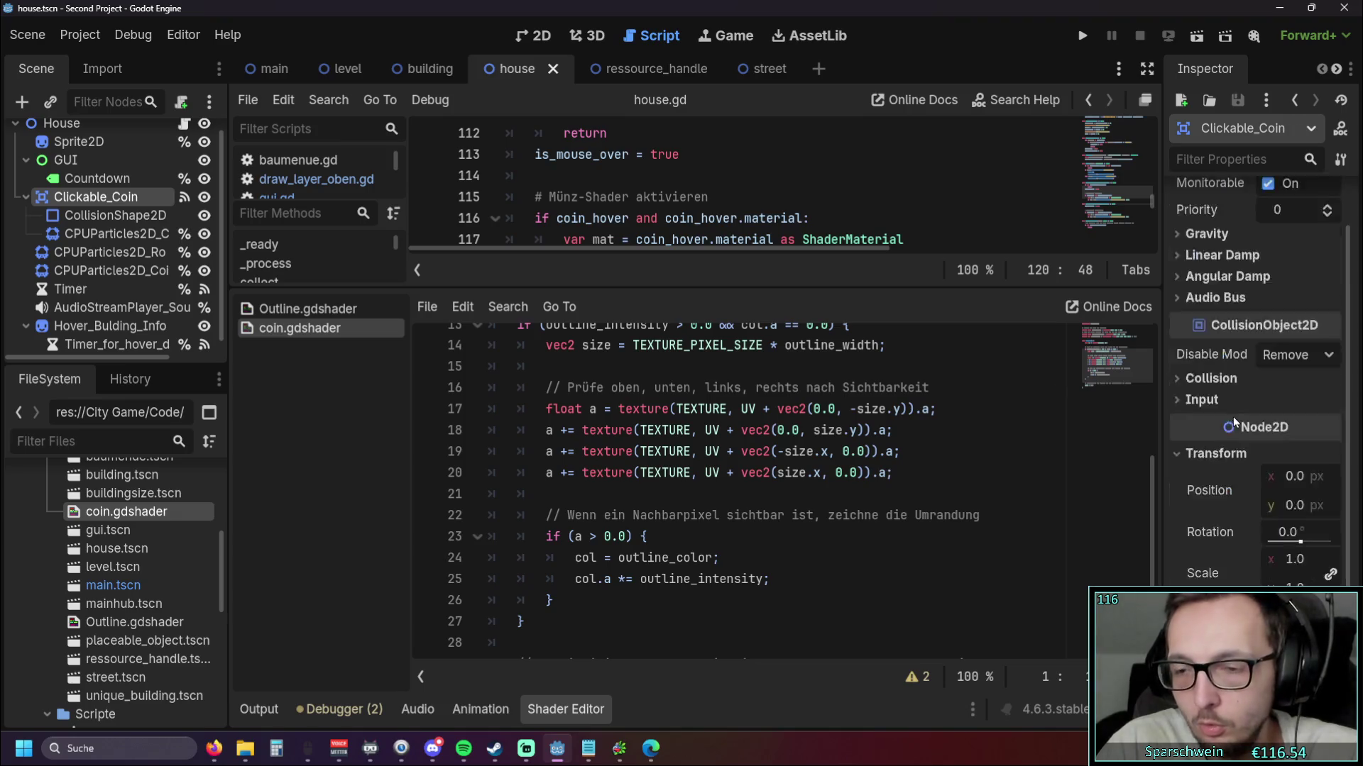
pyautogui.scroll(5, 1235, 422)
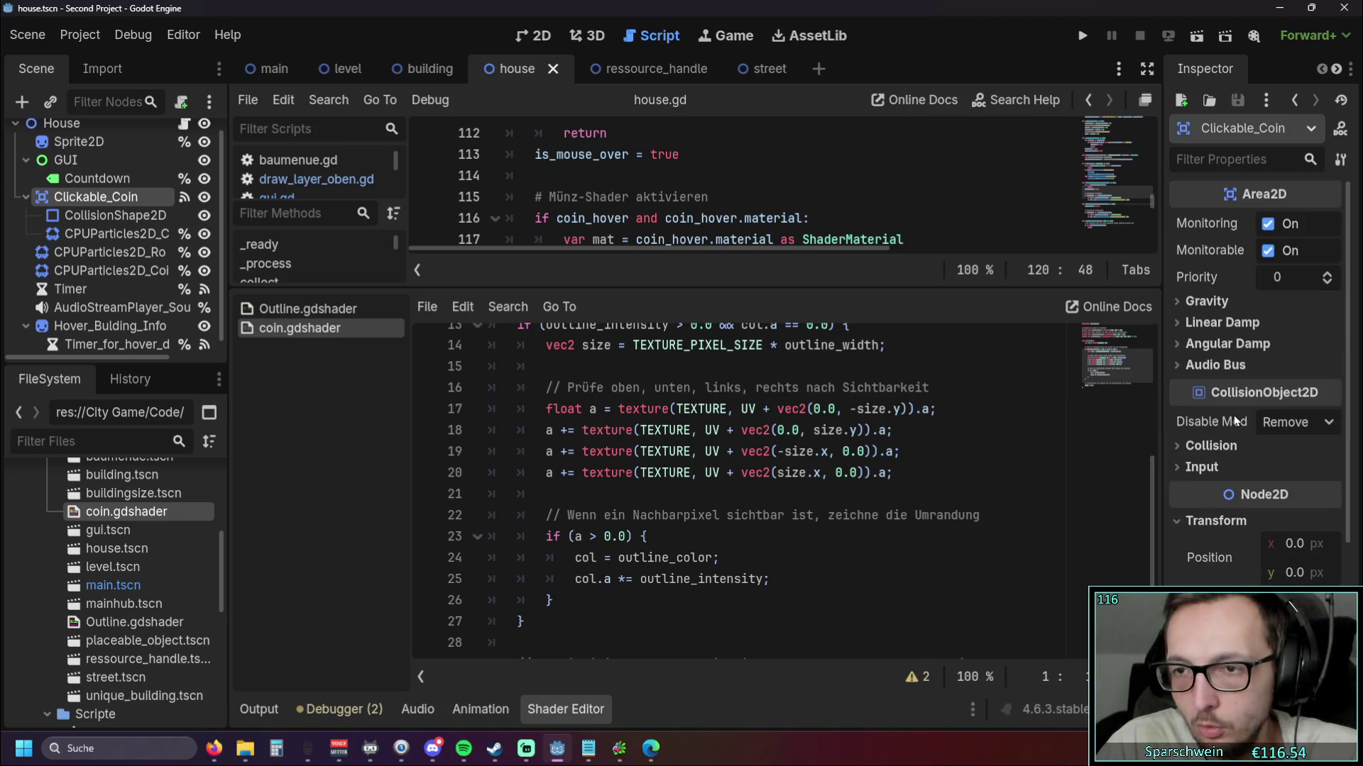
pyautogui.click(106, 235)
pyautogui.scroll(-10, 1281, 327)
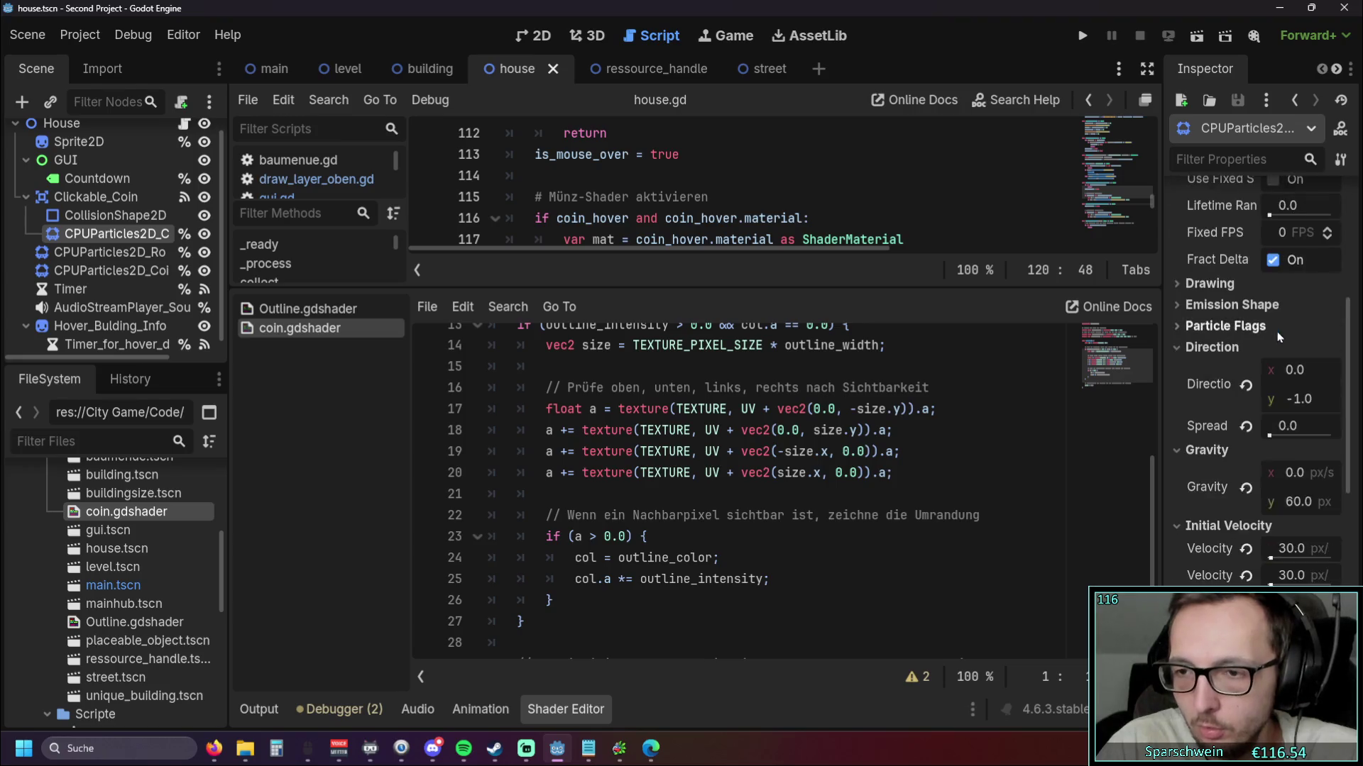
pyautogui.scroll(5, 1274, 338)
pyautogui.scroll(3, 1275, 338)
pyautogui.scroll(-15, 1273, 338)
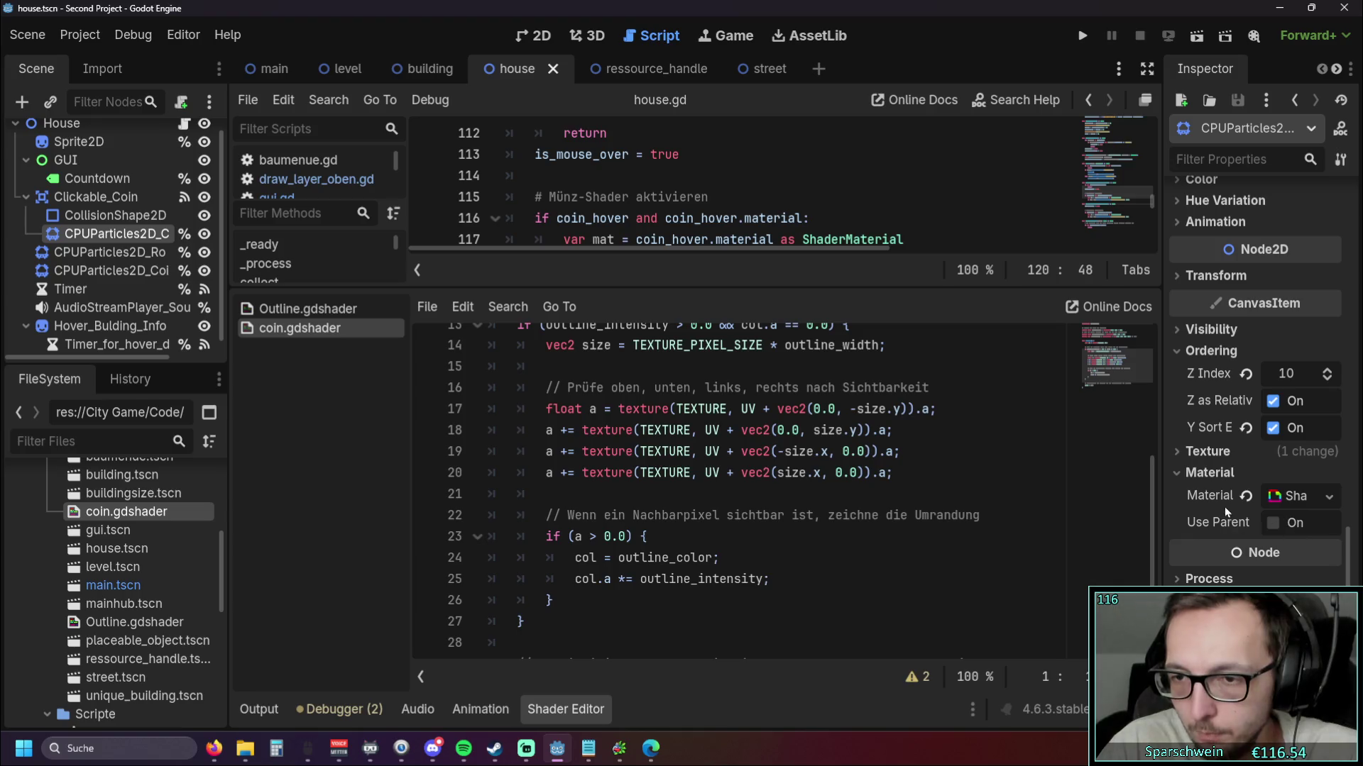
# Set its ShaderMaterial outline width to 10 and run the game
pyautogui.click(1295, 497)
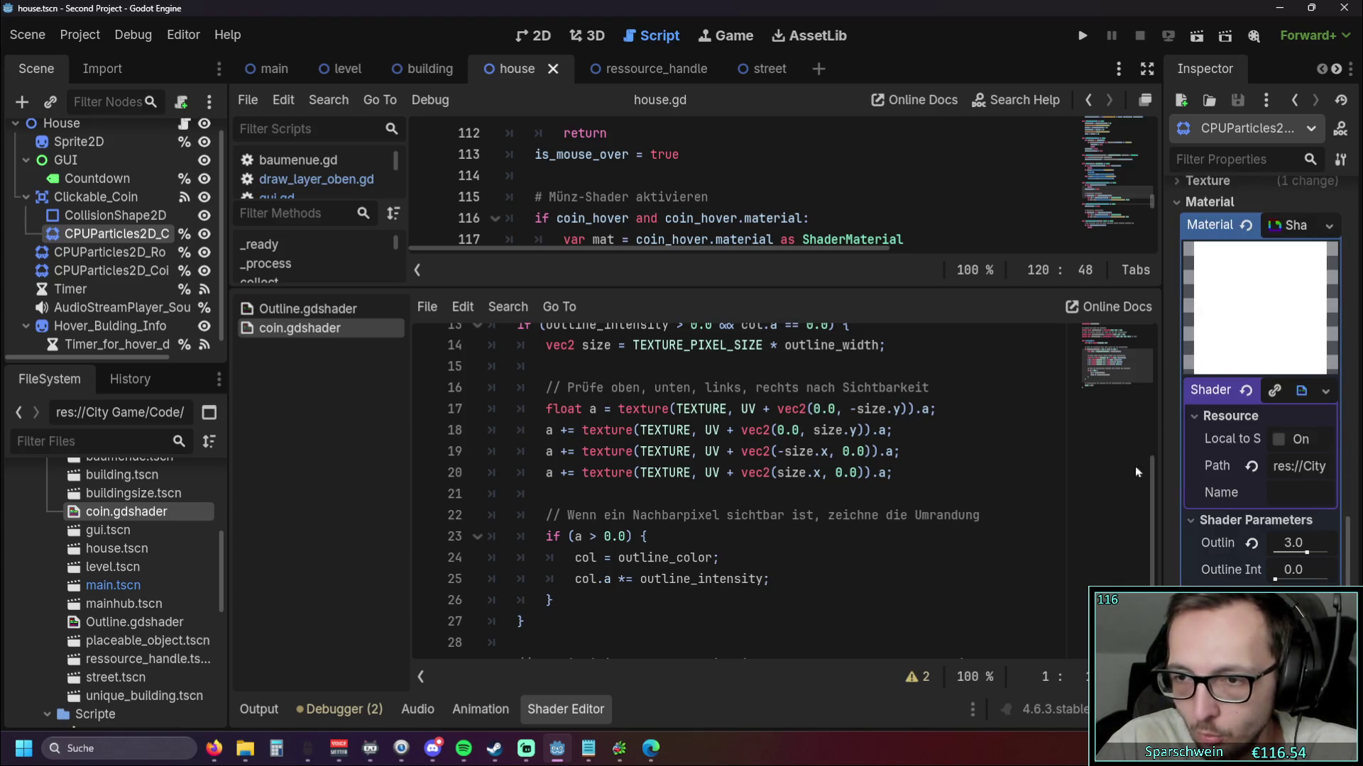
pyautogui.moveTo(1291, 552)
pyautogui.mouseDown()
pyautogui.moveTo(1321, 558)
pyautogui.moveTo(1275, 557)
pyautogui.mouseUp()
pyautogui.click(1286, 542)
pyautogui.write('1.0')
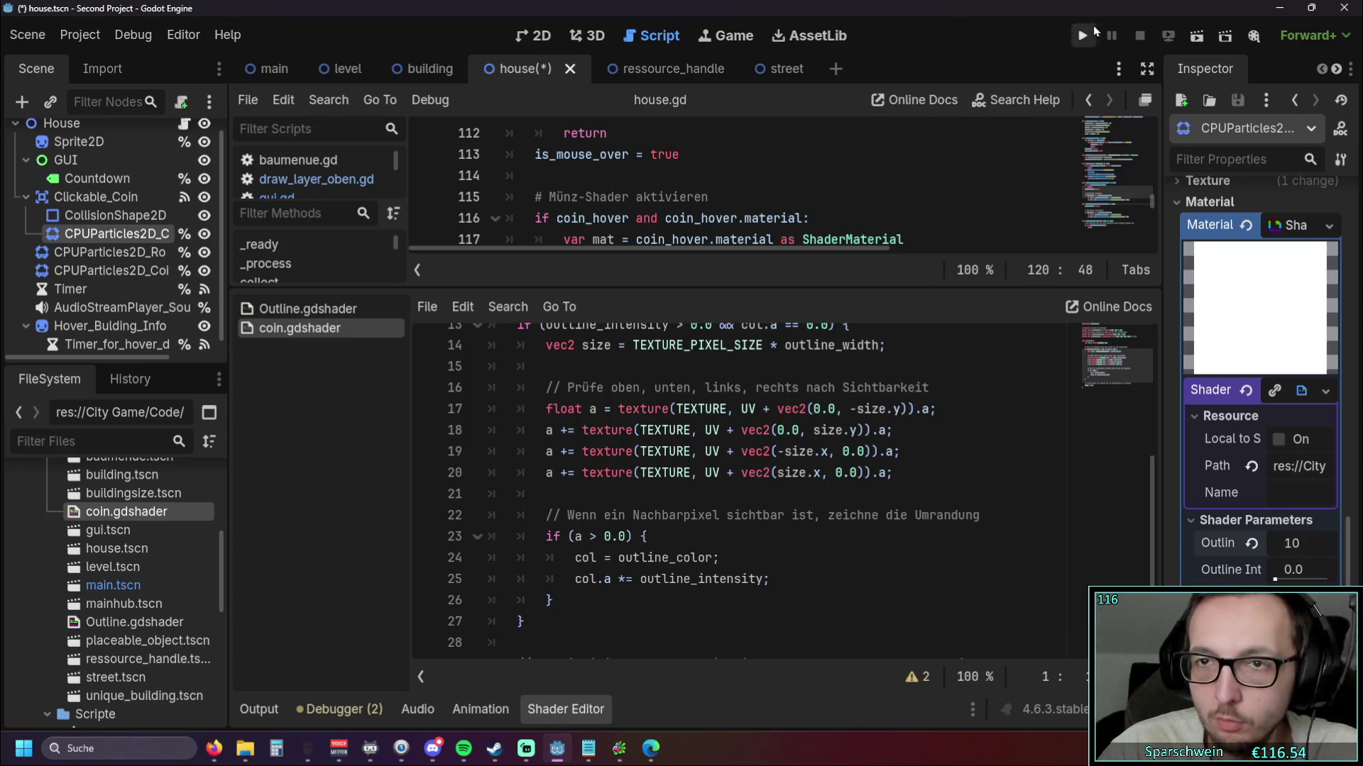
pyautogui.click(1082, 35)
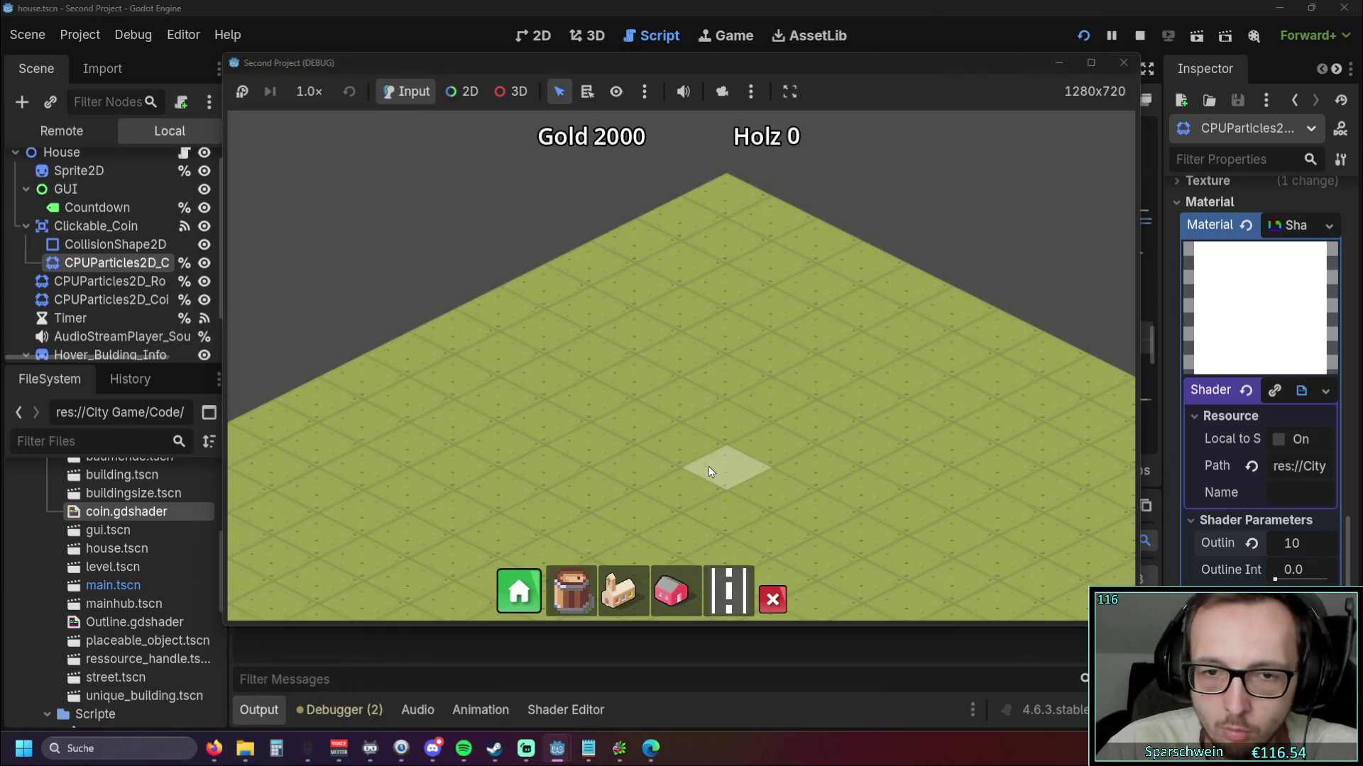
# Build a street strip running from the lower left of the map
pyautogui.press('s')
pyautogui.moveTo(627, 451); pyautogui.dragTo(877, 351)
pyautogui.click(671, 591)
# Place a house at the street's top end and a church beside the street, then stop the test run
pyautogui.click(759, 348)
pyautogui.click(623, 592)
pyautogui.click(679, 504)
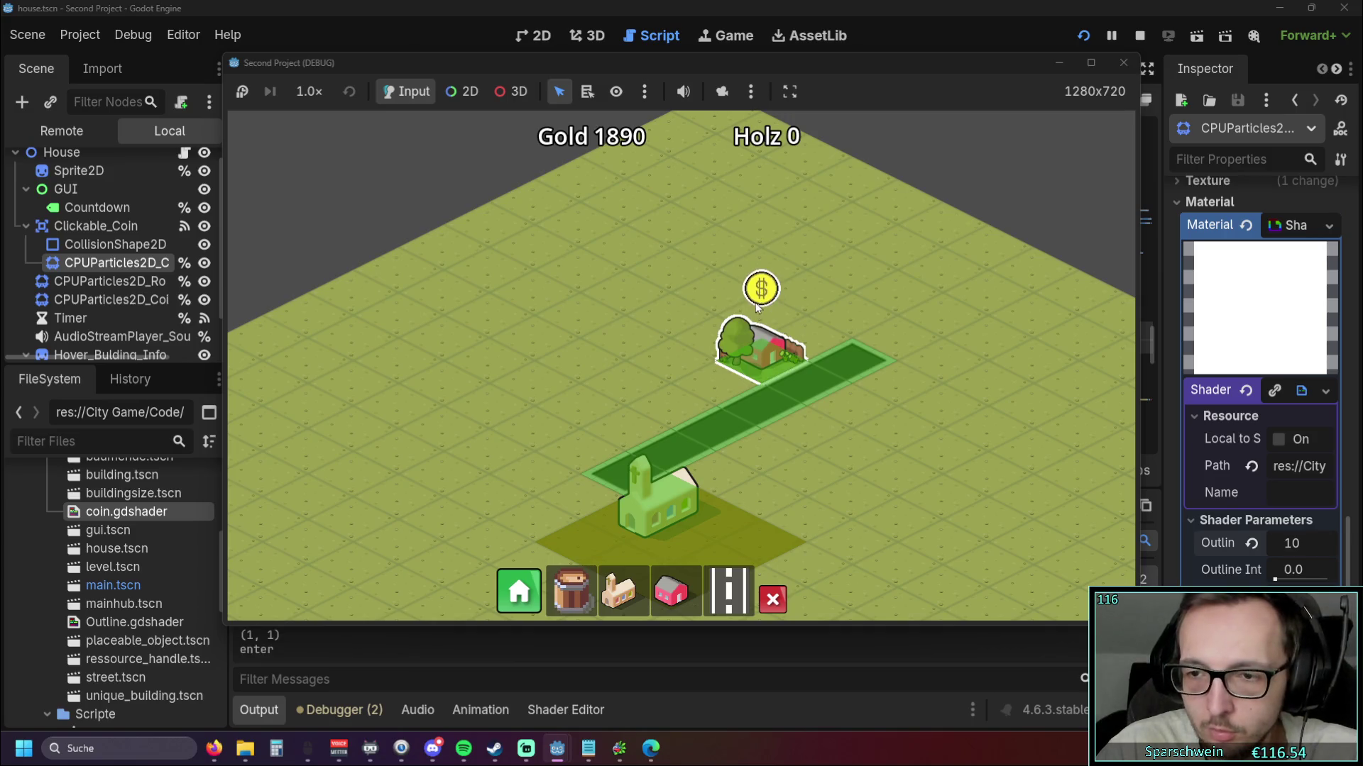
pyautogui.click(1131, 65)
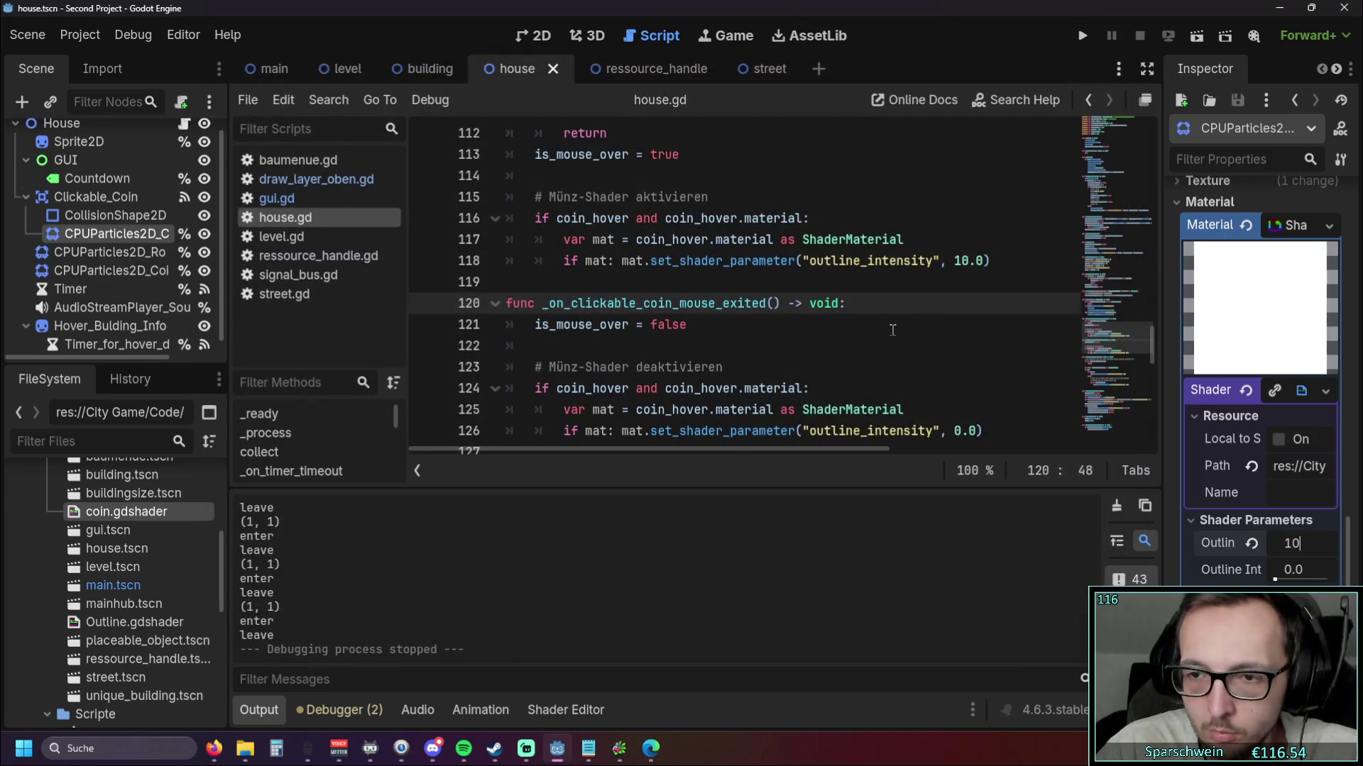
# Set the outline width to 3.0 and delete the Münz-Shader aktivieren block (lines 115–118) from house.gd
pyautogui.write('3')
pyautogui.click(891, 366)
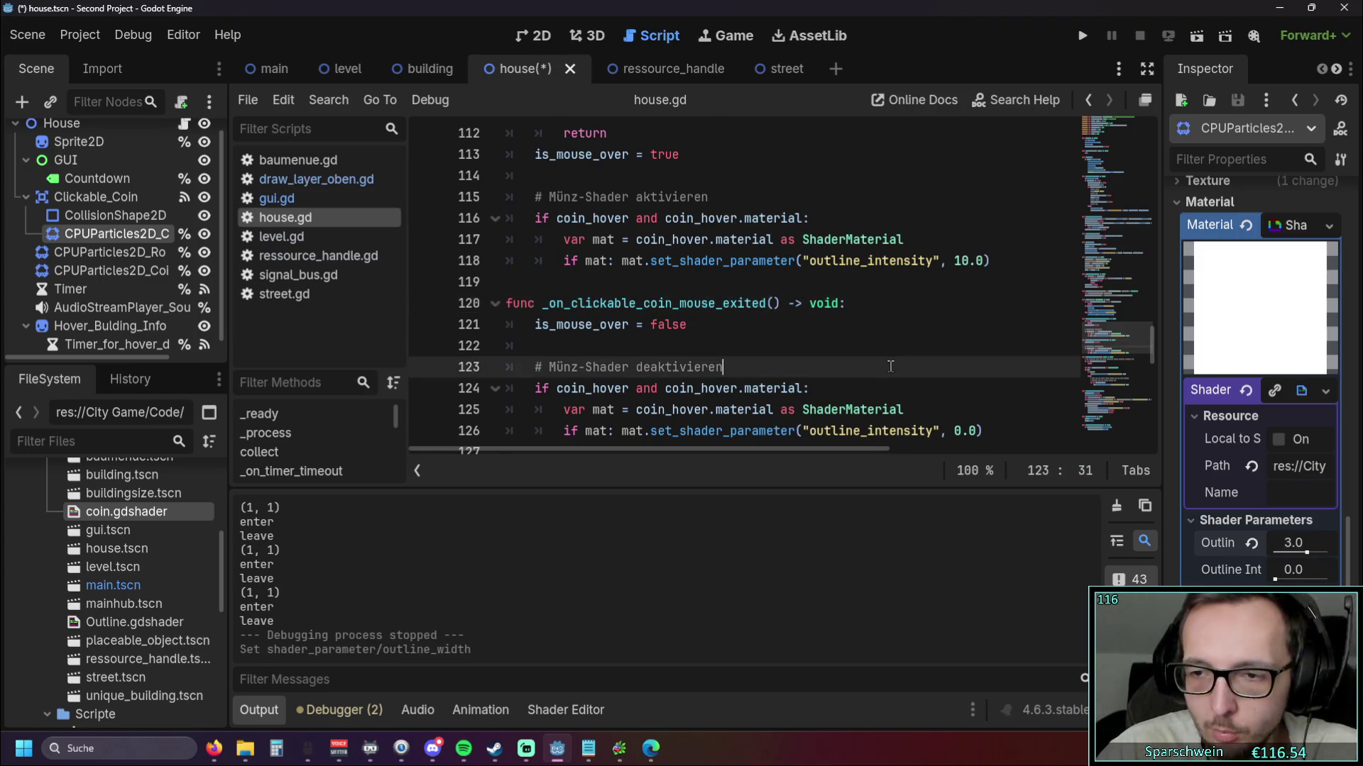
pyautogui.scroll(2, 669, 357)
pyautogui.moveTo(668, 355); pyautogui.dragTo(488, 262)
pyautogui.scroll(-2, 793, 313)
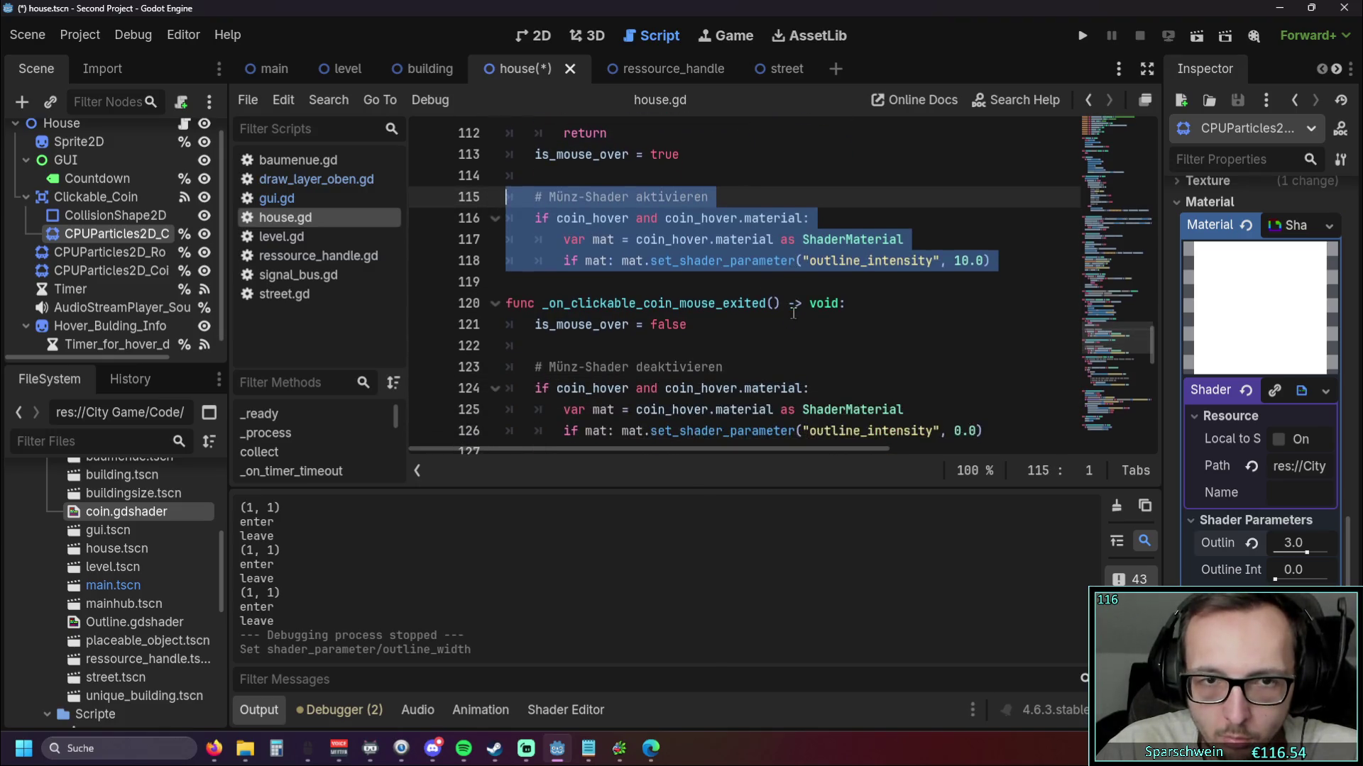
pyautogui.scroll(2, 789, 314)
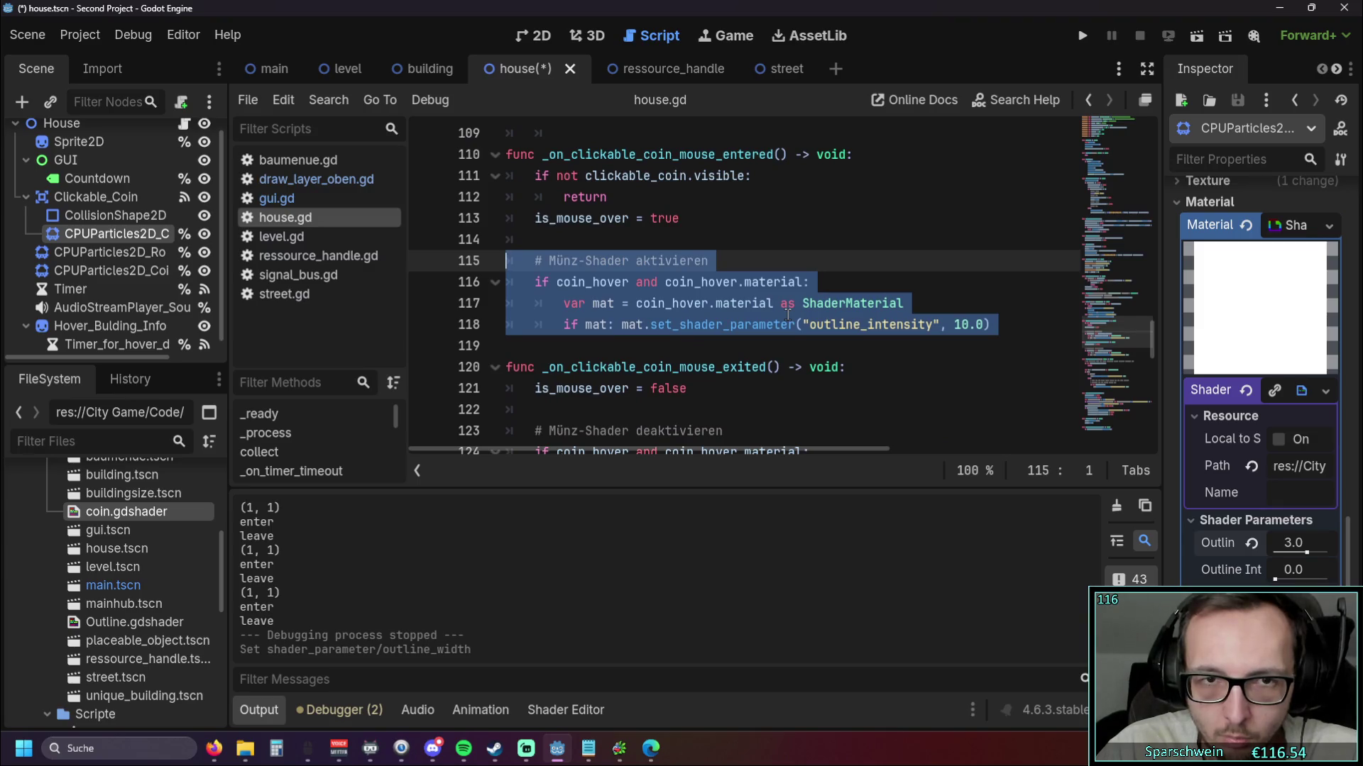
pyautogui.scroll(-1, 787, 313)
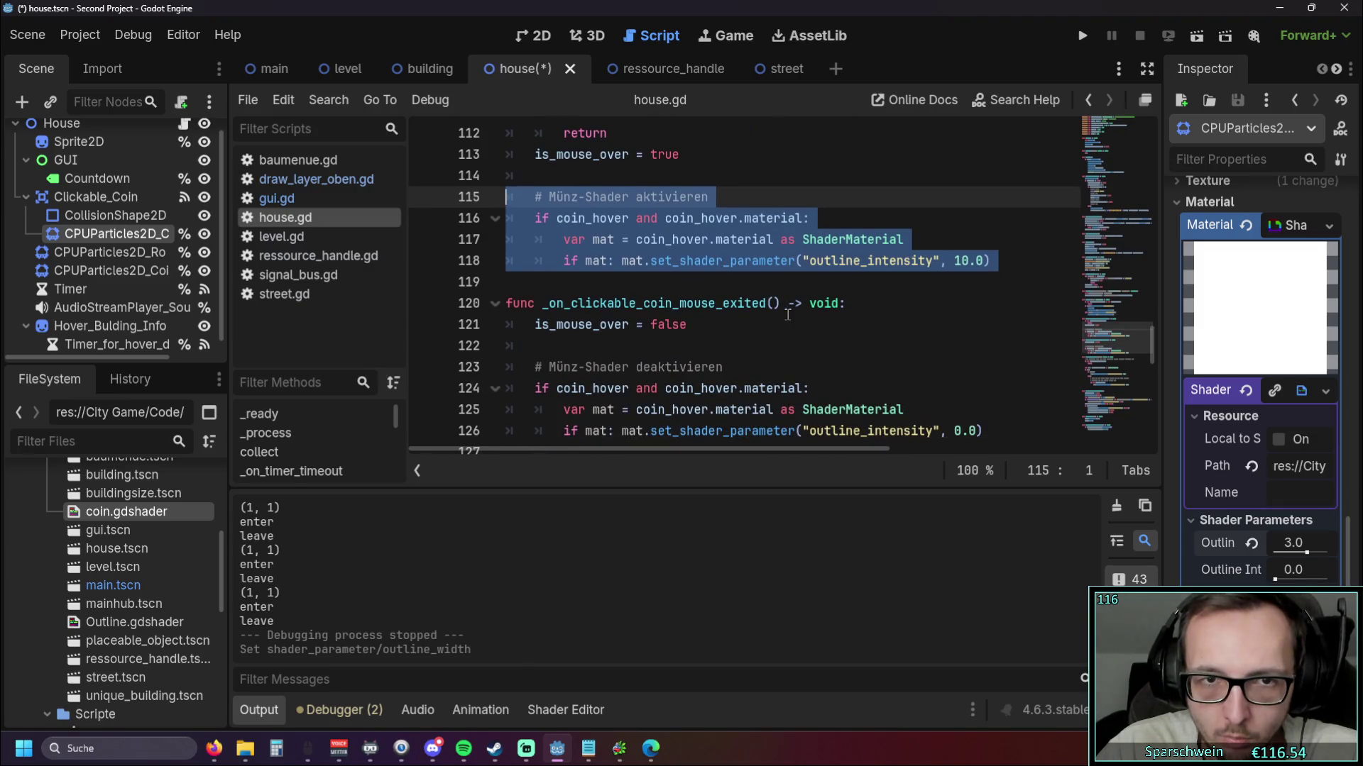
pyautogui.scroll(1, 787, 314)
pyautogui.scroll(-1, 786, 314)
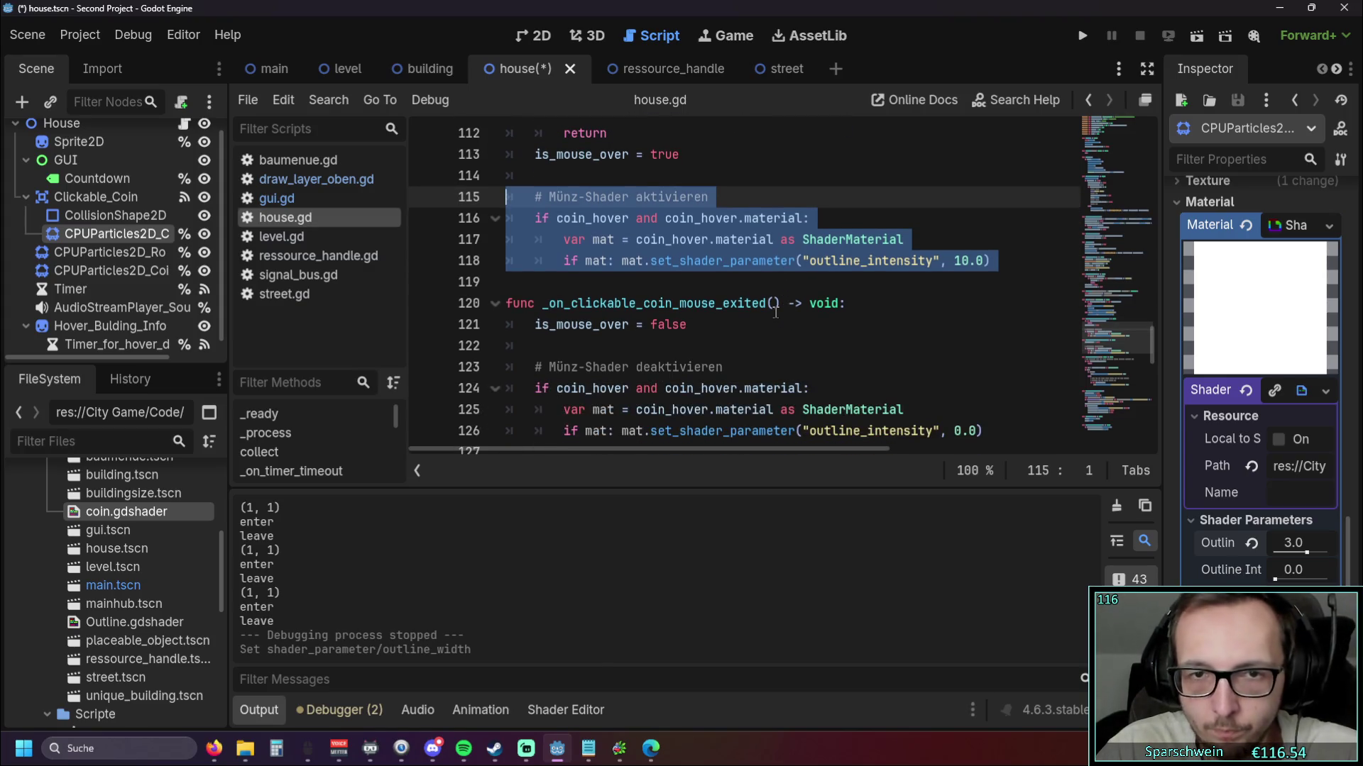
pyautogui.press('BackSpace')
# Delete the coin-shader deactivation block, tidy the blank lines, and run the game again
pyautogui.press('BackSpace')
pyautogui.moveTo(762, 334)
pyautogui.mouseDown()
pyautogui.moveTo(490, 280)
pyautogui.moveTo(486, 267)
pyautogui.mouseUp()
pyautogui.press('BackSpace')
pyautogui.press('BackSpace')
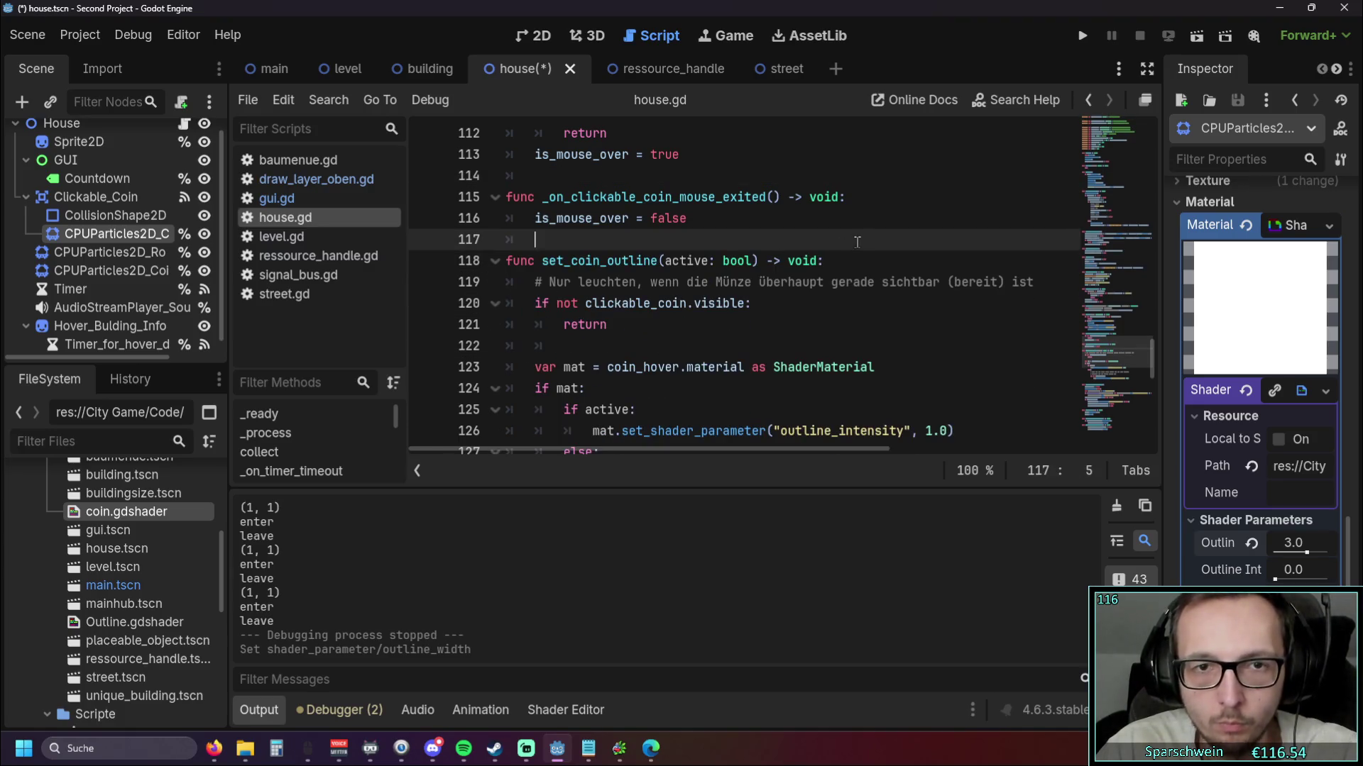
pyautogui.scroll(1, 844, 254)
pyautogui.press('Return')
pyautogui.click(710, 282)
pyautogui.click(1082, 35)
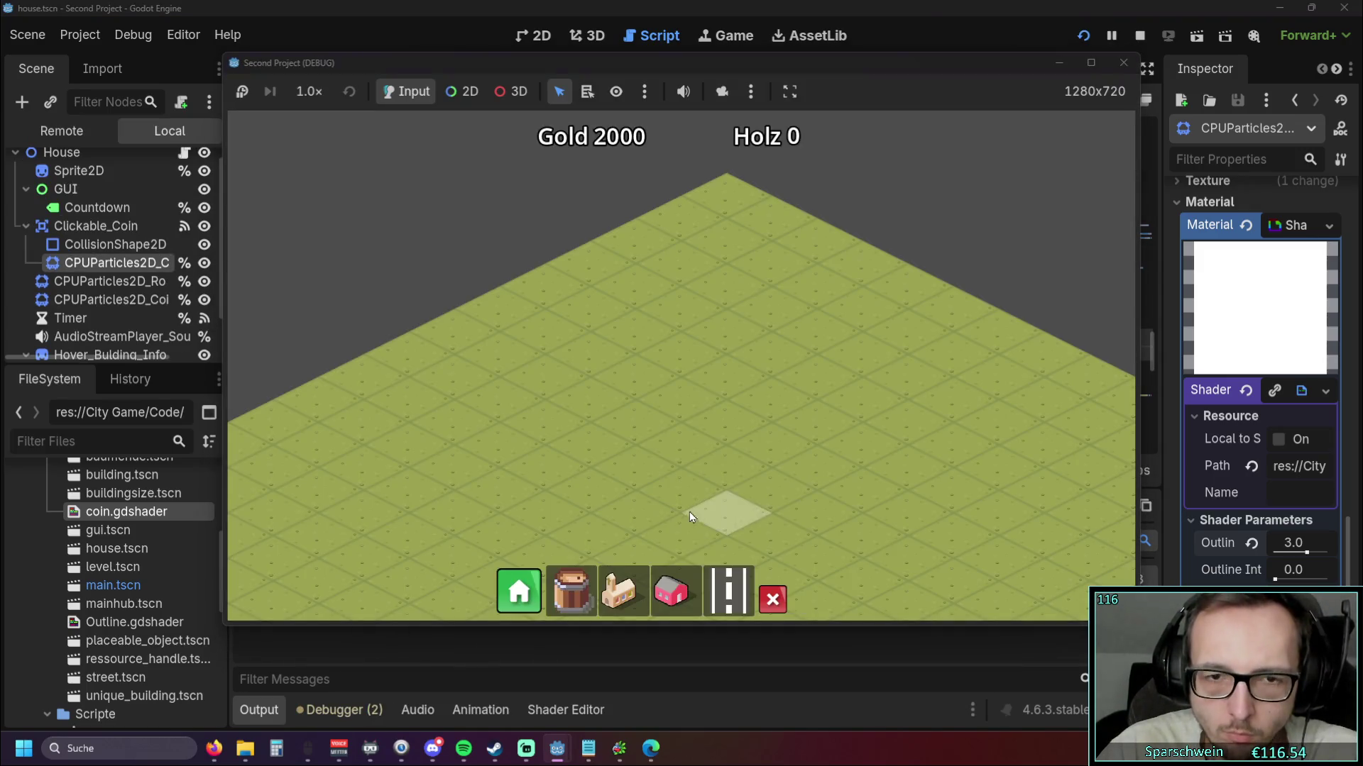
# Place a house, lay a long street across the map, and pick the church to build
pyautogui.click(690, 398)
pyautogui.moveTo(468, 493); pyautogui.dragTo(802, 351)
pyautogui.click(636, 582)
pyautogui.scroll(3, 701, 437)
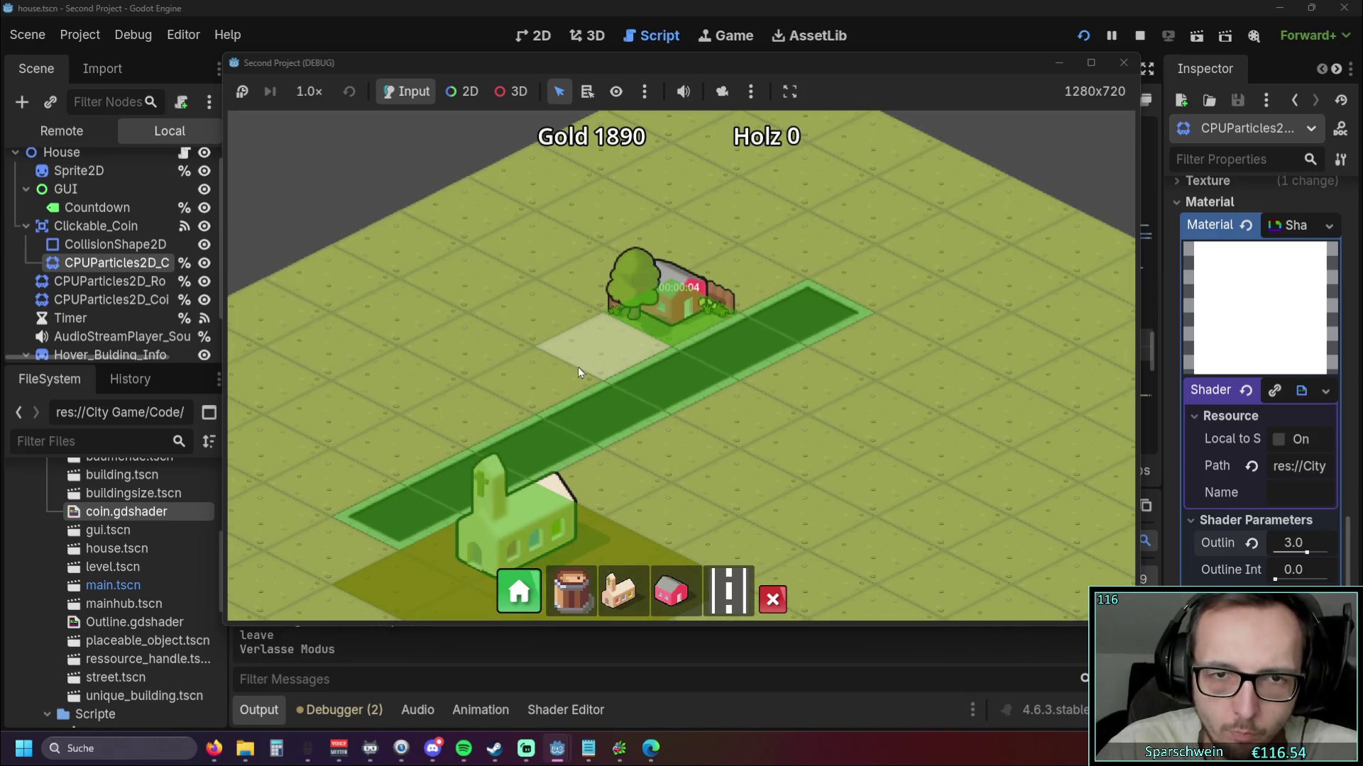
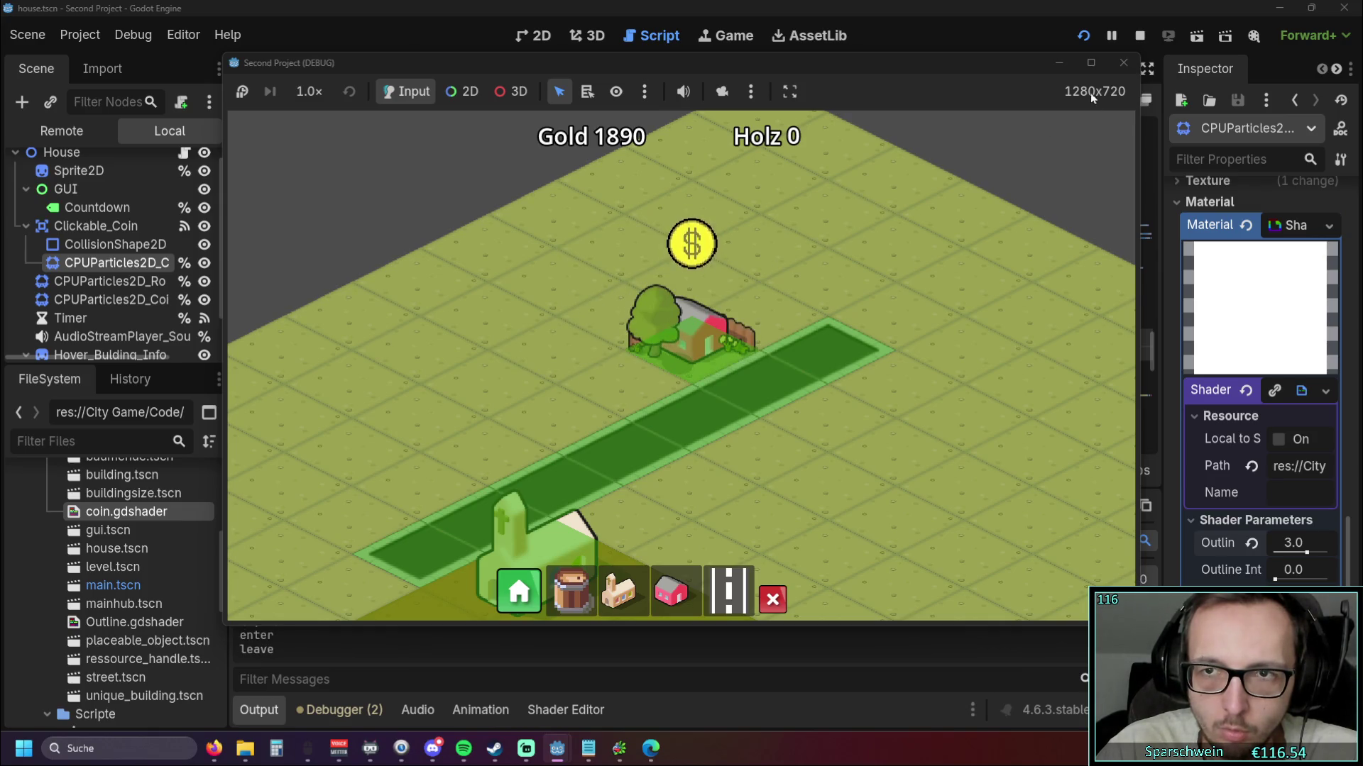
# Clear the coin particles' Material, then test-run the game by placing a house on the grass
pyautogui.click(1124, 62)
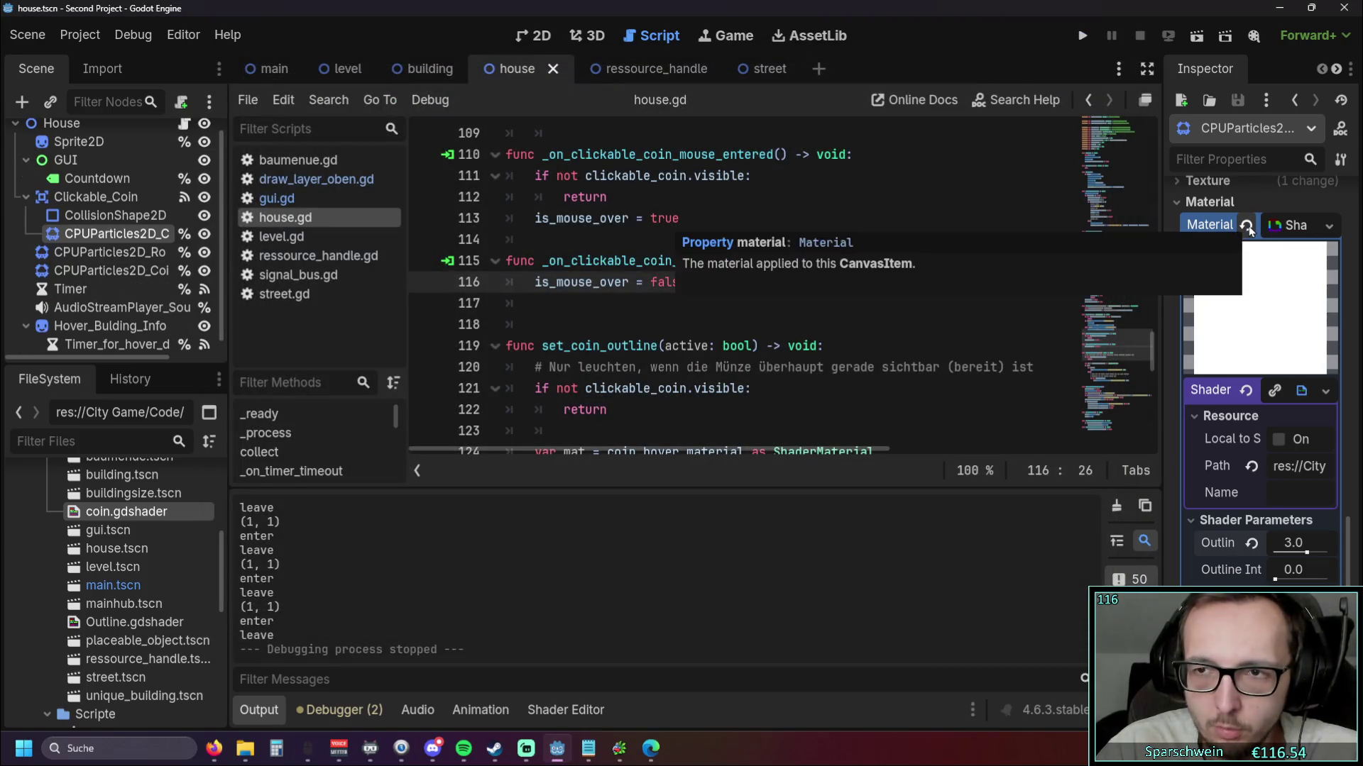
pyautogui.click(1247, 225)
pyautogui.click(1083, 40)
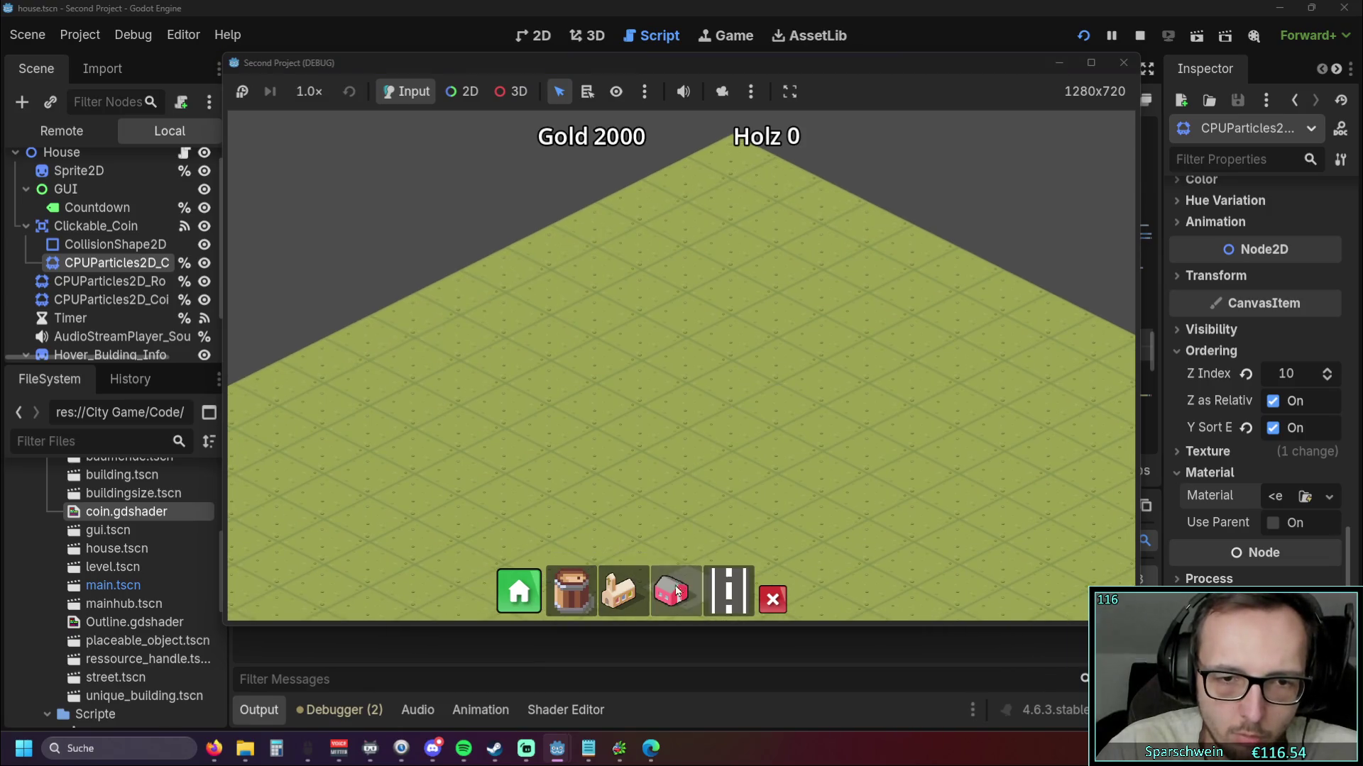
pyautogui.click(676, 591)
pyautogui.click(685, 348)
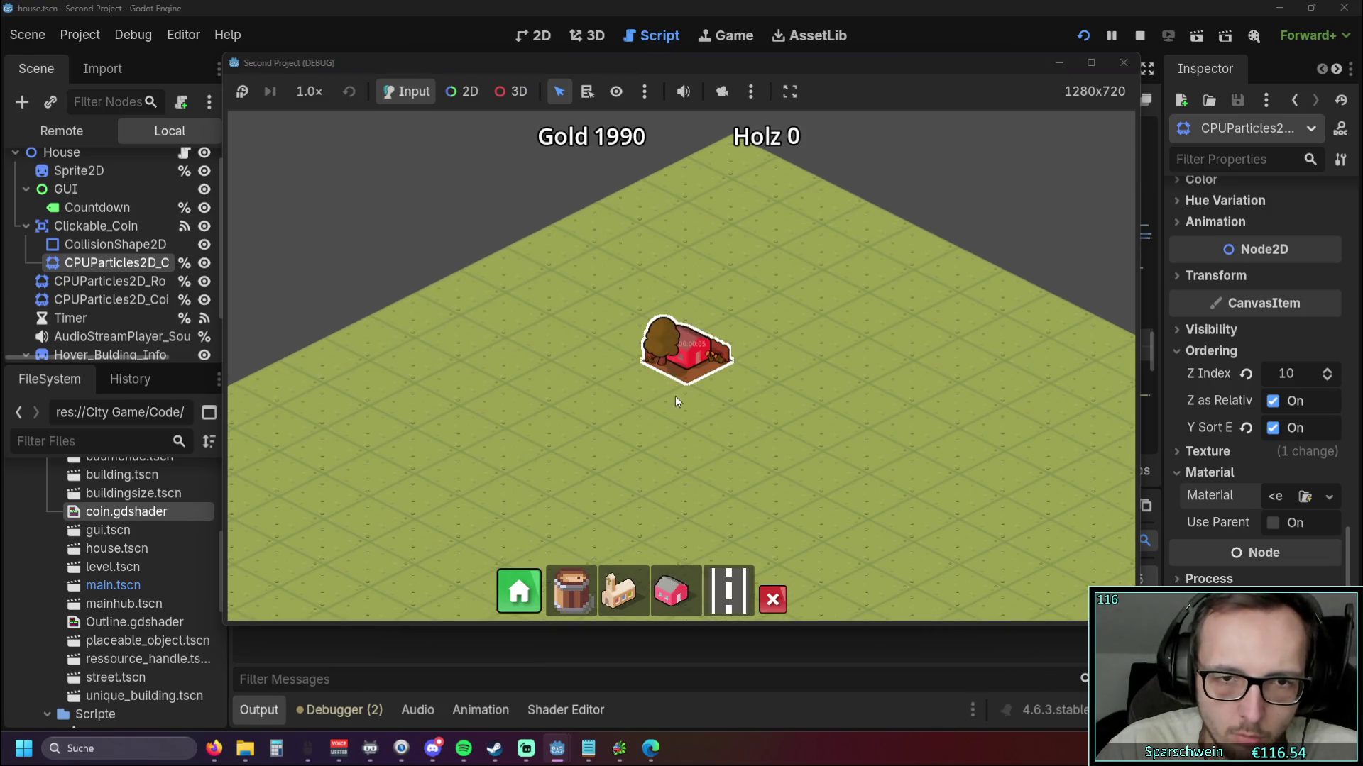
# Build a church beside the road, zoom in on the hovered house, then close the game
pyautogui.click(618, 592)
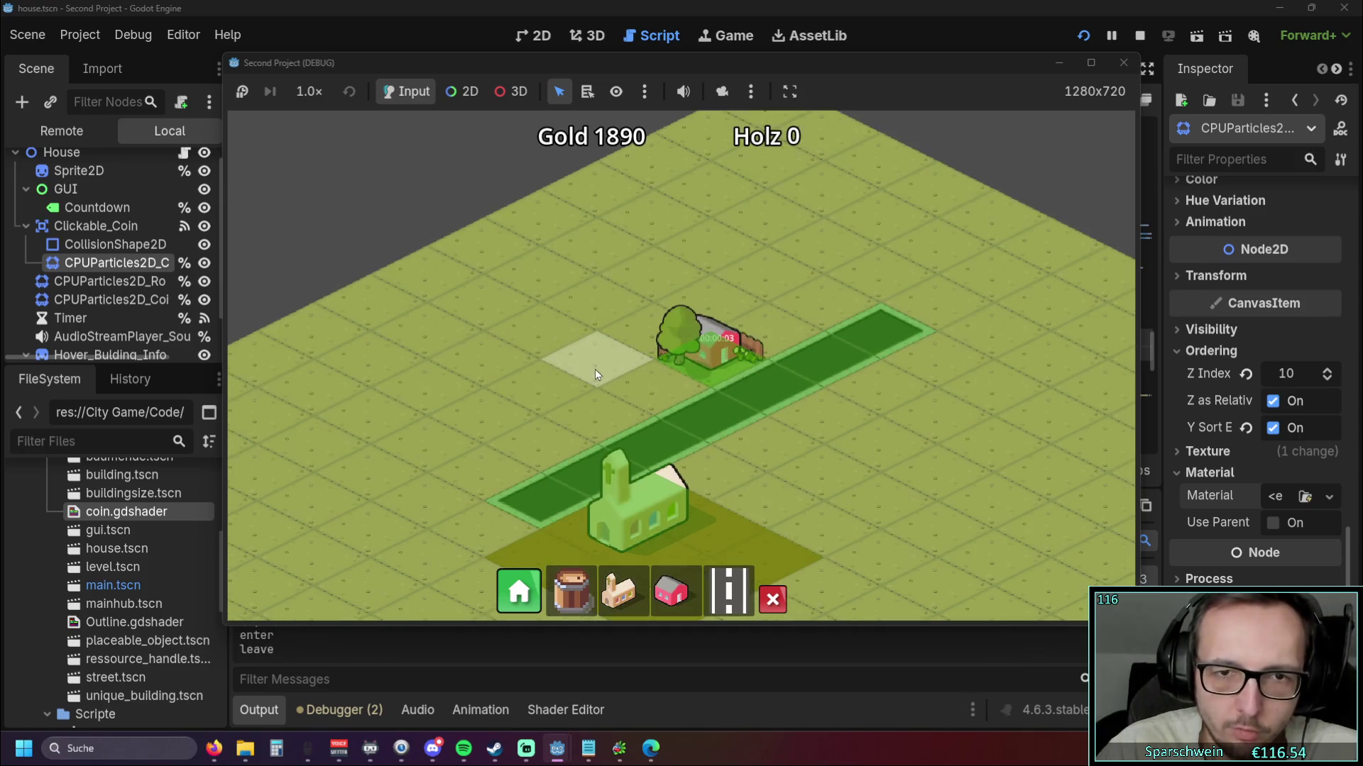
pyautogui.scroll(2, 591, 359)
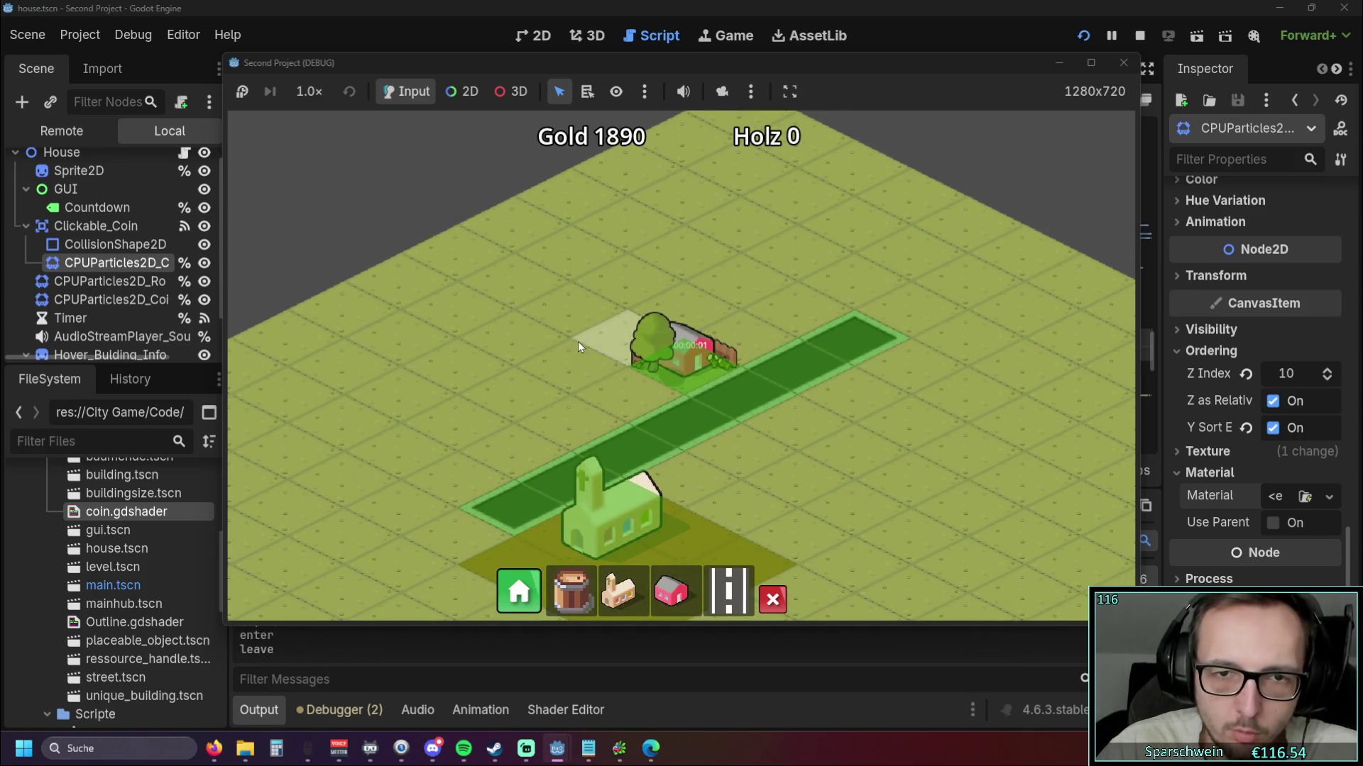
pyautogui.scroll(1, 584, 332)
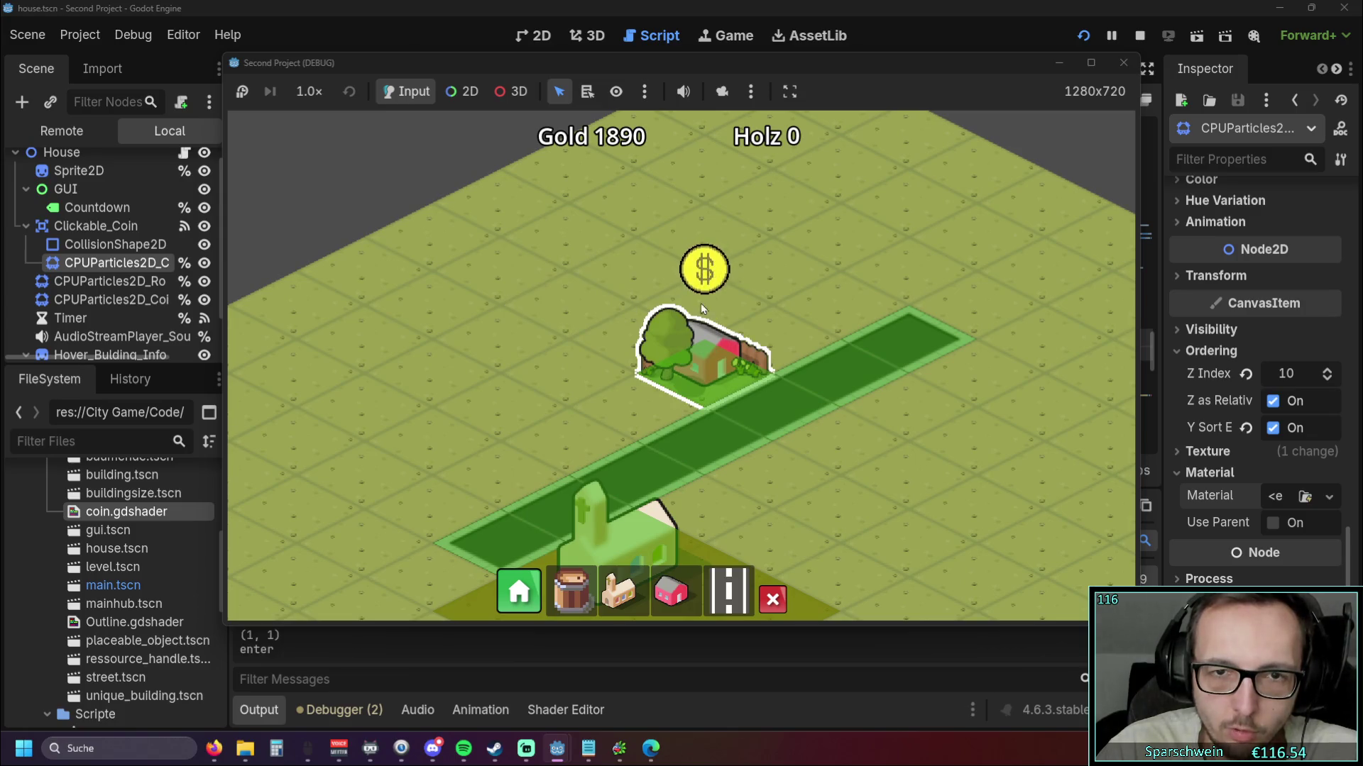
pyautogui.click(1124, 62)
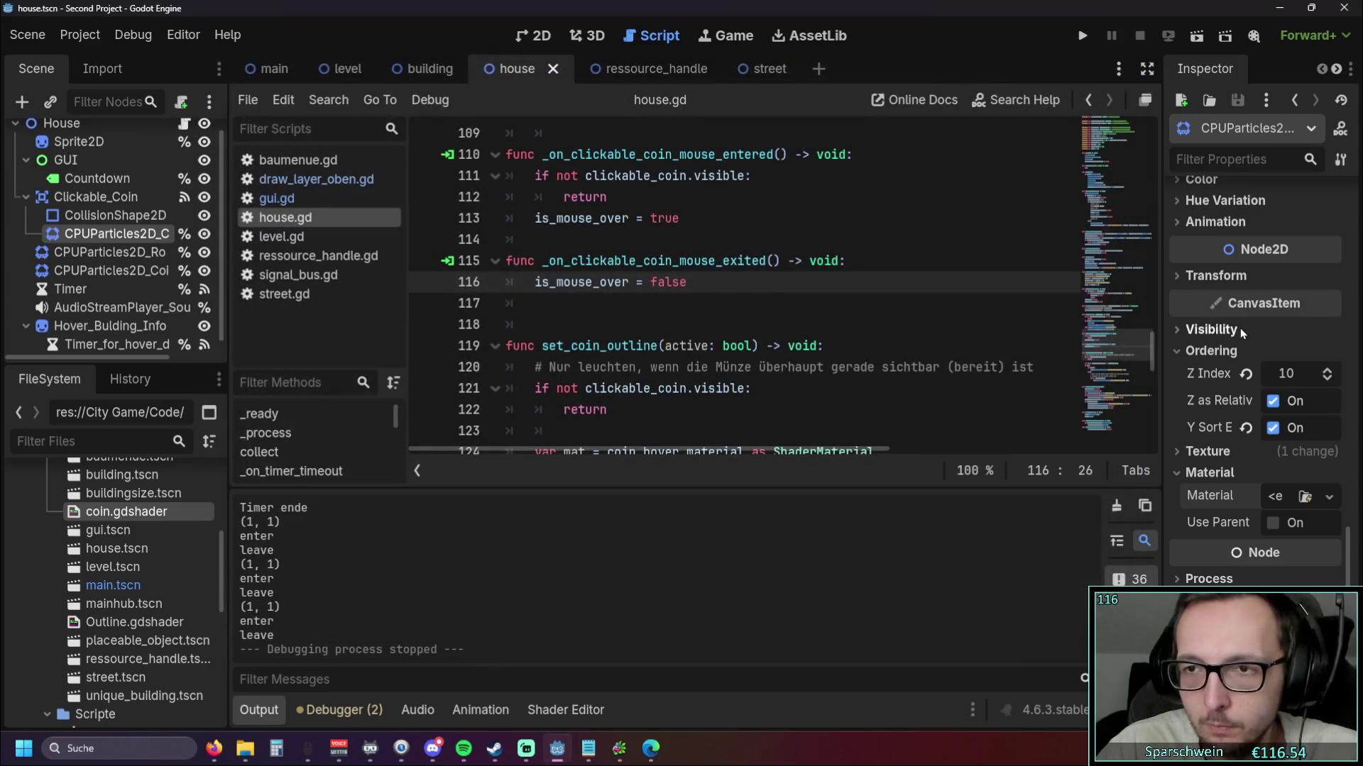
# Scroll the Inspector and show the list of new material types for the particles
pyautogui.scroll(5, 1240, 327)
pyautogui.scroll(-5, 1241, 324)
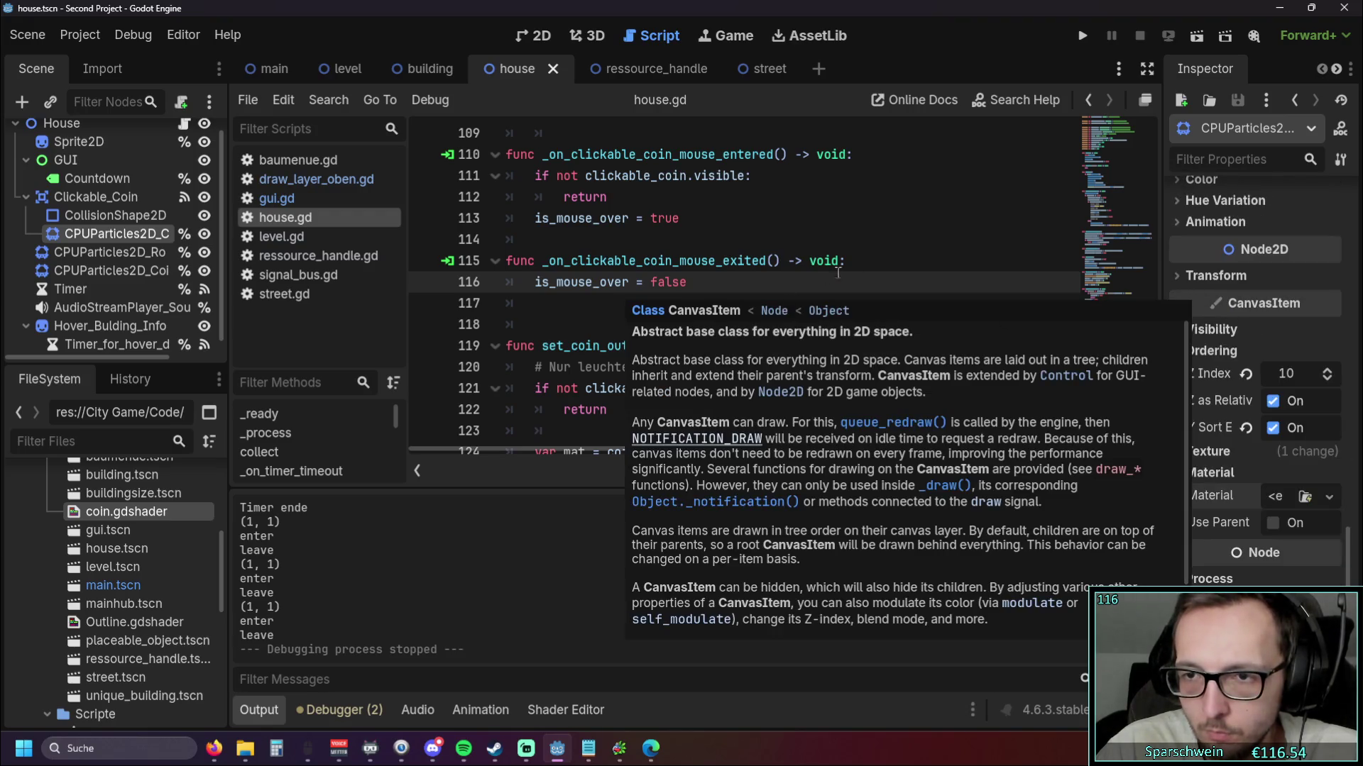
pyautogui.scroll(8, 1210, 352)
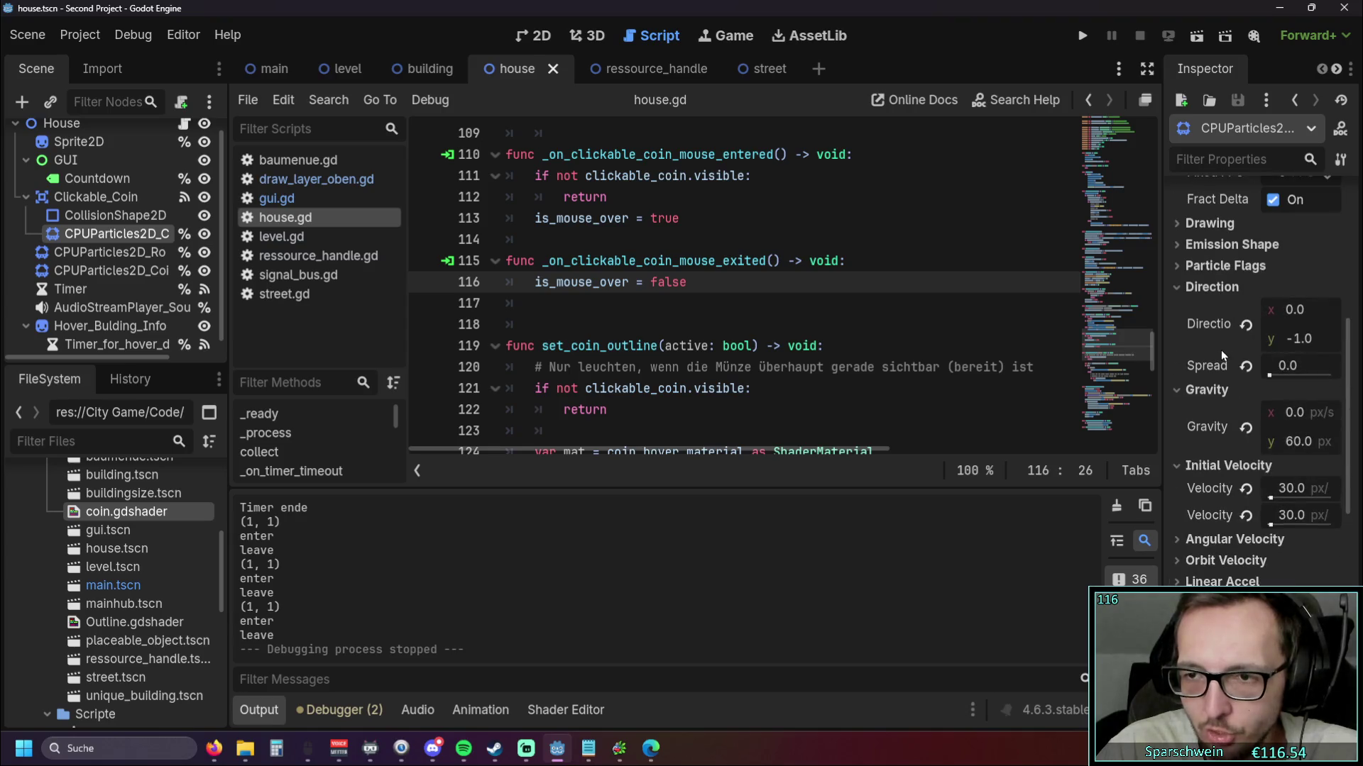
pyautogui.scroll(3, 1220, 351)
pyautogui.scroll(-6, 1217, 347)
pyautogui.scroll(-6, 1219, 351)
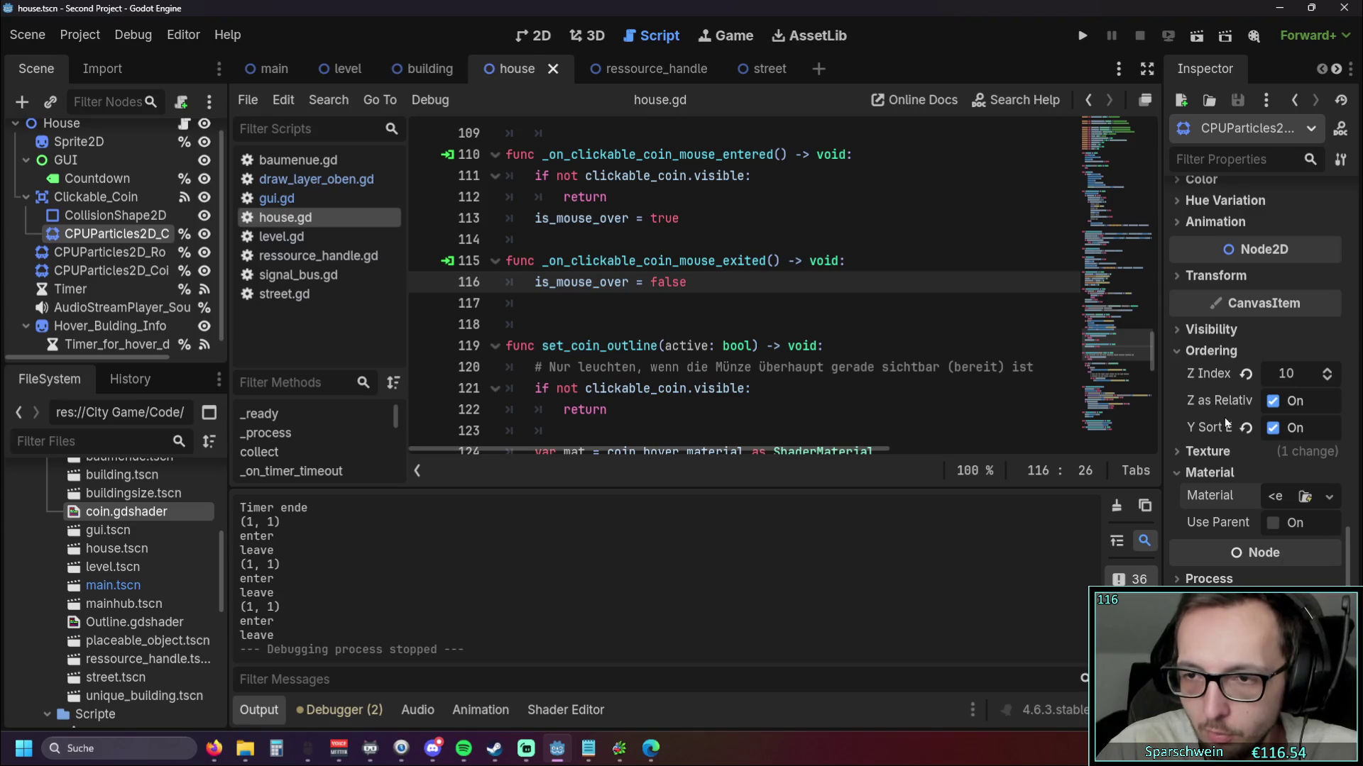
pyautogui.click(1328, 497)
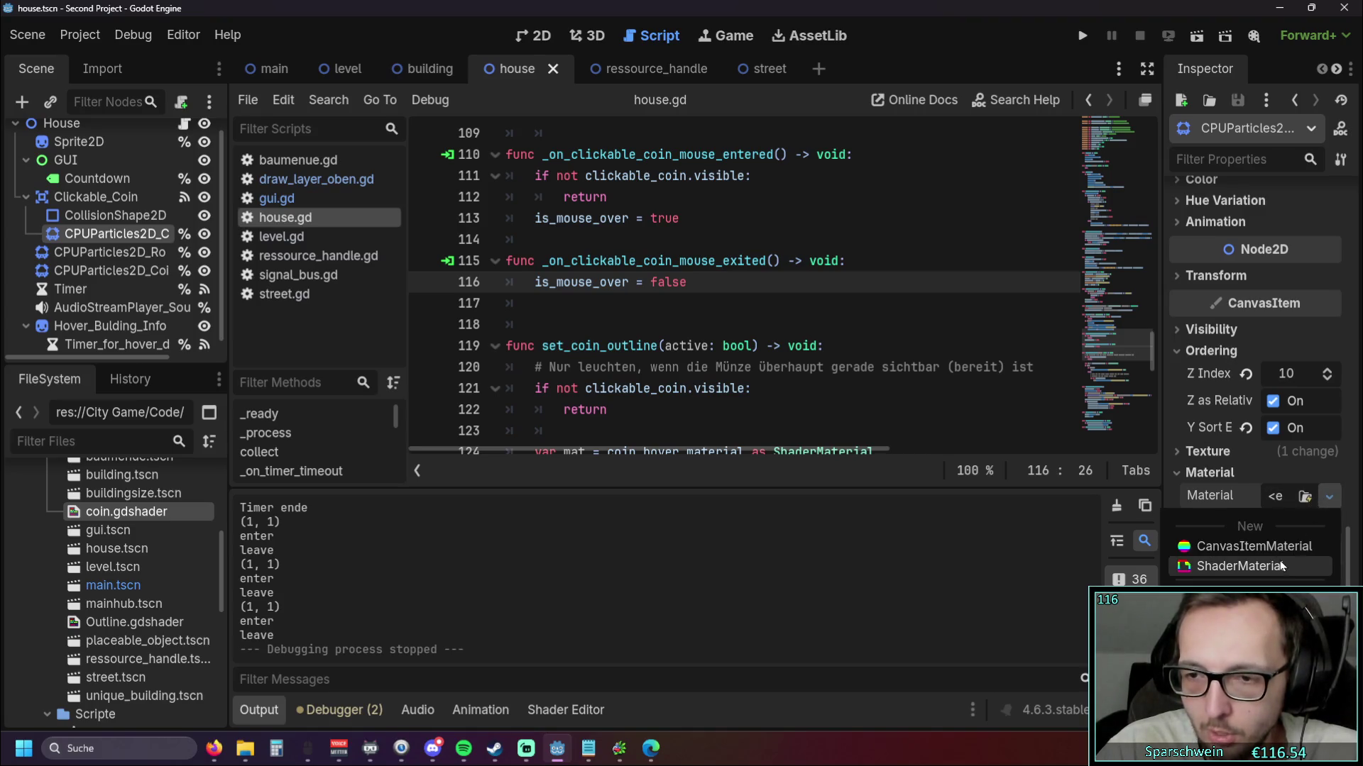
# Assign Outline.gdshader as the coin particles' material and expand its Shader Parameters
pyautogui.press('Escape')
pyautogui.click(108, 622)
pyautogui.moveTo(108, 630); pyautogui.dragTo(1299, 497)
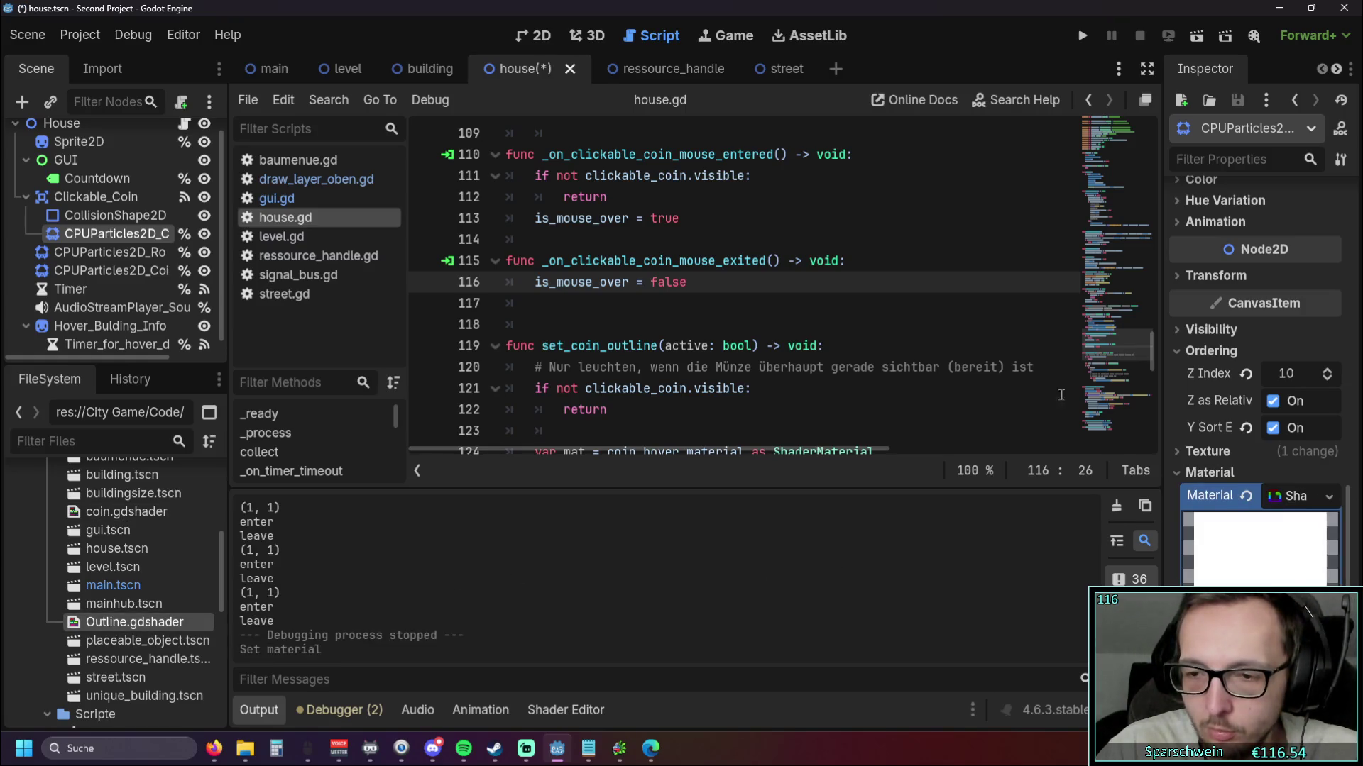
pyautogui.scroll(-1, 1056, 396)
pyautogui.scroll(-3, 1249, 398)
pyautogui.click(1195, 474)
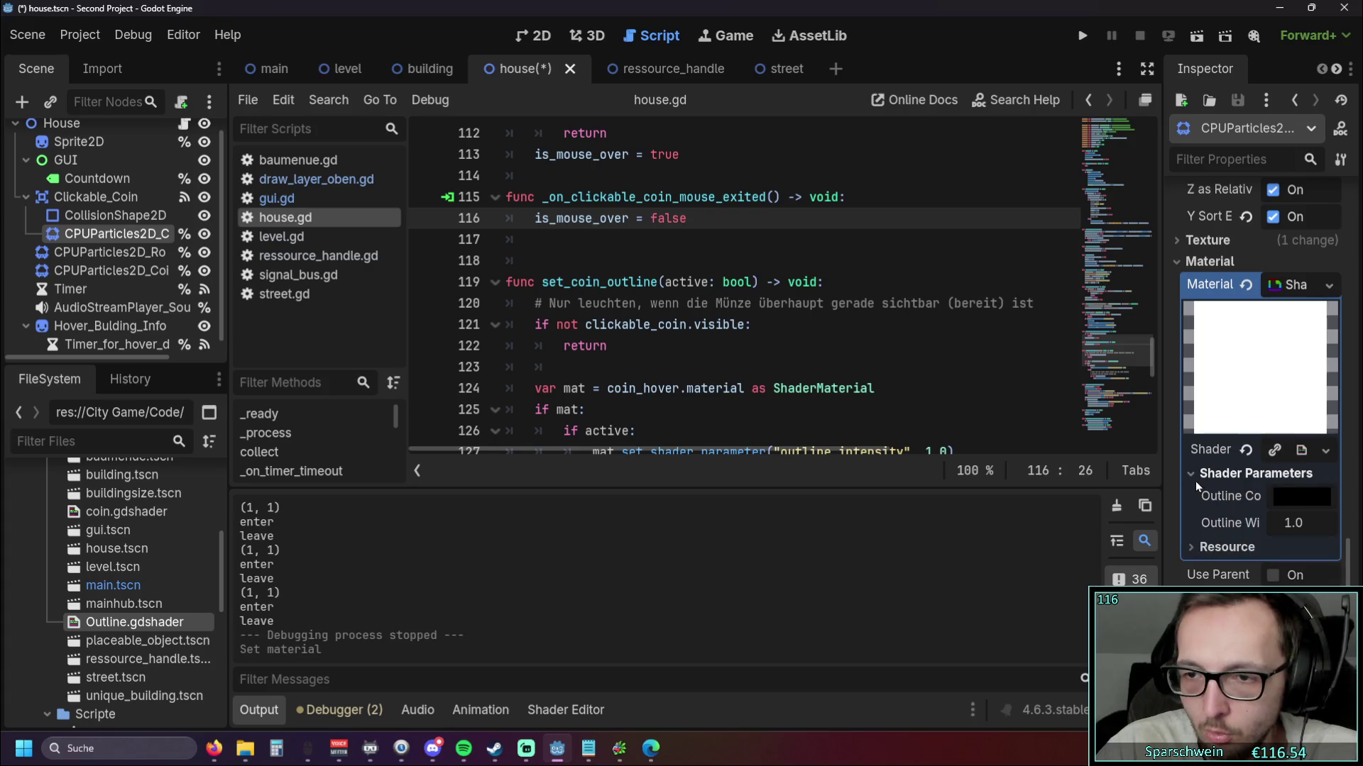
pyautogui.click(1189, 547)
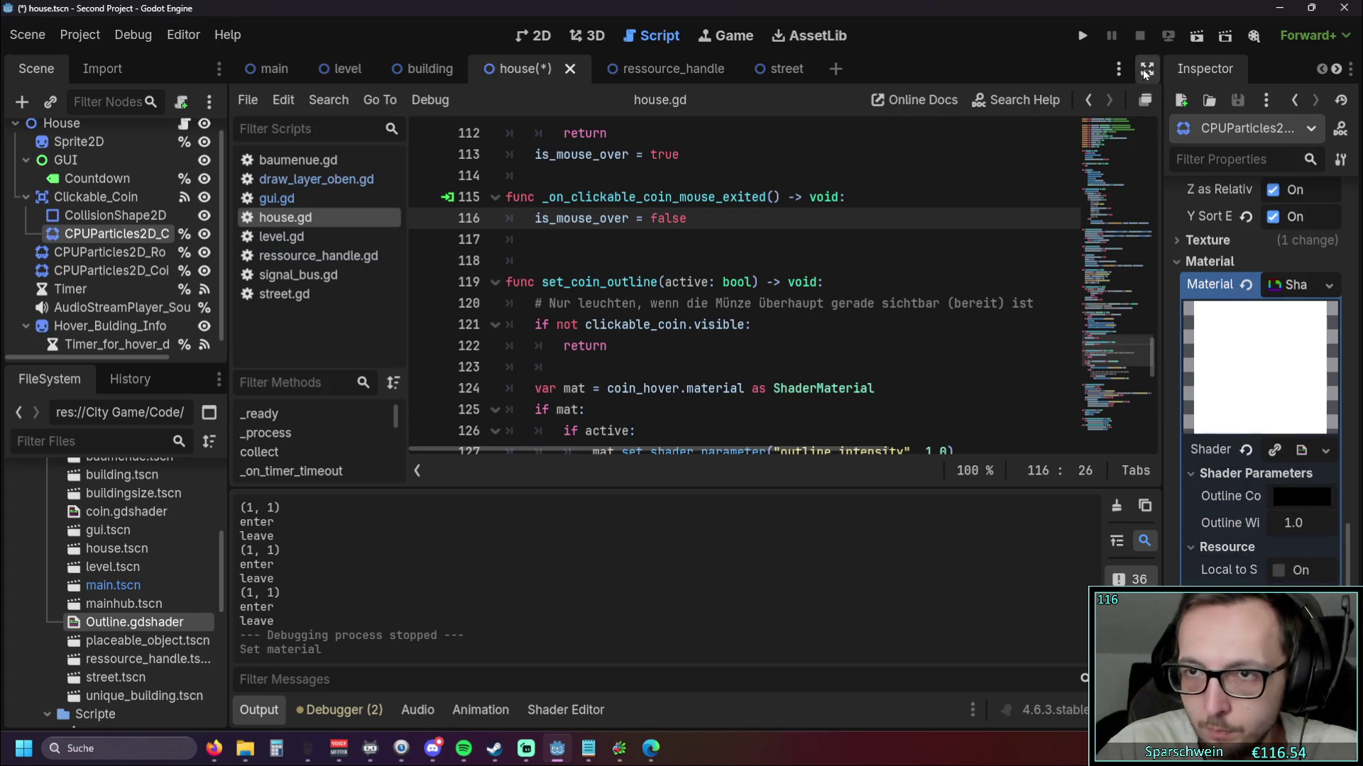
# Save and run the game, laying a diagonal street with three houses and a church
pyautogui.click(1082, 35)
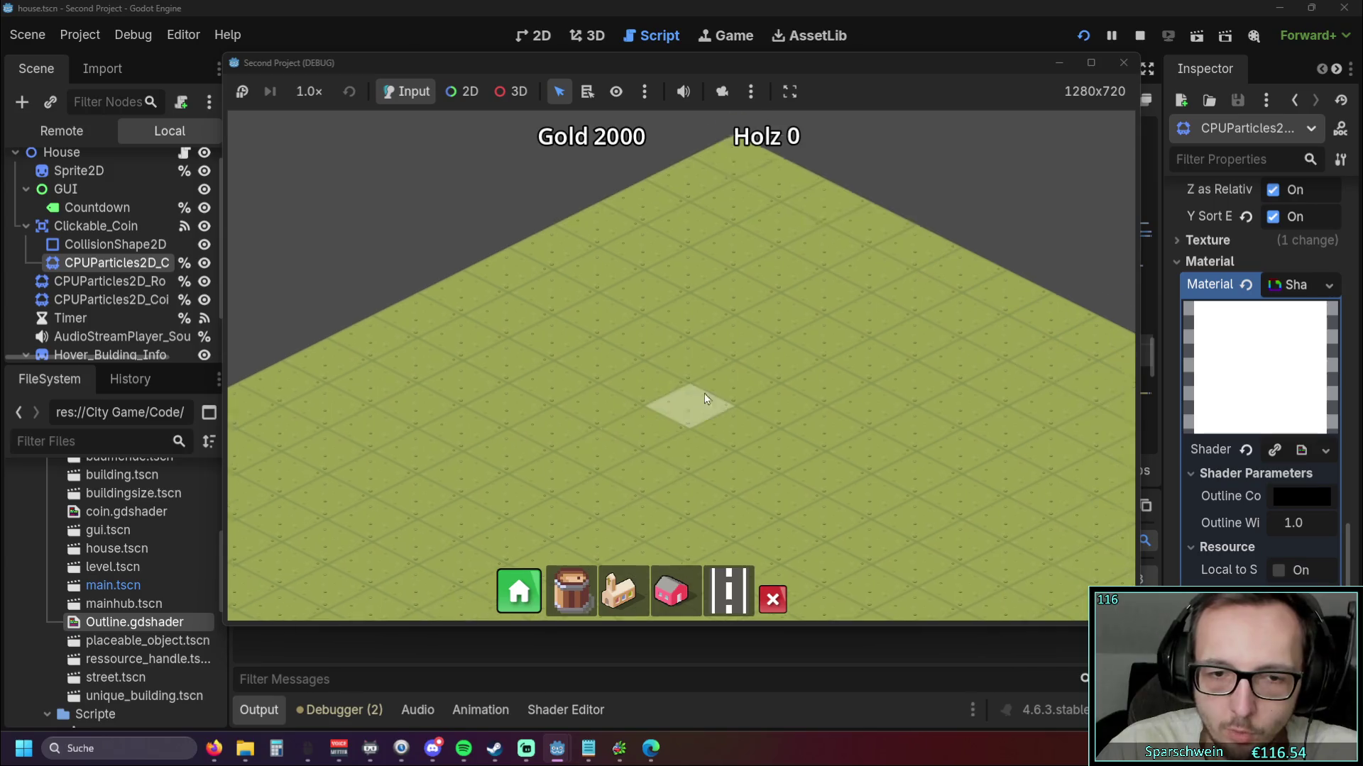
pyautogui.click(729, 591)
pyautogui.moveTo(563, 430); pyautogui.dragTo(844, 287)
pyautogui.click(678, 589)
pyautogui.click(699, 304)
pyautogui.click(651, 325)
pyautogui.click(607, 347)
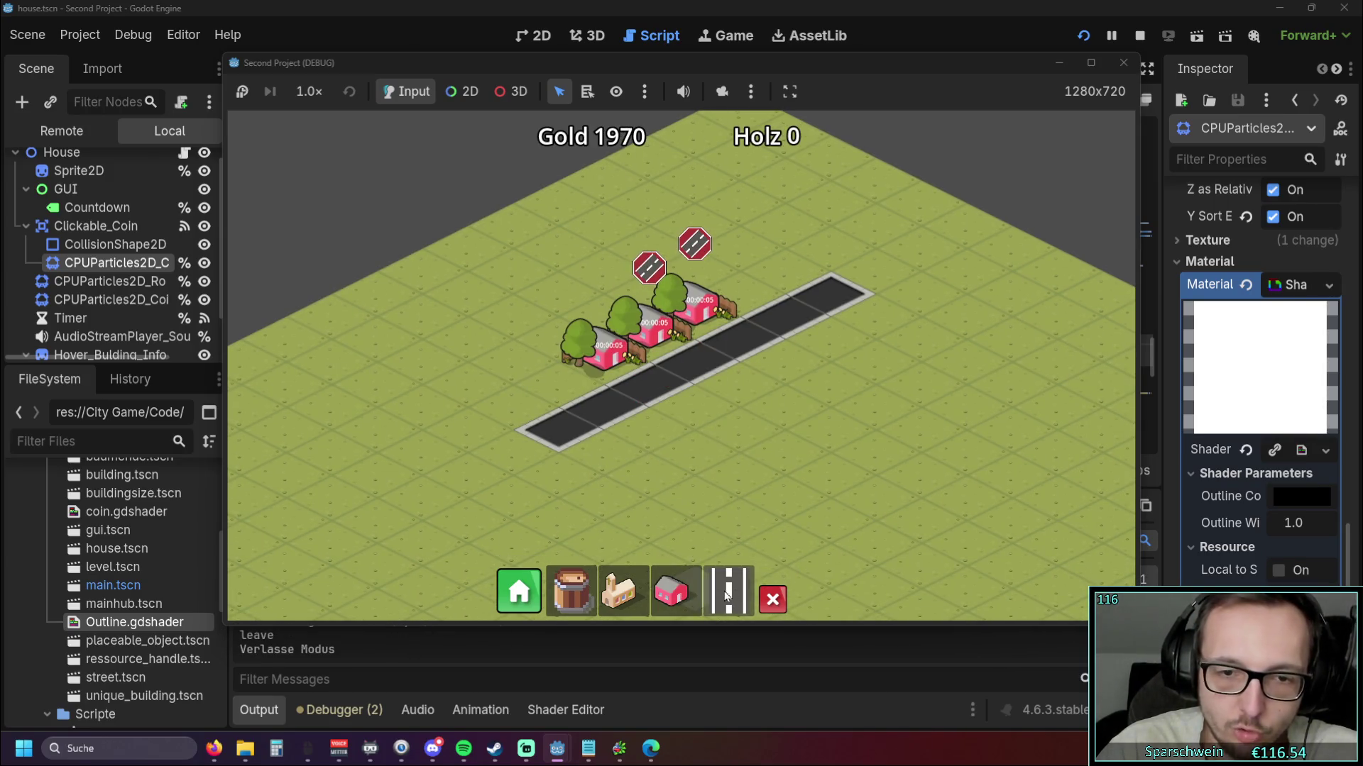
pyautogui.click(619, 591)
pyautogui.click(582, 465)
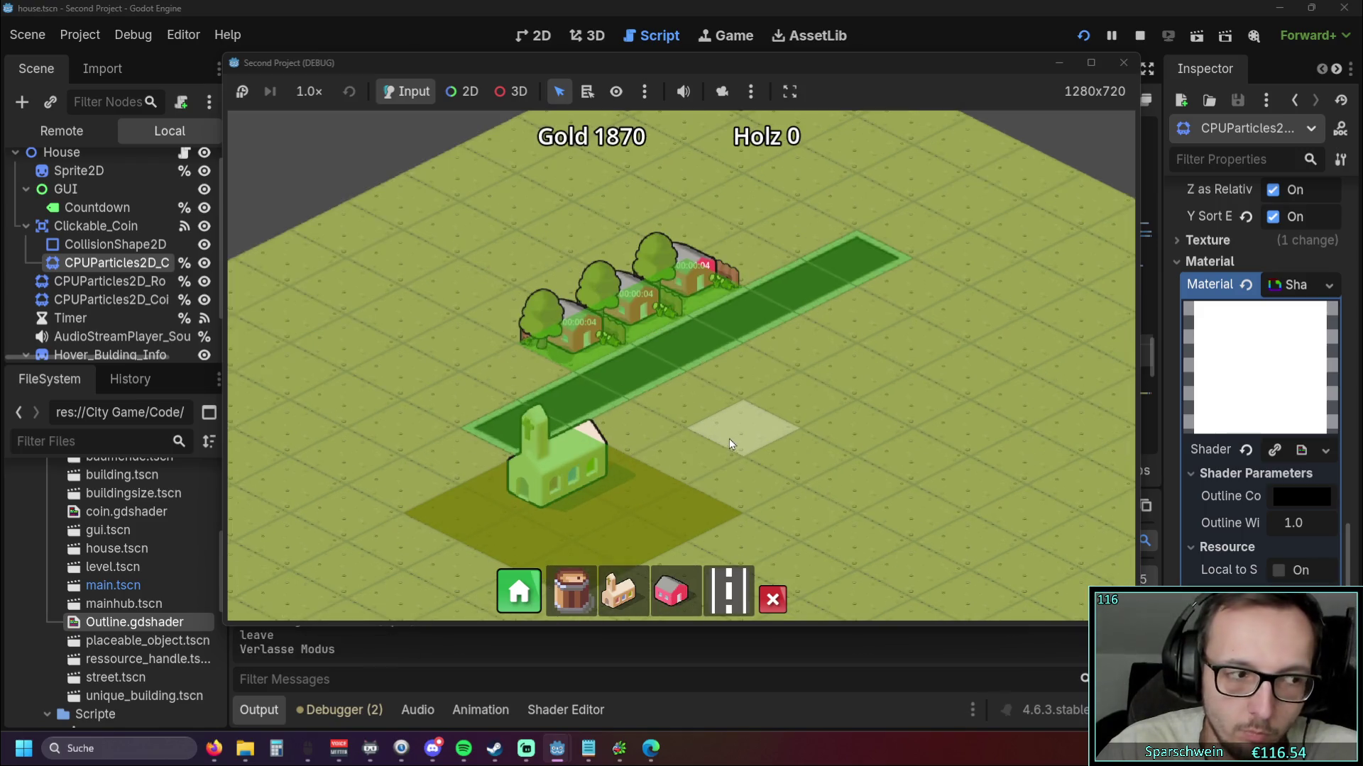
# Pan the map to check the coins, stop the game, and open the Outline Color editor
pyautogui.moveTo(729, 439); pyautogui.dragTo(760, 436)
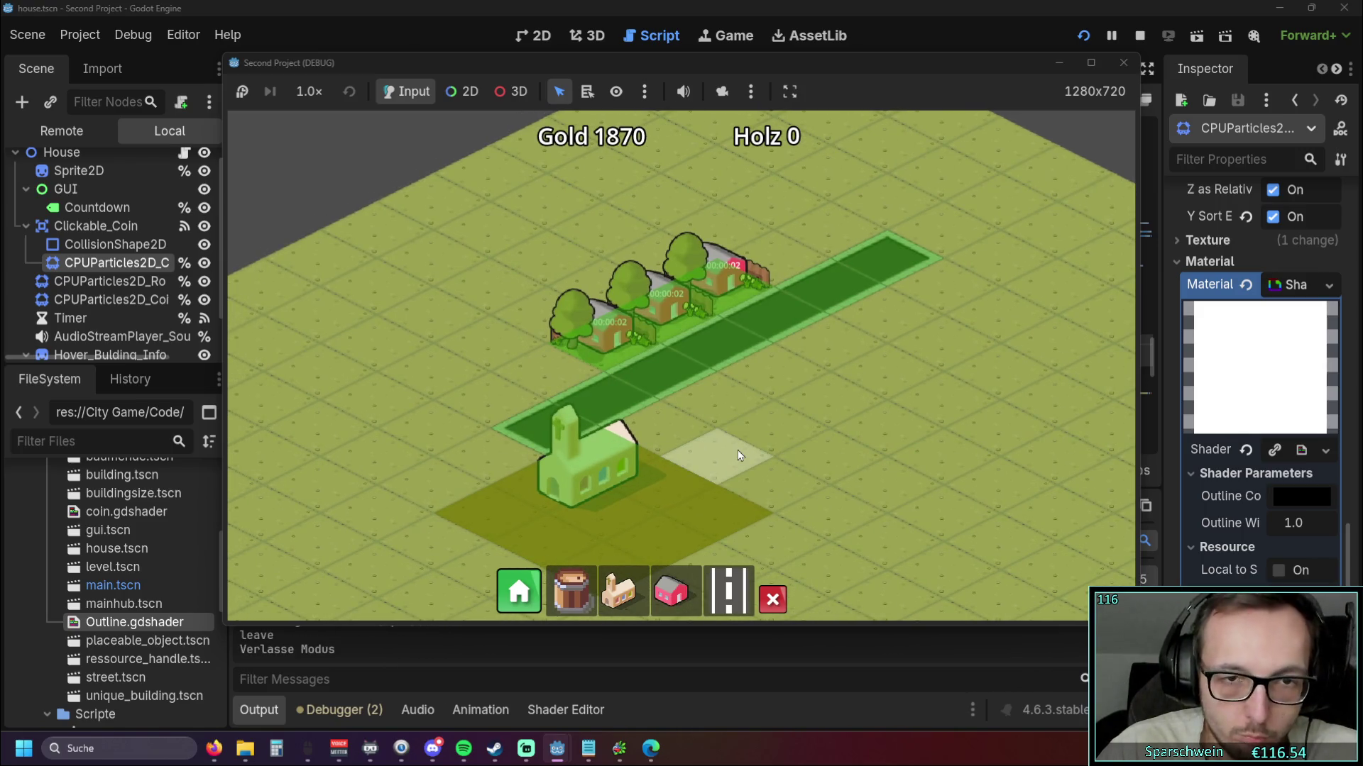
pyautogui.moveTo(525, 389); pyautogui.dragTo(563, 421)
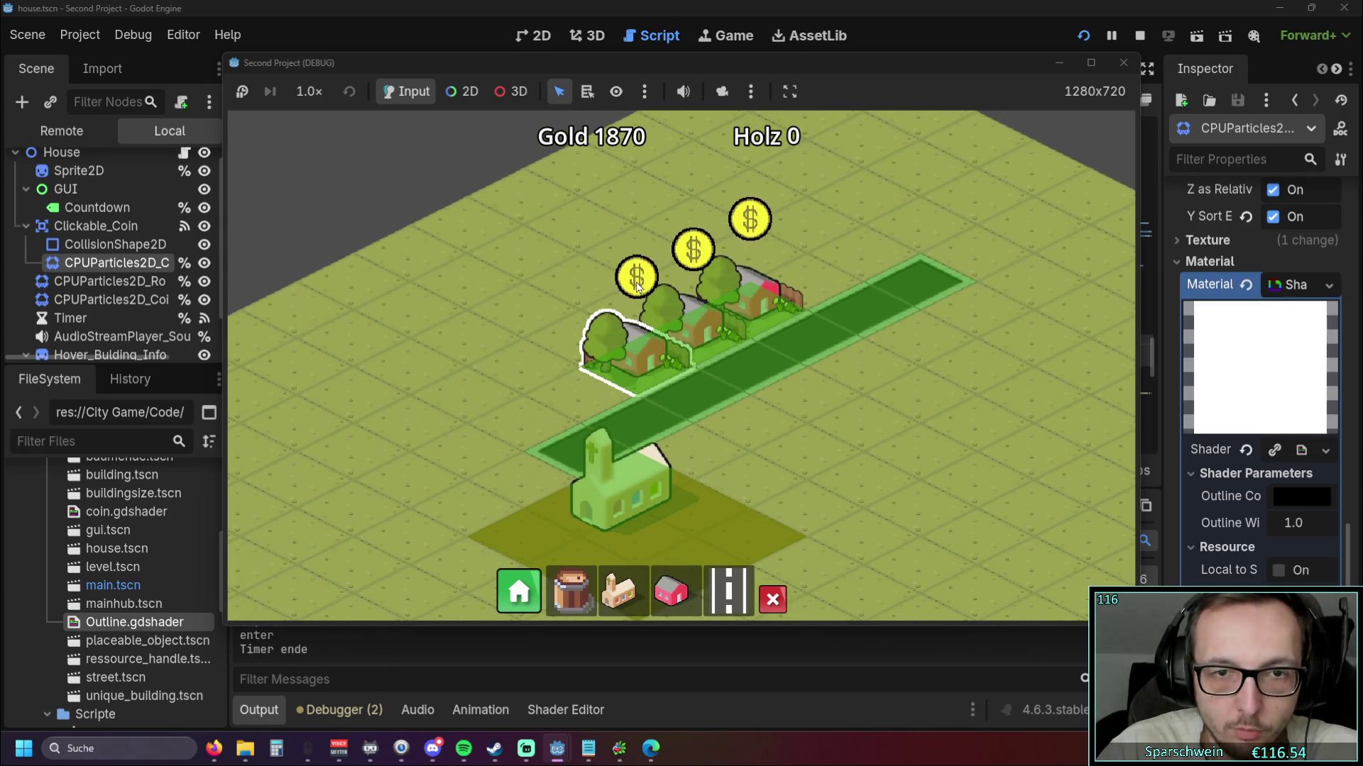
pyautogui.press('F8')
pyautogui.click(1286, 499)
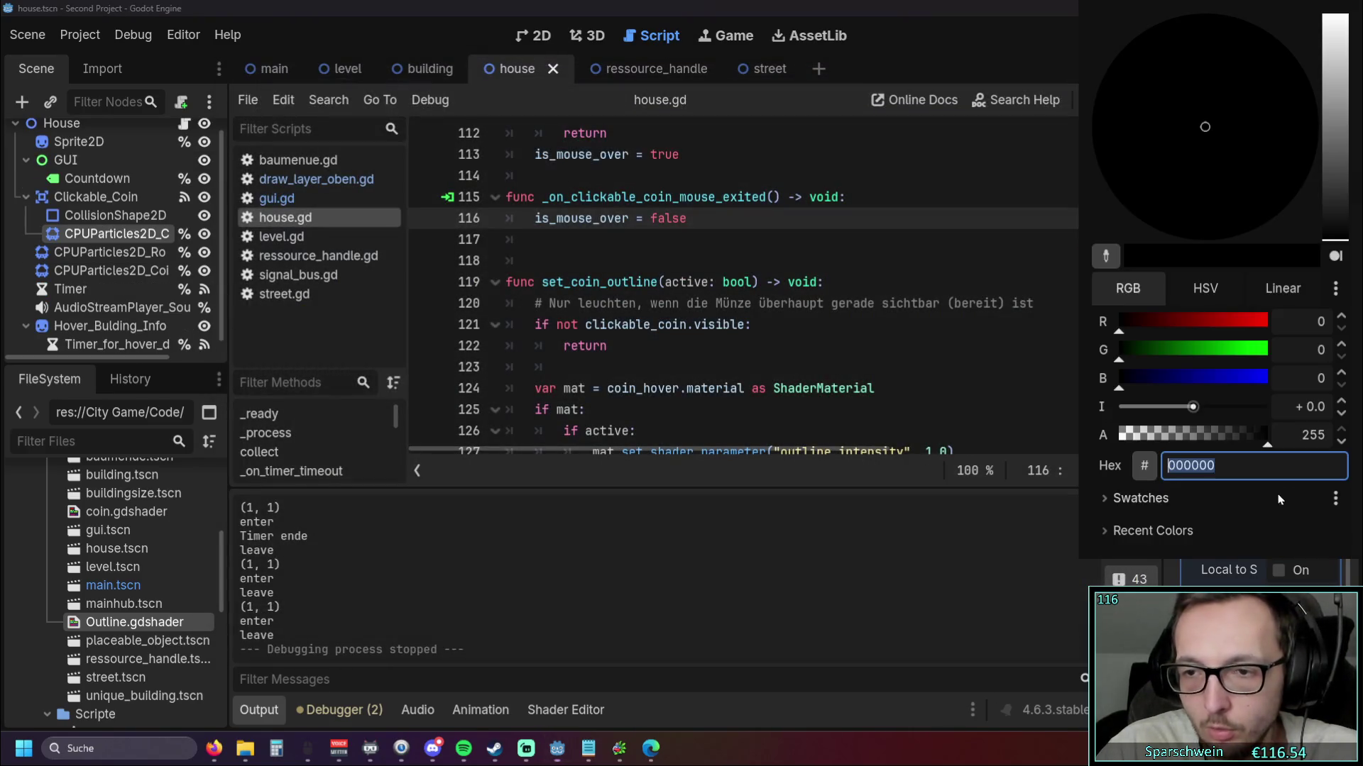
# Set the coin outline colour to full white and run the game
pyautogui.moveTo(1334, 131)
pyautogui.mouseDown()
pyautogui.moveTo(1338, 43)
pyautogui.moveTo(1358, 11)
pyautogui.mouseUp()
pyautogui.click(1030, 79)
pyautogui.click(1082, 36)
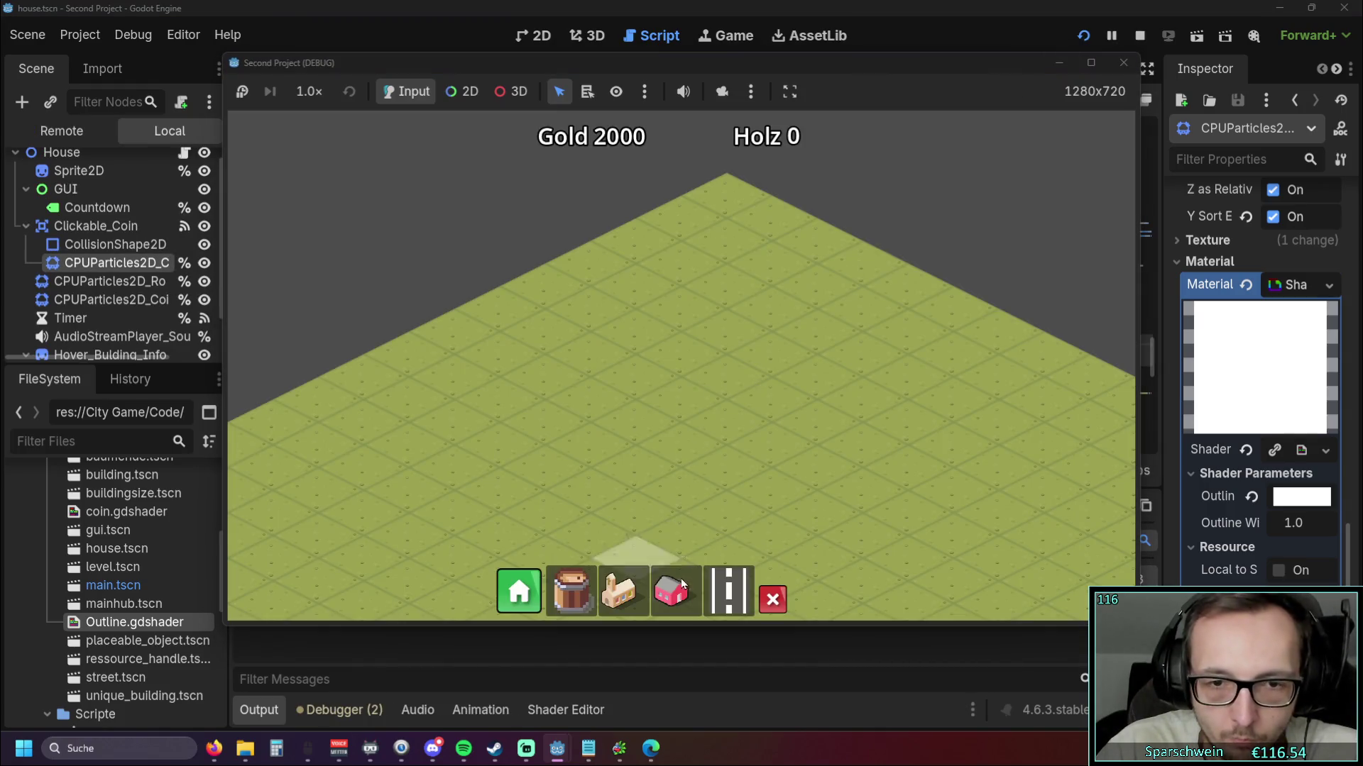
# Build a street, three houses and a church, zoom in on the coins, then stop the game
pyautogui.click(728, 591)
pyautogui.moveTo(630, 467); pyautogui.dragTo(880, 349)
pyautogui.click(671, 591)
pyautogui.moveTo(734, 381); pyautogui.dragTo(841, 334)
pyautogui.click(636, 594)
pyautogui.click(671, 447)
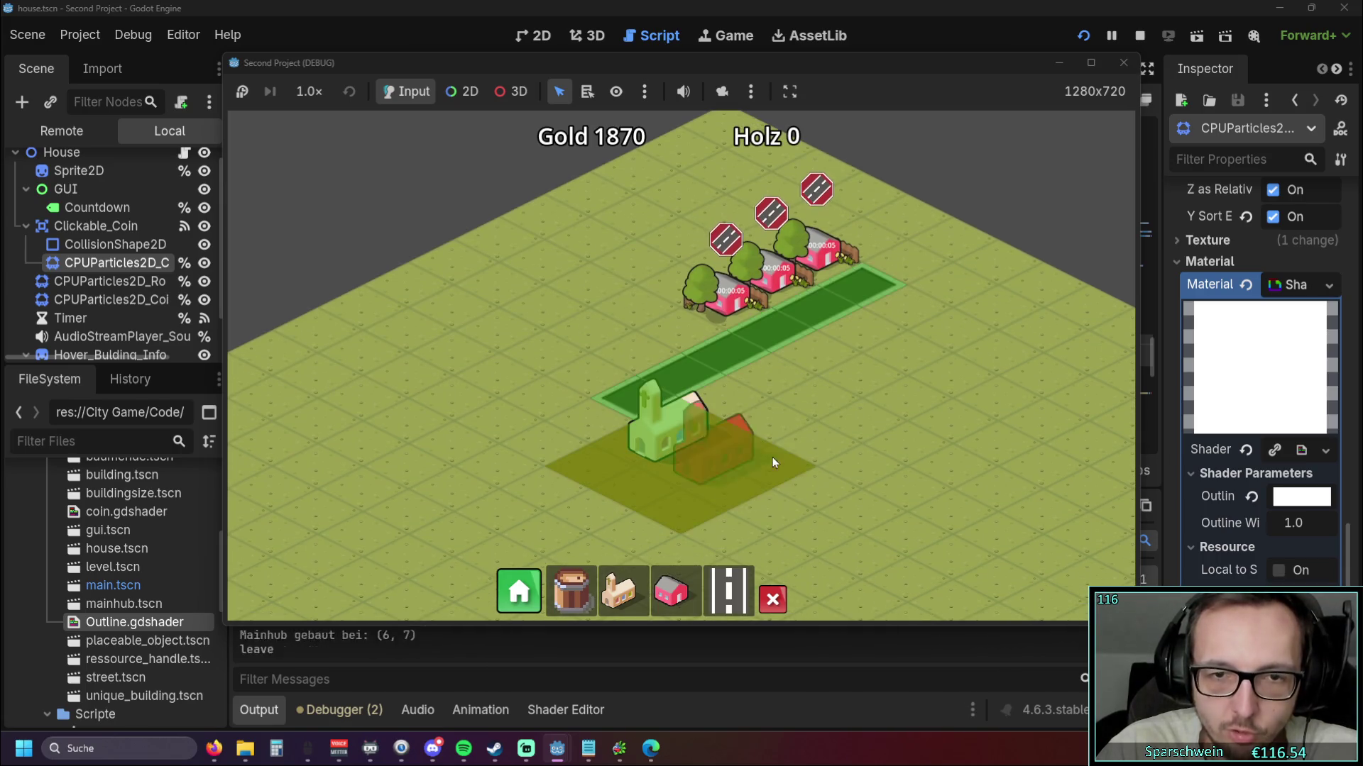
pyautogui.rightClick(766, 457)
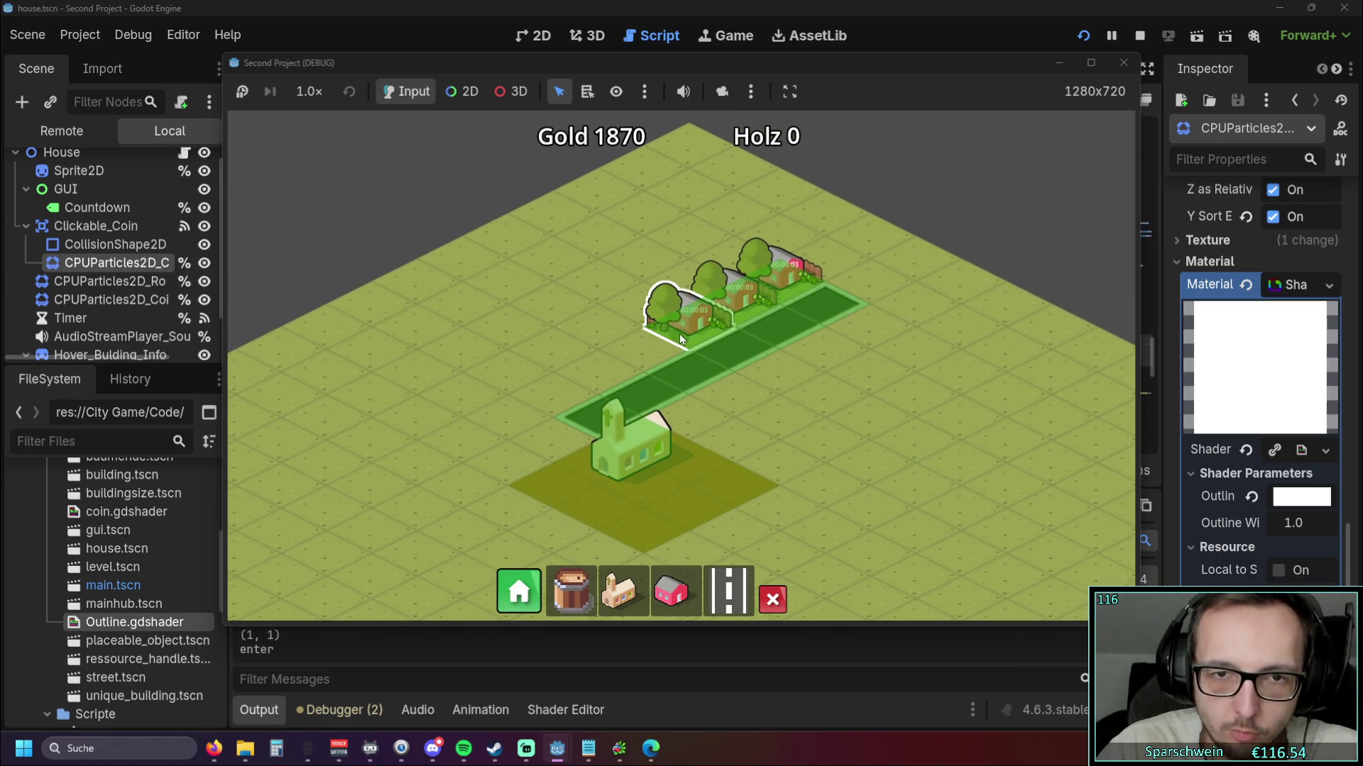
pyautogui.scroll(2, 616, 336)
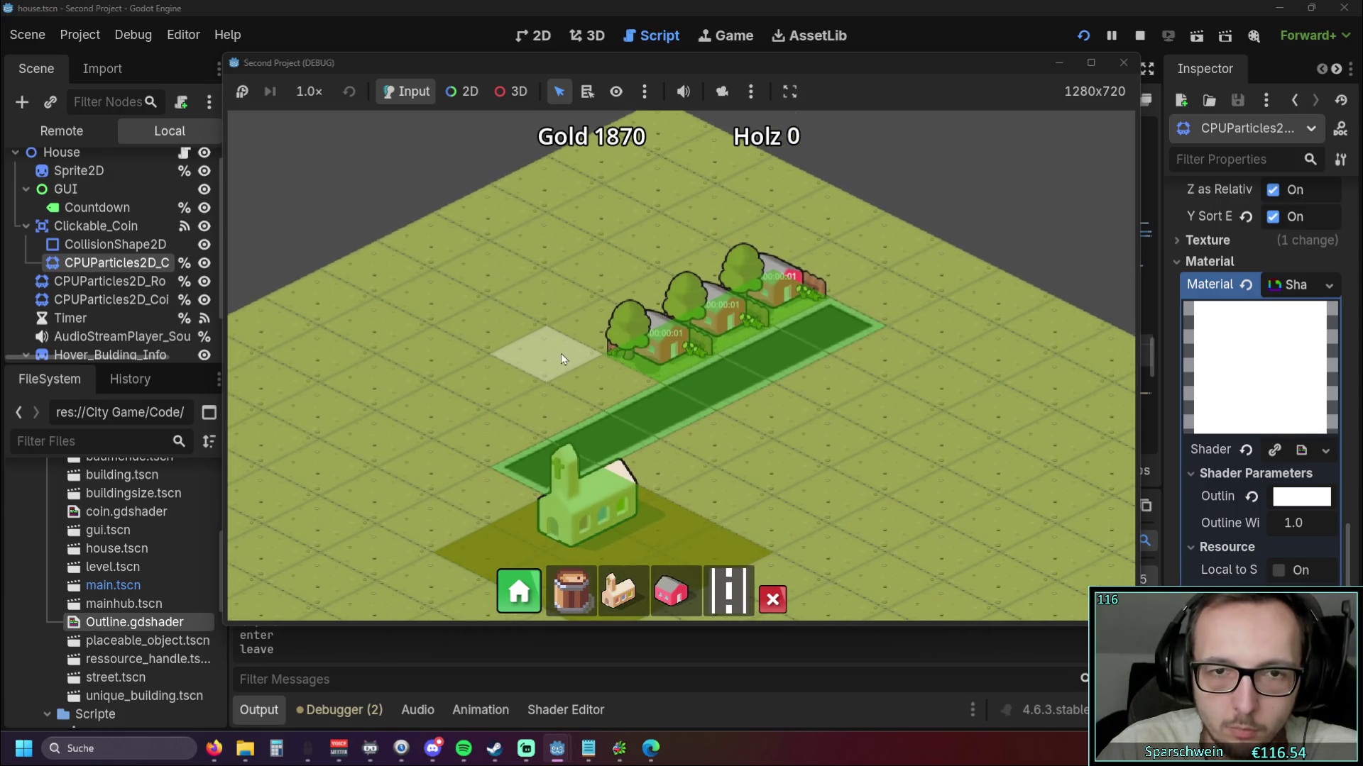
pyautogui.scroll(2, 586, 317)
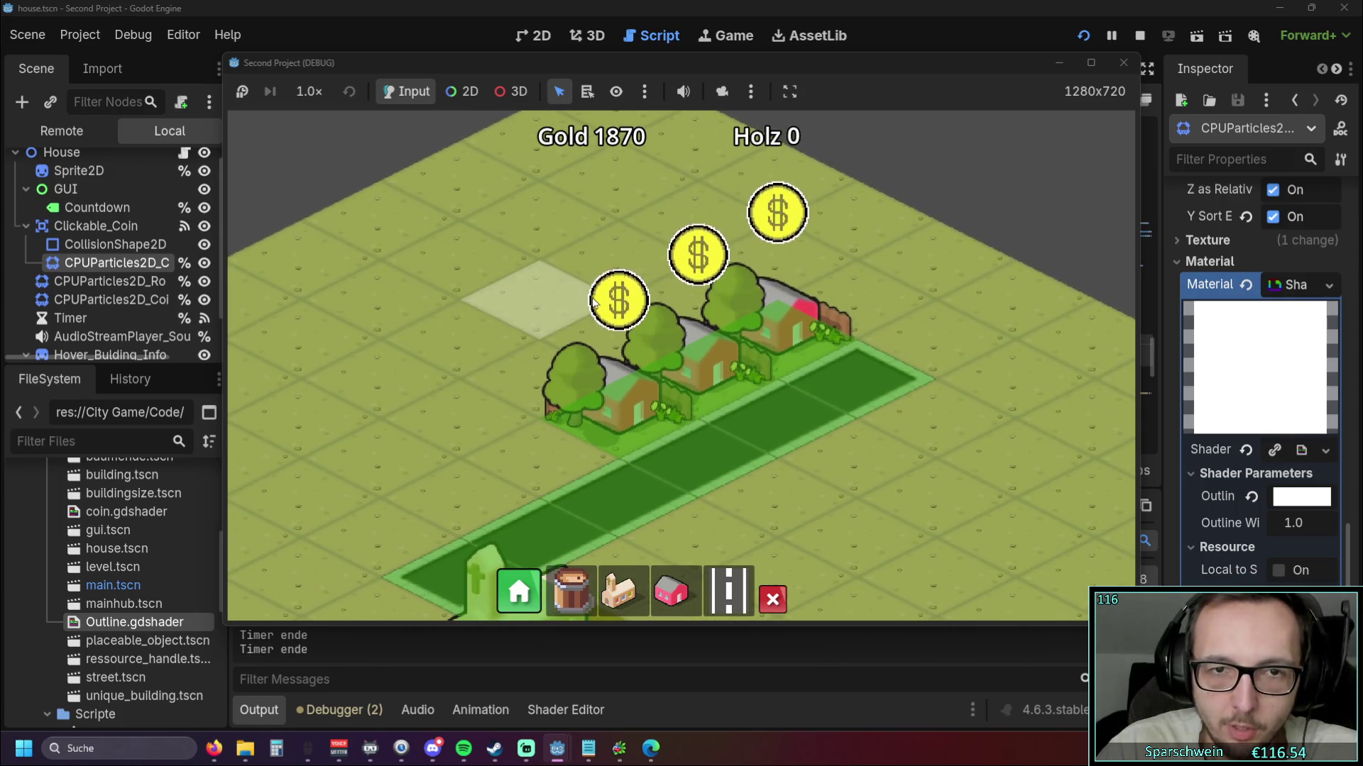
pyautogui.press('F8')
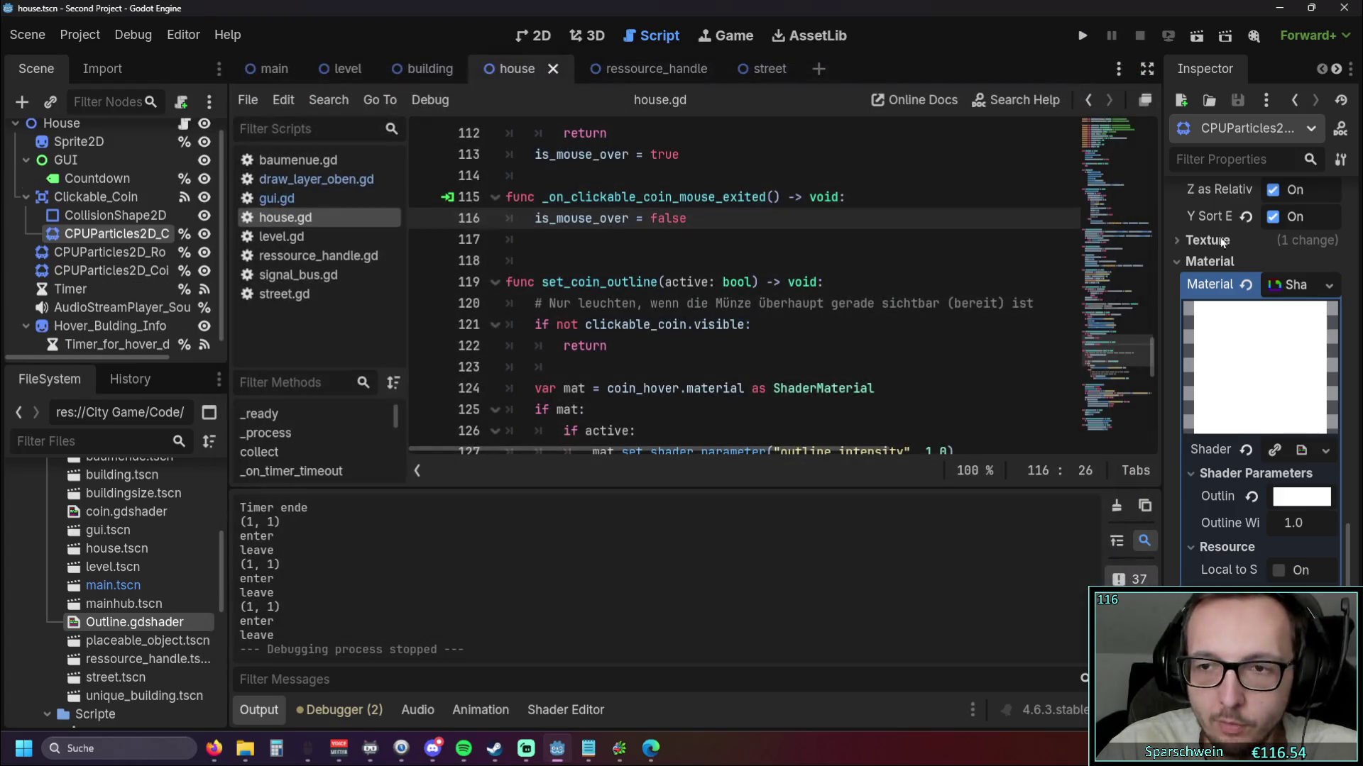
# Reset the coin particles' material and assign coin.gdshader to it
pyautogui.click(1245, 284)
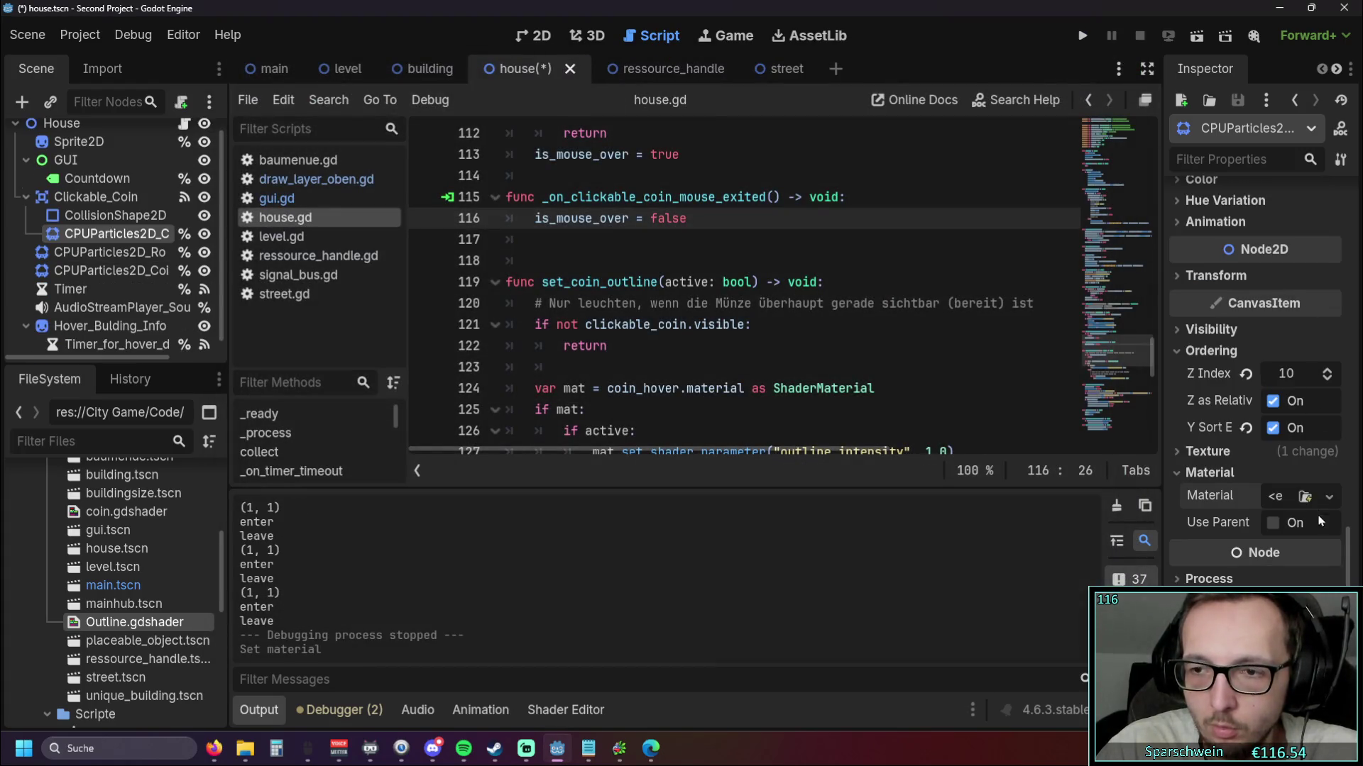
pyautogui.moveTo(99, 512); pyautogui.dragTo(1198, 494)
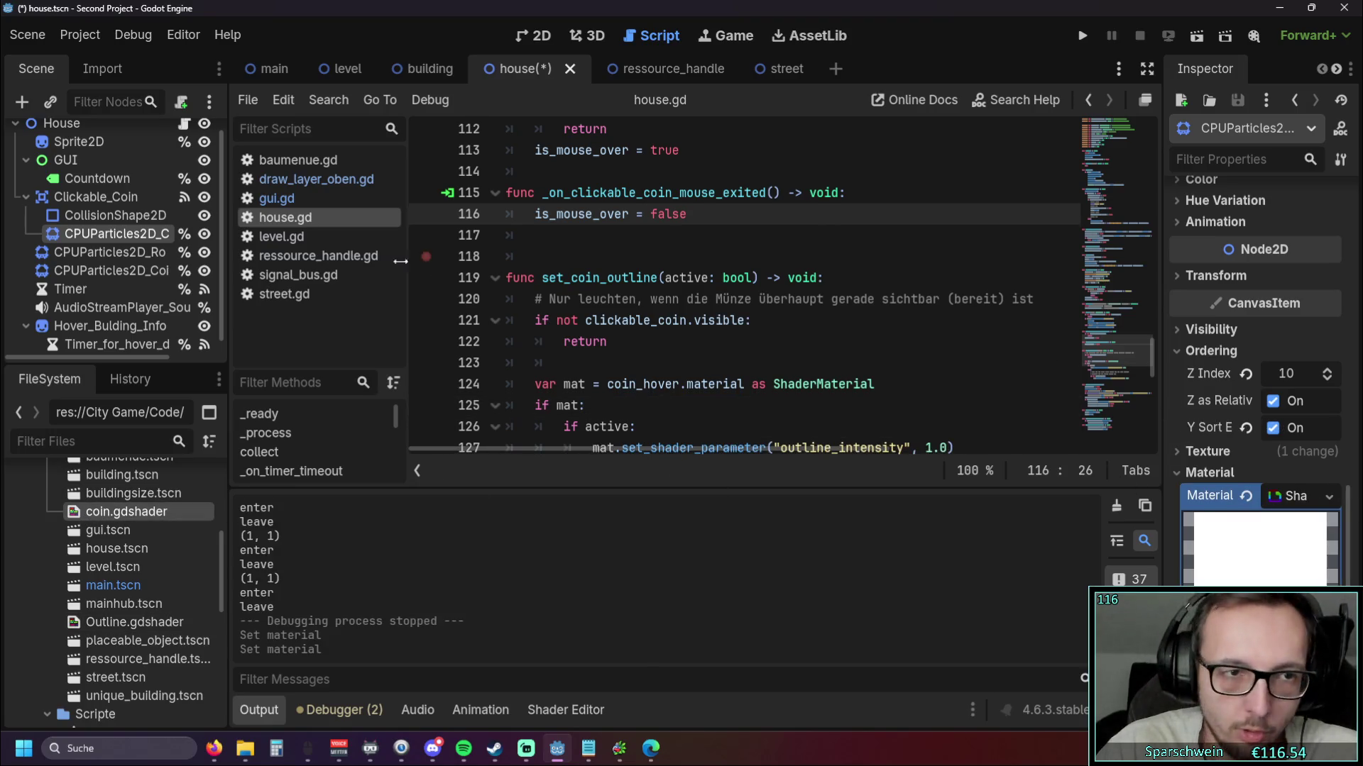
pyautogui.scroll(1, 118, 231)
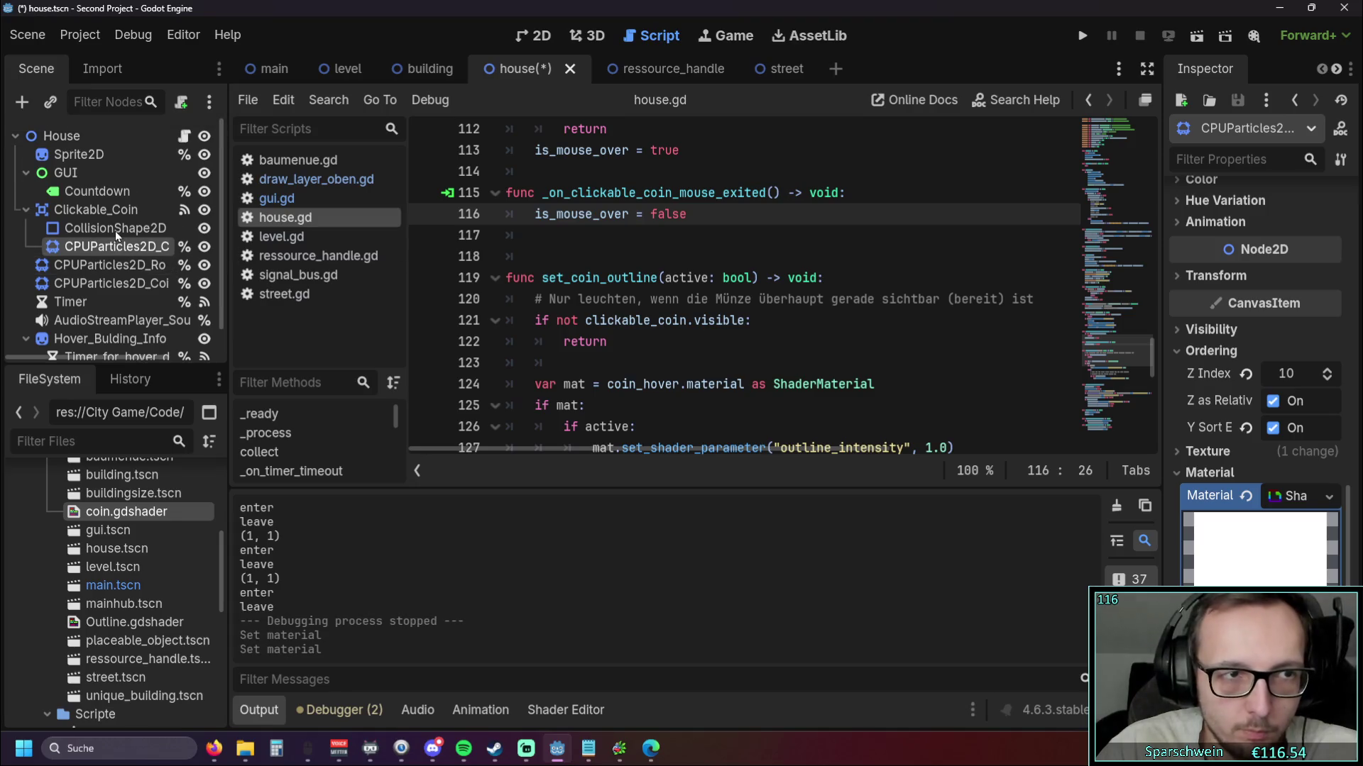
# Replace the Sprite2D node's material with coin.gdshader
pyautogui.click(99, 154)
pyautogui.scroll(-8, 1299, 375)
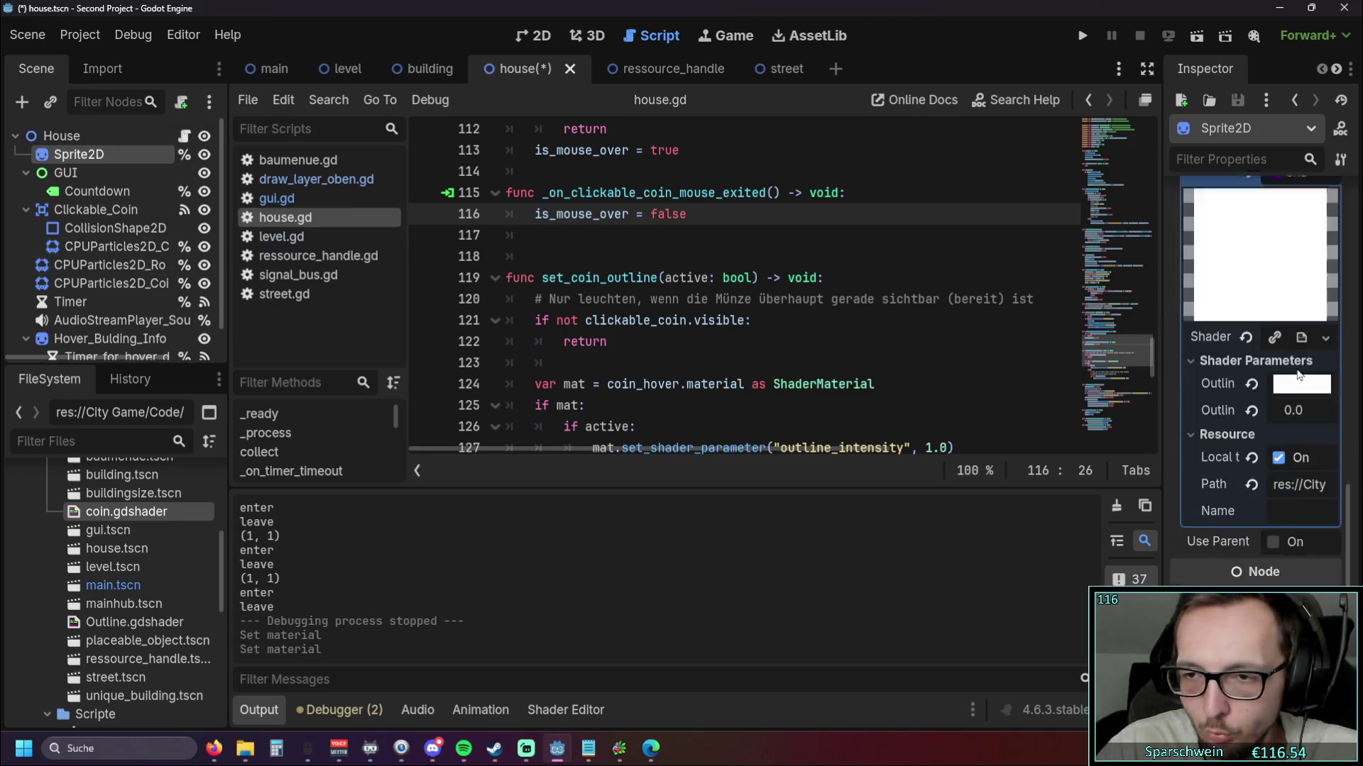
pyautogui.scroll(5, 1298, 375)
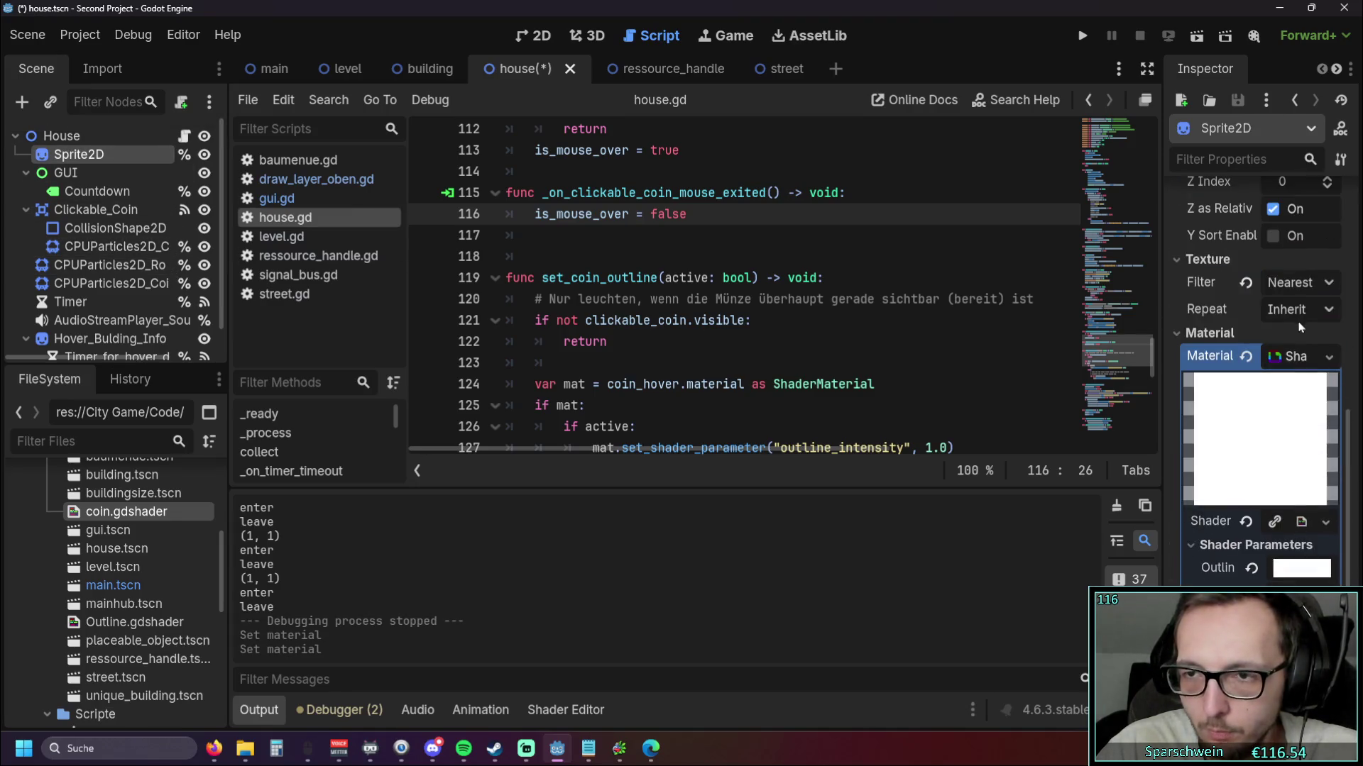
pyautogui.click(1246, 355)
pyautogui.moveTo(110, 514)
pyautogui.mouseDown()
pyautogui.moveTo(1249, 346)
pyautogui.moveTo(1276, 496)
pyautogui.mouseUp()
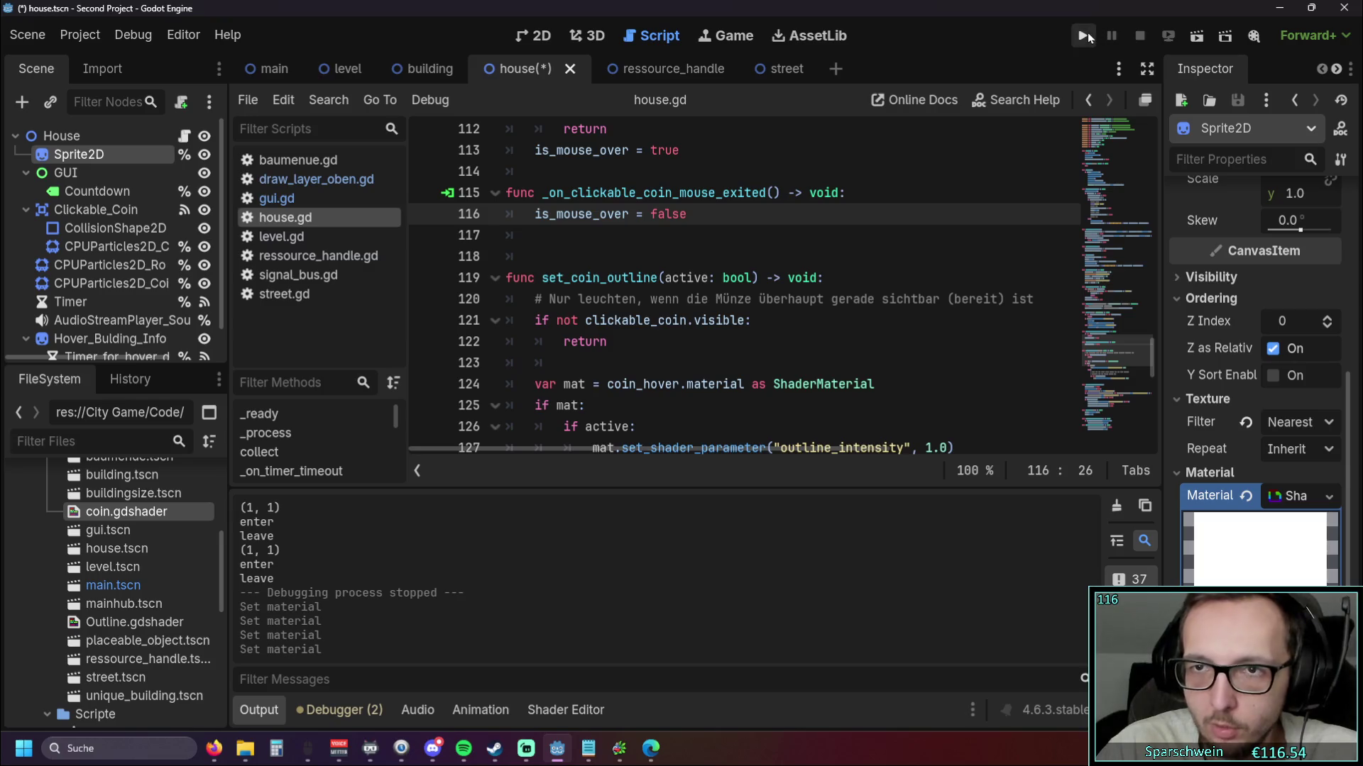
# Test-run the game with a long diagonal street and four red houses, then stop it
pyautogui.click(1086, 37)
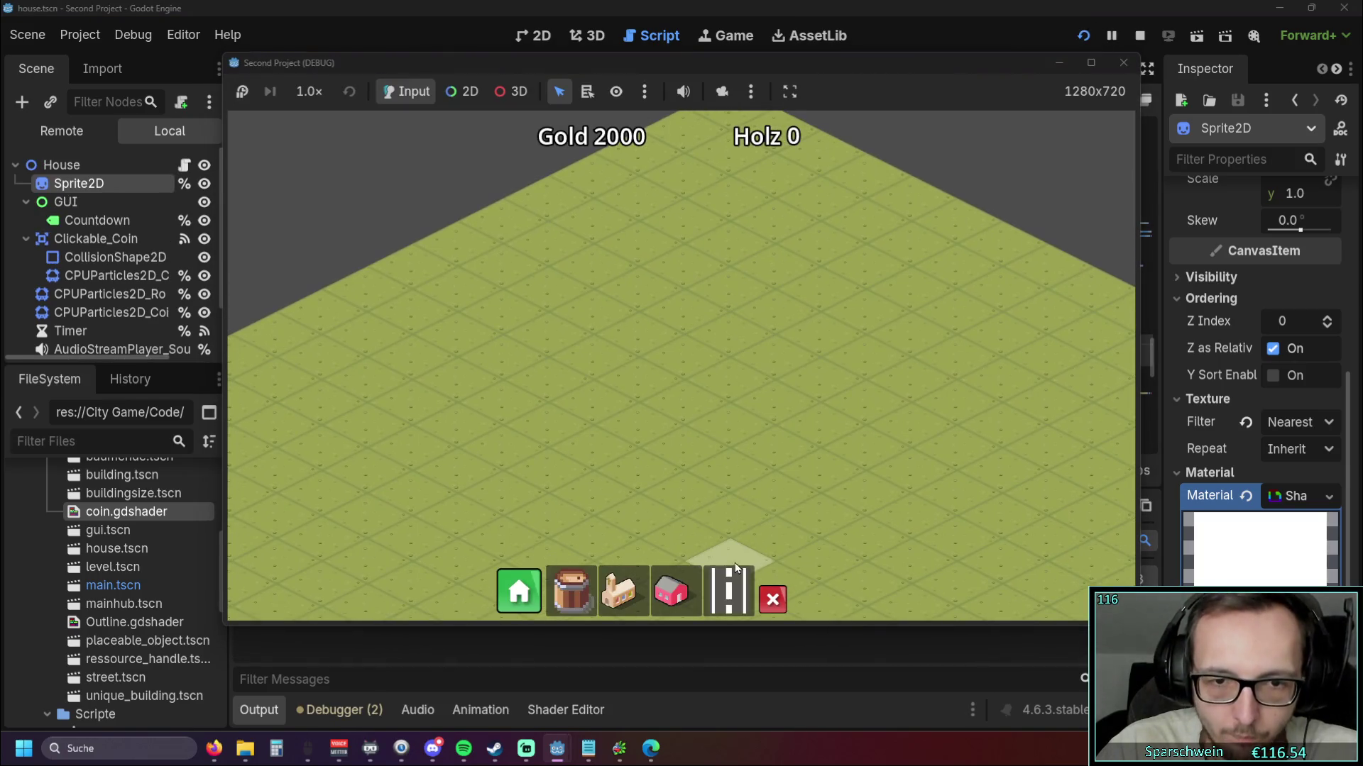
pyautogui.click(728, 592)
pyautogui.moveTo(547, 426); pyautogui.dragTo(880, 261)
pyautogui.click(670, 591)
pyautogui.moveTo(706, 321); pyautogui.dragTo(823, 235)
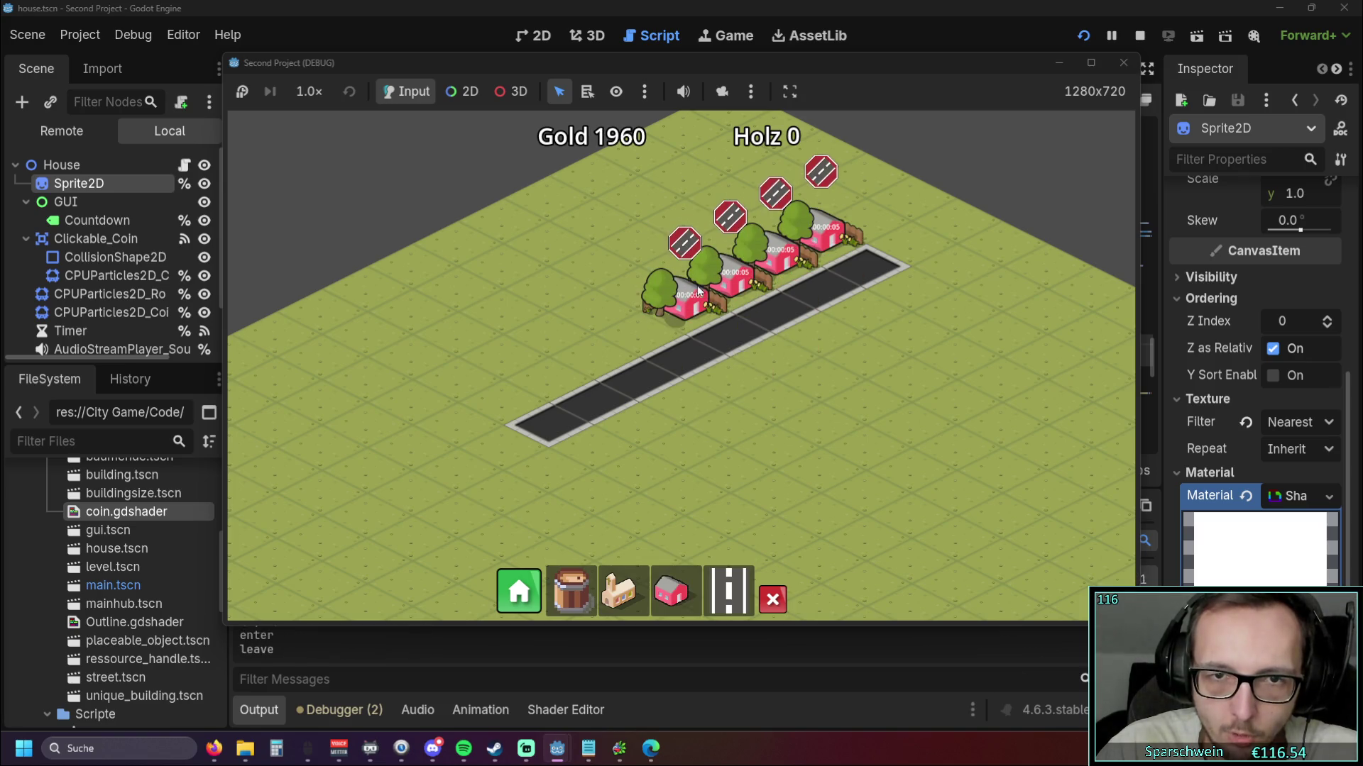
pyautogui.press('F8')
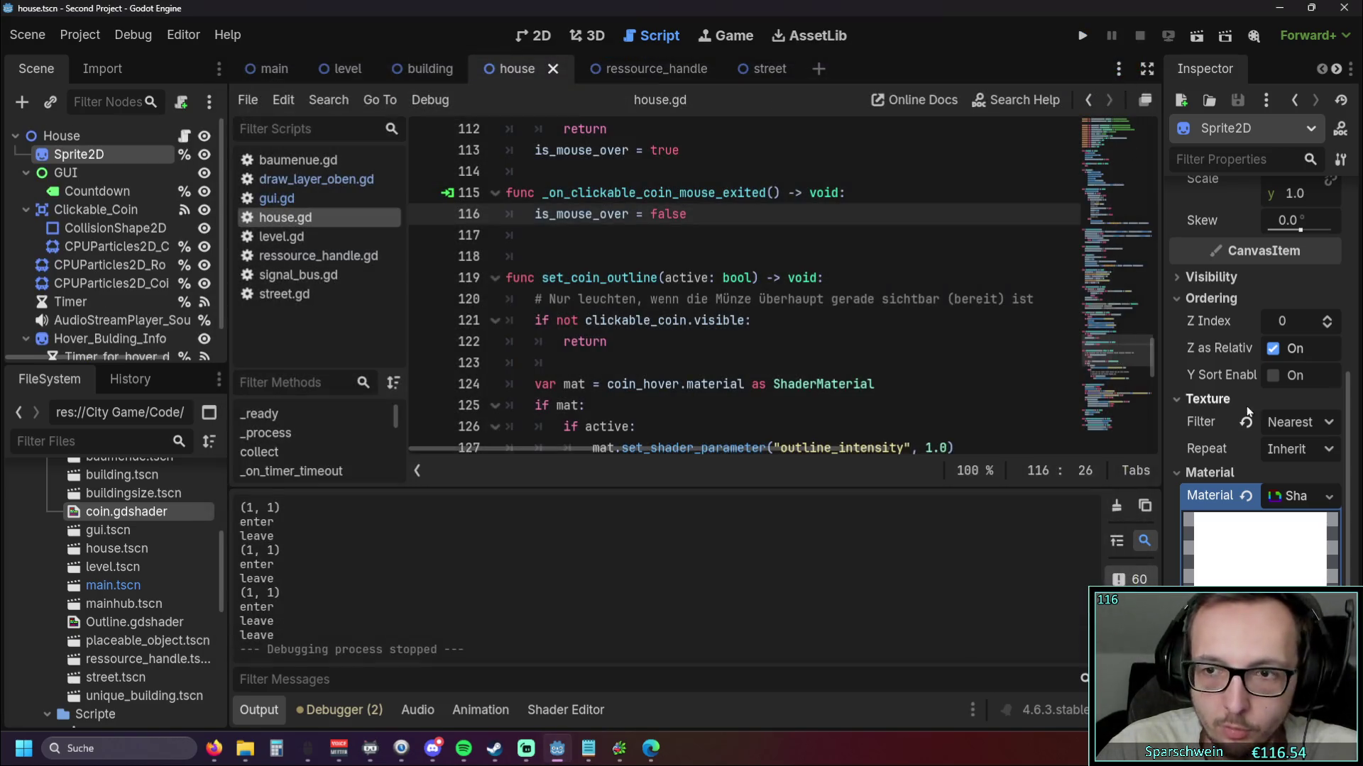
# Replace the Sprite2D material with Outline.gdshader and open that shader's code
pyautogui.click(1245, 496)
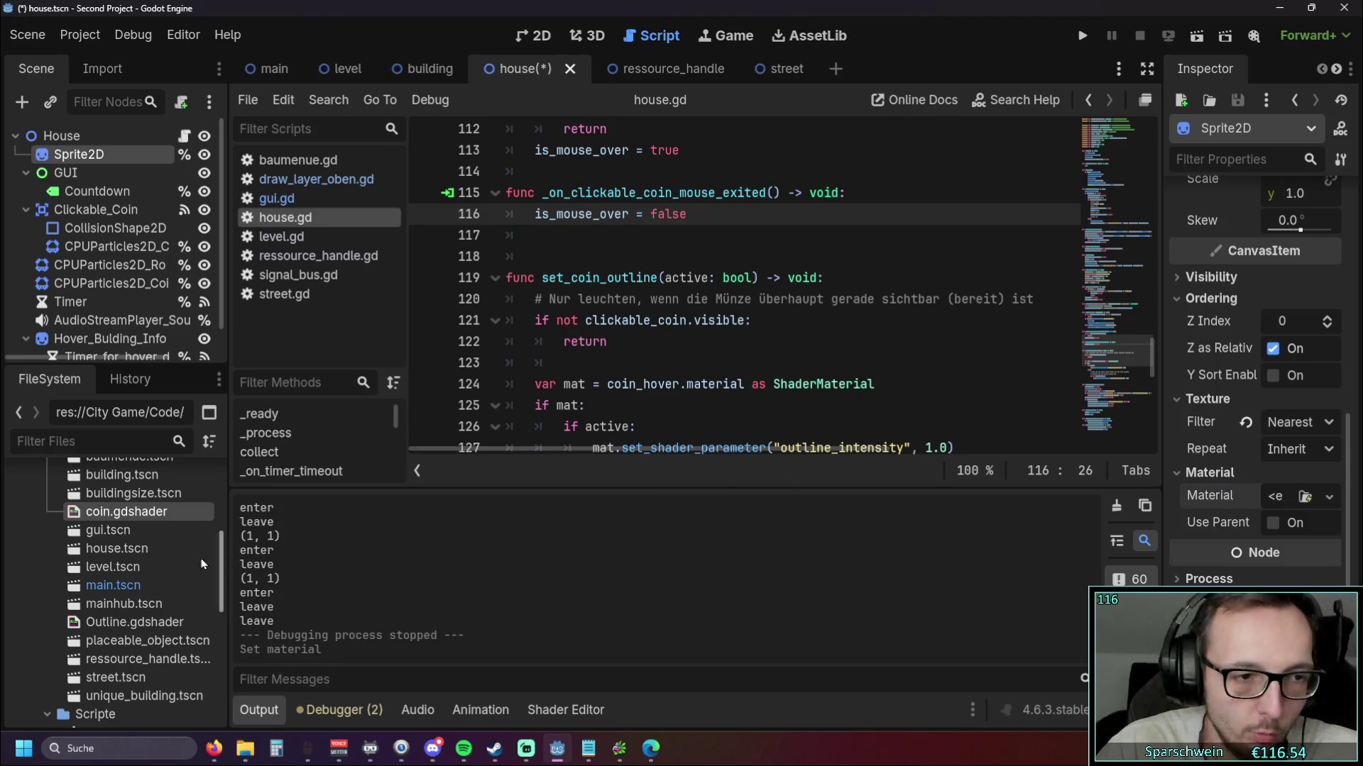
pyautogui.moveTo(135, 622); pyautogui.dragTo(1302, 496)
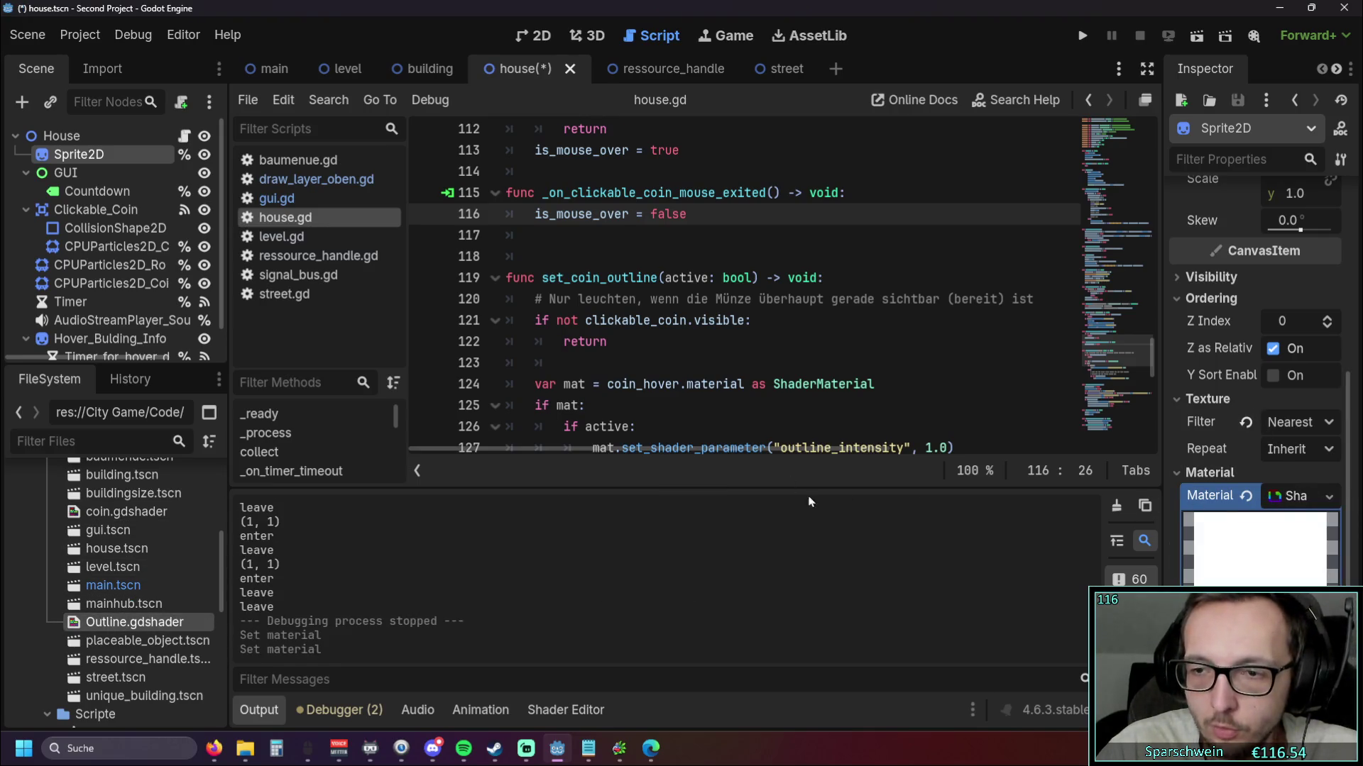
pyautogui.doubleClick(135, 623)
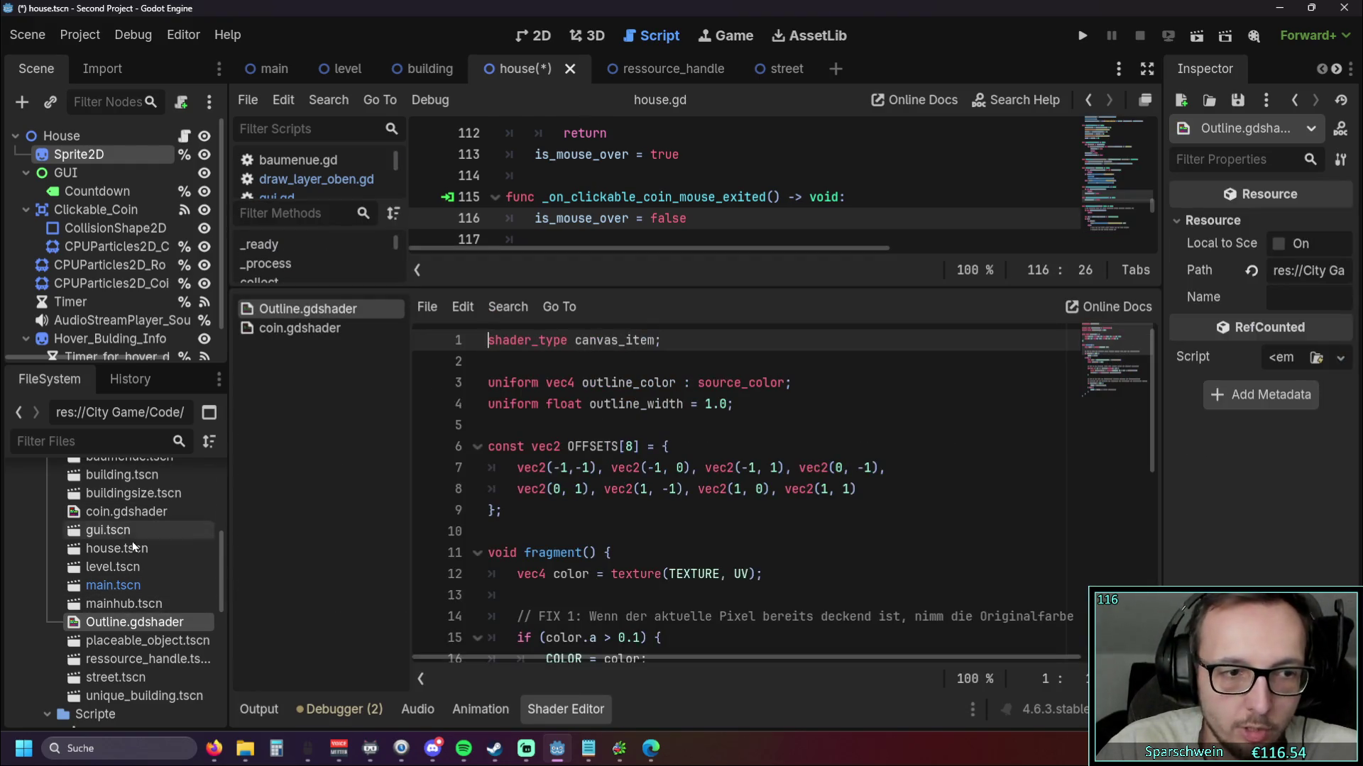
# Compare the coin.gdshader and Outline.gdshader code in the Shader Editor
pyautogui.doubleClick(110, 513)
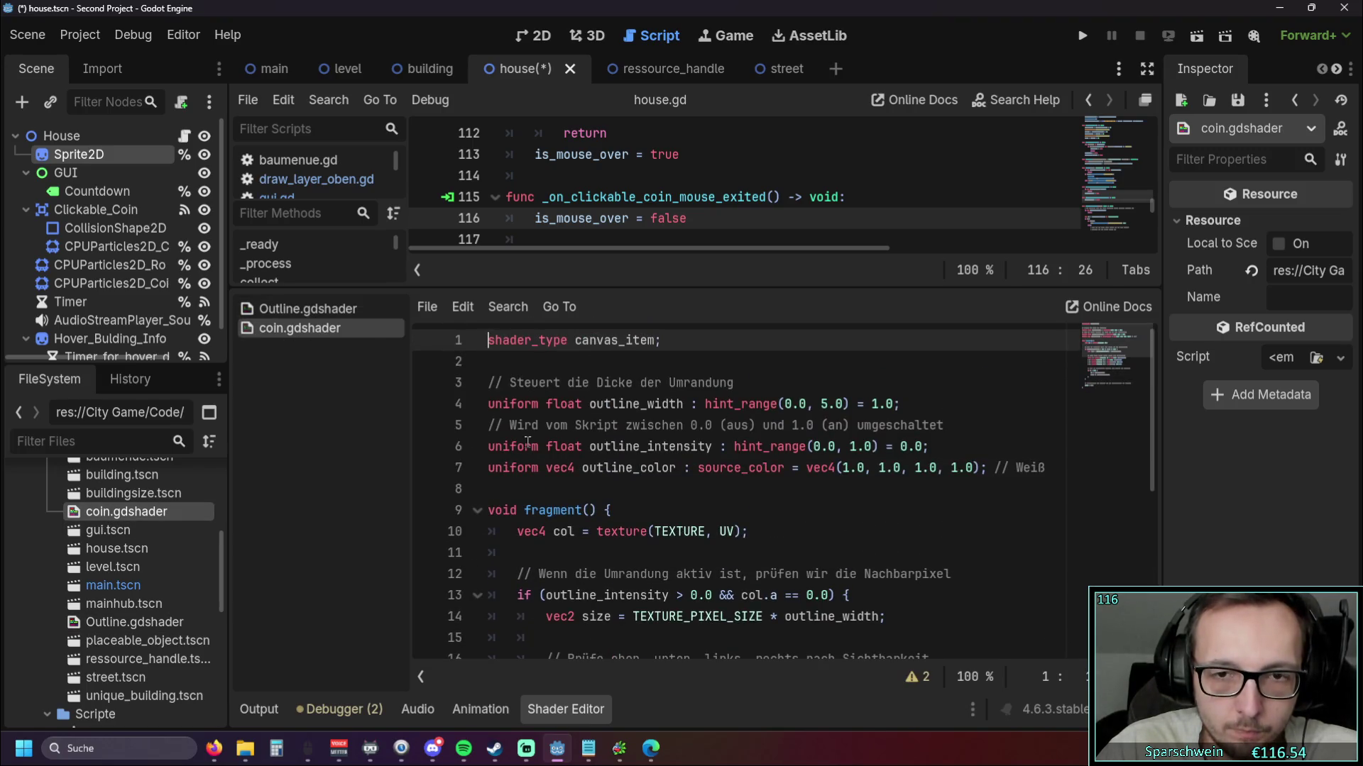
pyautogui.doubleClick(103, 622)
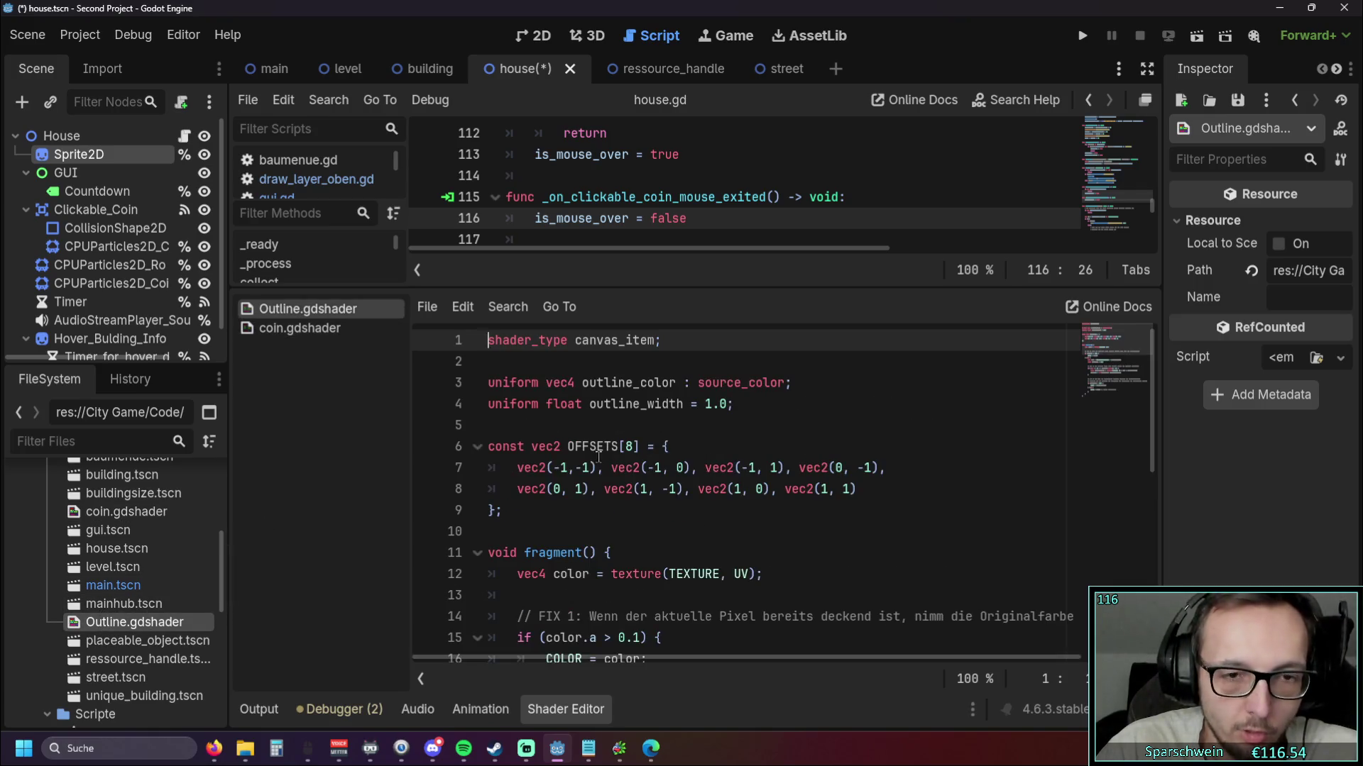
pyautogui.scroll(-6, 598, 457)
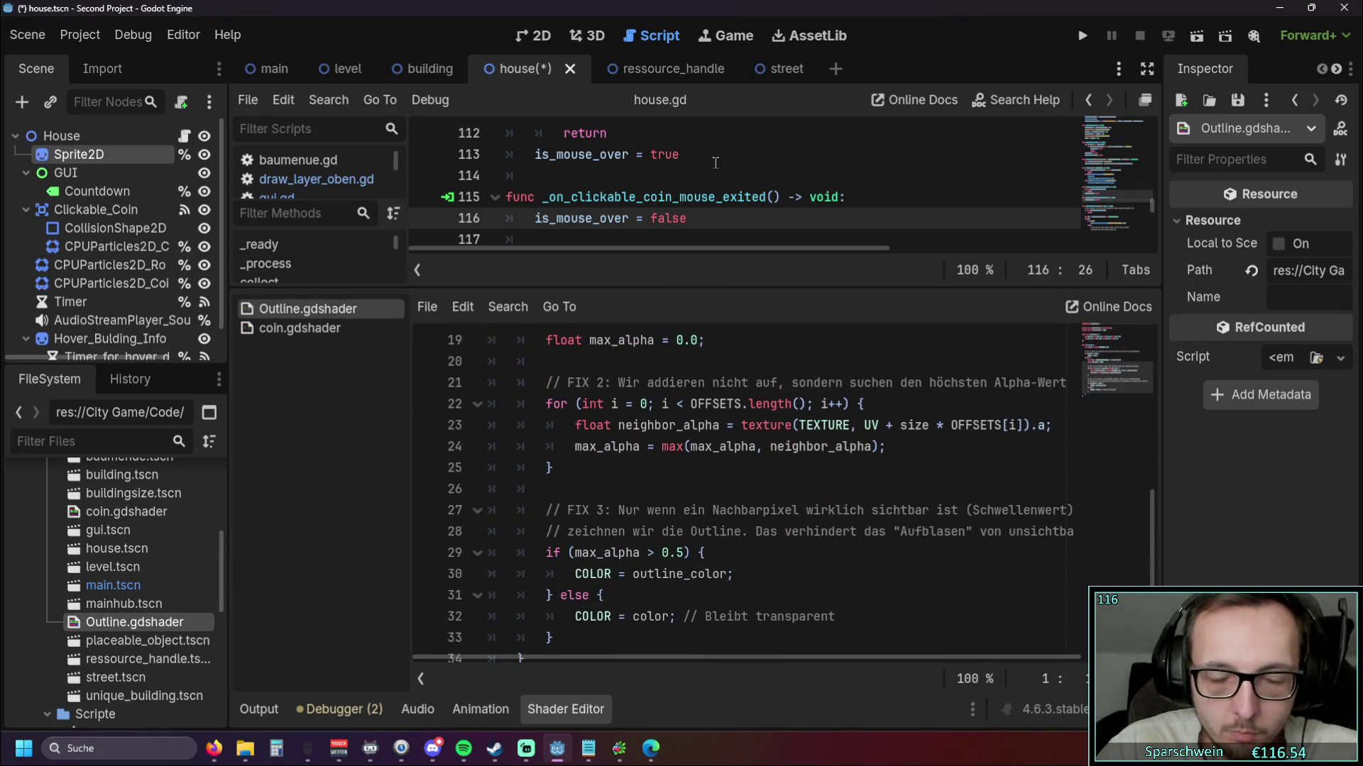
pyautogui.click(568, 711)
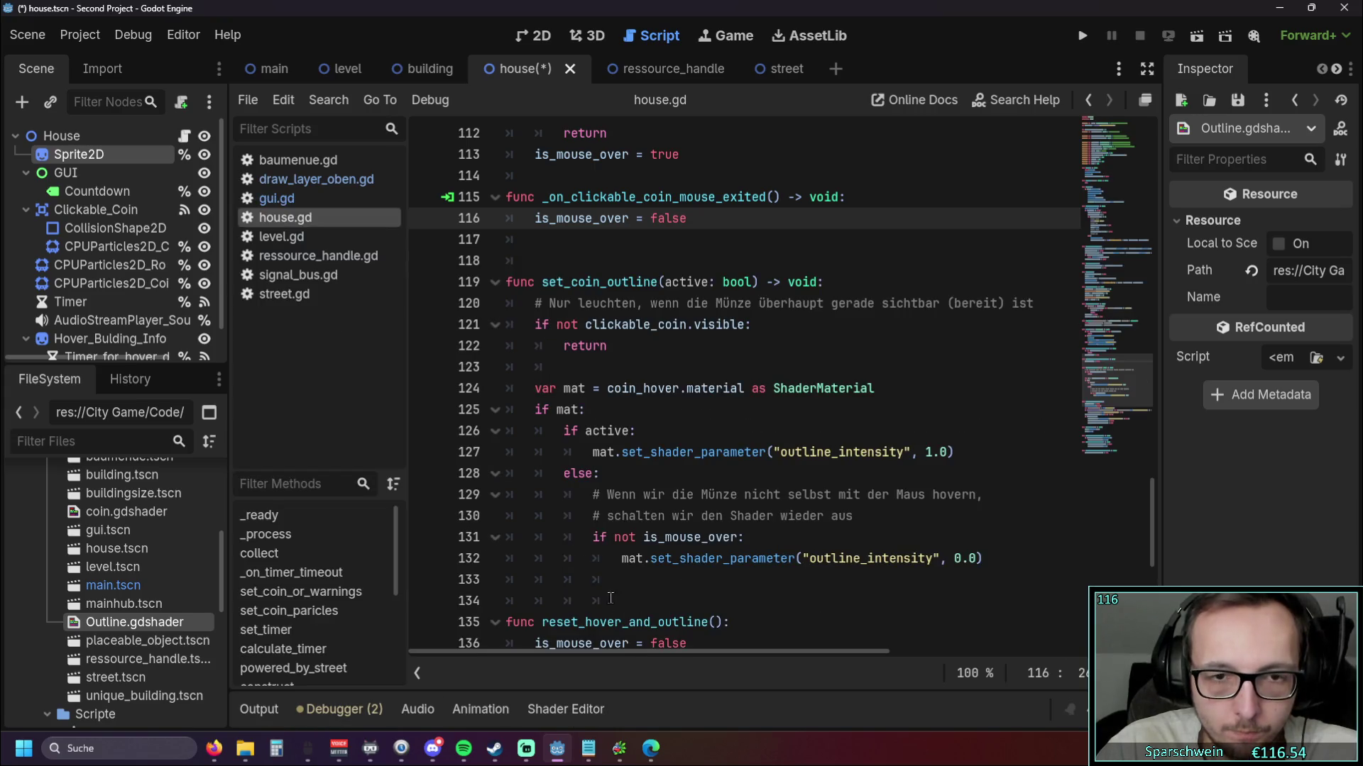
pyautogui.click(568, 706)
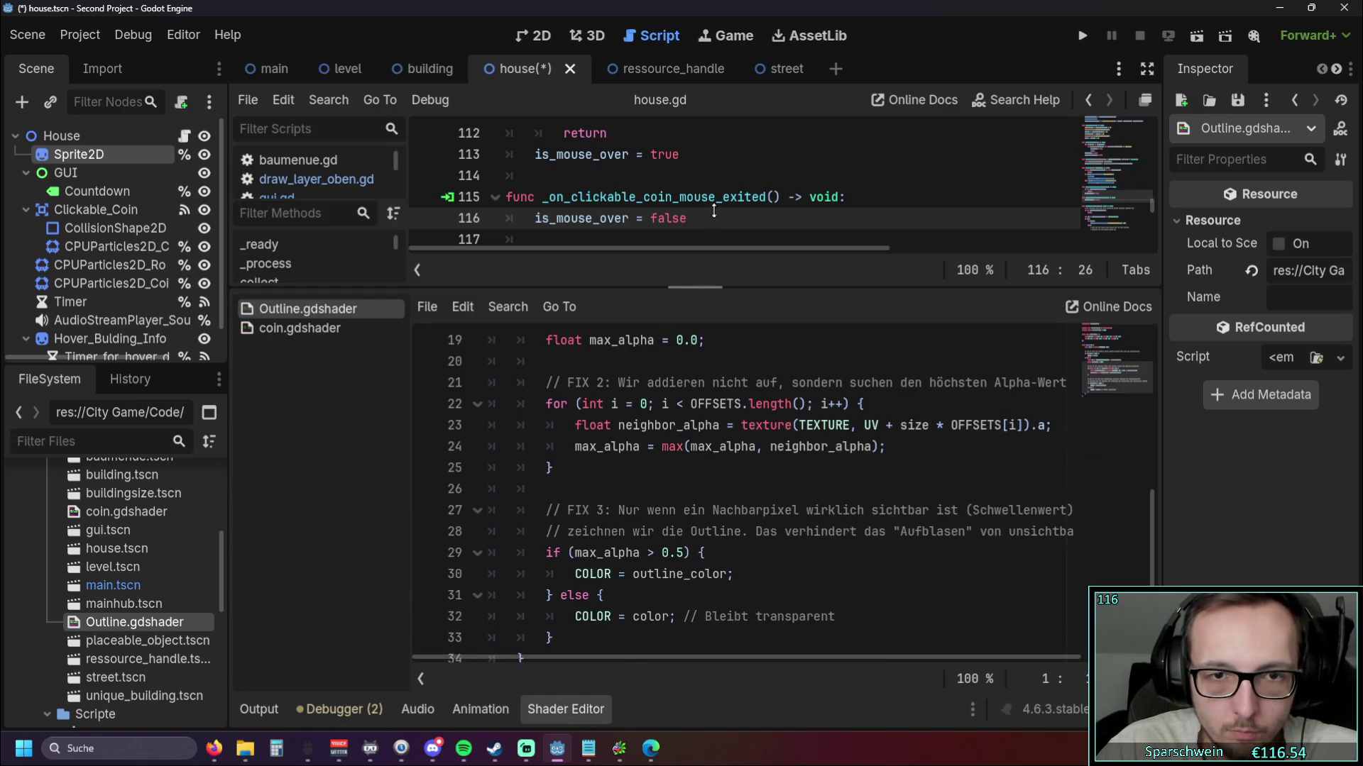
pyautogui.scroll(-1, 665, 489)
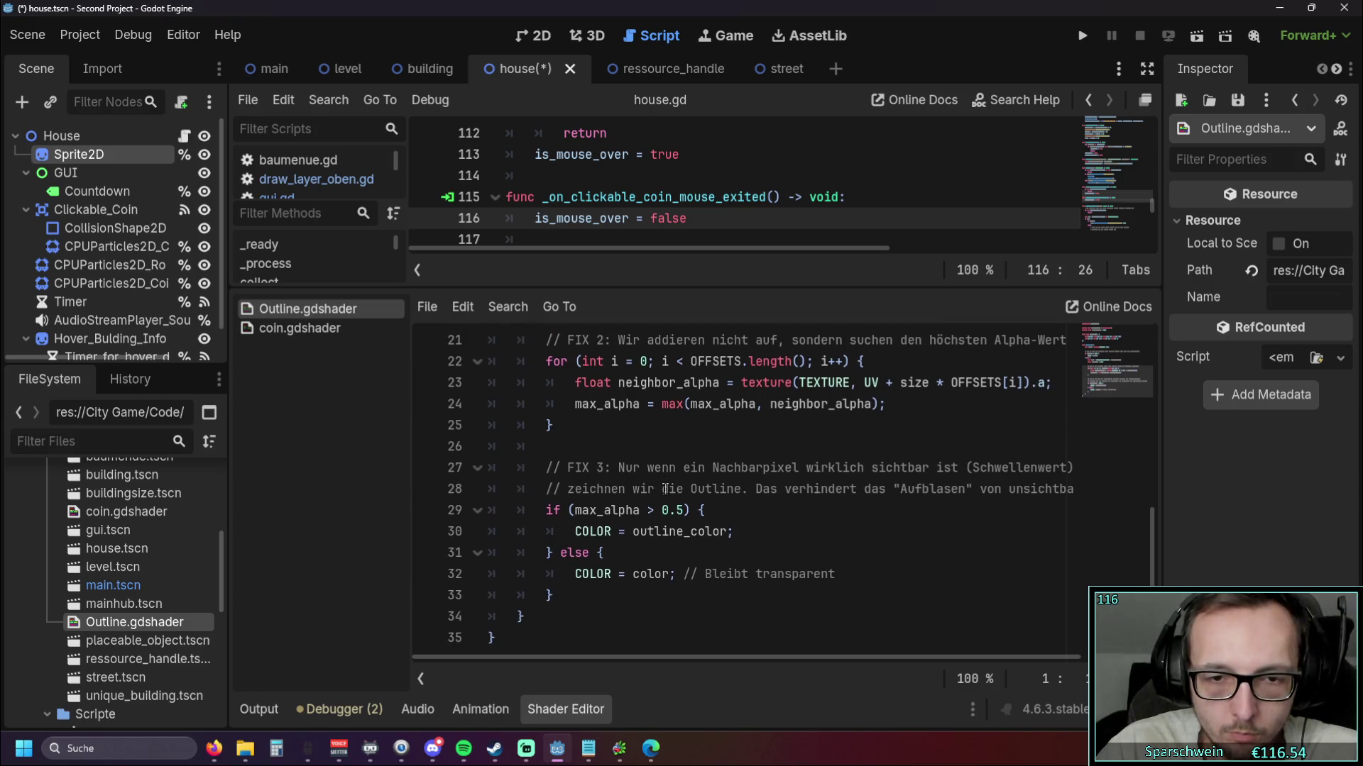
pyautogui.scroll(1, 666, 489)
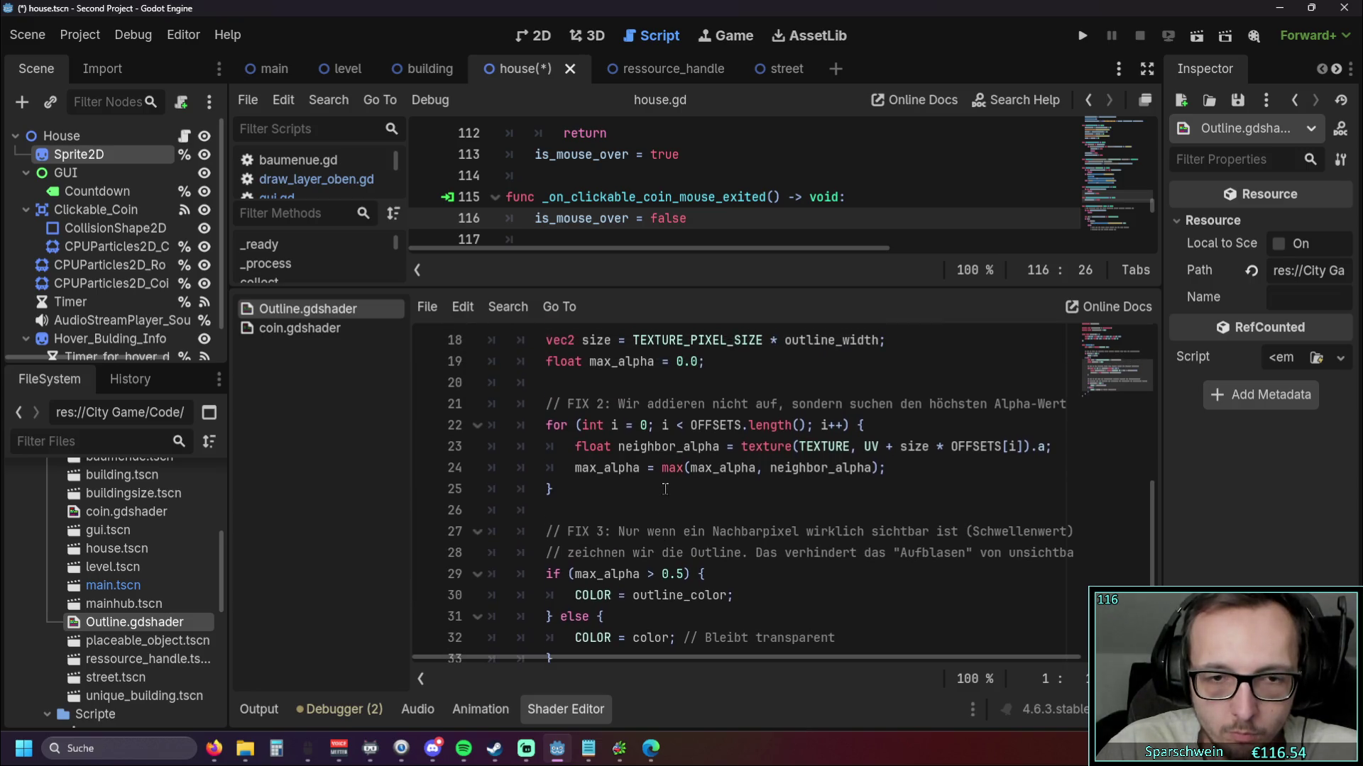
# Review coin.gdshader once more, then close the shader code panel
pyautogui.doubleClick(134, 511)
pyautogui.scroll(-5, 636, 494)
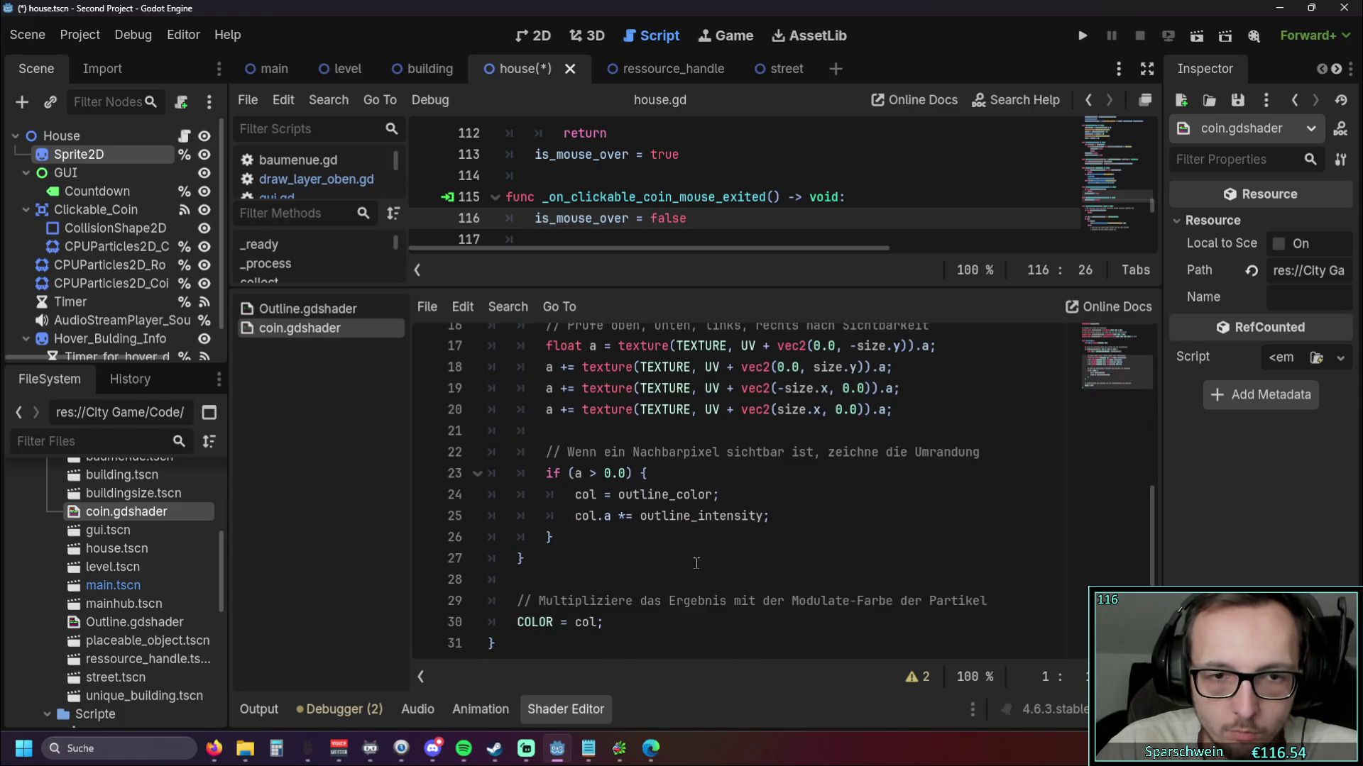
pyautogui.scroll(5, 697, 562)
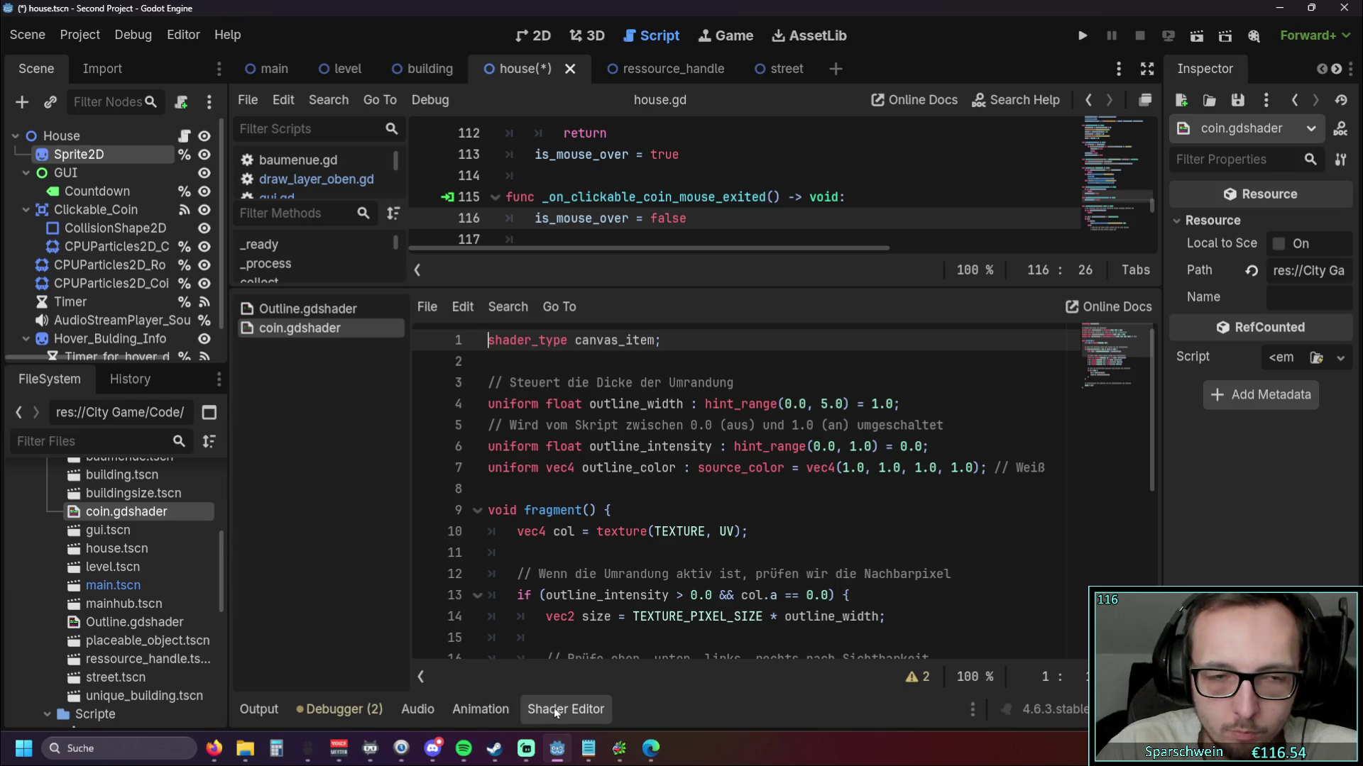
pyautogui.scroll(-2, 687, 532)
pyautogui.scroll(-1, 687, 532)
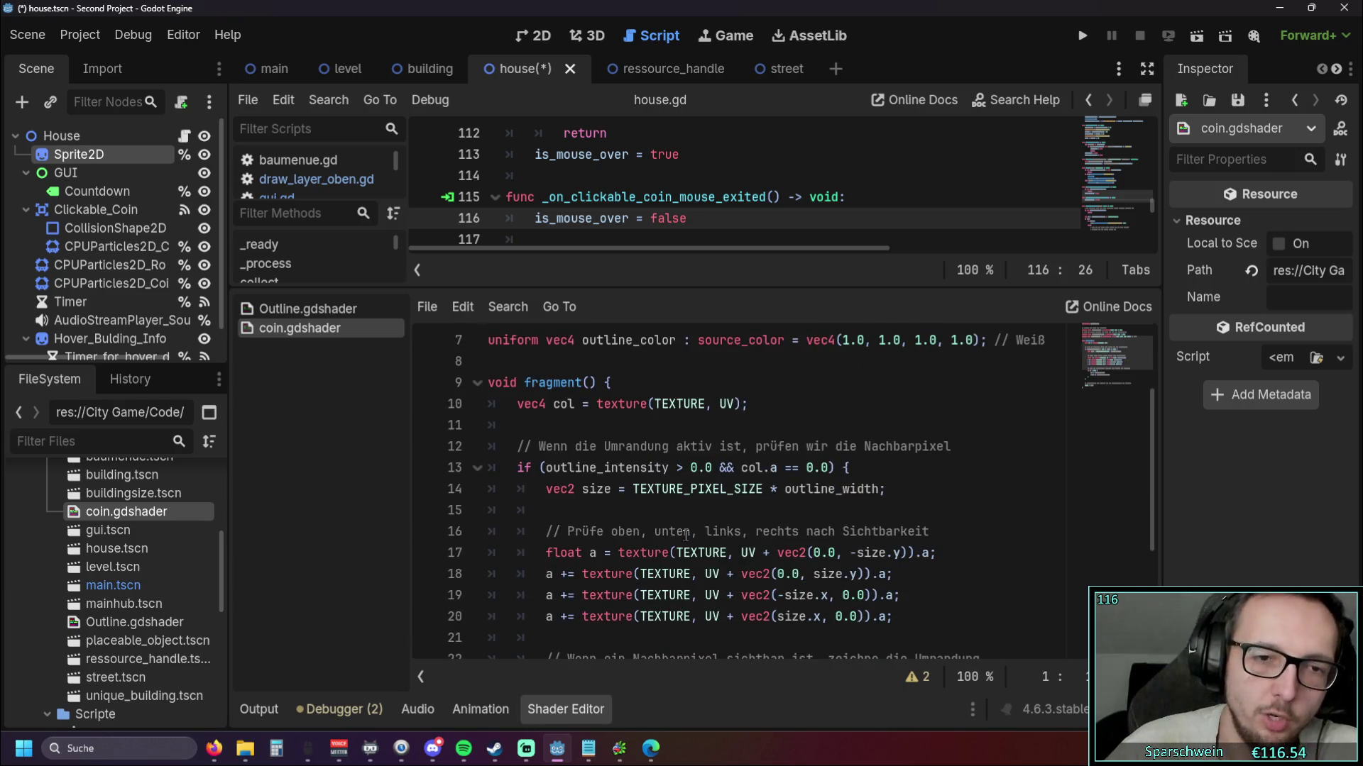
pyautogui.click(582, 705)
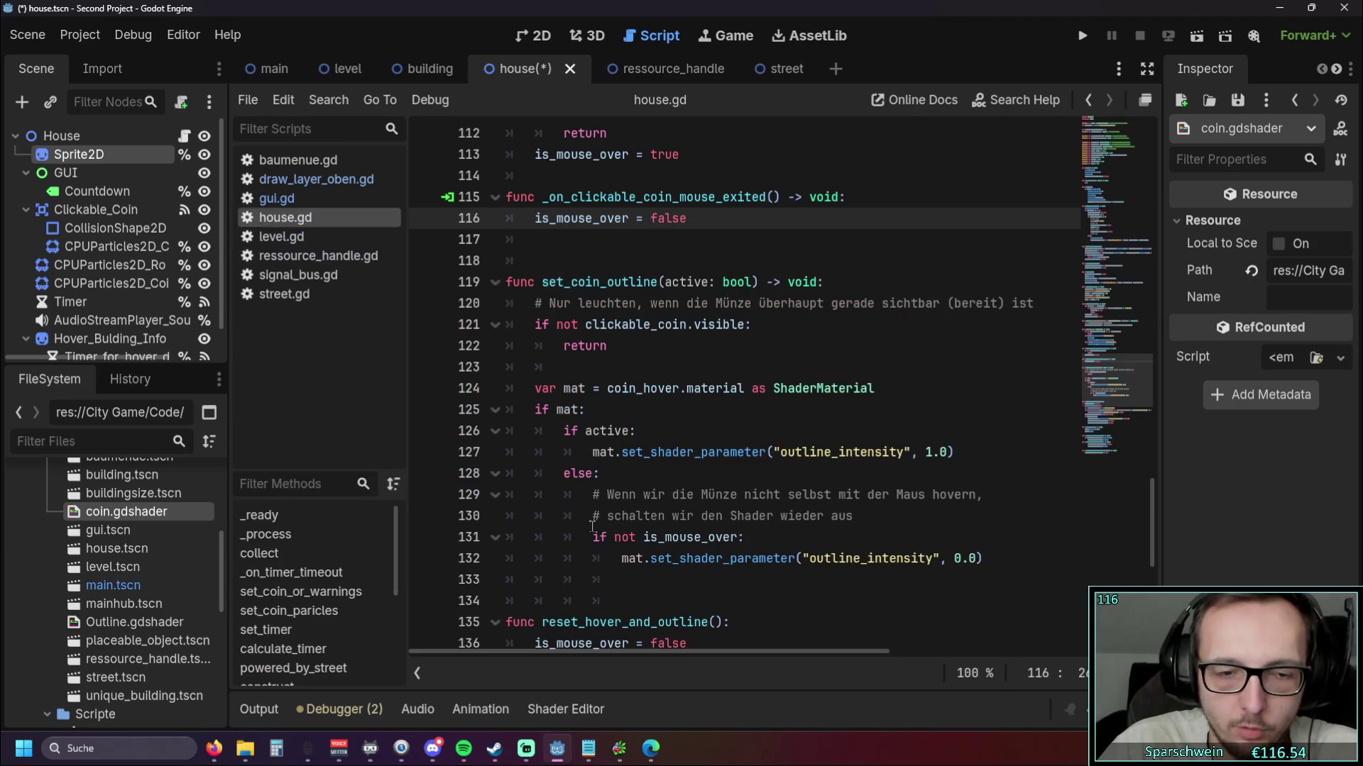
pyautogui.click(1084, 35)
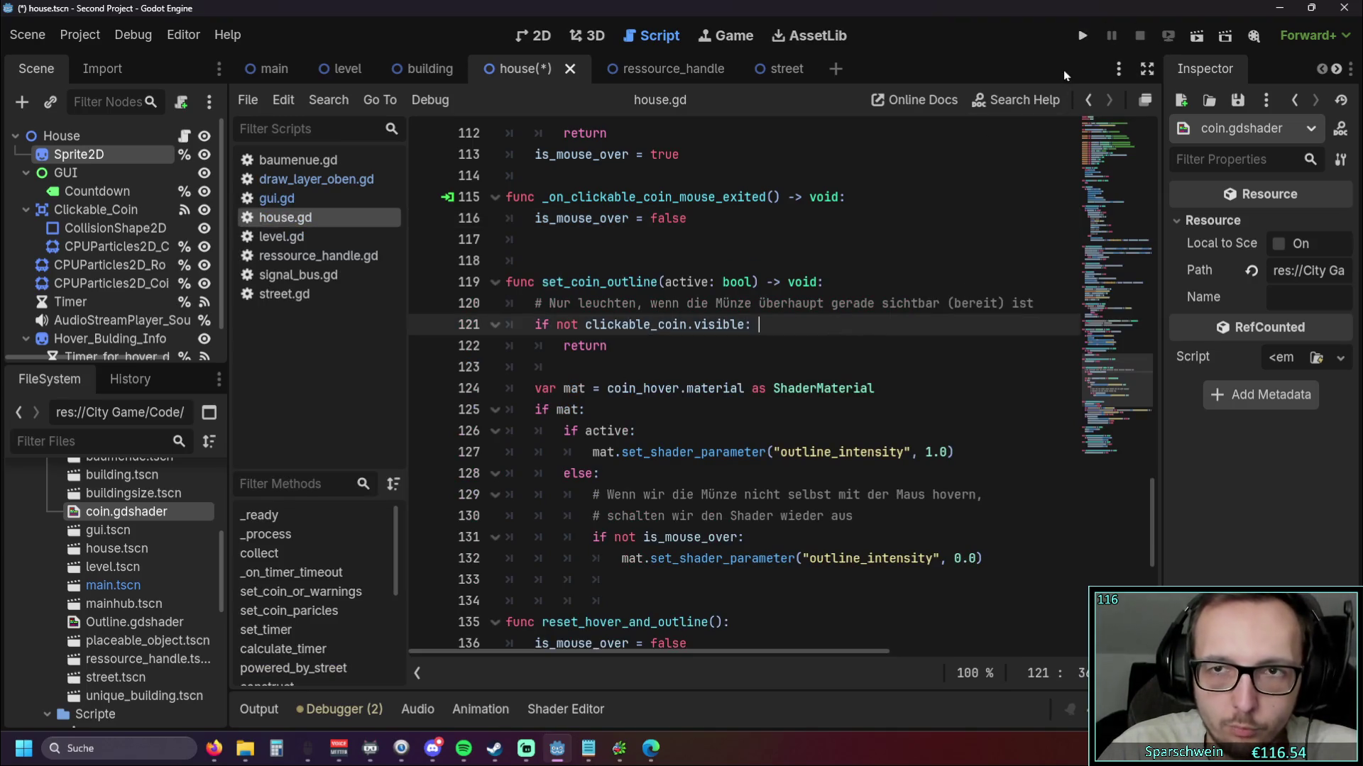
pyautogui.scroll(1, 788, 297)
pyautogui.scroll(1, 788, 296)
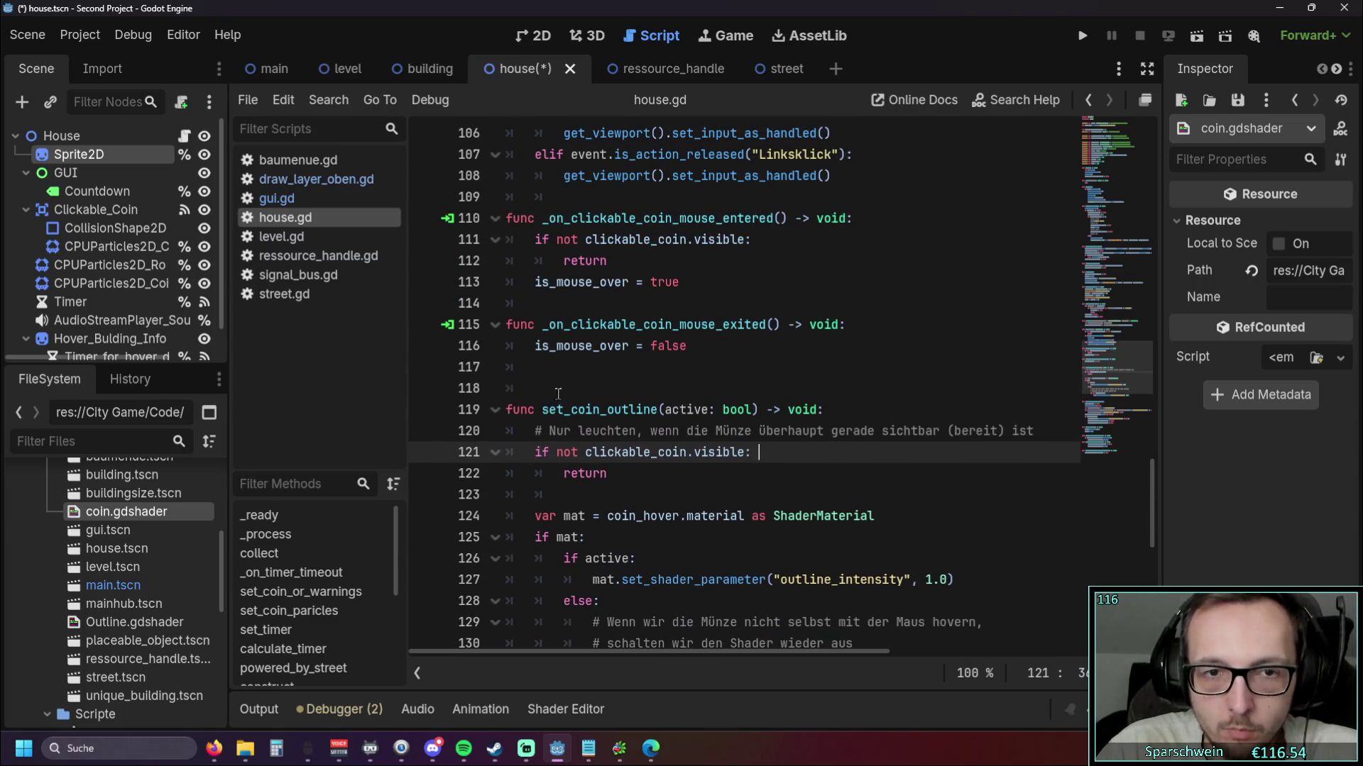
pyautogui.click(559, 390)
pyautogui.scroll(1, 568, 384)
pyautogui.click(595, 367)
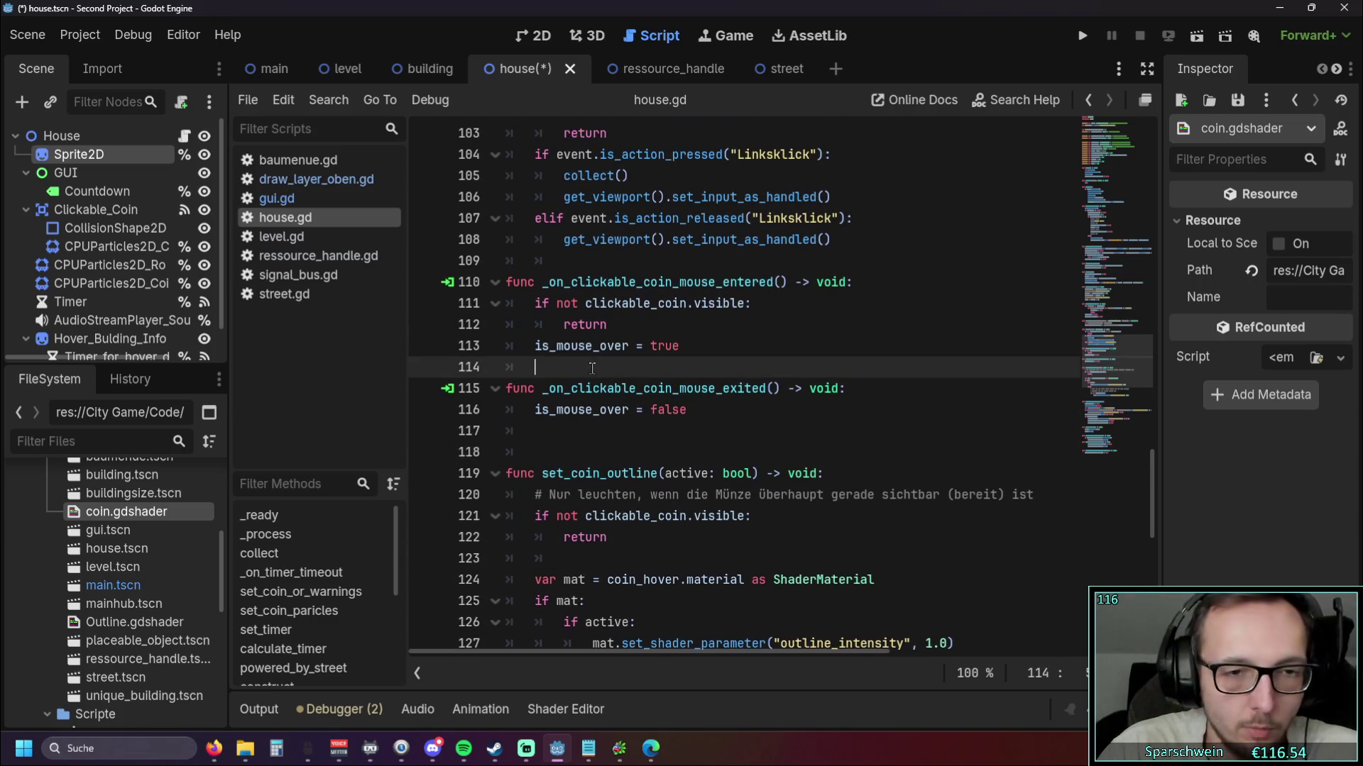
pyautogui.press('Return')
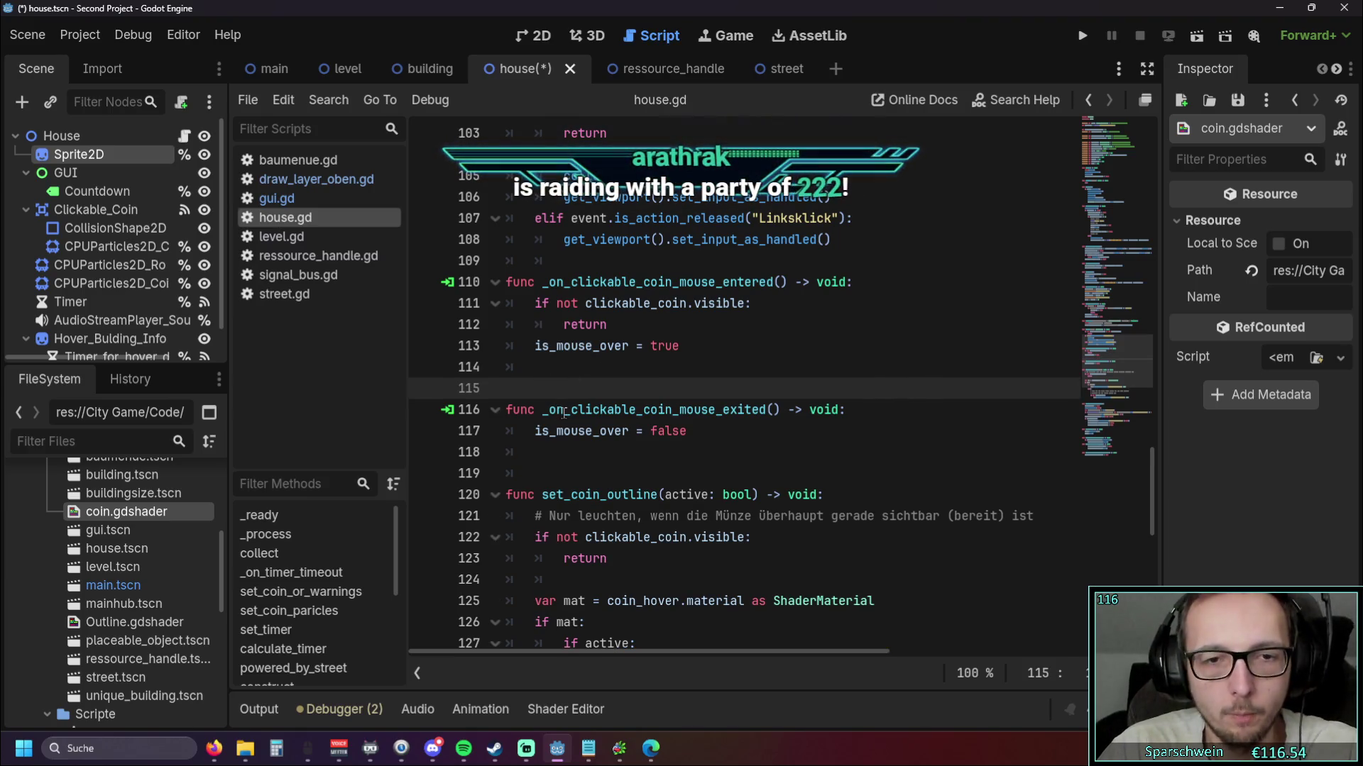
pyautogui.press('BackSpace')
pyautogui.click(595, 424)
pyautogui.scroll(1, 592, 376)
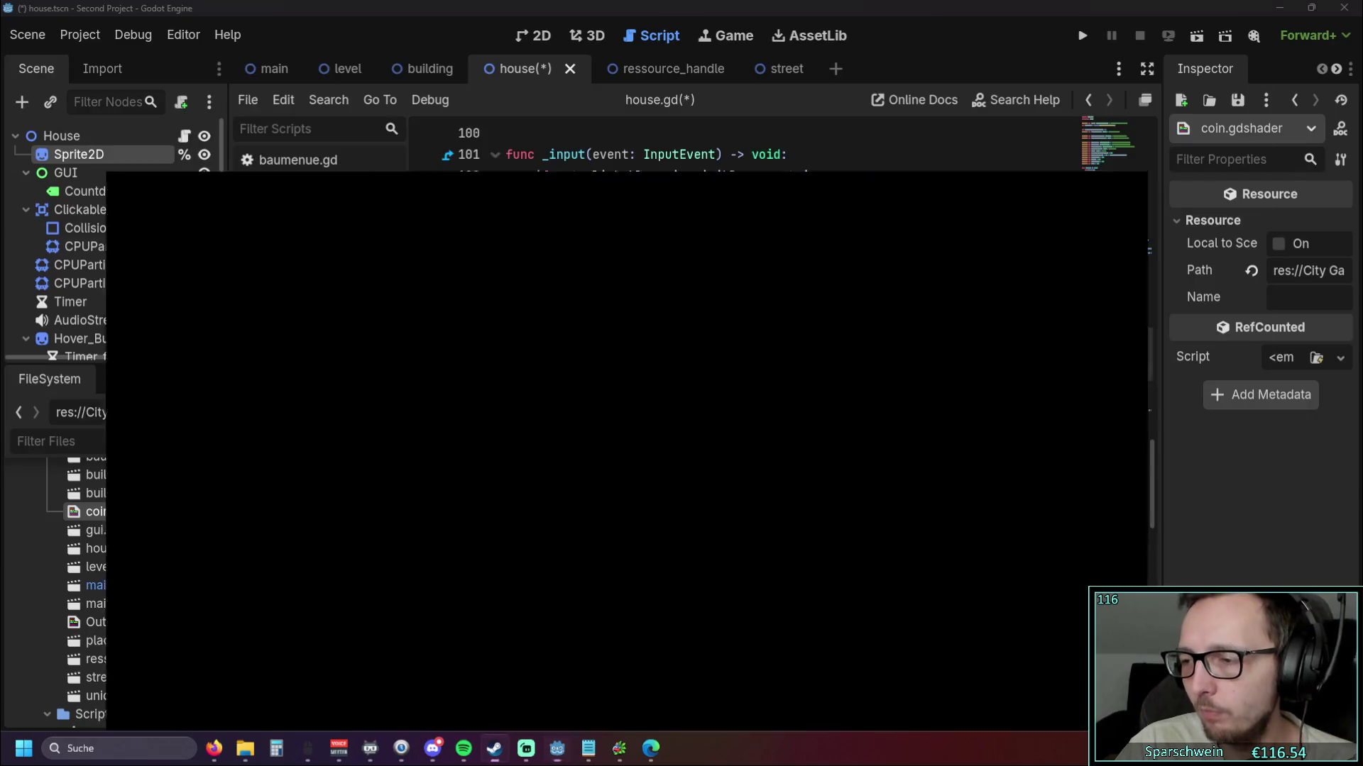
pyautogui.click(495, 748)
# Search the Steam store for 'ter' and open the Terra Invicta page
pyautogui.click(80, 43)
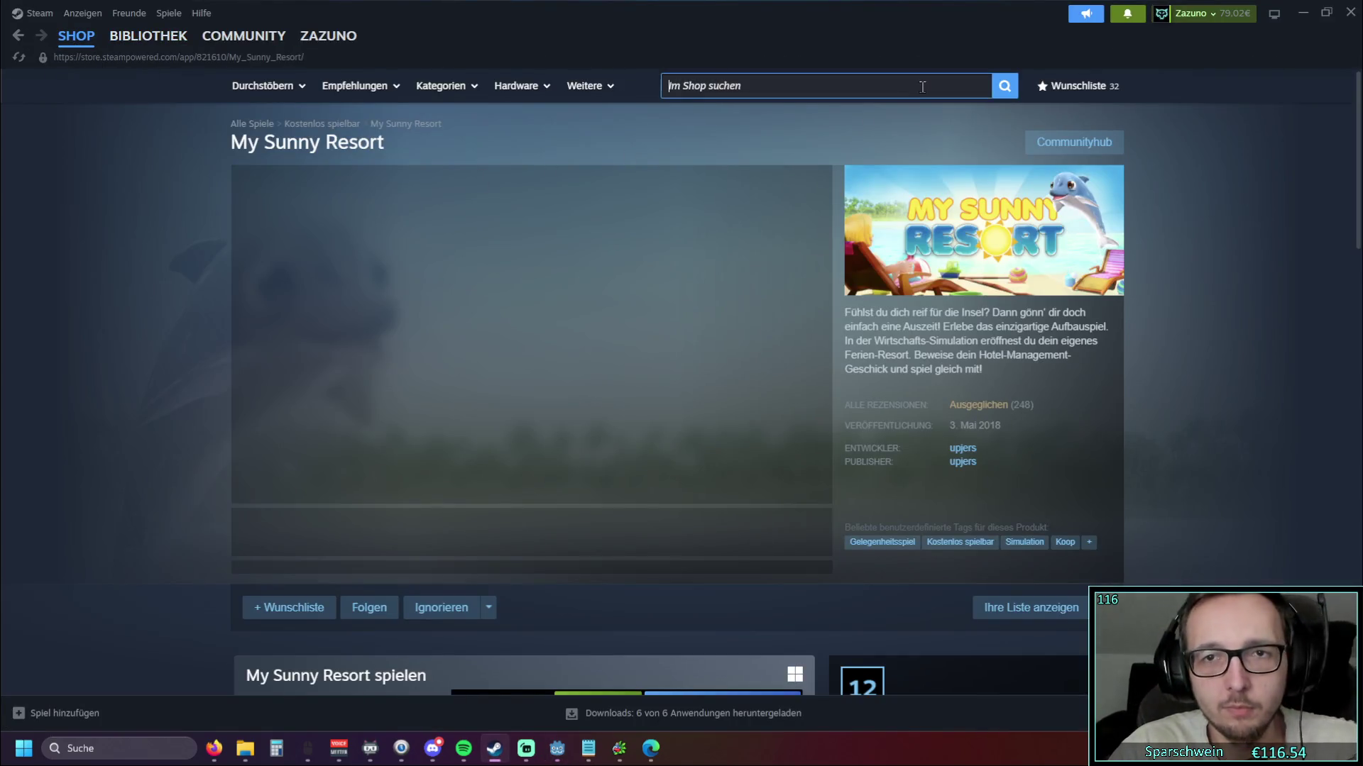
pyautogui.click(922, 87)
pyautogui.write('tu')
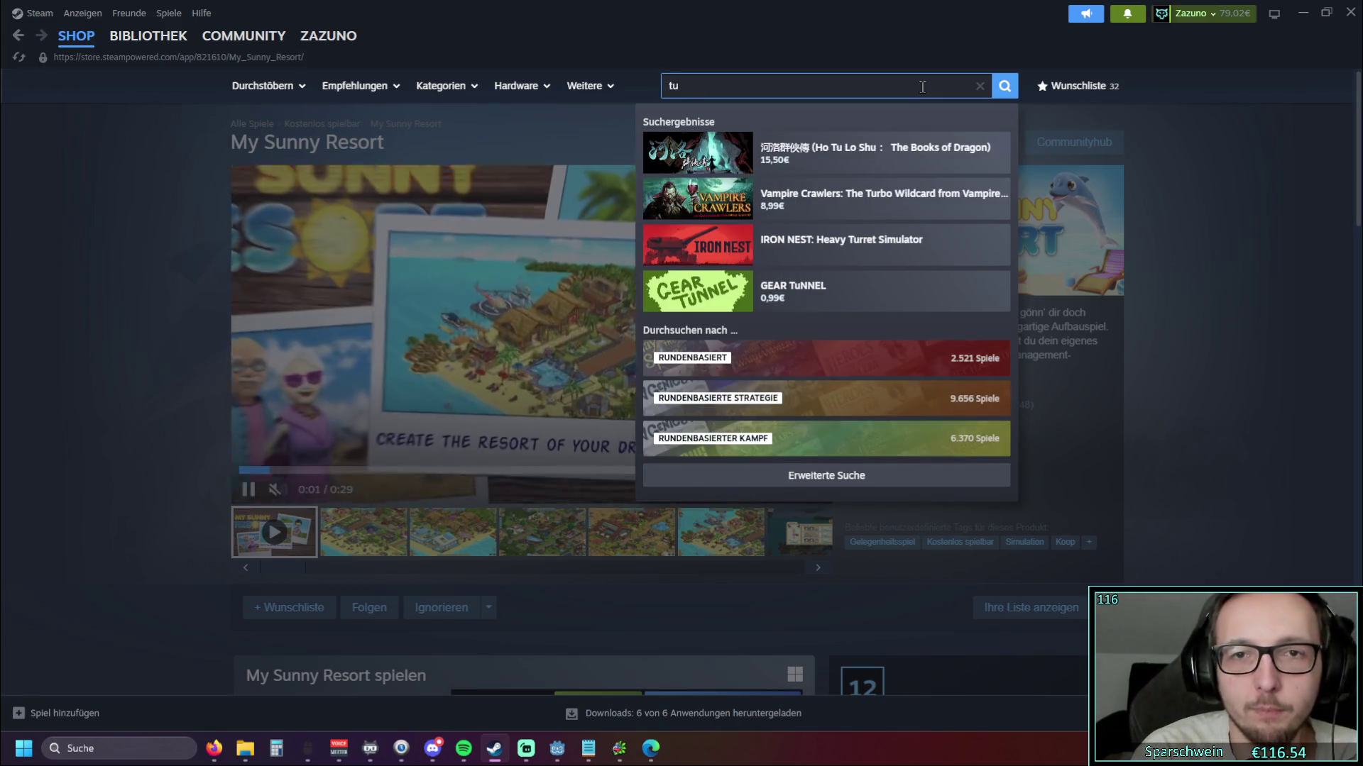
pyautogui.press('BackSpace')
pyautogui.write('erra')
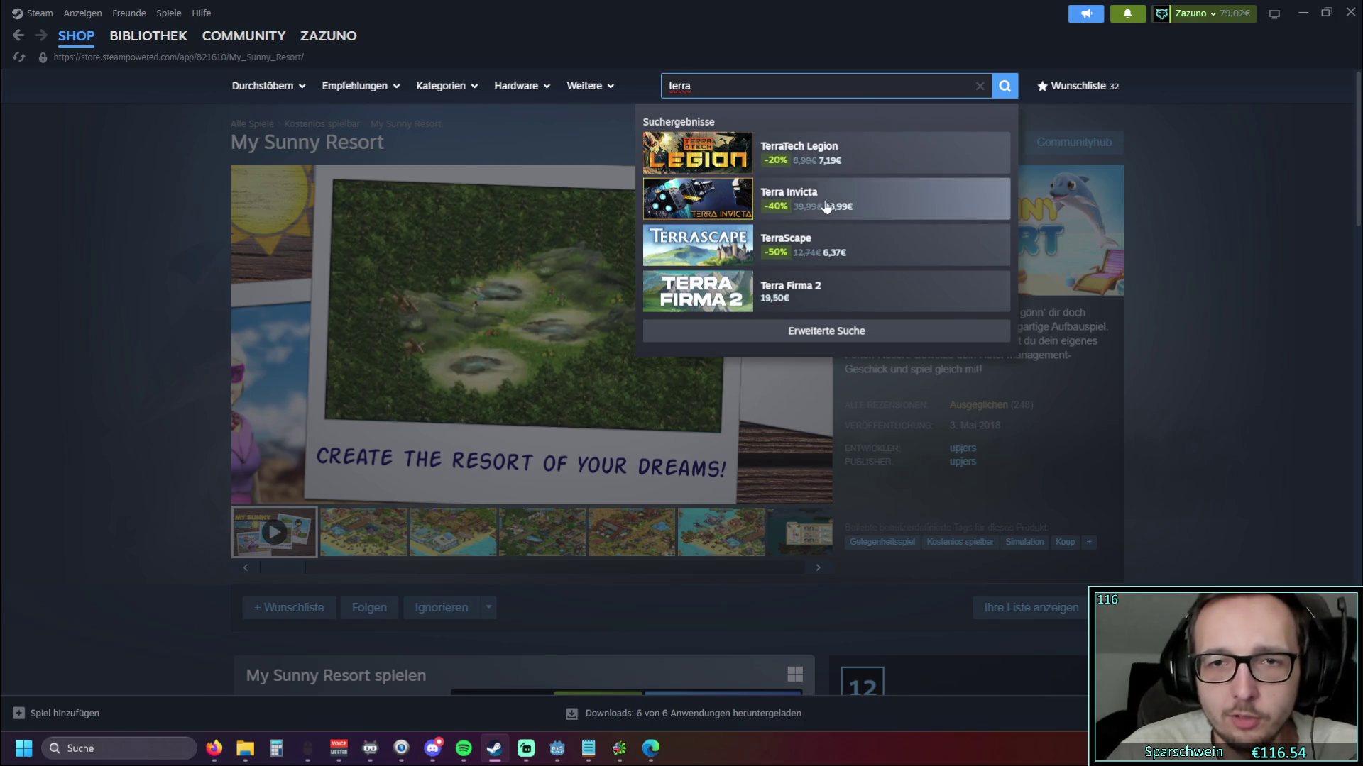
pyautogui.click(863, 204)
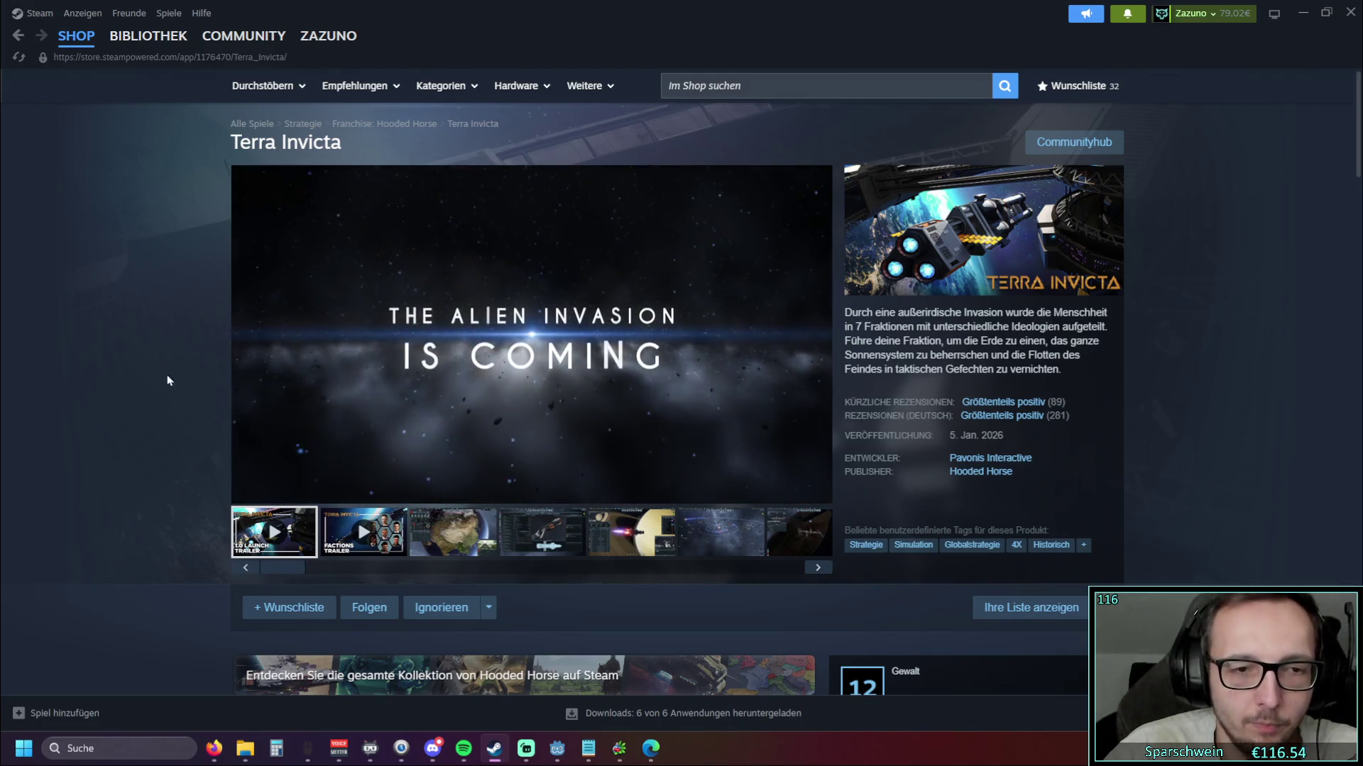
# Browse the Earth-map and Saturn screenshots, then show the China globe screenshot full size
pyautogui.click(411, 543)
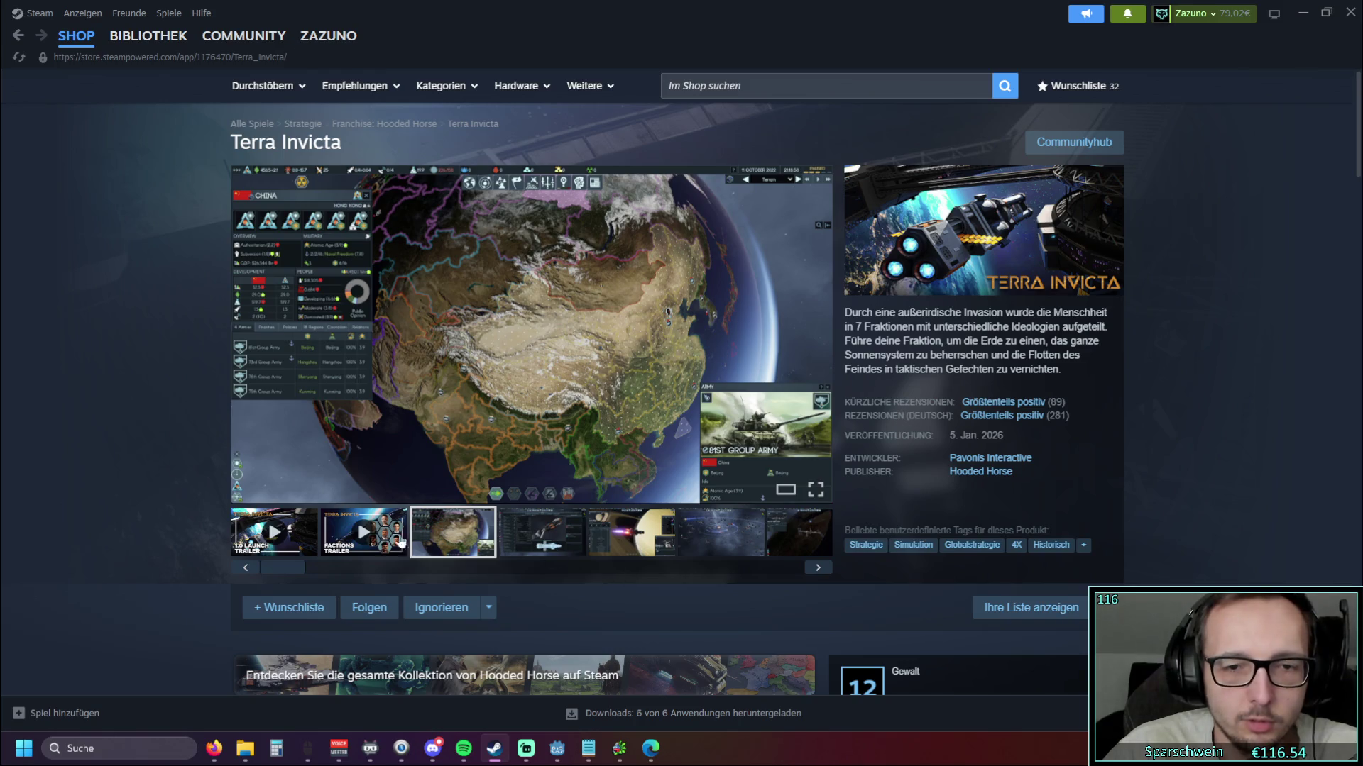
pyautogui.click(641, 542)
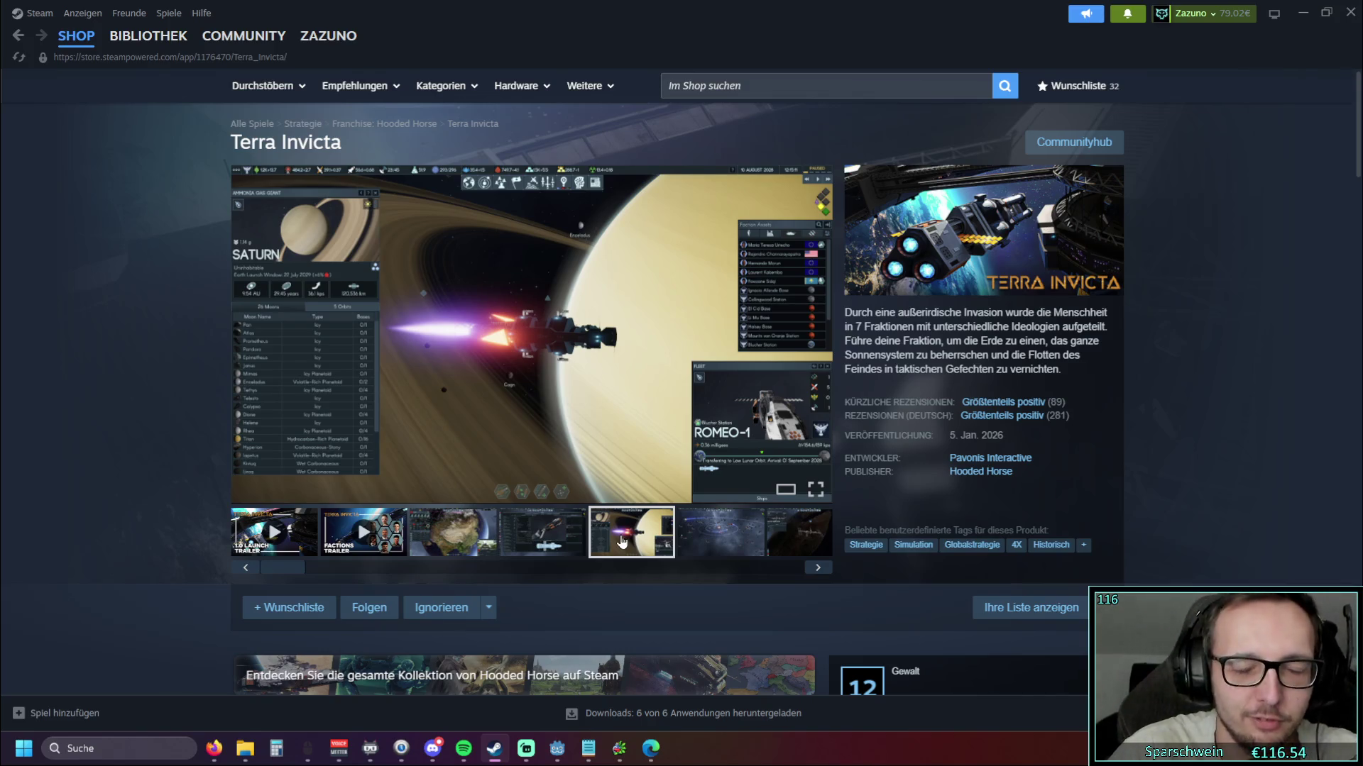
pyautogui.click(453, 532)
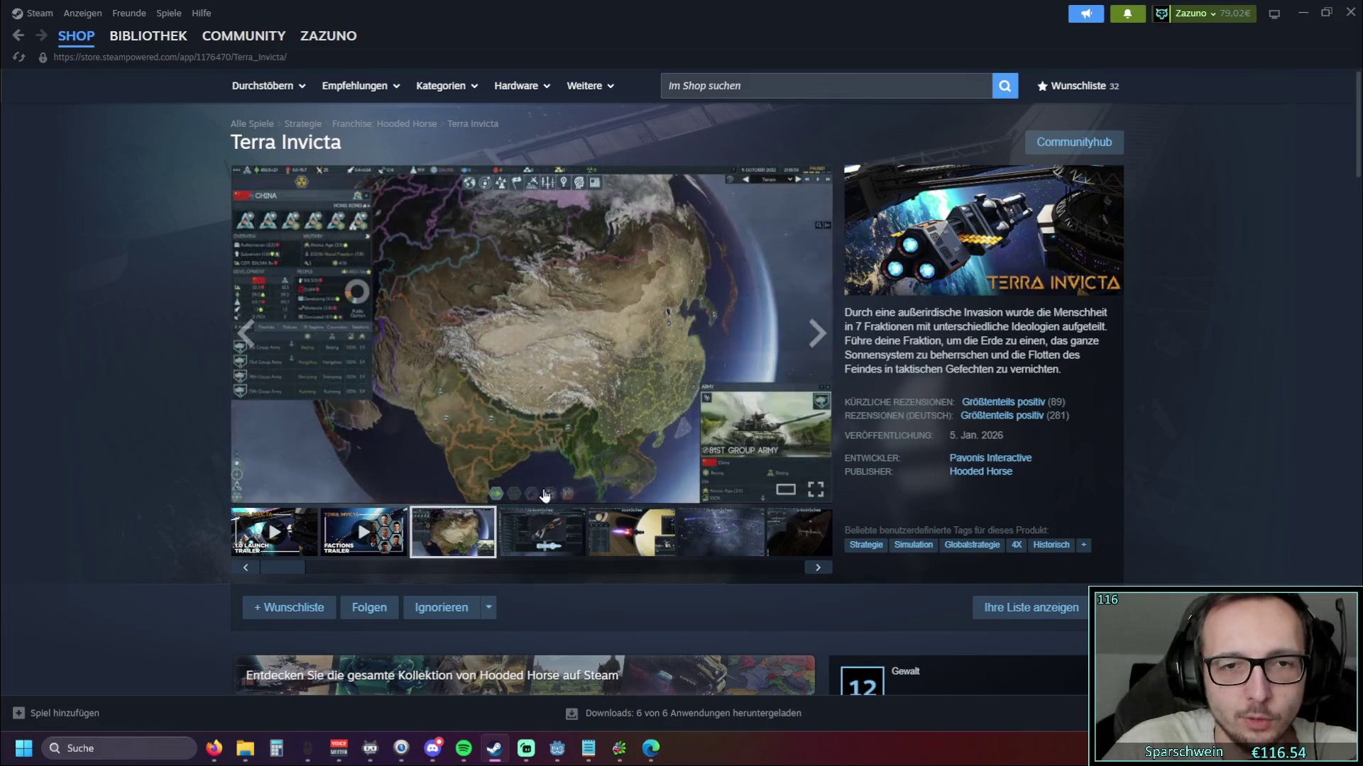
pyautogui.click(815, 489)
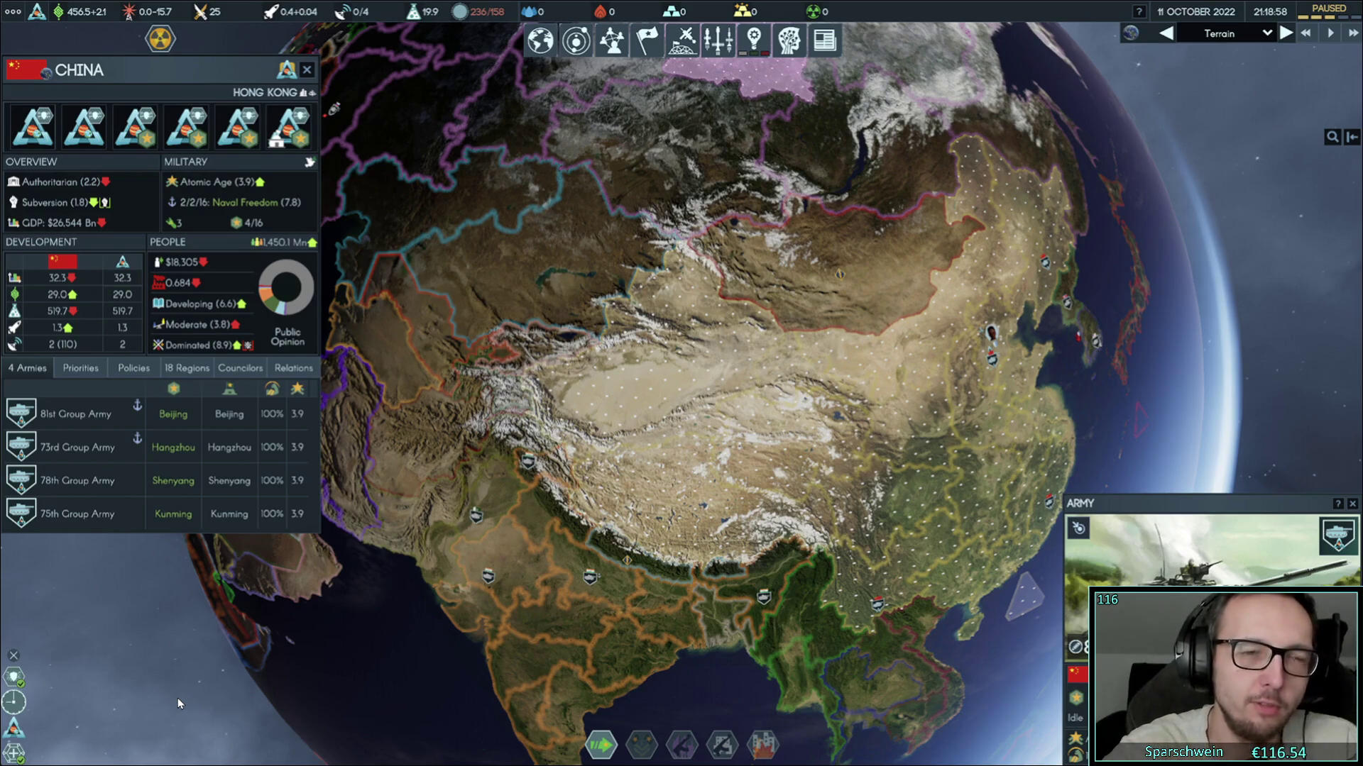
# Close the full-size screenshot, scroll the store page, and minimize Steam to return to Godot
pyautogui.click(635, 283)
pyautogui.scroll(-1, 667, 273)
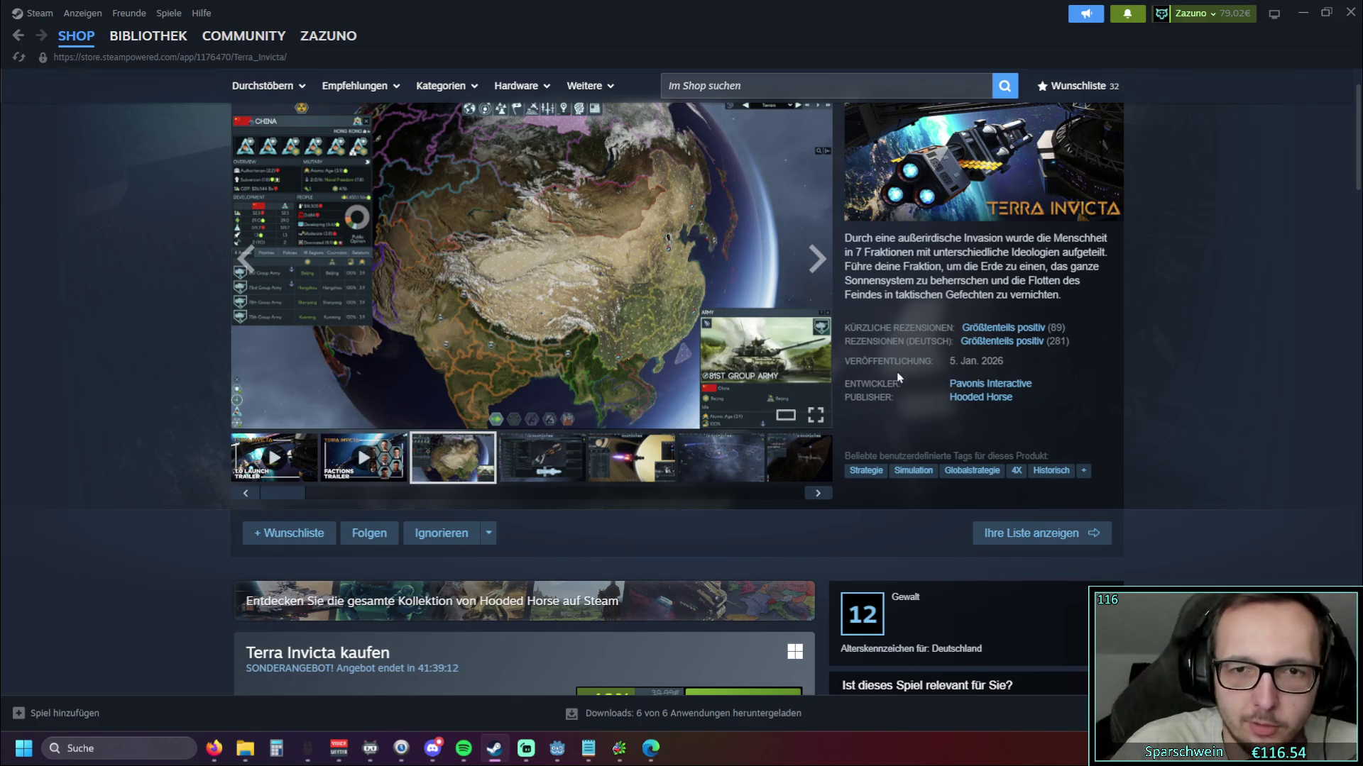
pyautogui.scroll(1, 852, 426)
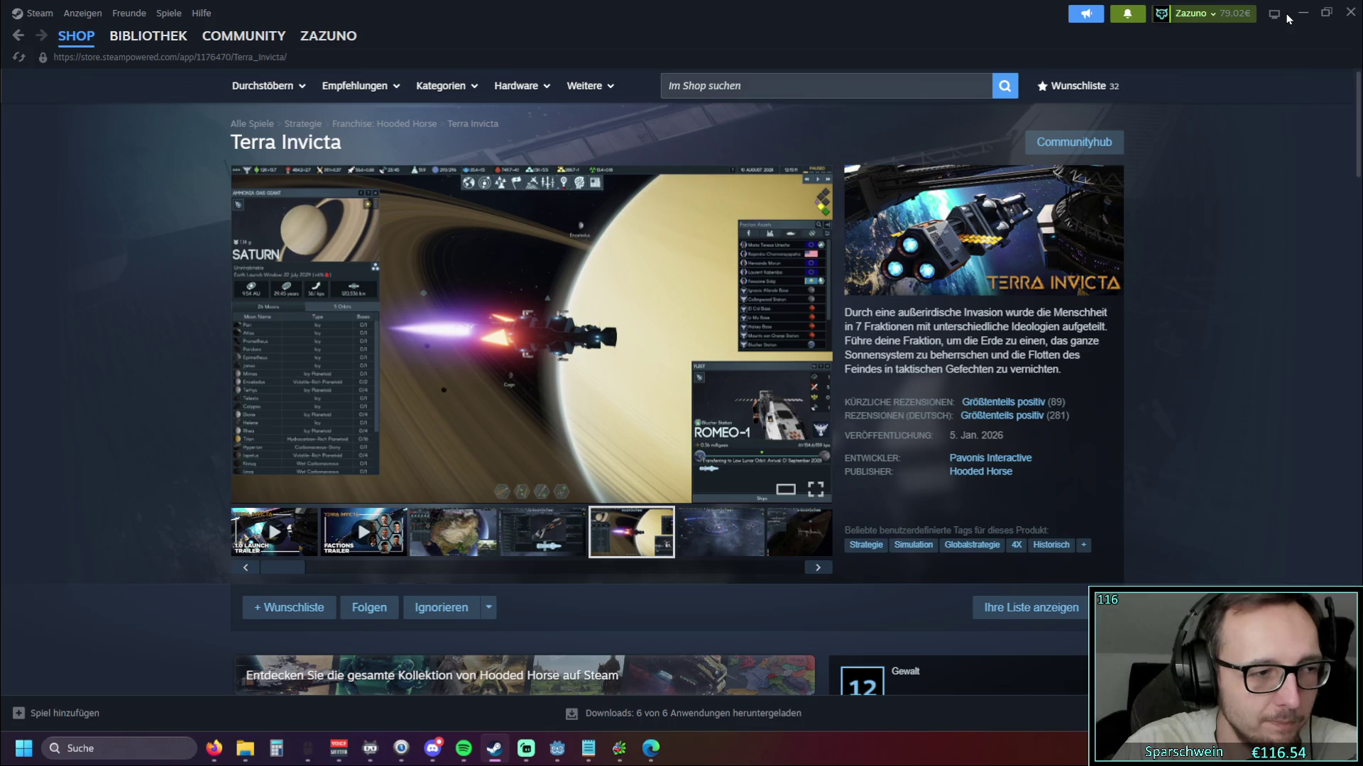
pyautogui.click(1299, 13)
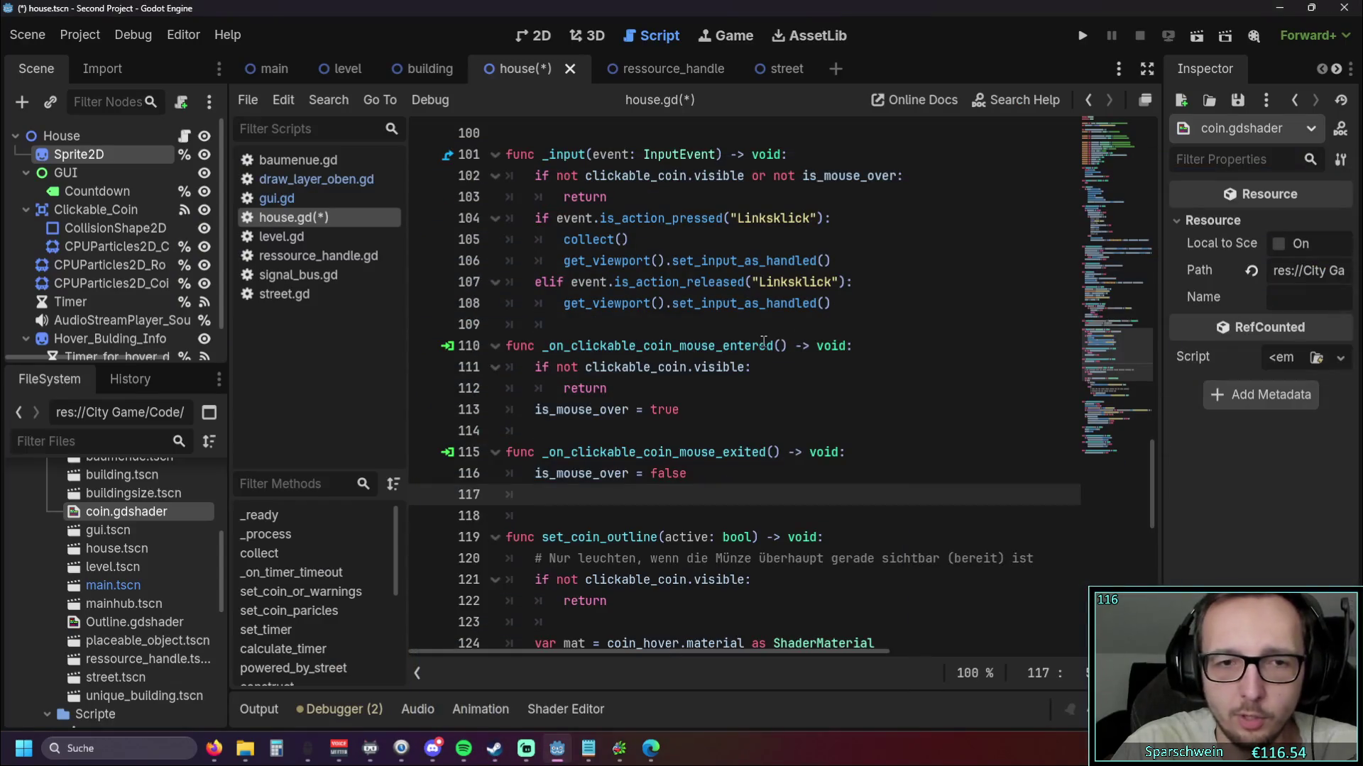
# Place the cursor on line 110 of house.gd and run the project
pyautogui.click(765, 342)
pyautogui.scroll(1, 764, 338)
pyautogui.scroll(-1, 764, 338)
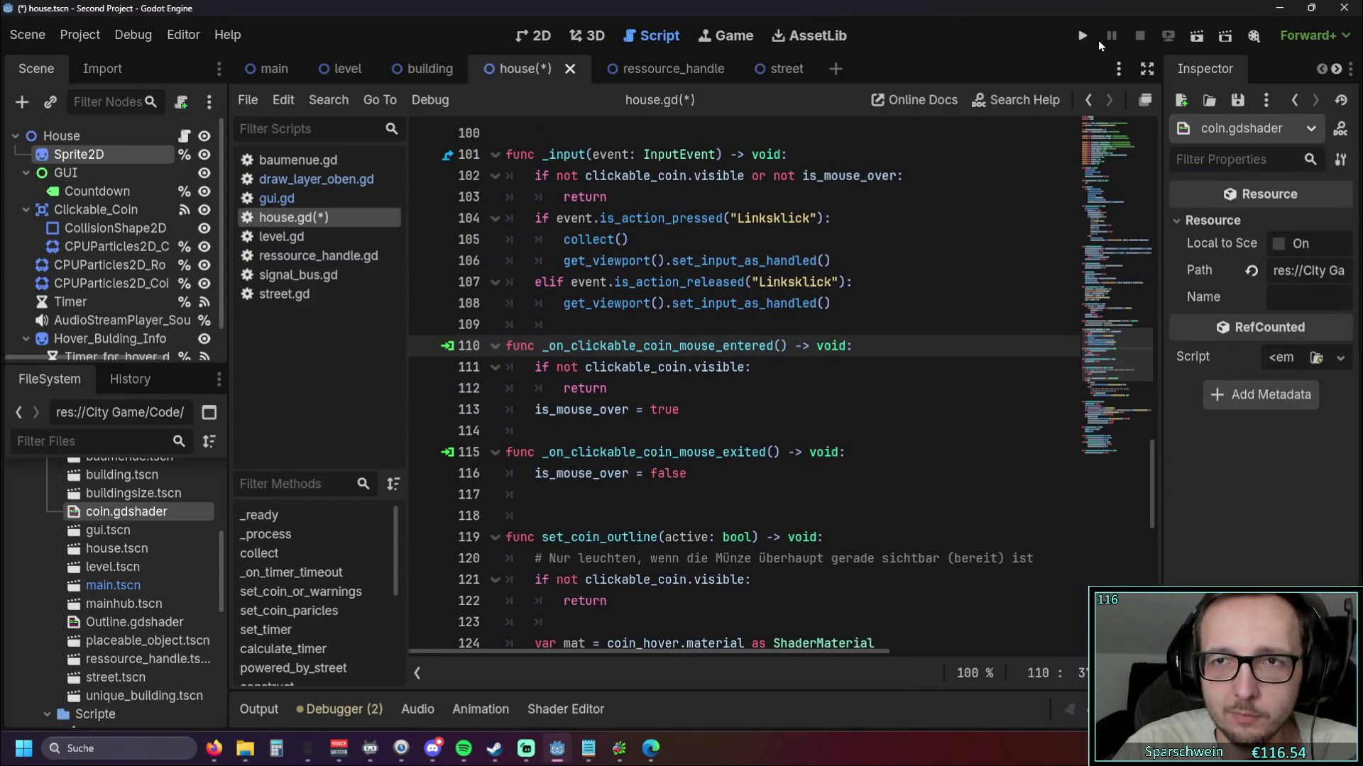
pyautogui.click(1084, 41)
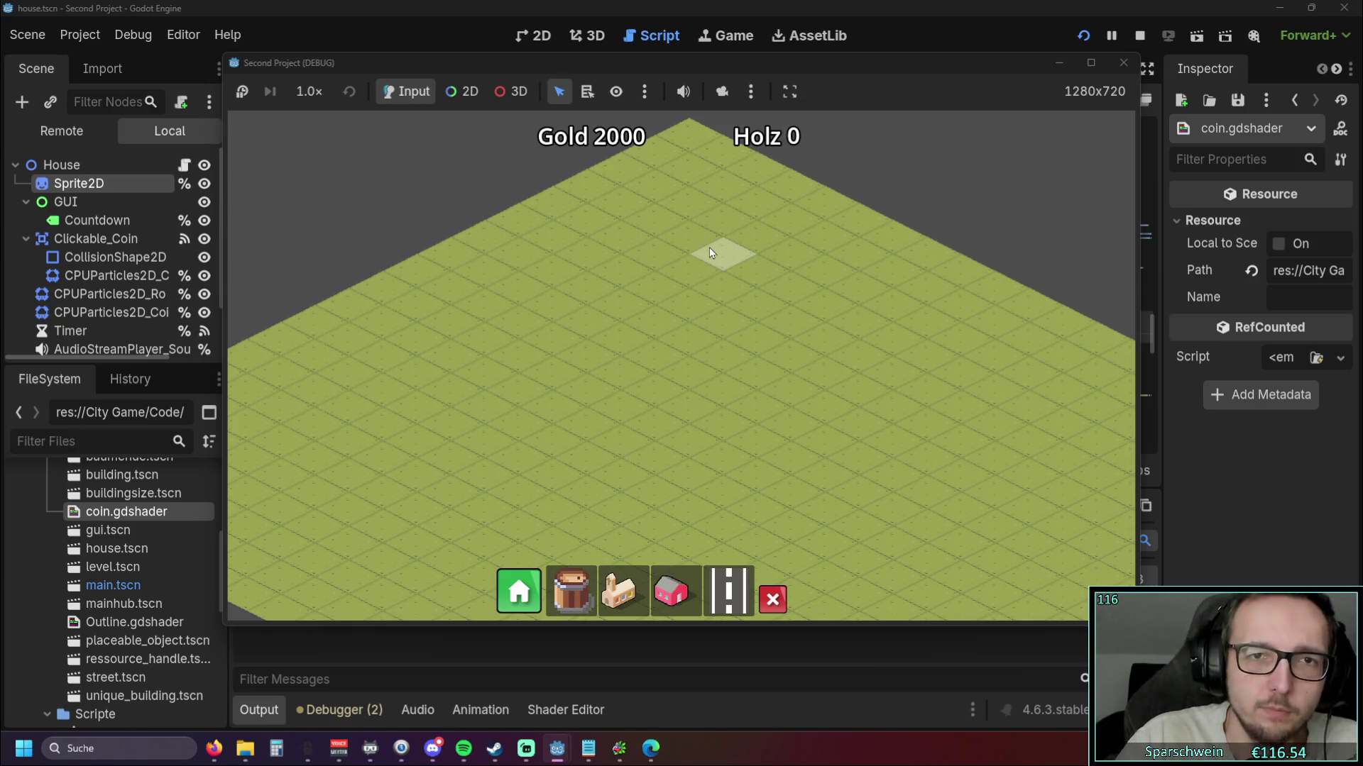
# Pan and zoom the map, then place a diagonal row of houses
pyautogui.moveTo(711, 365); pyautogui.dragTo(697, 282)
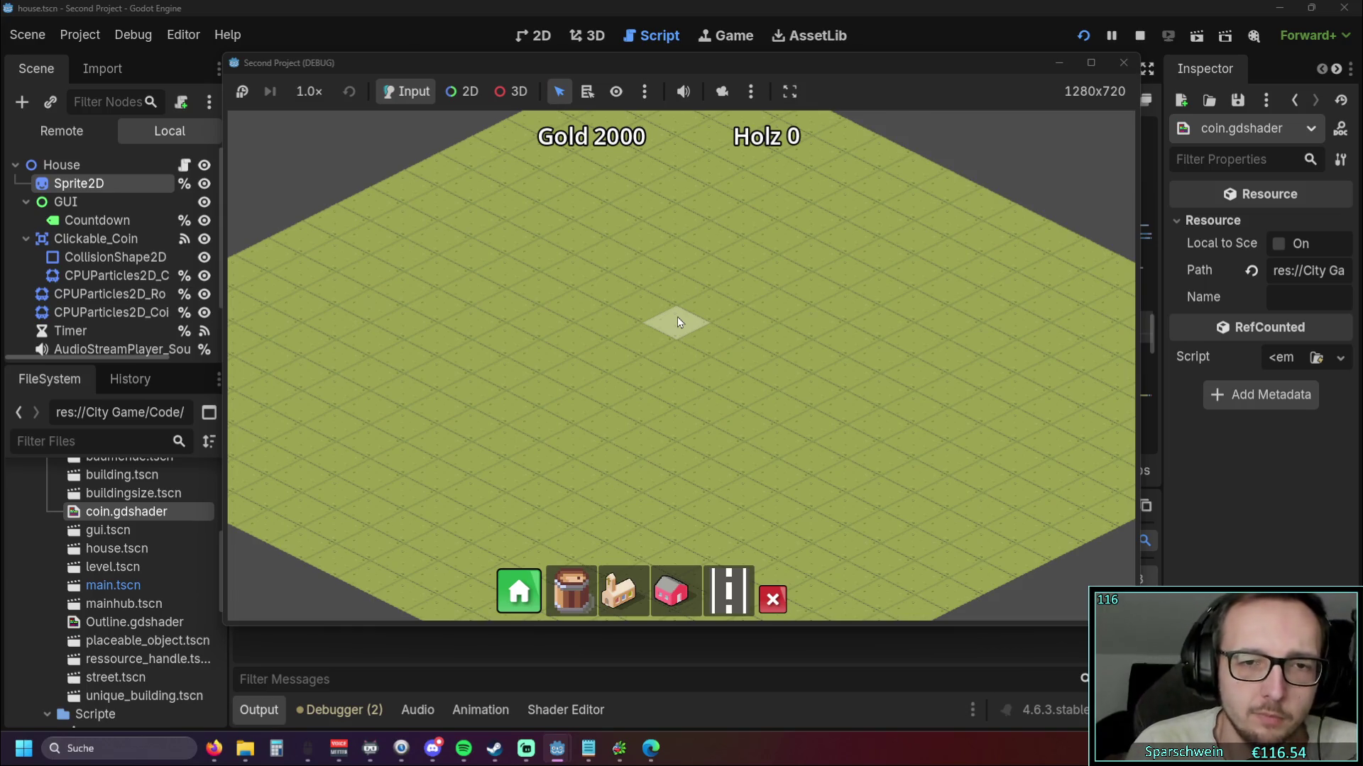
pyautogui.moveTo(675, 316)
pyautogui.mouseDown()
pyautogui.moveTo(667, 338)
pyautogui.moveTo(669, 309)
pyautogui.mouseUp()
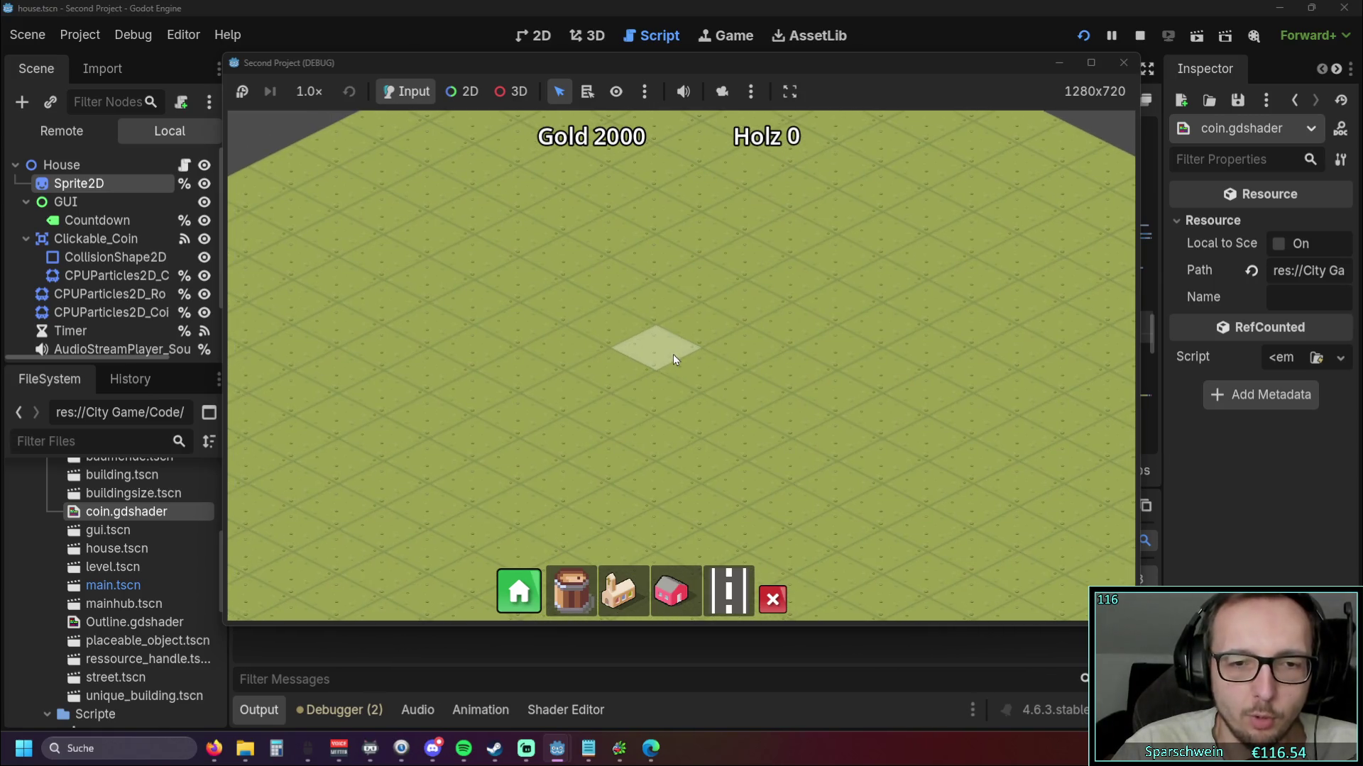
pyautogui.scroll(2, 716, 551)
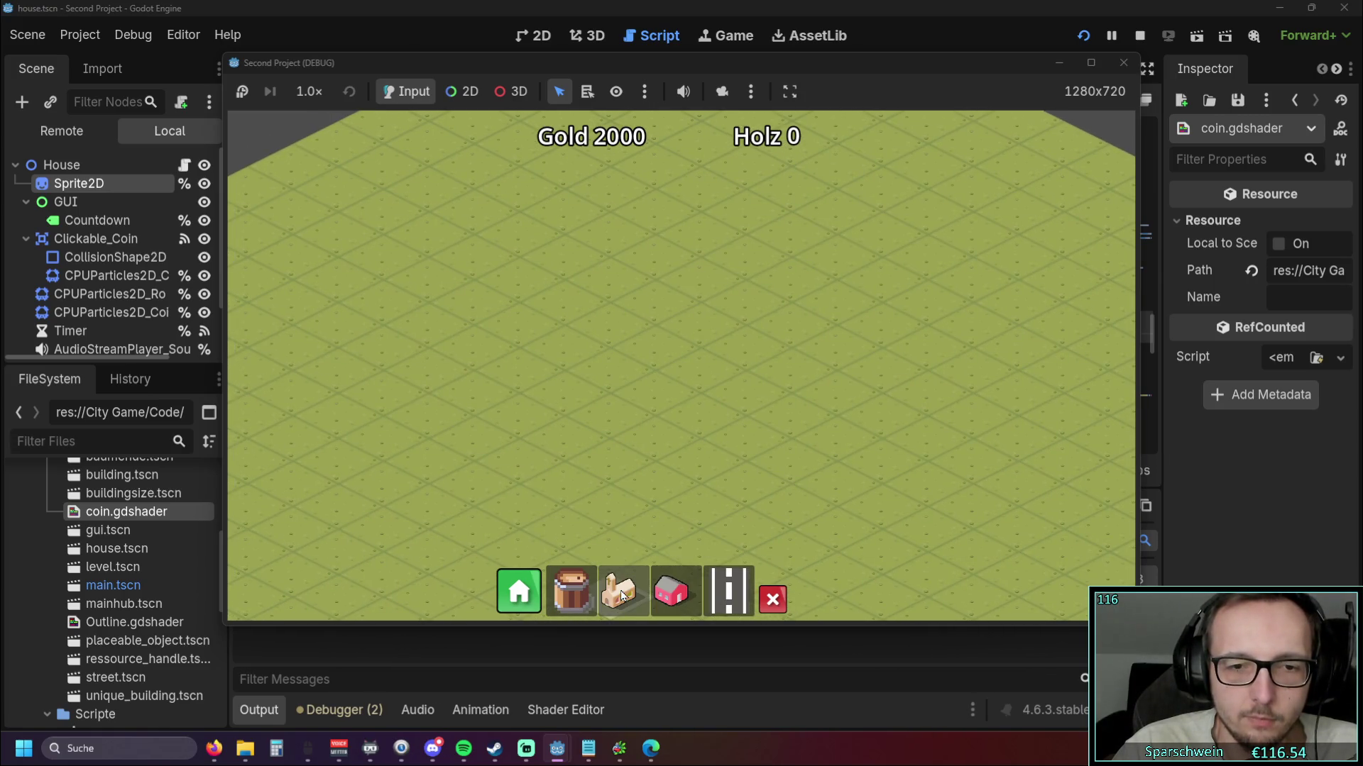
pyautogui.click(671, 593)
pyautogui.moveTo(609, 313)
pyautogui.mouseDown()
pyautogui.moveTo(751, 254)
pyautogui.moveTo(846, 311)
pyautogui.moveTo(794, 231)
pyautogui.moveTo(564, 365)
pyautogui.mouseUp()
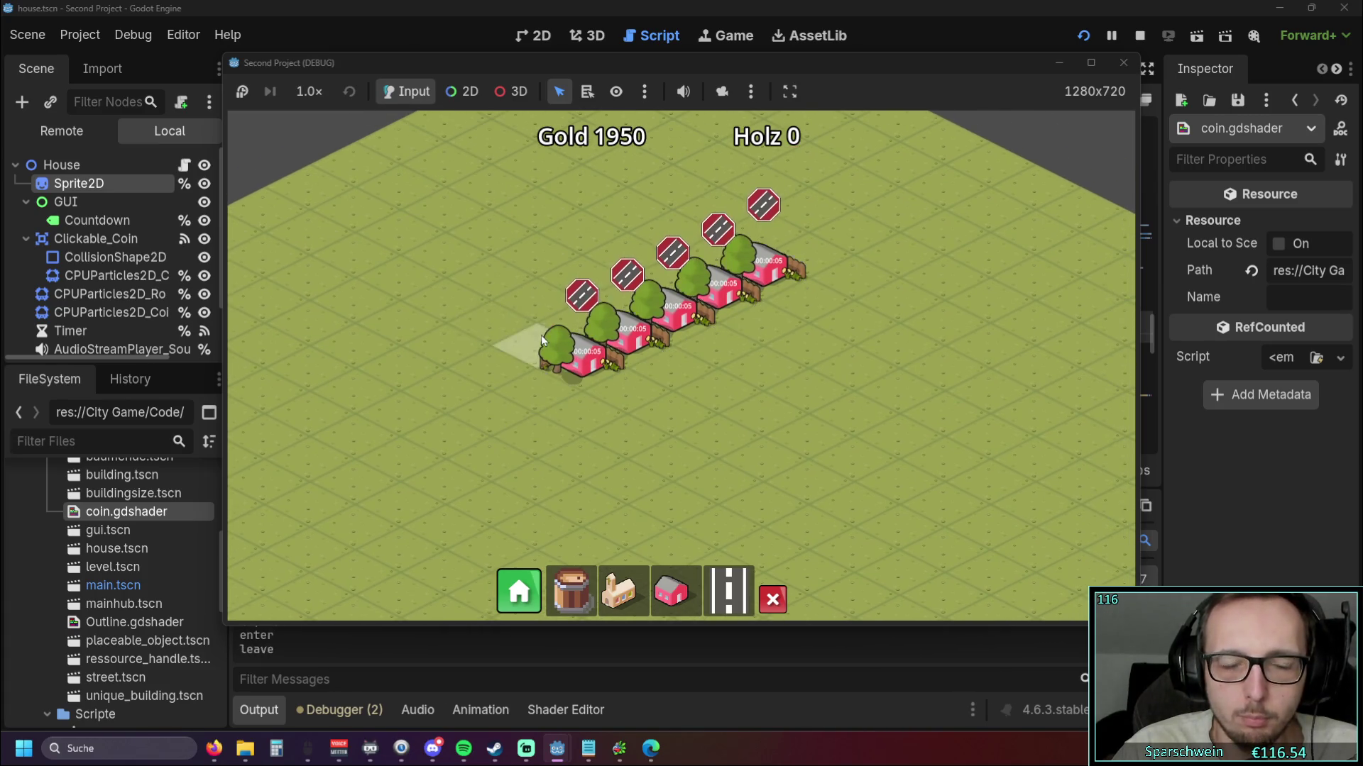
pyautogui.scroll(3, 570, 368)
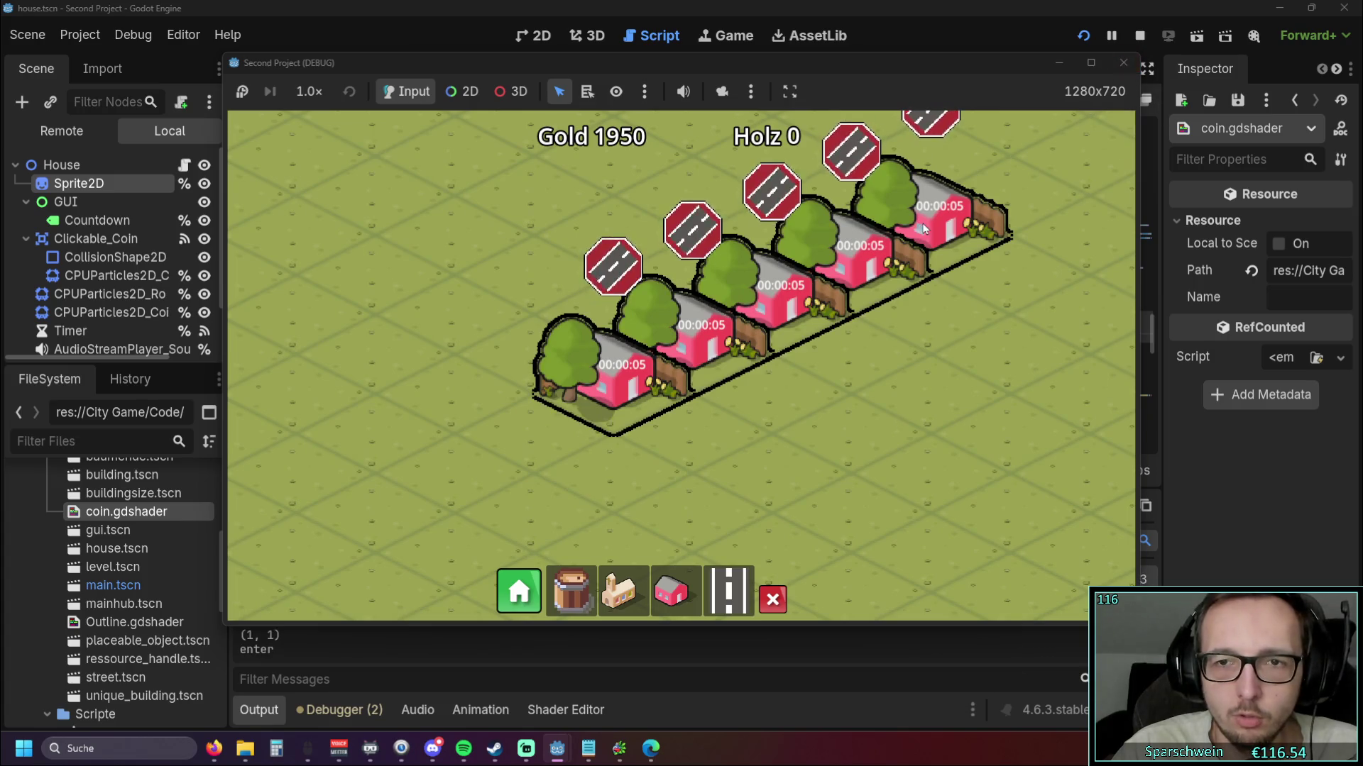
# Stop the game, widen the Inspector, and mark coin.gdshader Local to Scene
pyautogui.click(1121, 64)
pyautogui.moveTo(1162, 394)
pyautogui.mouseDown()
pyautogui.moveTo(985, 394)
pyautogui.moveTo(1097, 390)
pyautogui.mouseUp()
pyautogui.click(1244, 244)
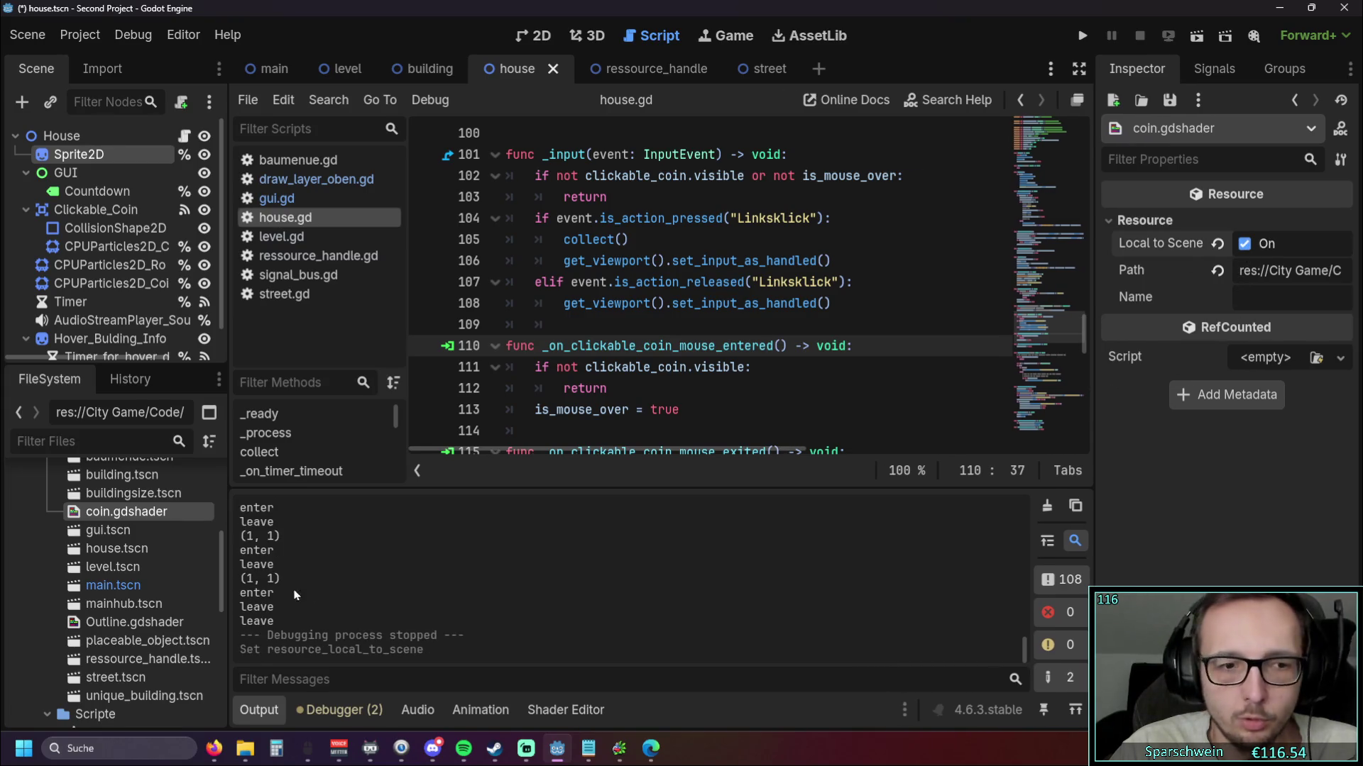
# Mark Outline.gdshader Local to Scene and do a quick test run
pyautogui.click(135, 622)
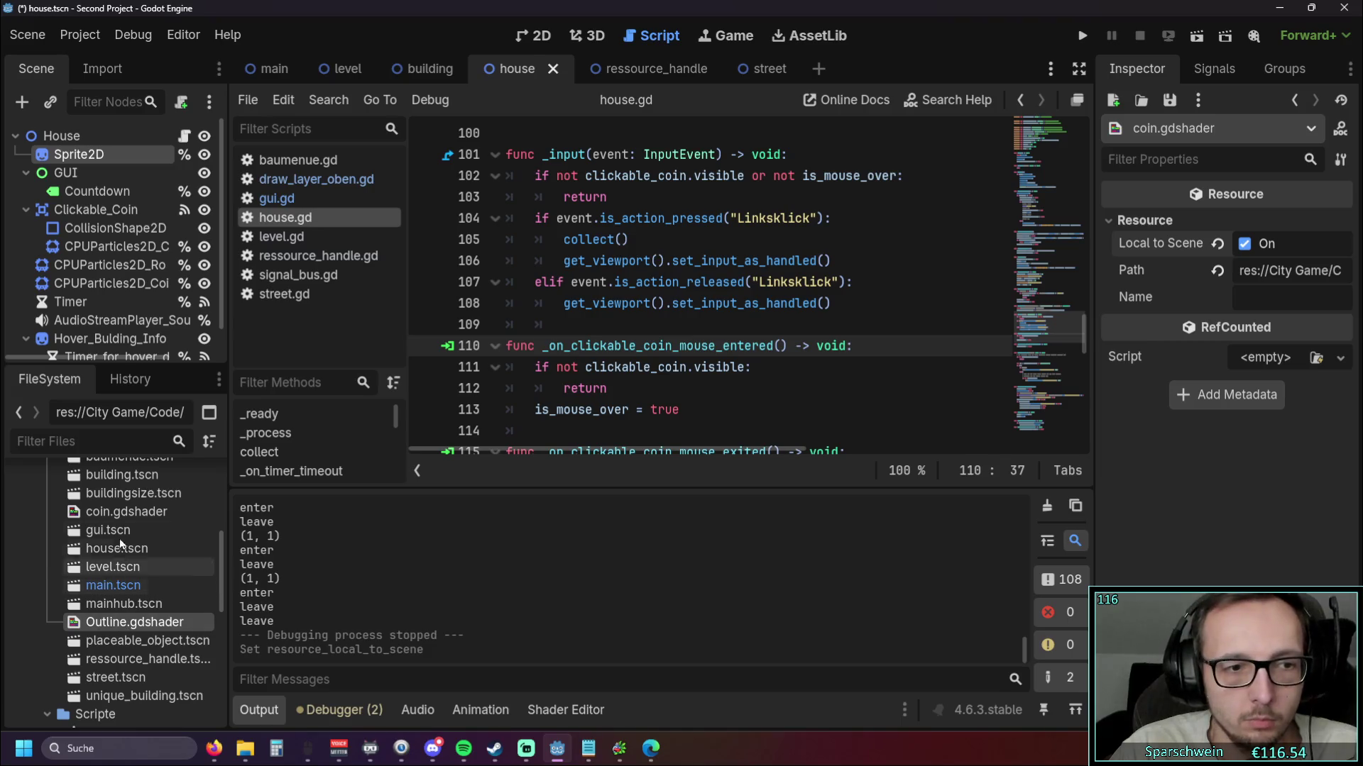
pyautogui.doubleClick(105, 620)
pyautogui.click(1244, 243)
pyautogui.click(1082, 36)
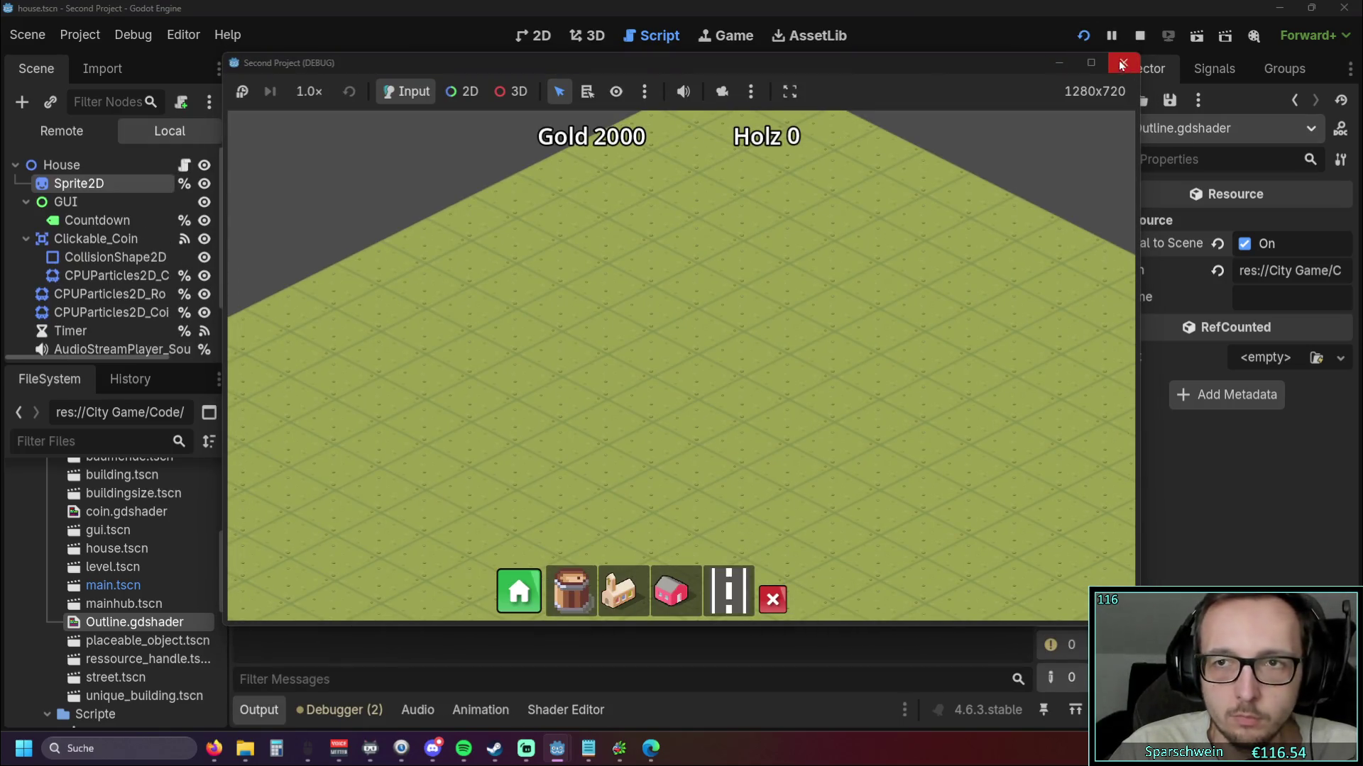
pyautogui.click(1124, 63)
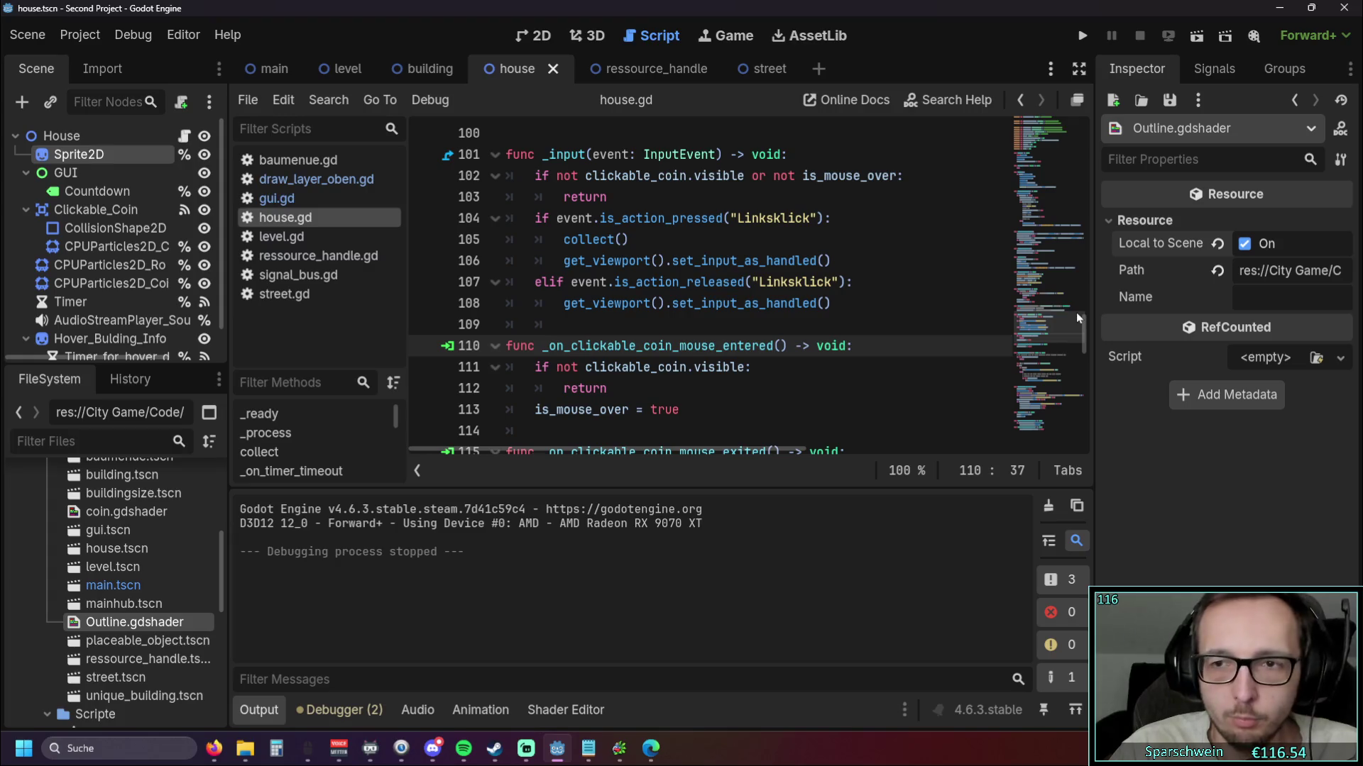
# Set the Sprite2D's Outline Color shader parameter to white and run the project
pyautogui.click(79, 154)
pyautogui.scroll(-3, 1242, 457)
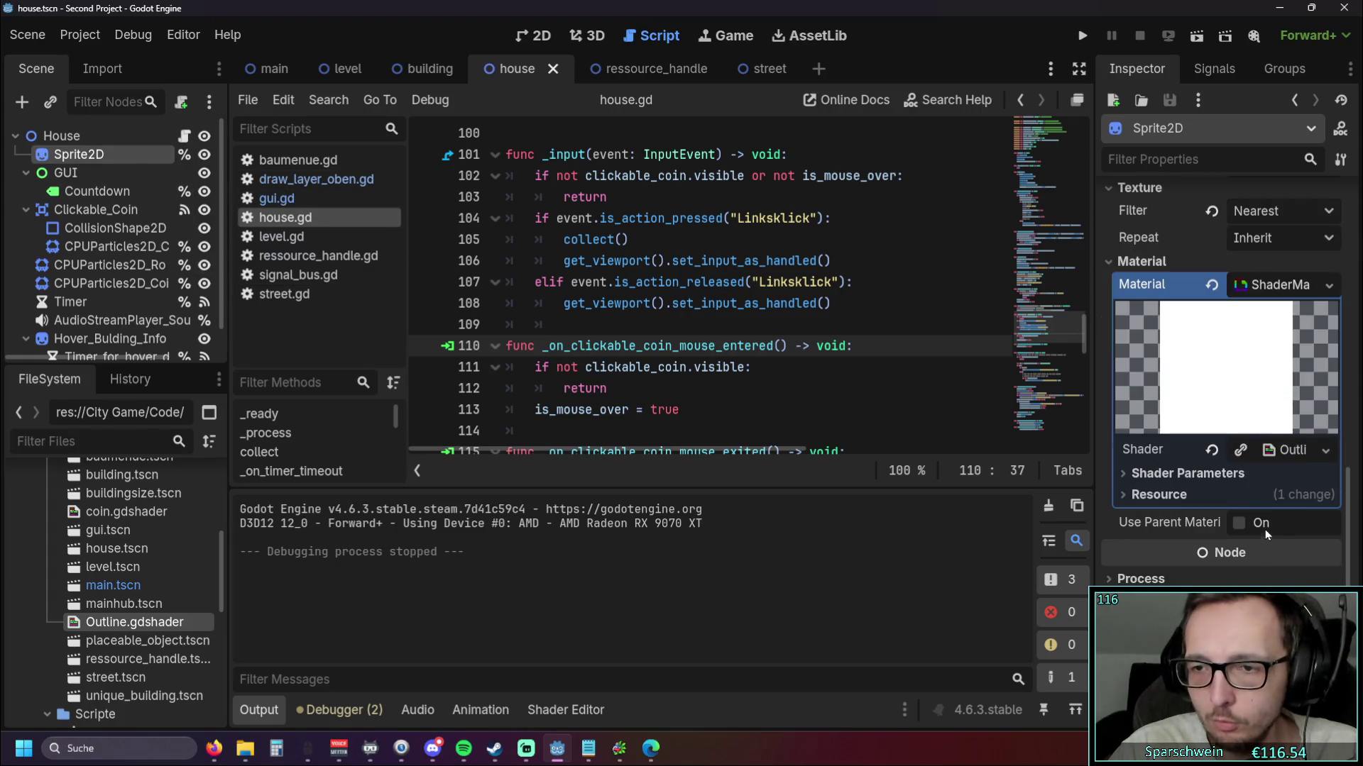
pyautogui.click(1130, 475)
pyautogui.click(1260, 448)
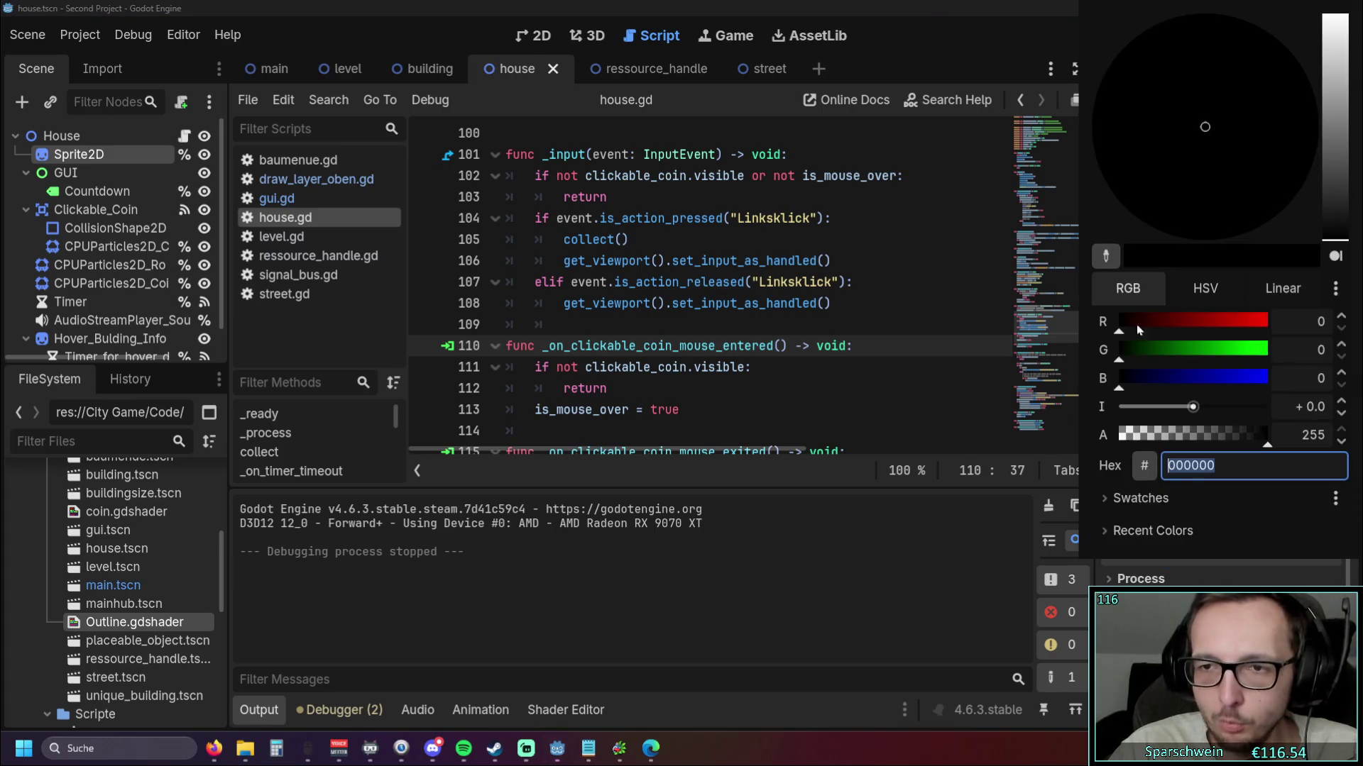
pyautogui.moveTo(1335, 213); pyautogui.dragTo(1338, 31)
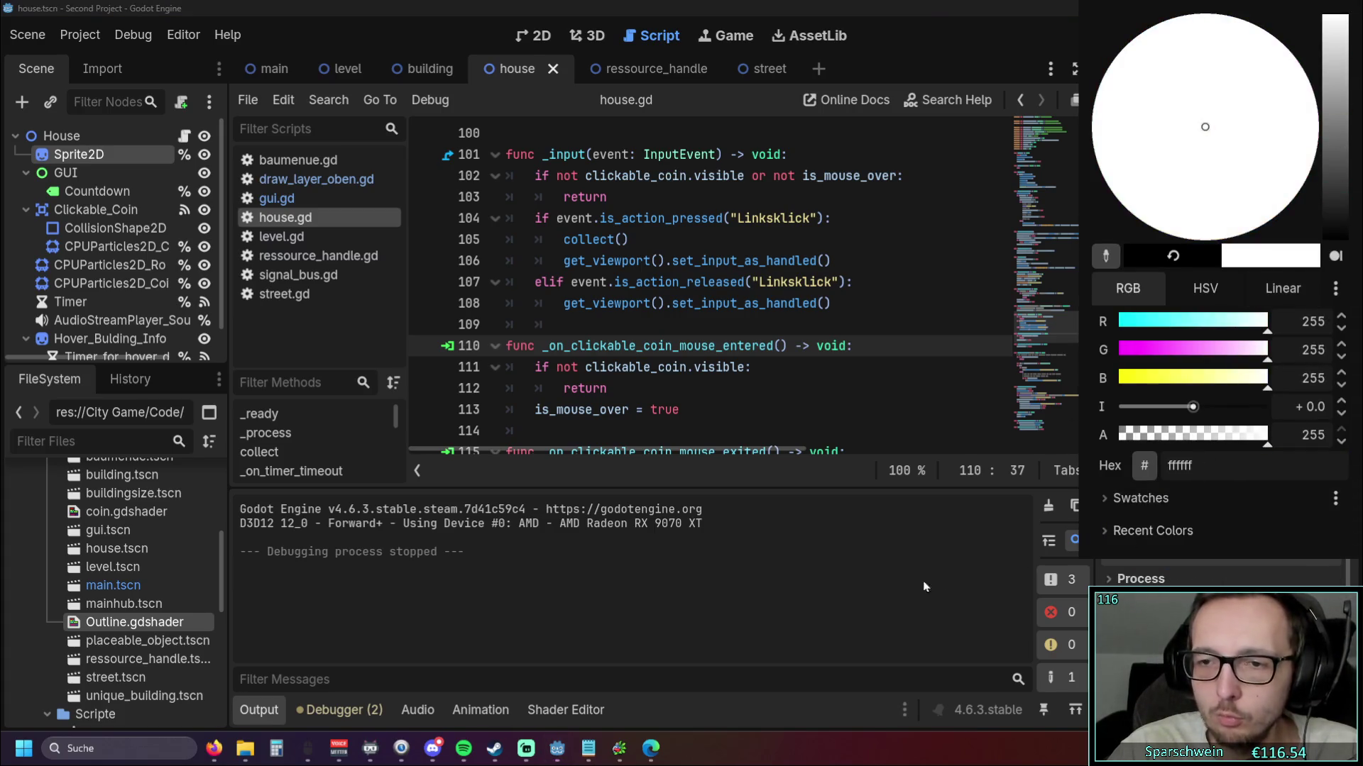
pyautogui.click(891, 576)
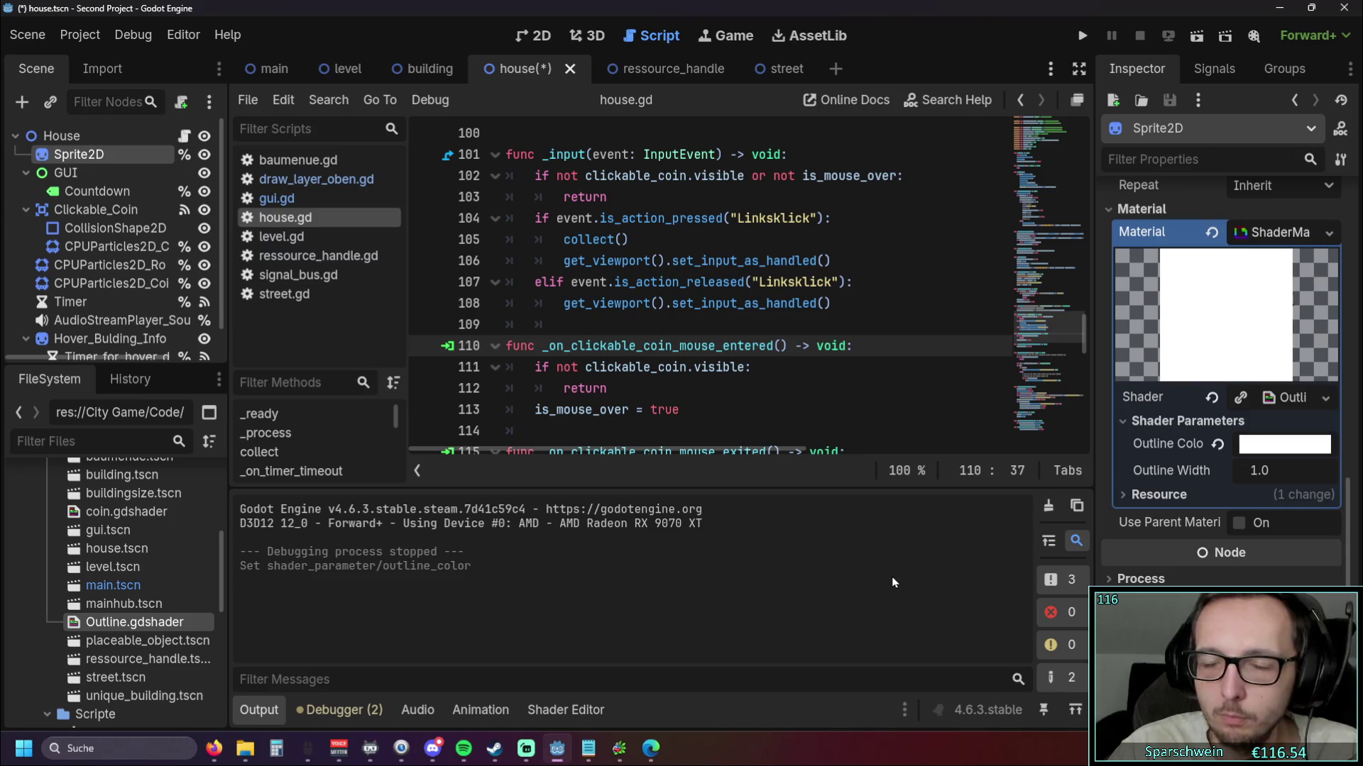
pyautogui.click(1081, 36)
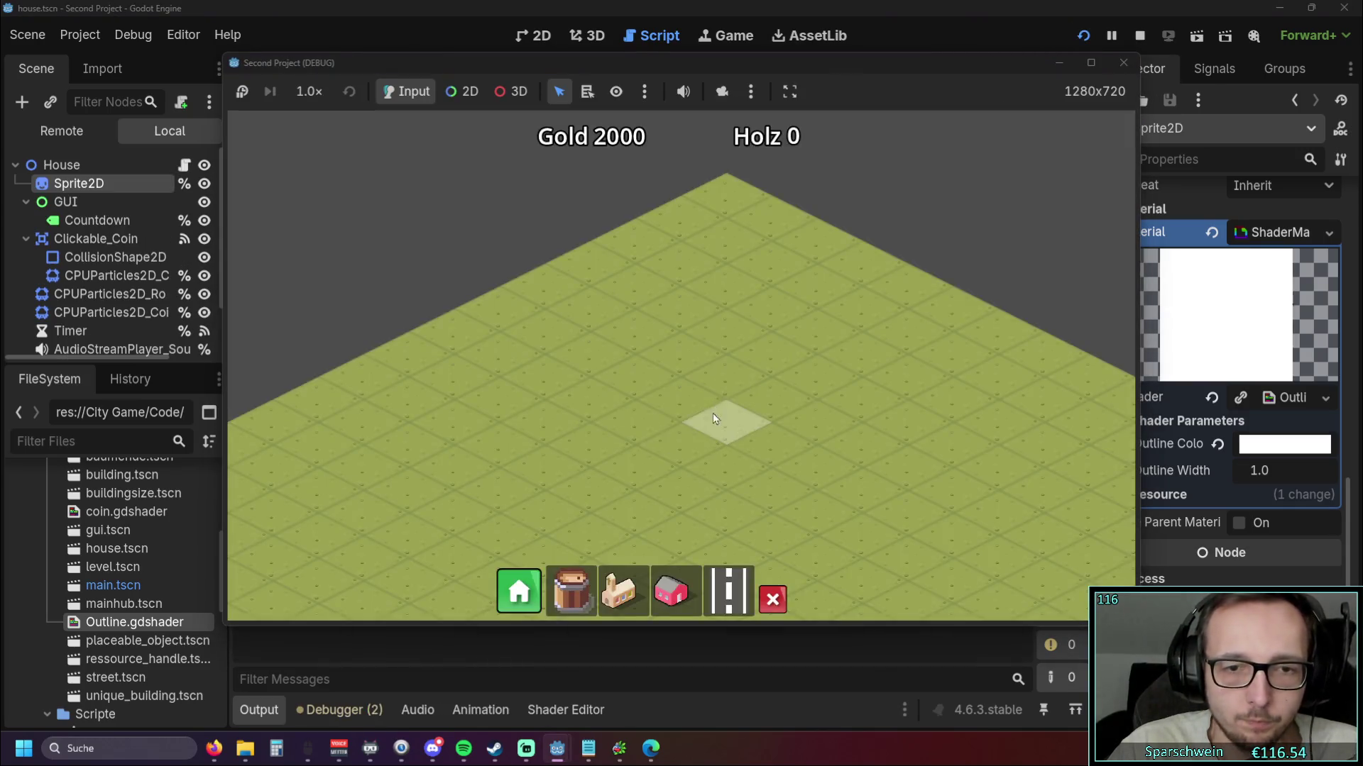
# Restart the game and place a diagonal row of houses with one more at the end
pyautogui.click(641, 419)
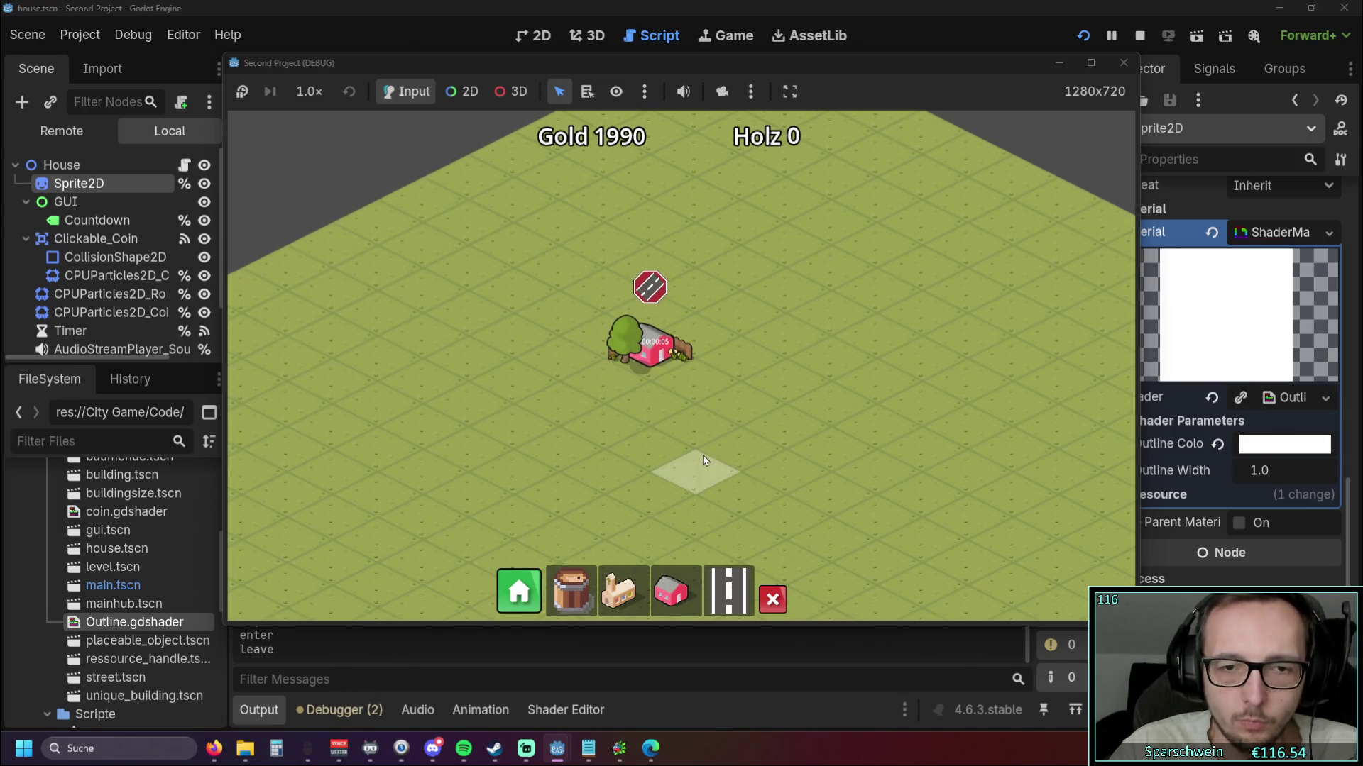
pyautogui.click(672, 591)
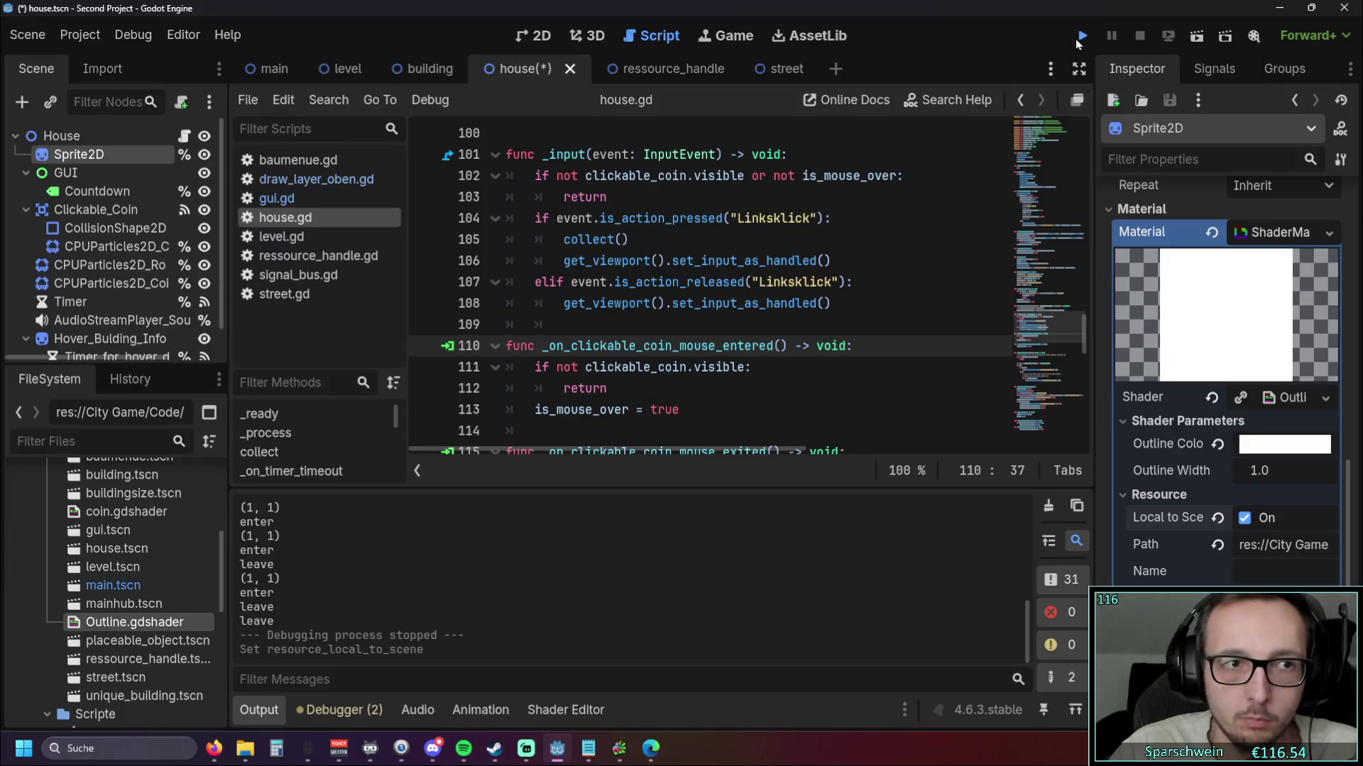
pyautogui.click(1076, 37)
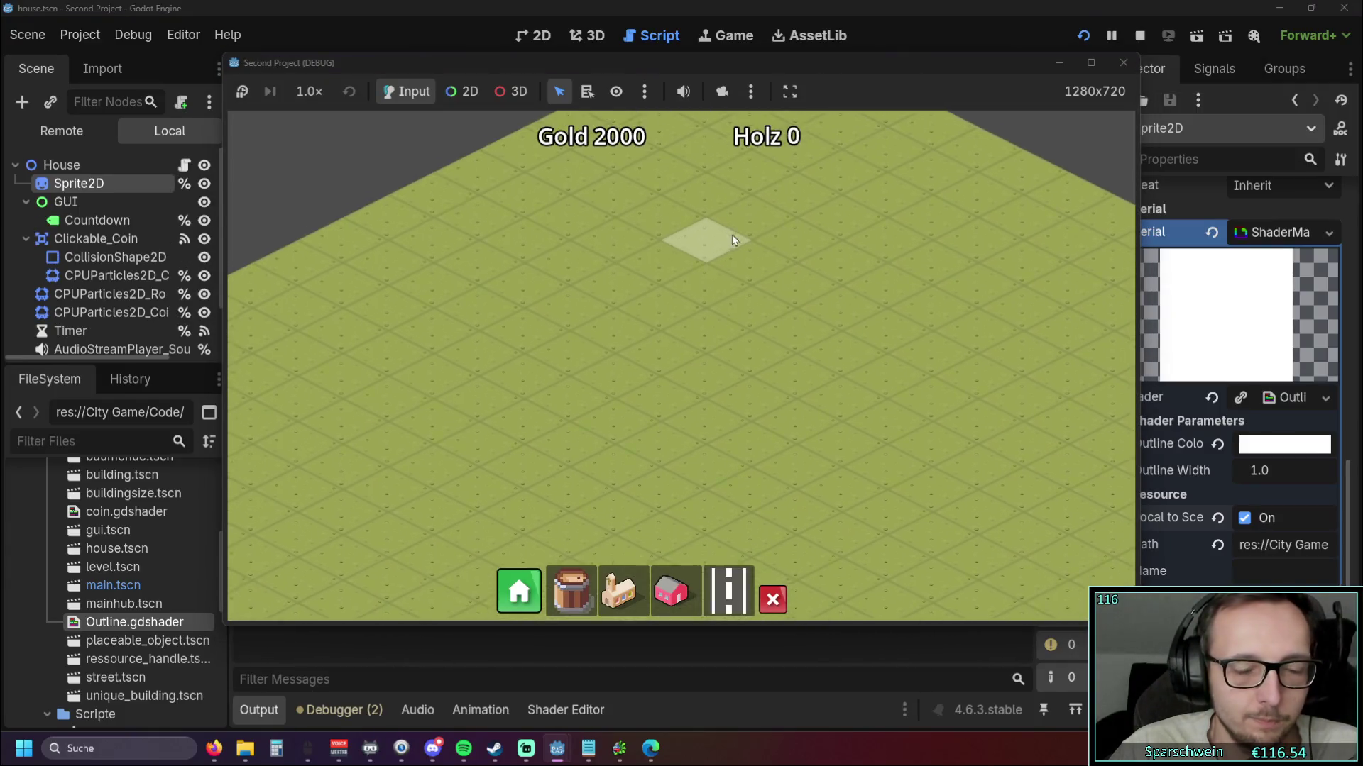
pyautogui.click(671, 591)
pyautogui.moveTo(565, 321); pyautogui.dragTo(718, 256)
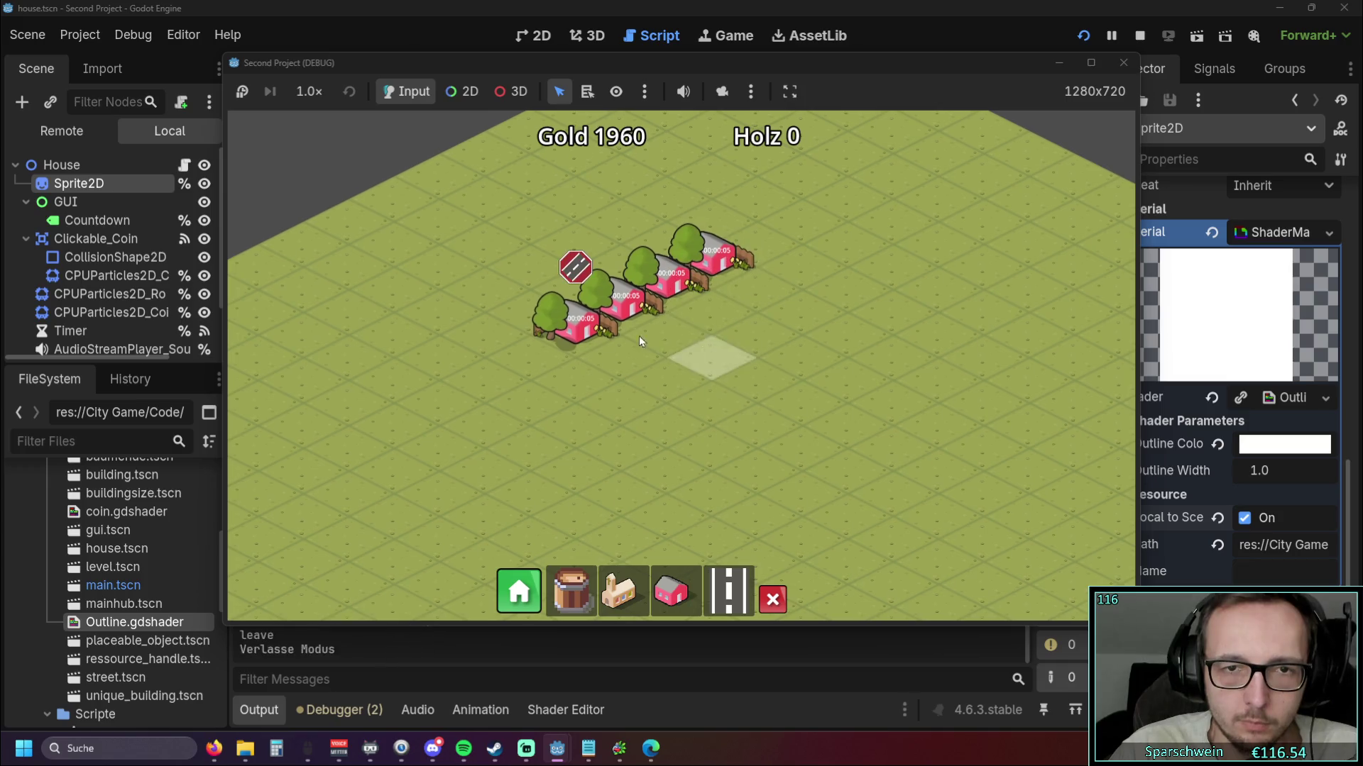
pyautogui.click(781, 280)
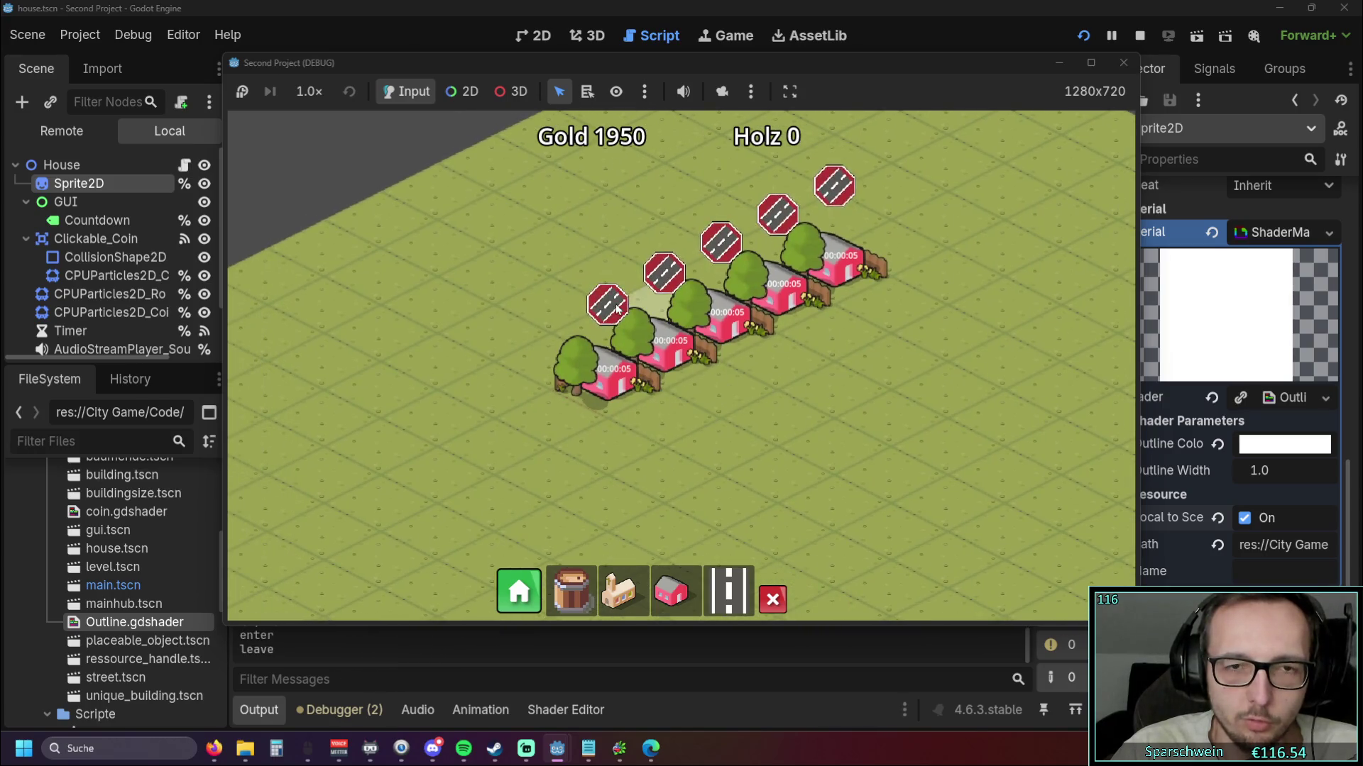
# Lay diagonal roads forming an X crossing plus a strip running up to the right
pyautogui.moveTo(328, 525)
pyautogui.mouseDown()
pyautogui.moveTo(424, 491)
pyautogui.moveTo(938, 232)
pyautogui.moveTo(663, 381)
pyautogui.mouseUp()
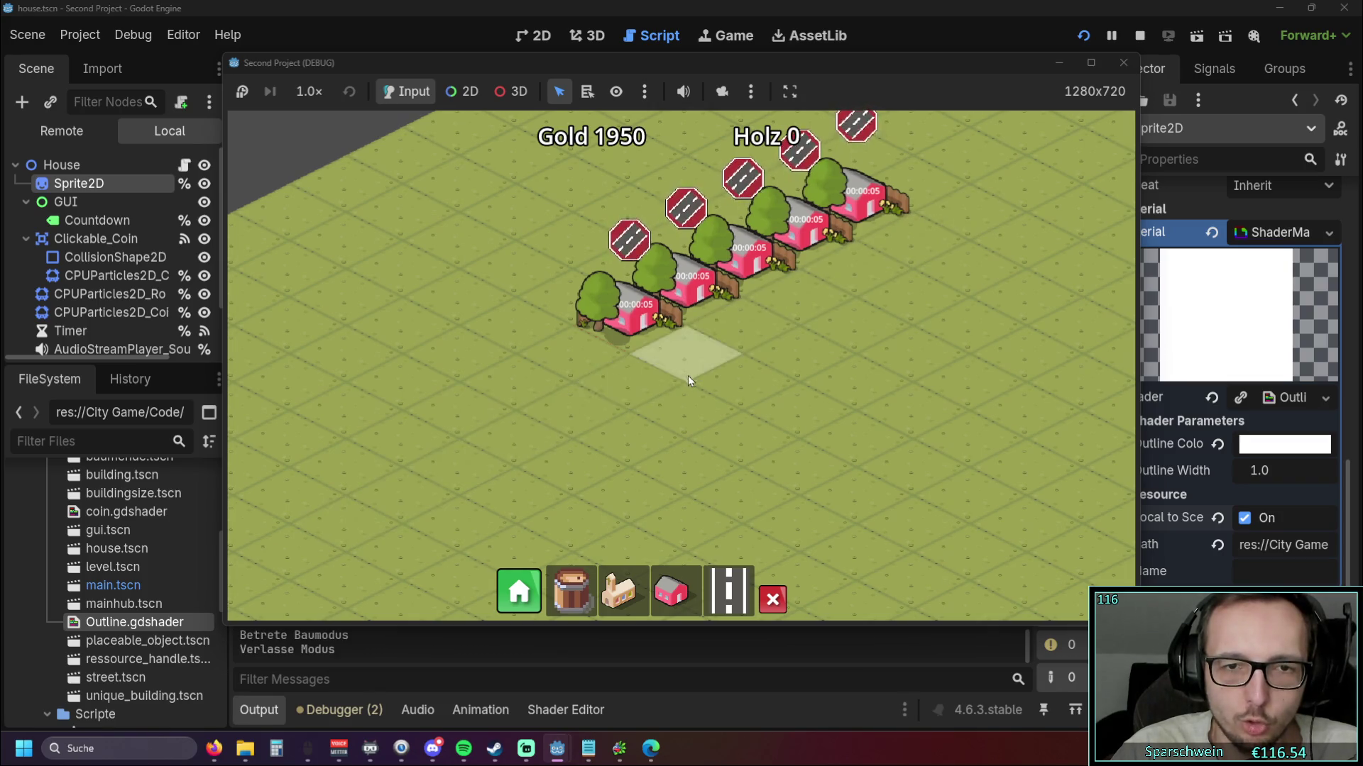
pyautogui.scroll(-2, 687, 375)
pyautogui.moveTo(426, 295)
pyautogui.mouseDown()
pyautogui.moveTo(797, 460)
pyautogui.moveTo(767, 458)
pyautogui.mouseUp()
pyautogui.moveTo(568, 465)
pyautogui.mouseDown()
pyautogui.moveTo(866, 295)
pyautogui.moveTo(923, 291)
pyautogui.mouseUp()
pyautogui.moveTo(657, 311); pyautogui.dragTo(896, 421)
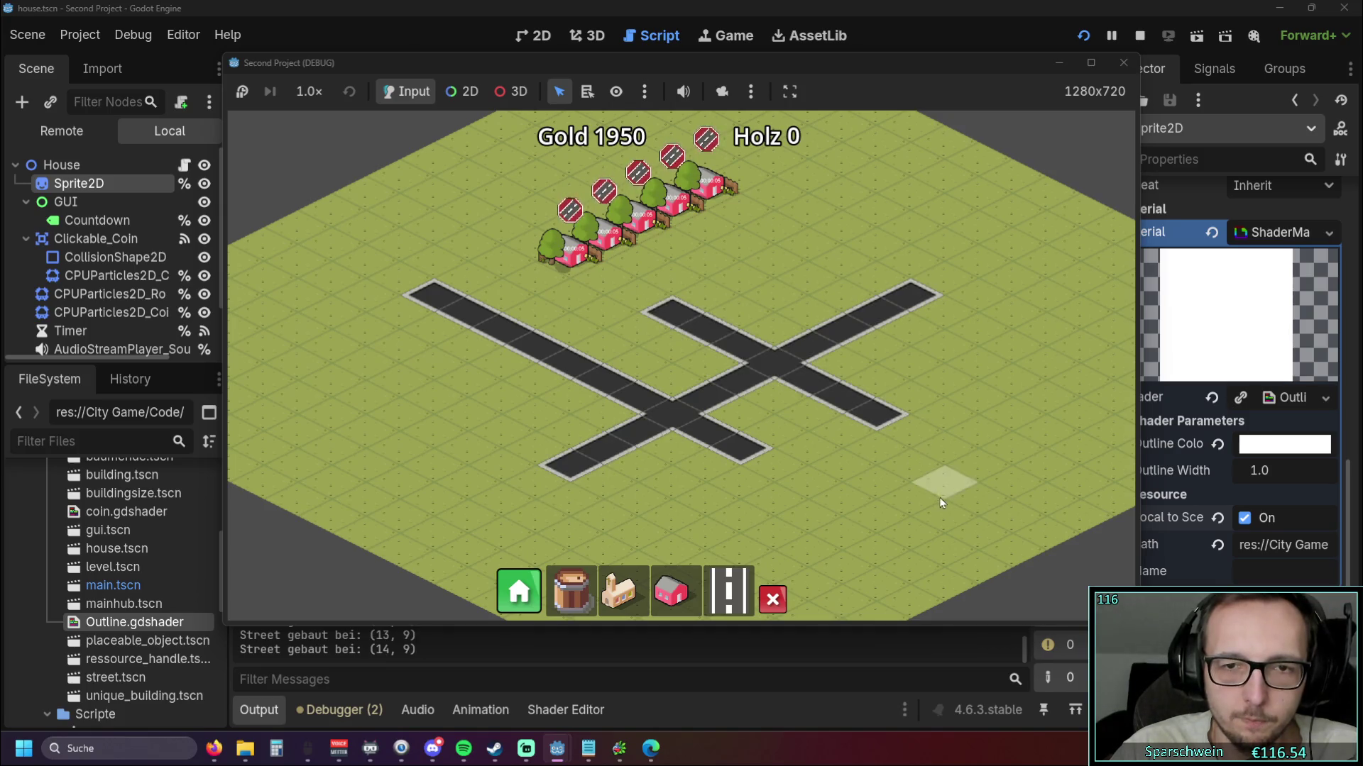
pyautogui.moveTo(809, 467); pyautogui.dragTo(1007, 347)
pyautogui.rightClick(812, 552)
# Add another road leading toward the upper right of the map
pyautogui.scroll(3, 696, 464)
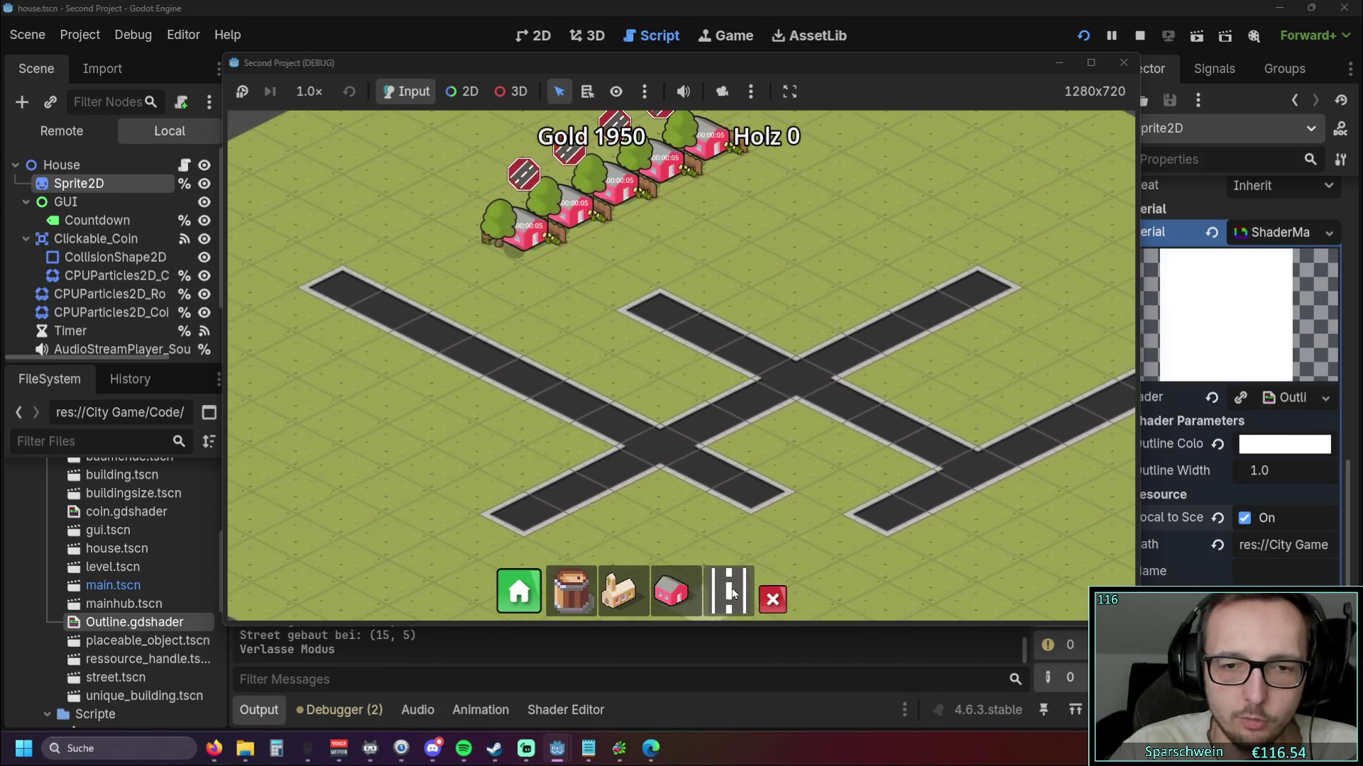
pyautogui.moveTo(475, 313); pyautogui.dragTo(805, 146)
pyautogui.rightClick(836, 265)
pyautogui.scroll(-3, 836, 264)
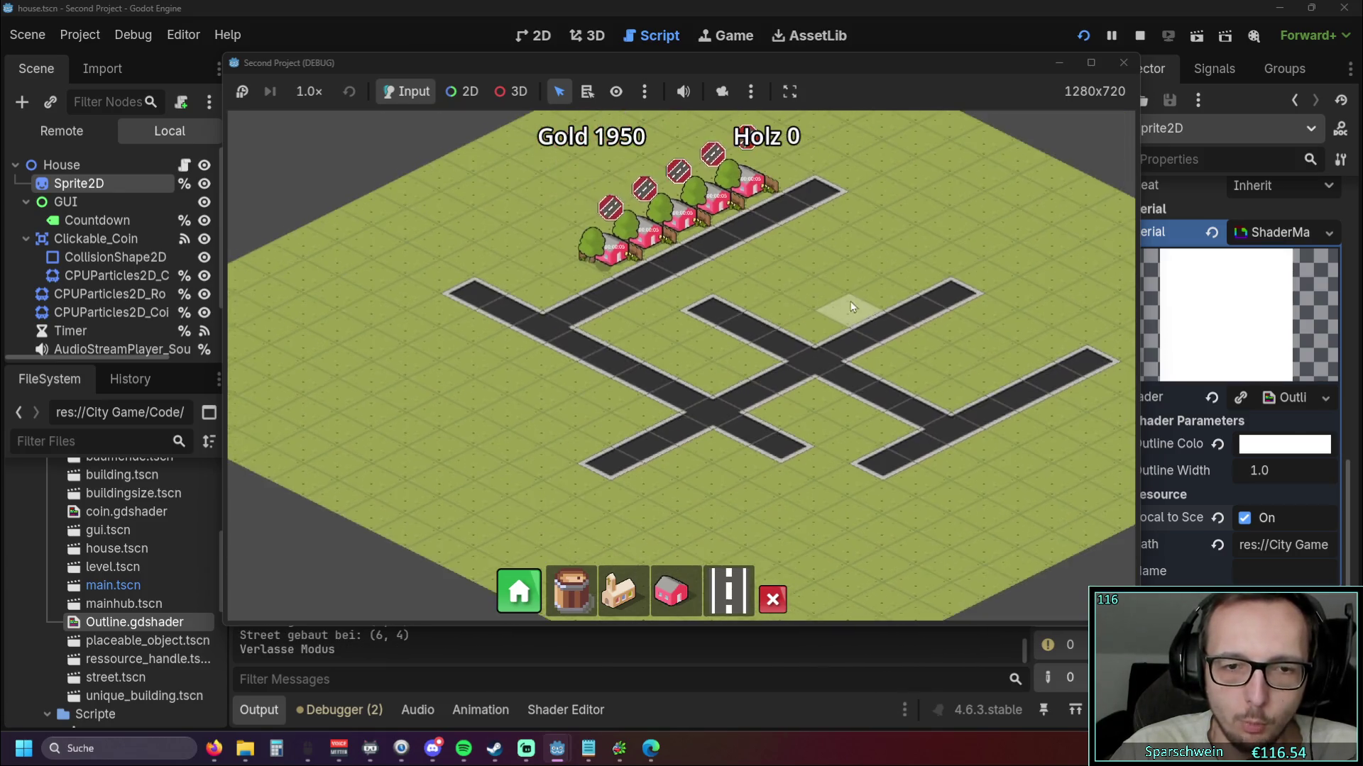
# Place a church beside the roads
pyautogui.click(649, 587)
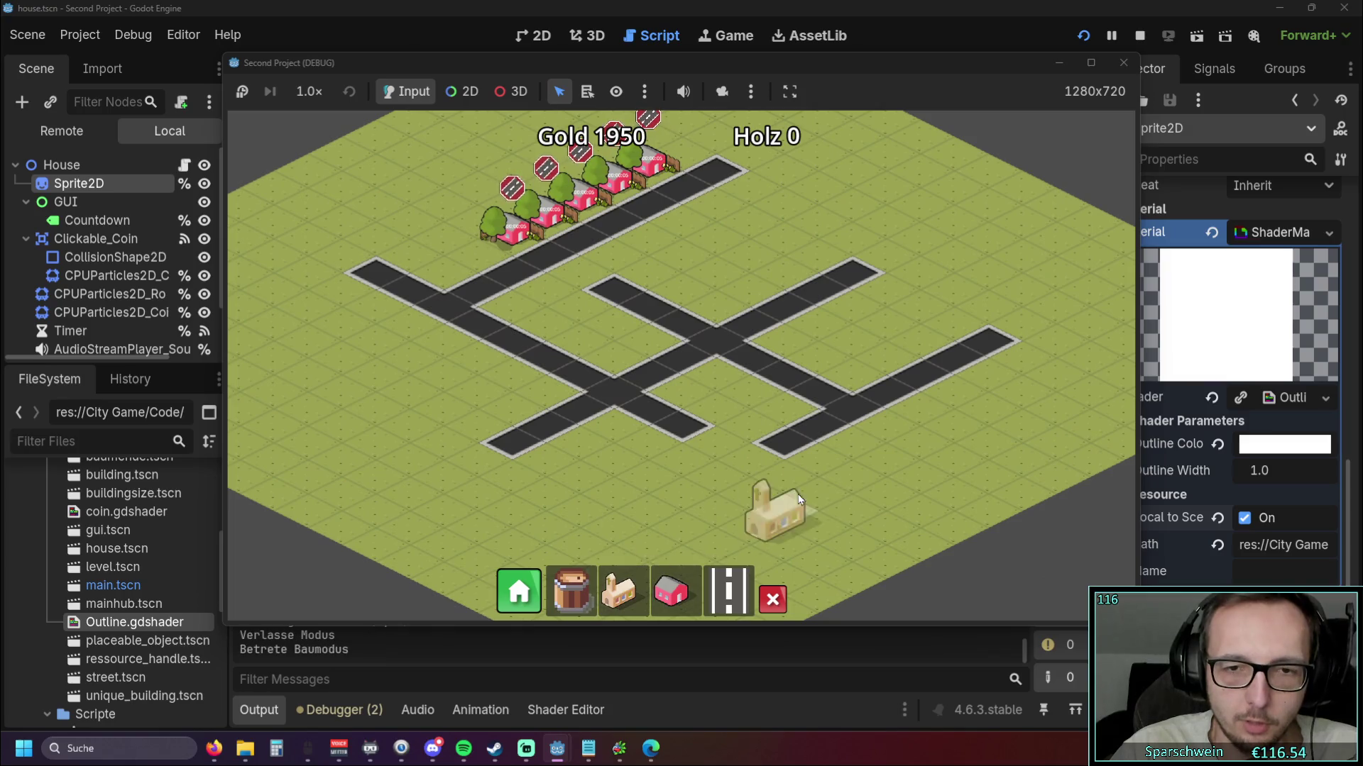
pyautogui.click(877, 436)
pyautogui.rightClick(753, 440)
pyautogui.scroll(2, 764, 453)
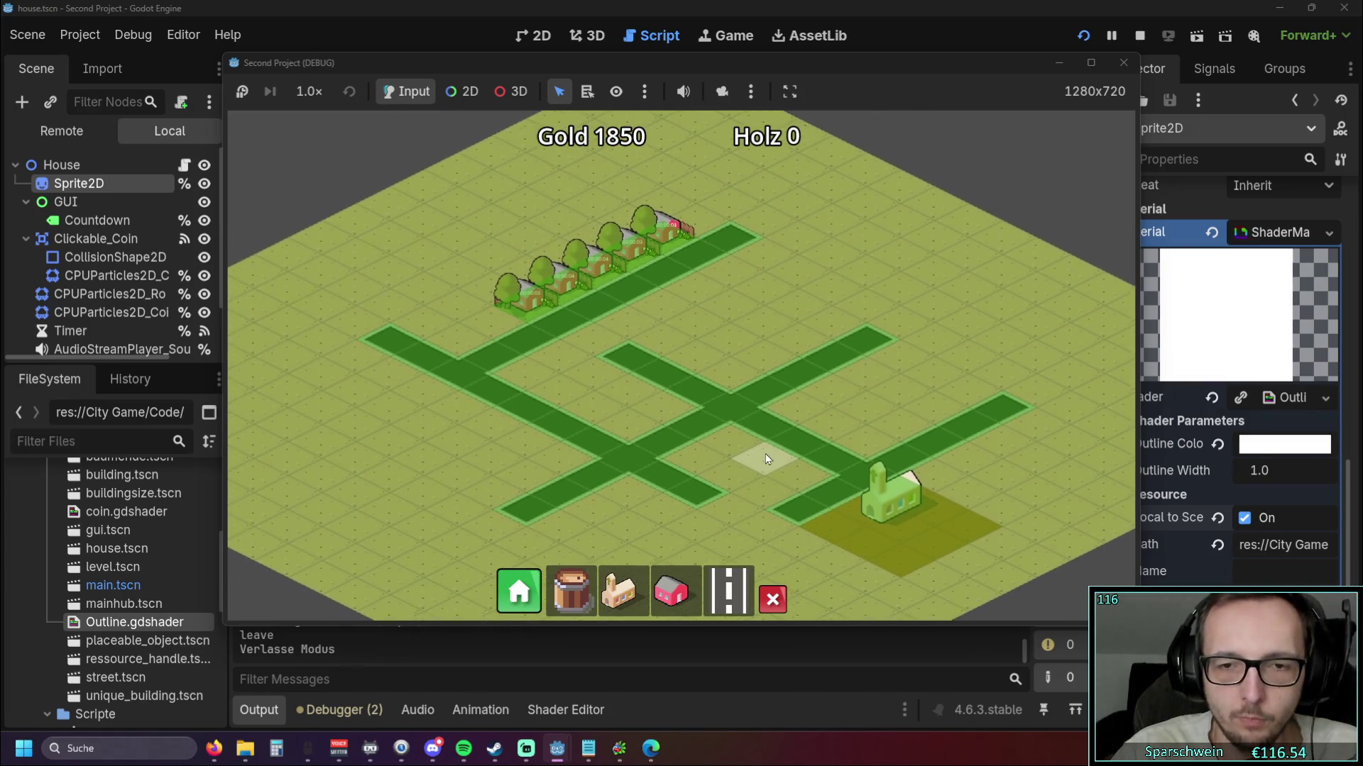
pyautogui.scroll(3, 769, 454)
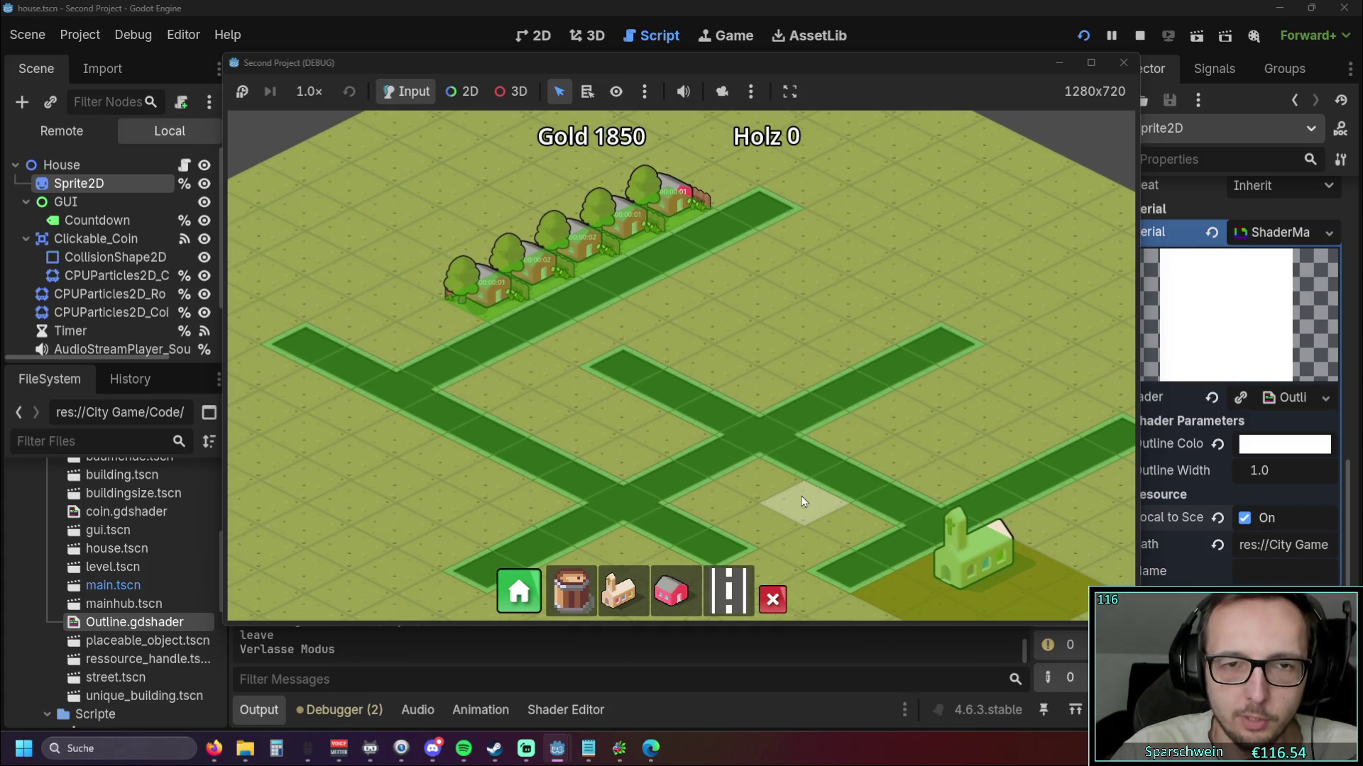
# Demolish and rebuild street tile (10, 12) twice, then pan toward the houses
pyautogui.click(773, 600)
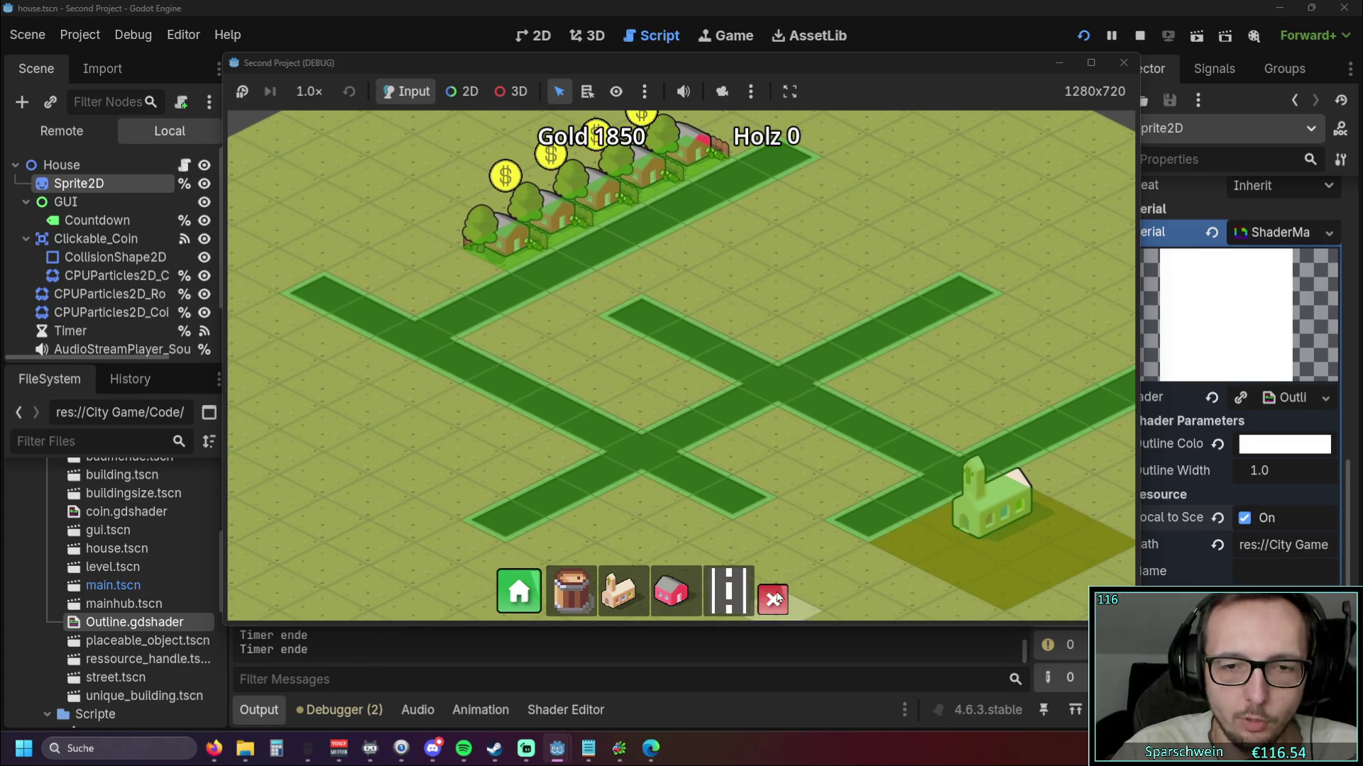
pyautogui.click(612, 434)
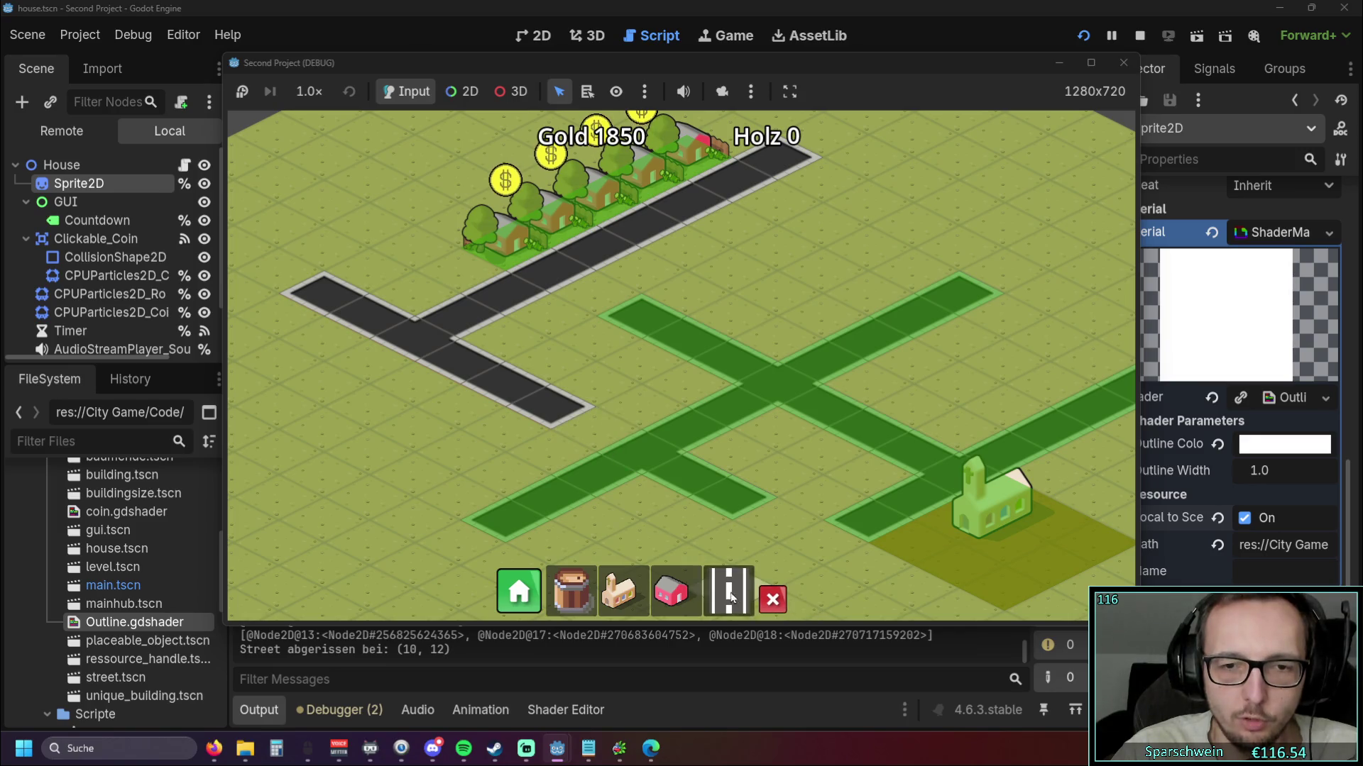
pyautogui.click(734, 599)
pyautogui.click(590, 432)
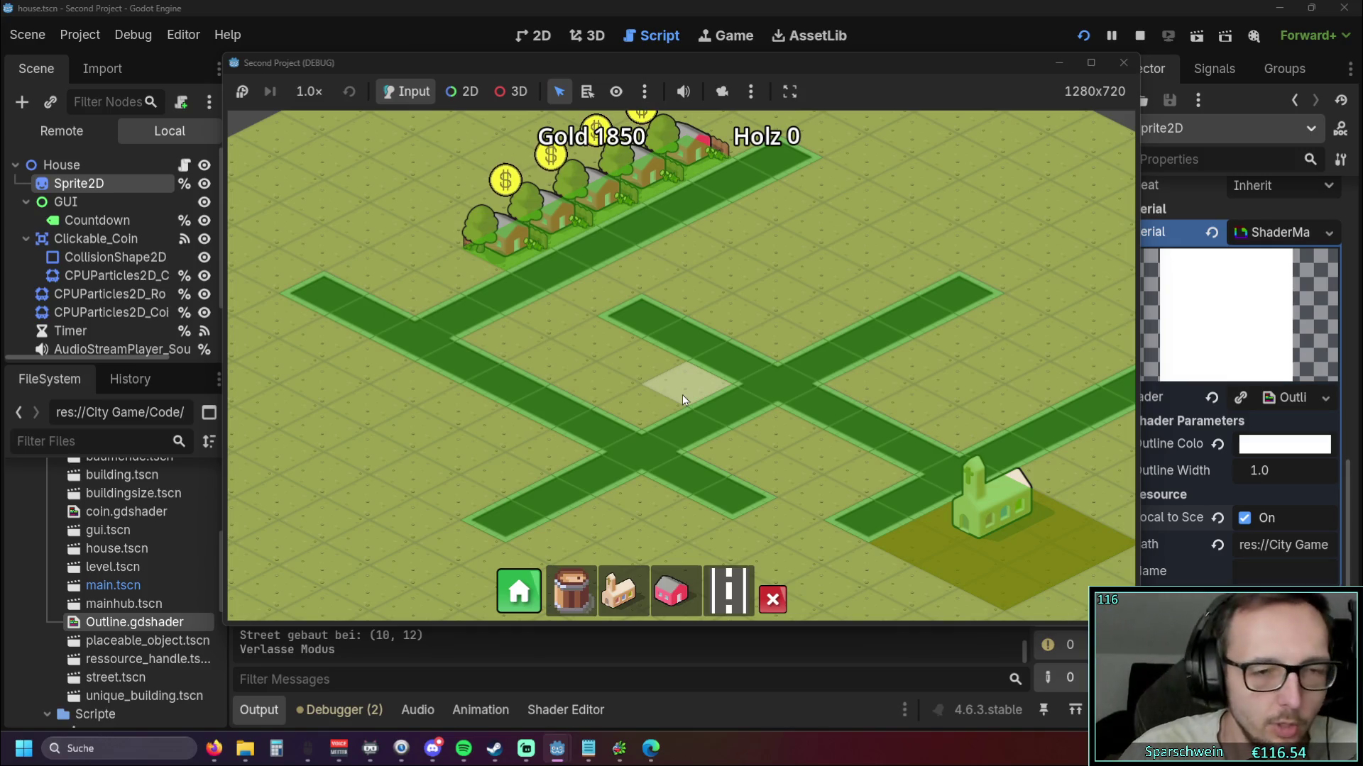
pyautogui.click(773, 600)
pyautogui.click(608, 429)
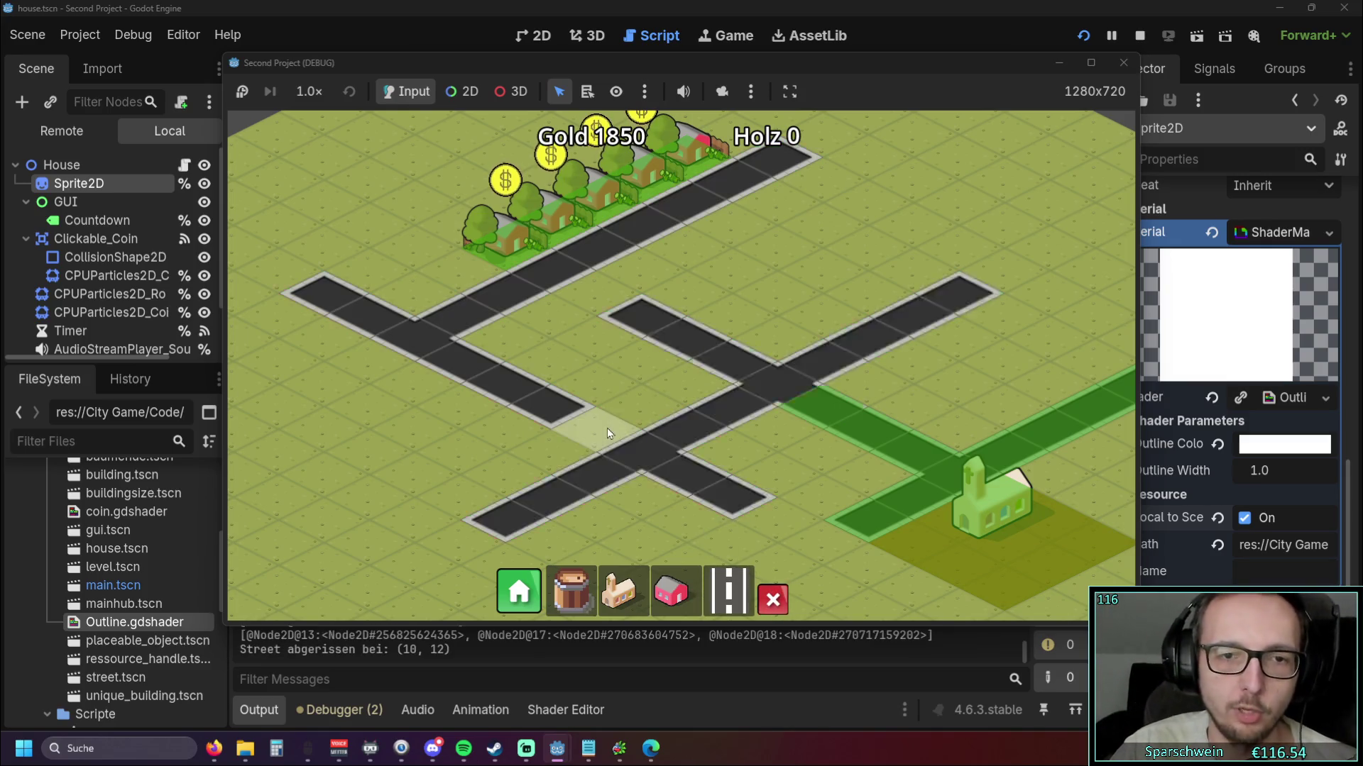
pyautogui.click(728, 593)
pyautogui.click(602, 420)
pyautogui.press('Escape')
pyautogui.moveTo(577, 304)
pyautogui.mouseDown()
pyautogui.moveTo(661, 474)
pyautogui.moveTo(652, 406)
pyautogui.mouseUp()
pyautogui.scroll(2, 667, 454)
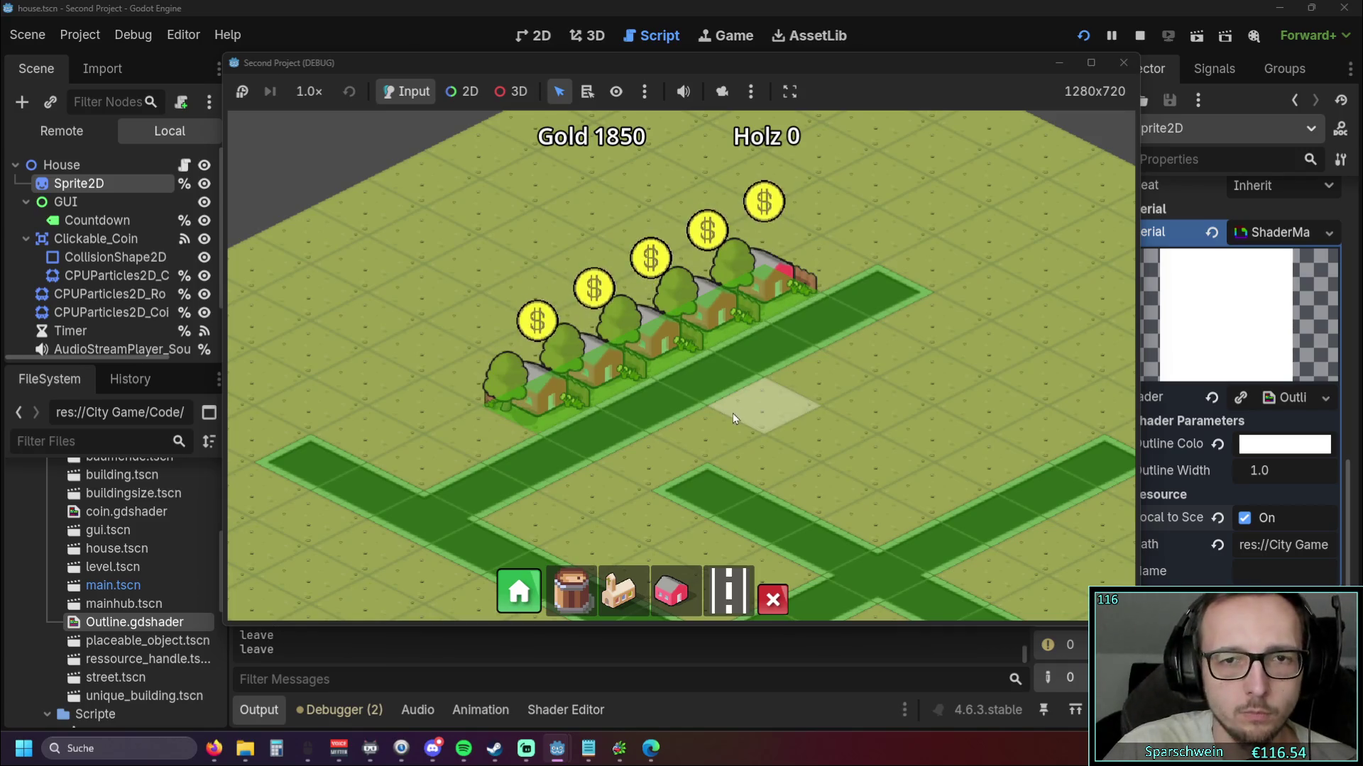
# Collect the floating coins over all five houses, twice in a row
pyautogui.scroll(2, 733, 413)
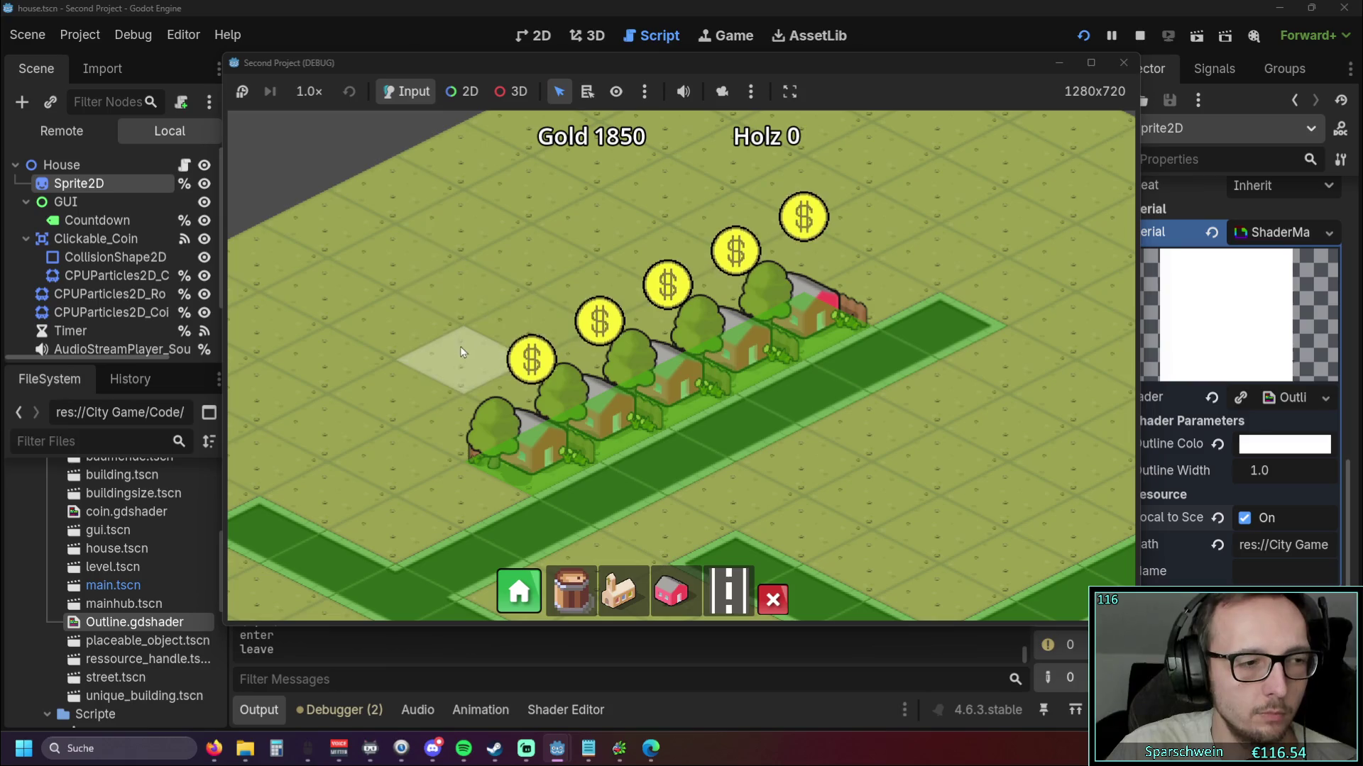
pyautogui.click(518, 446)
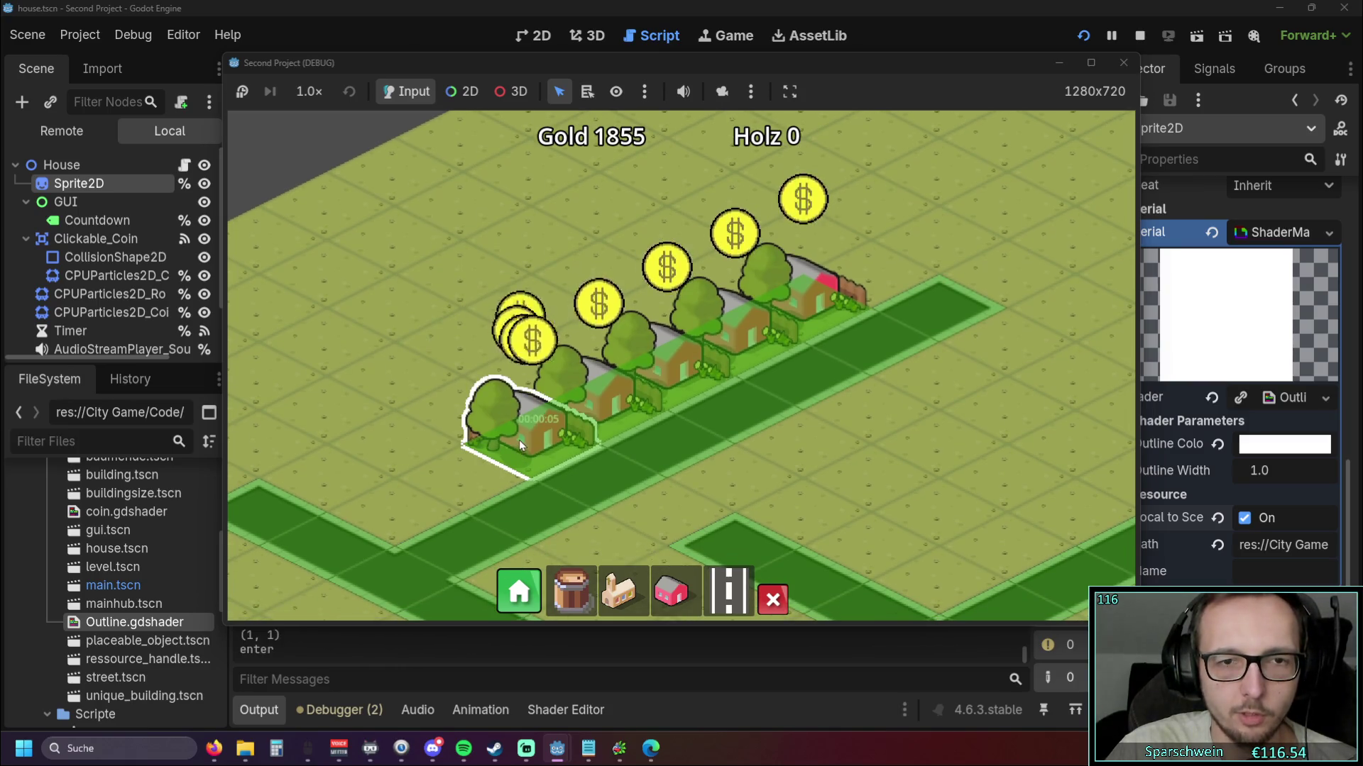
pyautogui.click(600, 401)
pyautogui.click(660, 359)
pyautogui.click(735, 343)
pyautogui.click(812, 308)
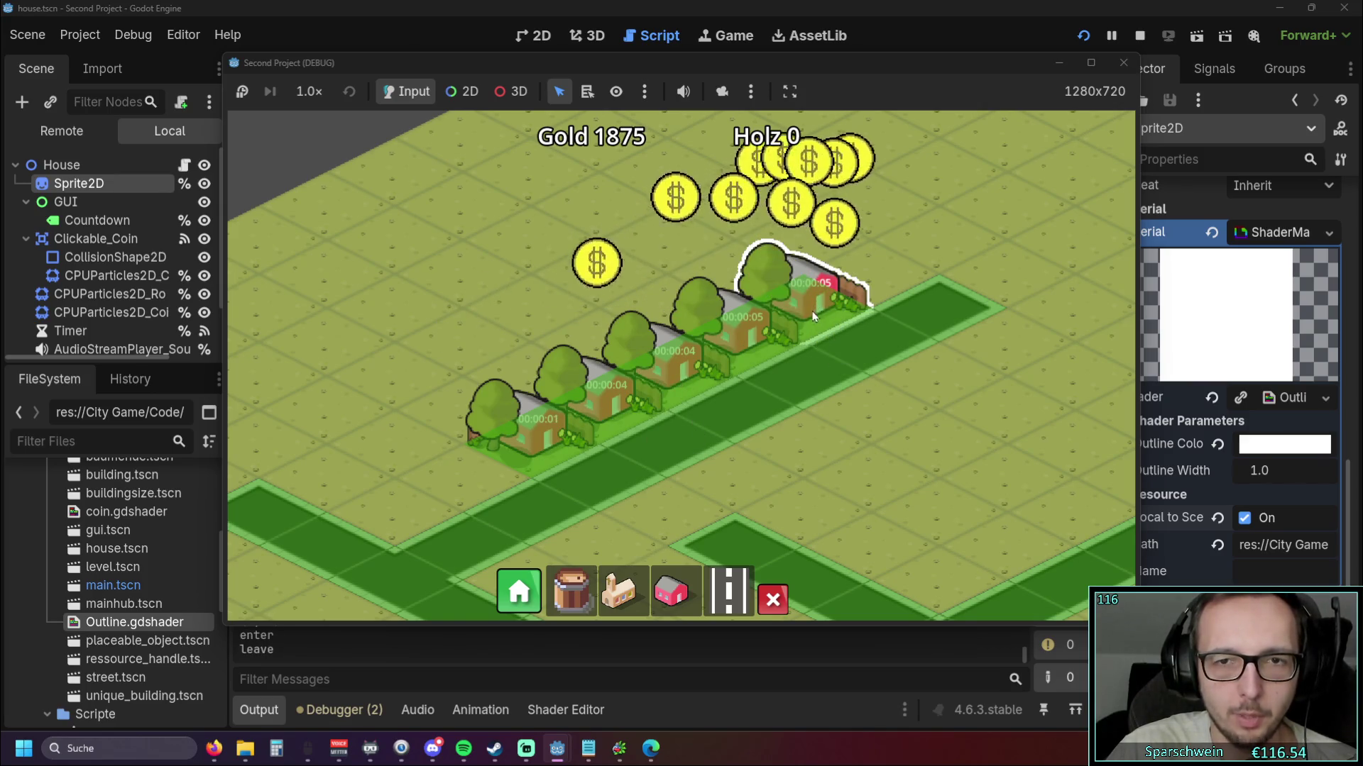
pyautogui.click(542, 440)
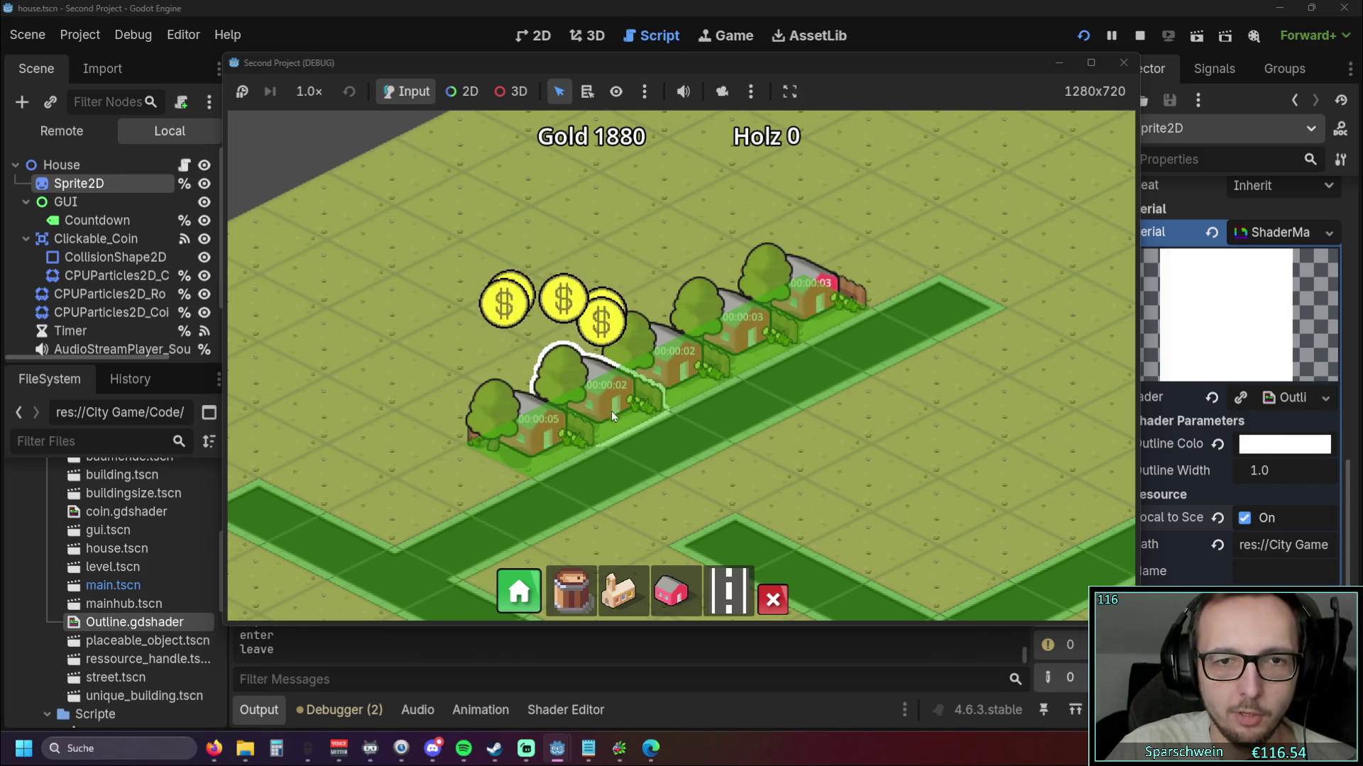
pyautogui.click(615, 406)
pyautogui.click(731, 387)
pyautogui.click(774, 348)
pyautogui.click(827, 313)
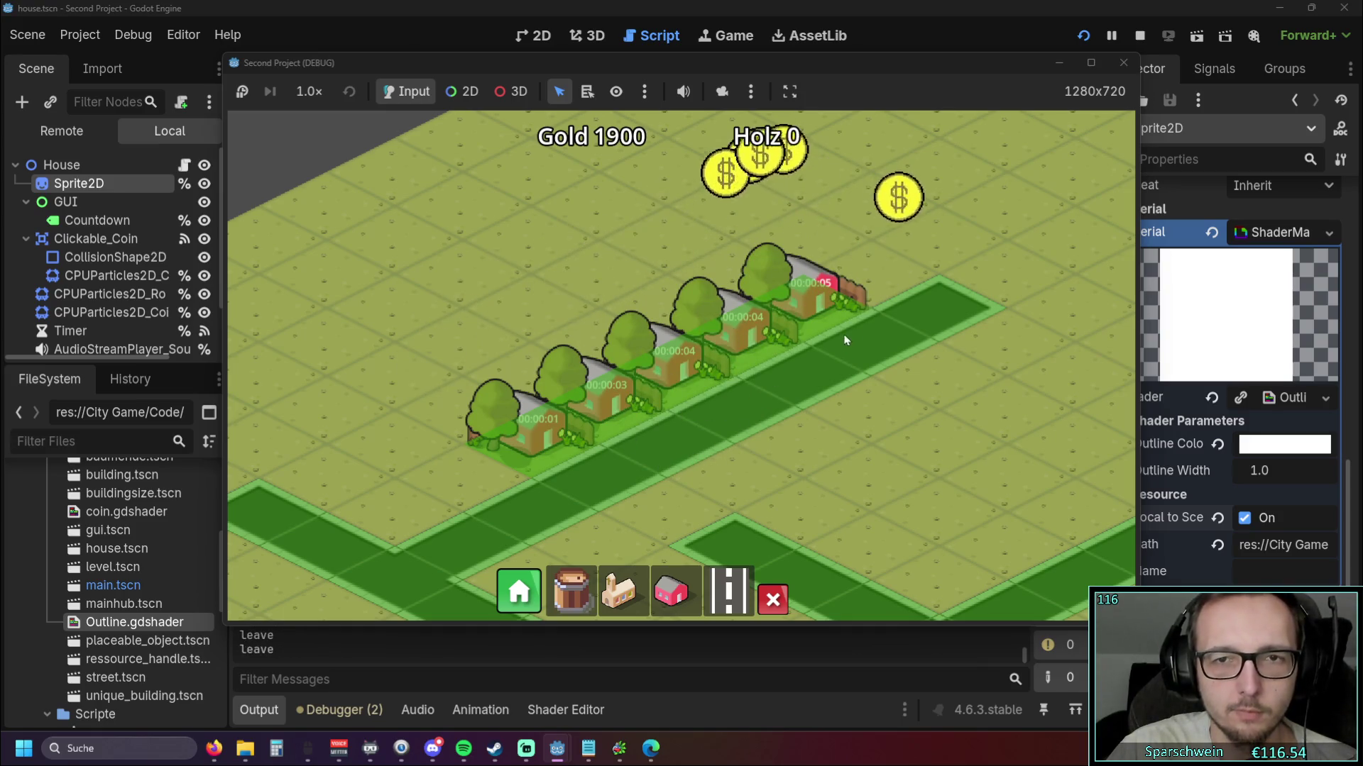
# Collect the front two houses' coins again until Gold reaches 1975, then close the game window
pyautogui.scroll(1, 855, 352)
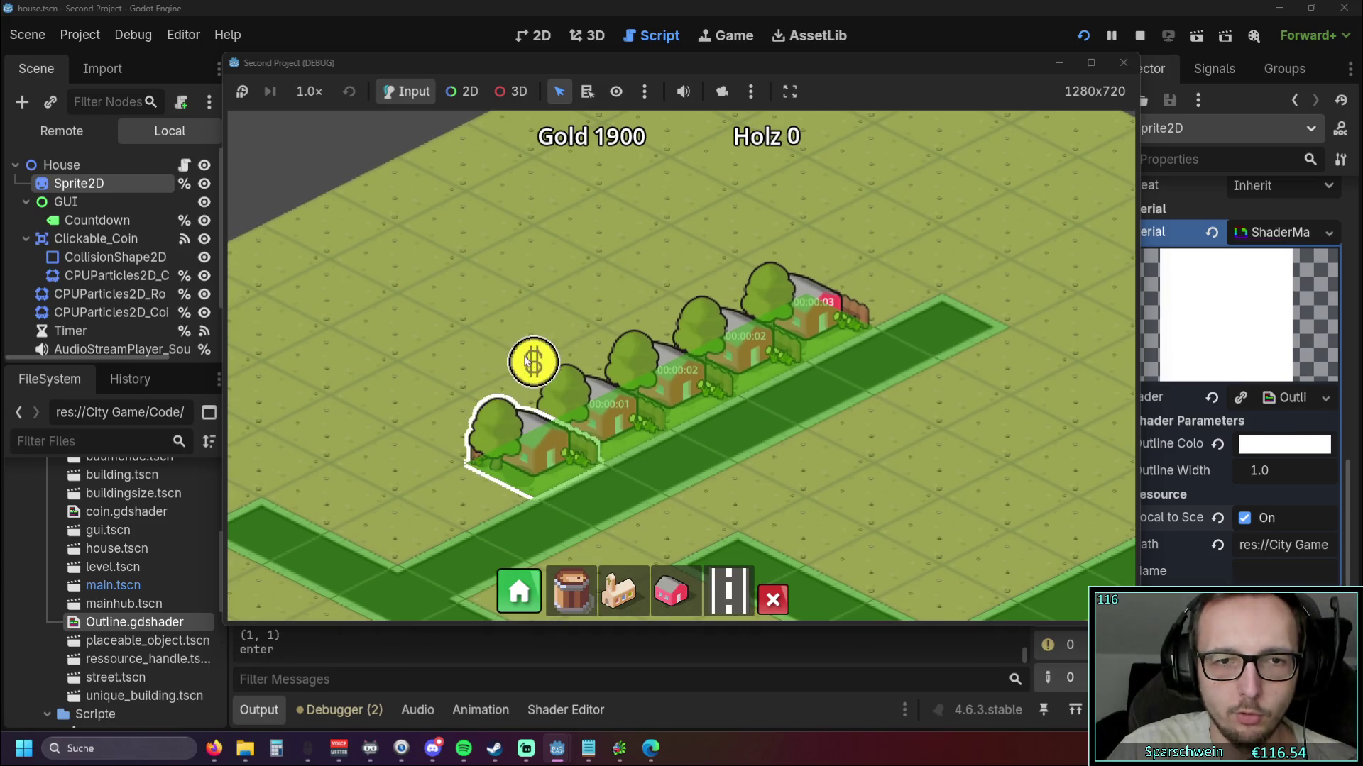
pyautogui.click(521, 436)
pyautogui.click(607, 404)
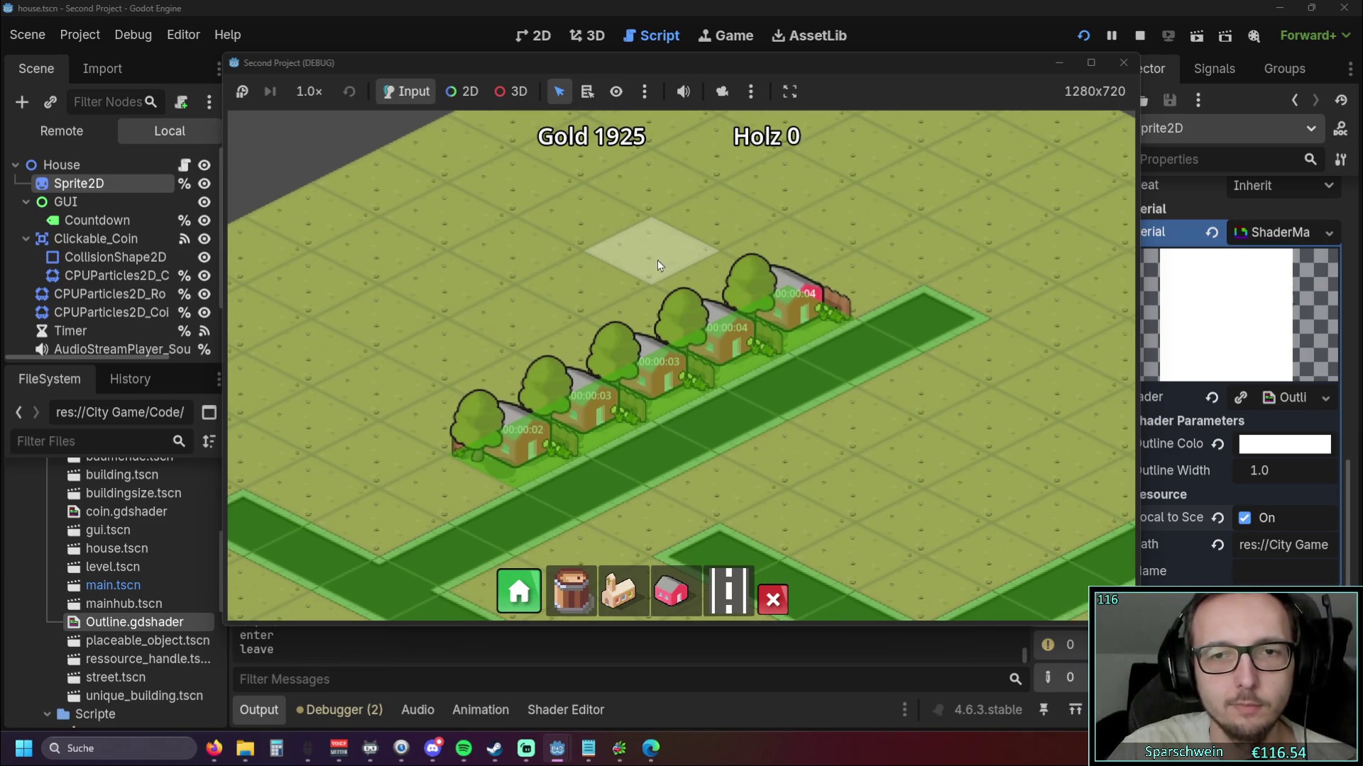
pyautogui.click(497, 426)
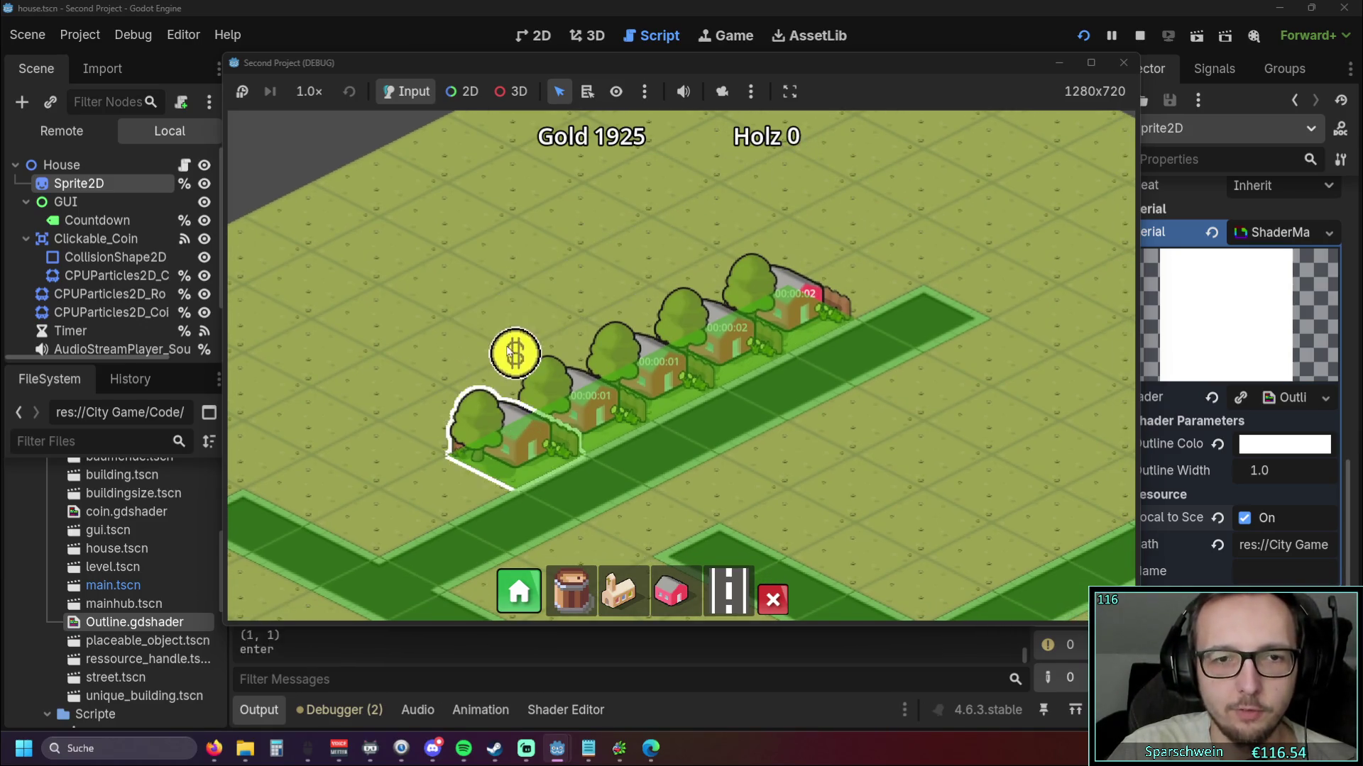
pyautogui.click(567, 387)
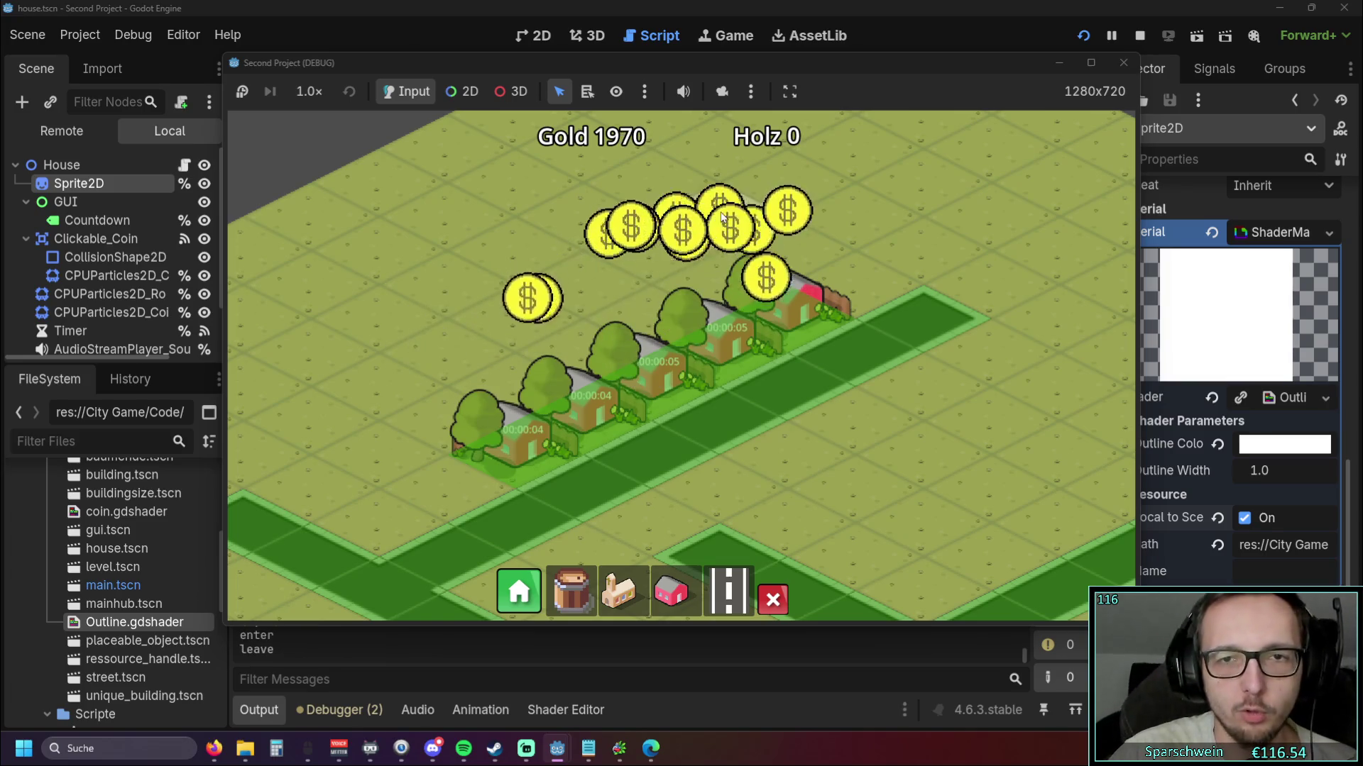
pyautogui.click(1117, 69)
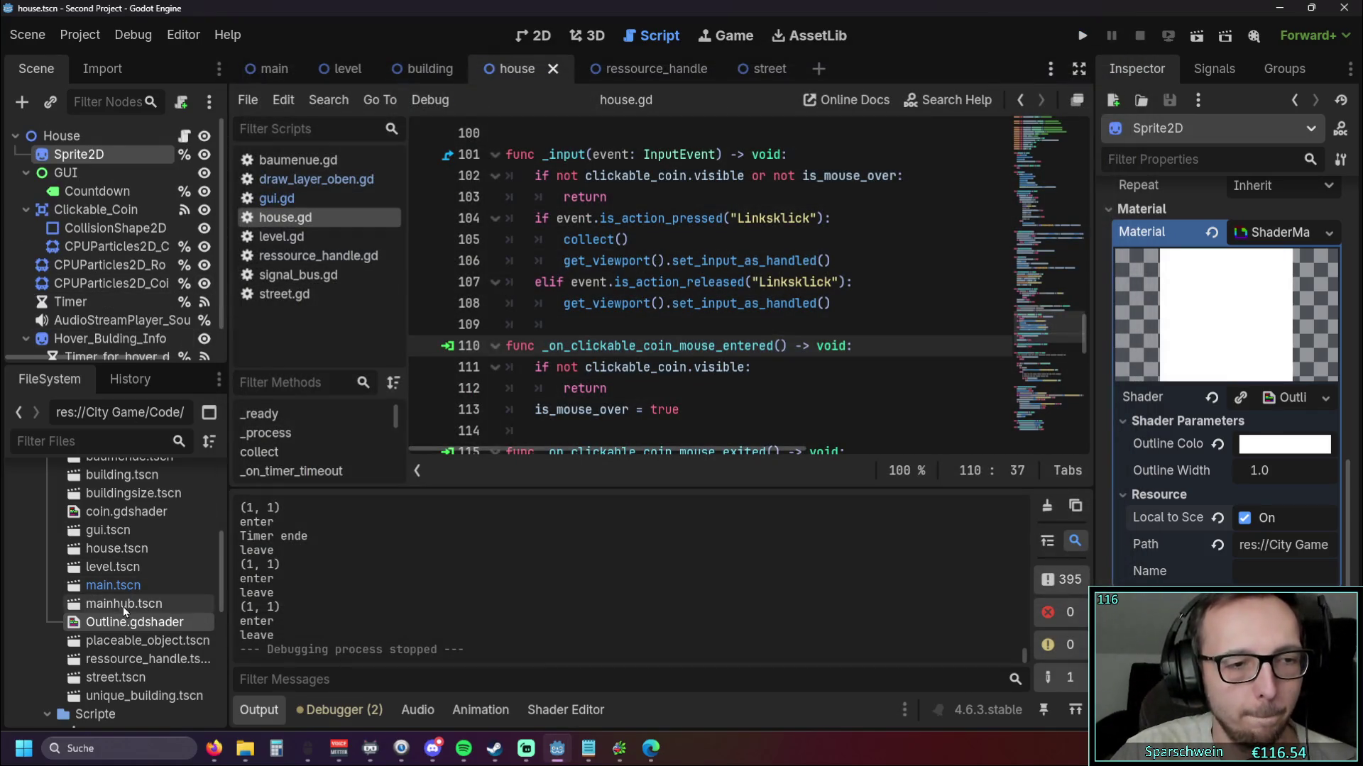
# Make the CPUParticles2D_Coin_Hover shader material Local to Scene, then save and run the game
pyautogui.scroll(1, 122, 608)
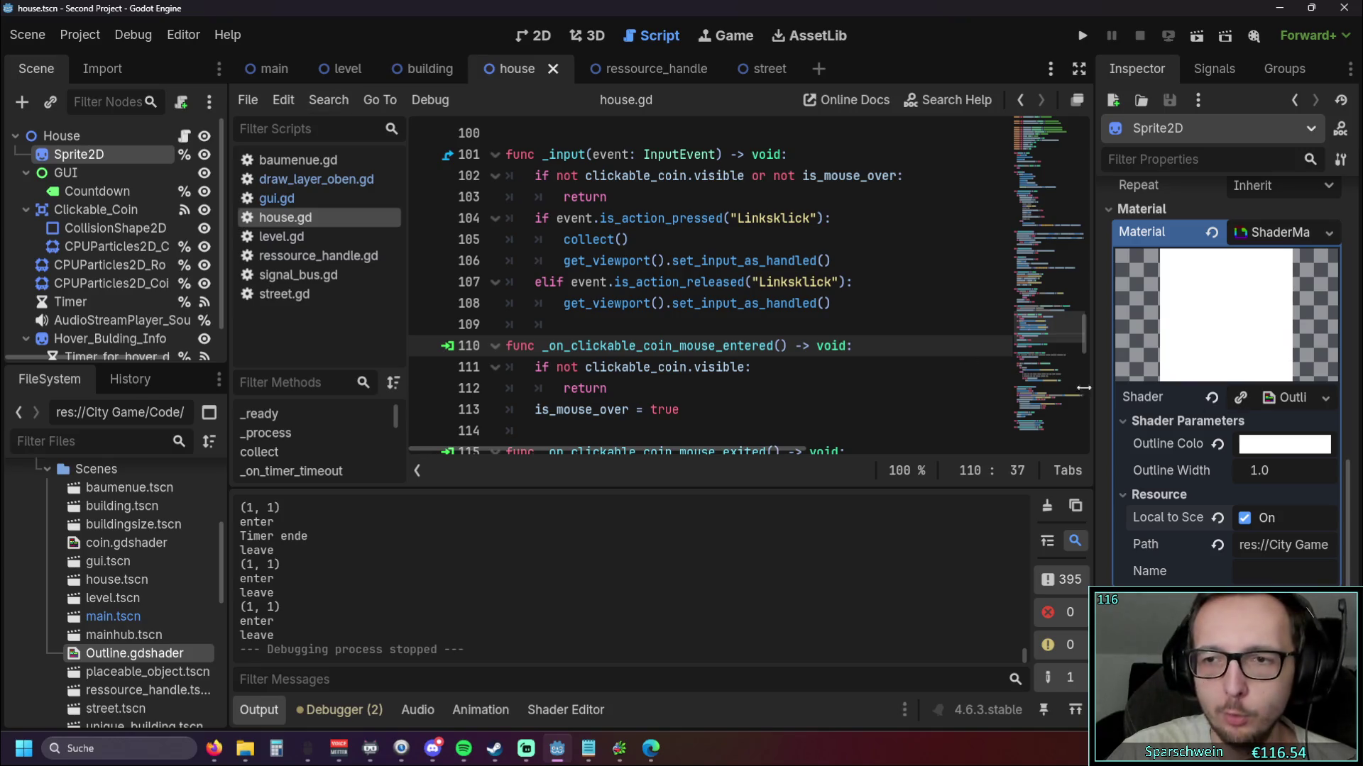
pyautogui.click(1107, 208)
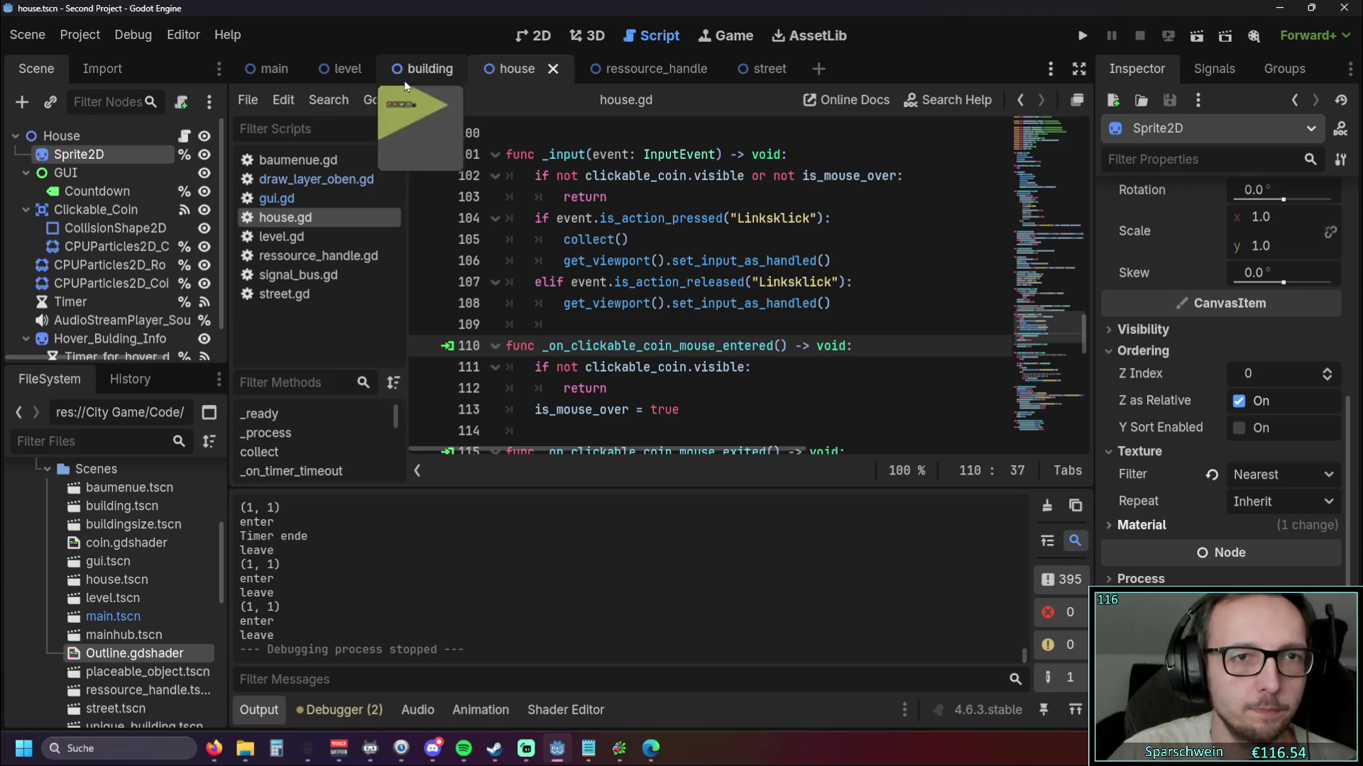
pyautogui.click(125, 247)
pyautogui.scroll(-3, 1163, 337)
pyautogui.click(1125, 474)
pyautogui.click(1126, 474)
pyautogui.click(1127, 496)
pyautogui.click(1244, 518)
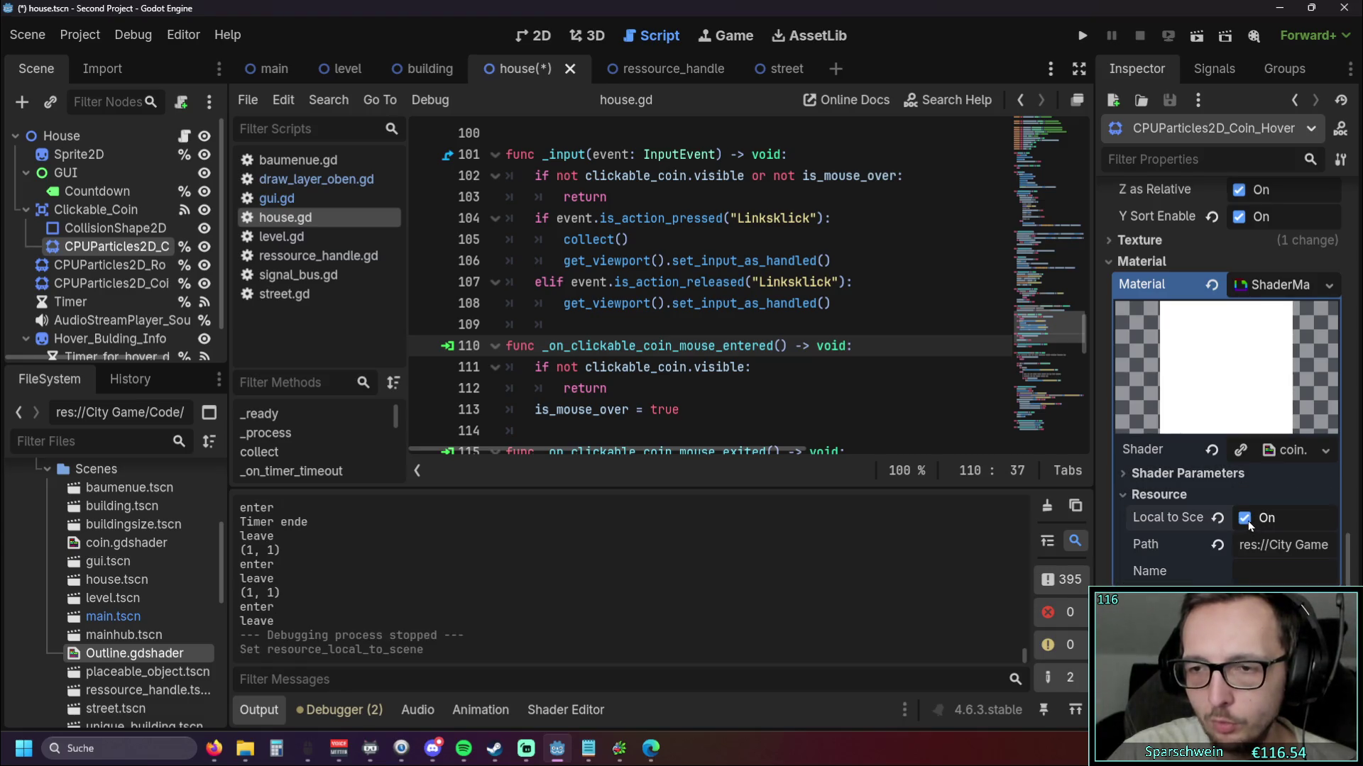
pyautogui.click(1082, 35)
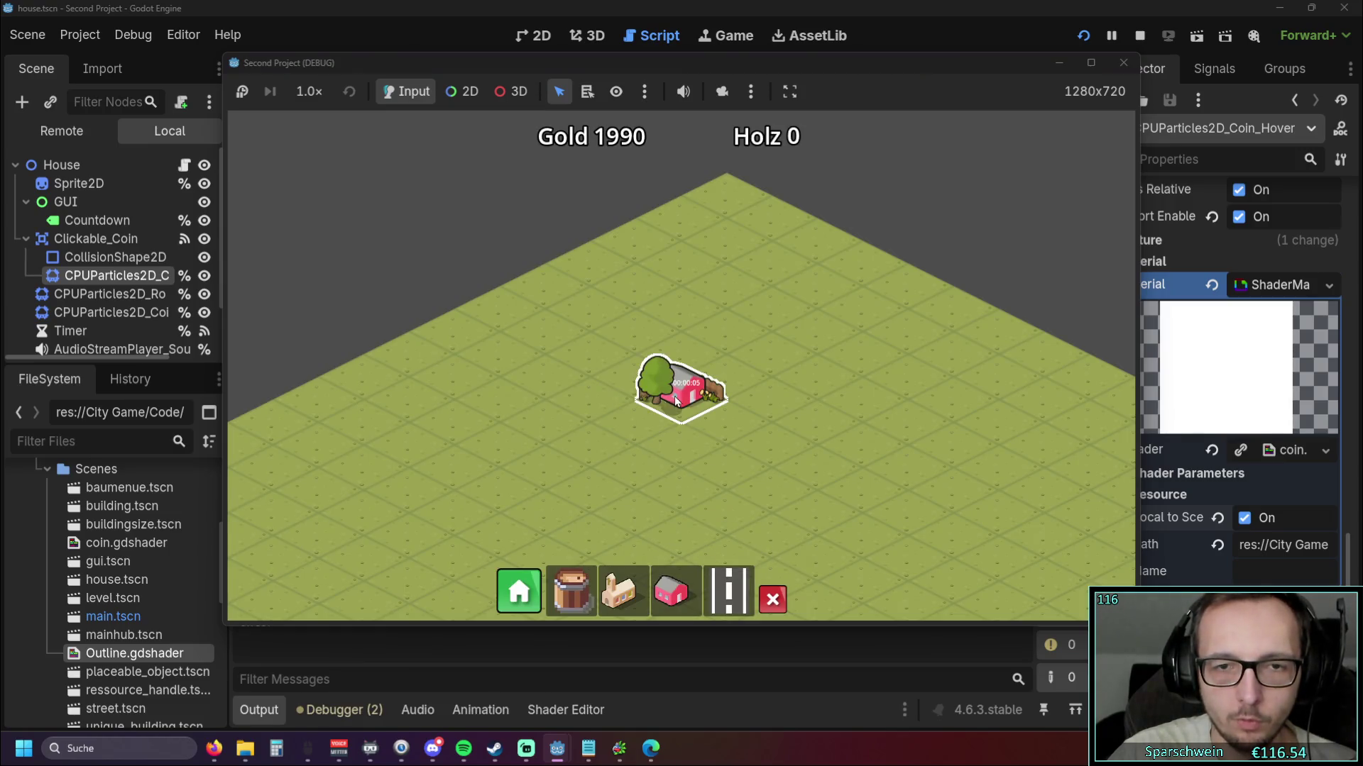
# Test the game with a road, a church and a row of houses, collect a coin, then close it
pyautogui.click(718, 599)
pyautogui.click(692, 398)
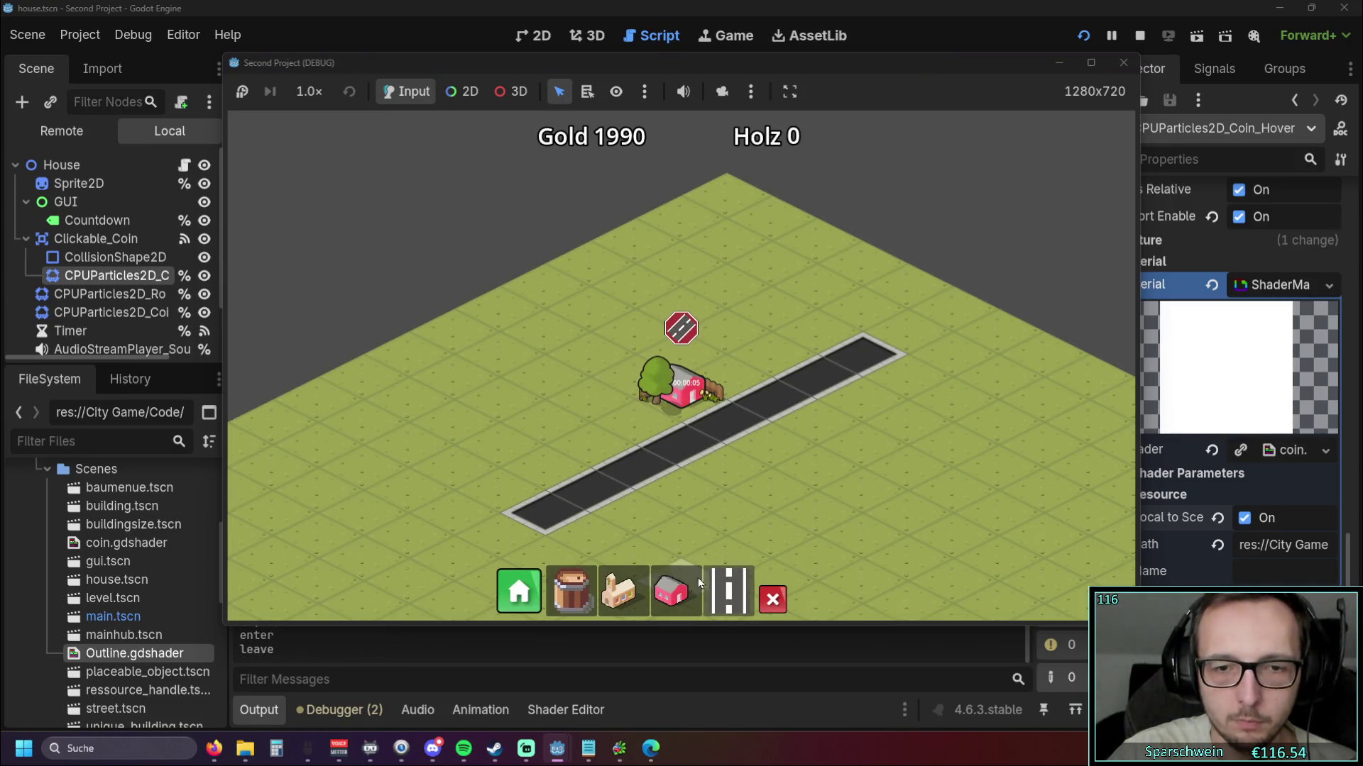
pyautogui.click(641, 599)
pyautogui.moveTo(740, 375); pyautogui.dragTo(817, 319)
pyautogui.scroll(2, 812, 402)
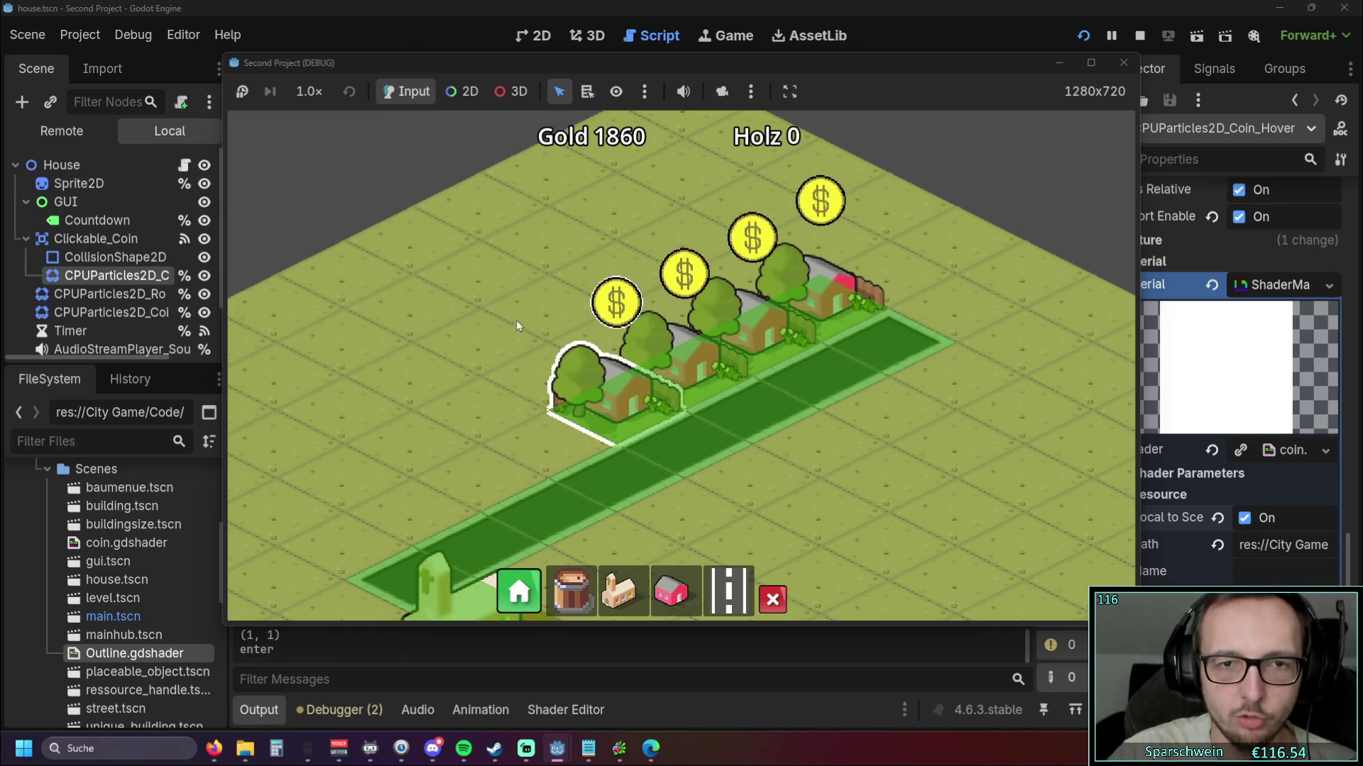
pyautogui.click(616, 302)
pyautogui.click(1119, 65)
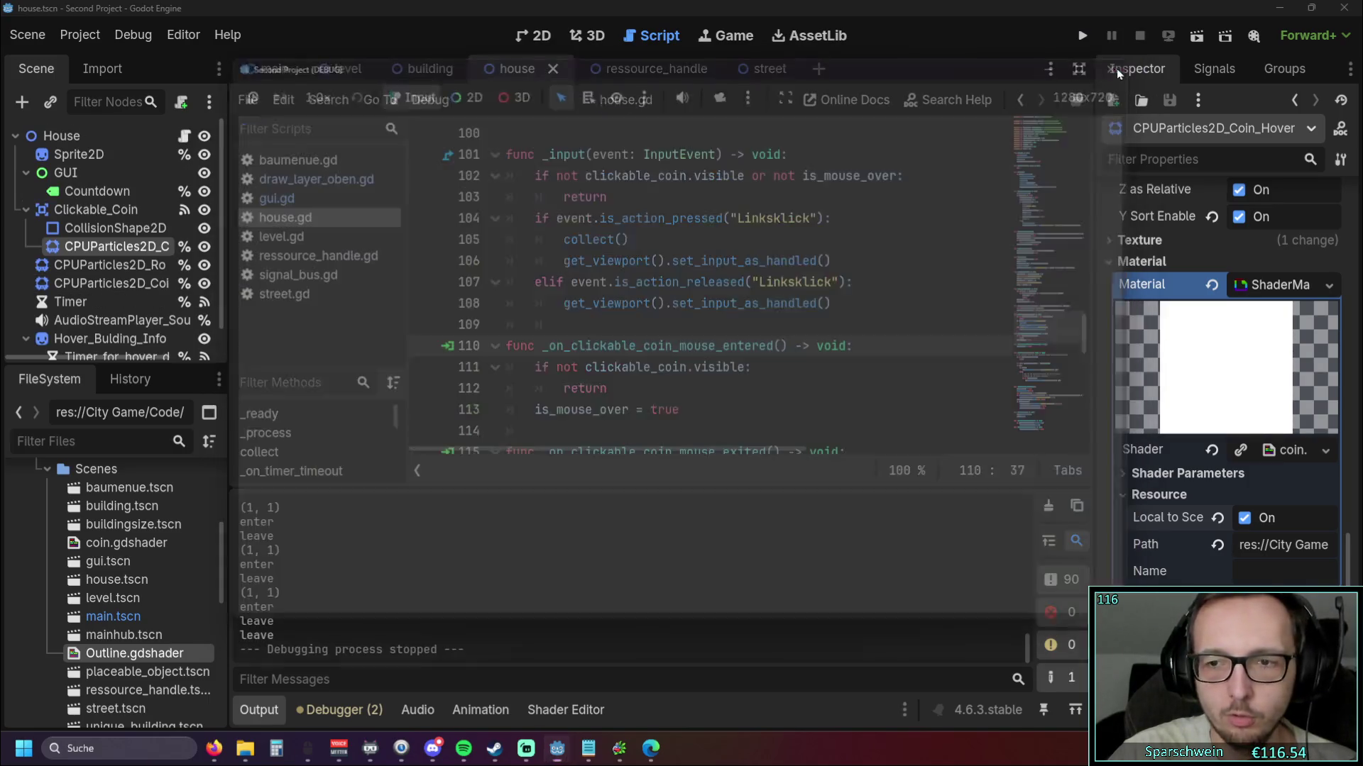
# Set the coin shader's Outline Width to 3.0 and relaunch the game
pyautogui.click(1122, 477)
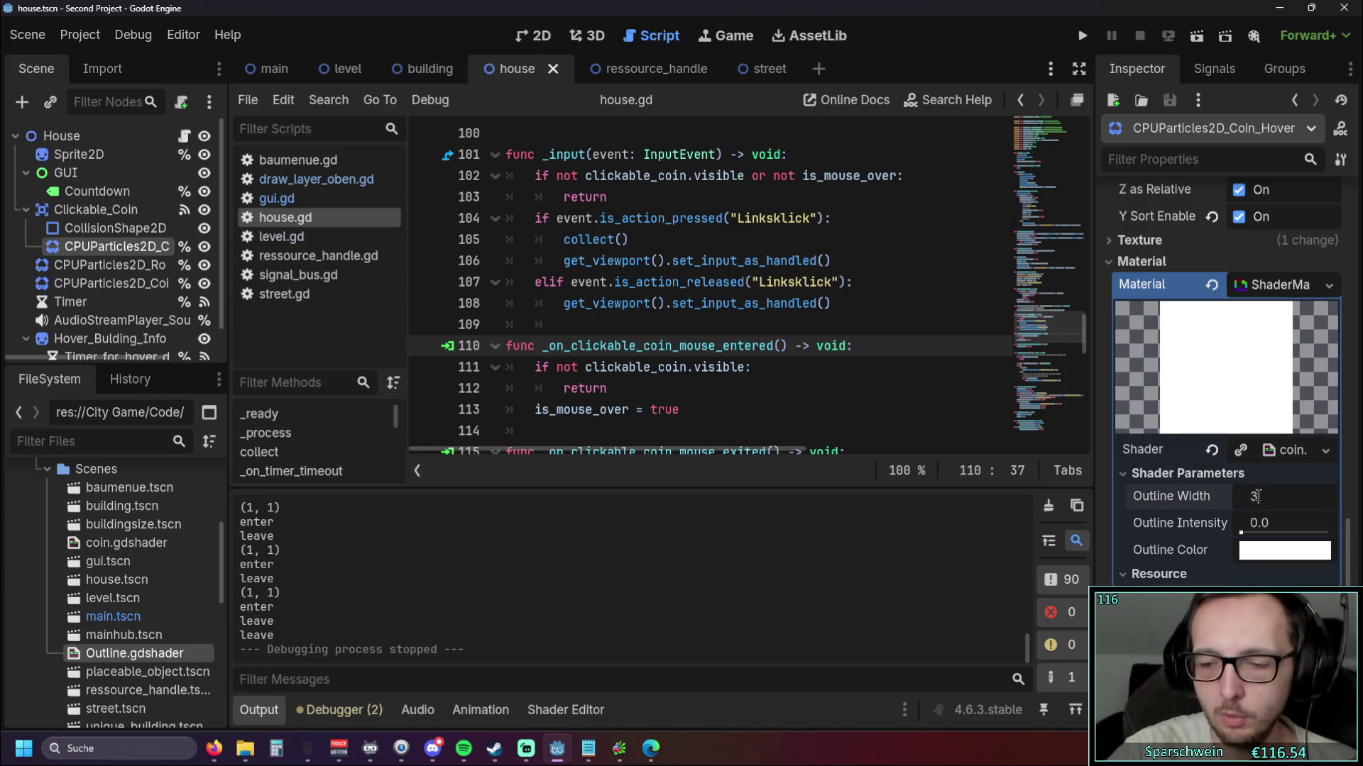
pyautogui.press('Return')
pyautogui.click(1086, 38)
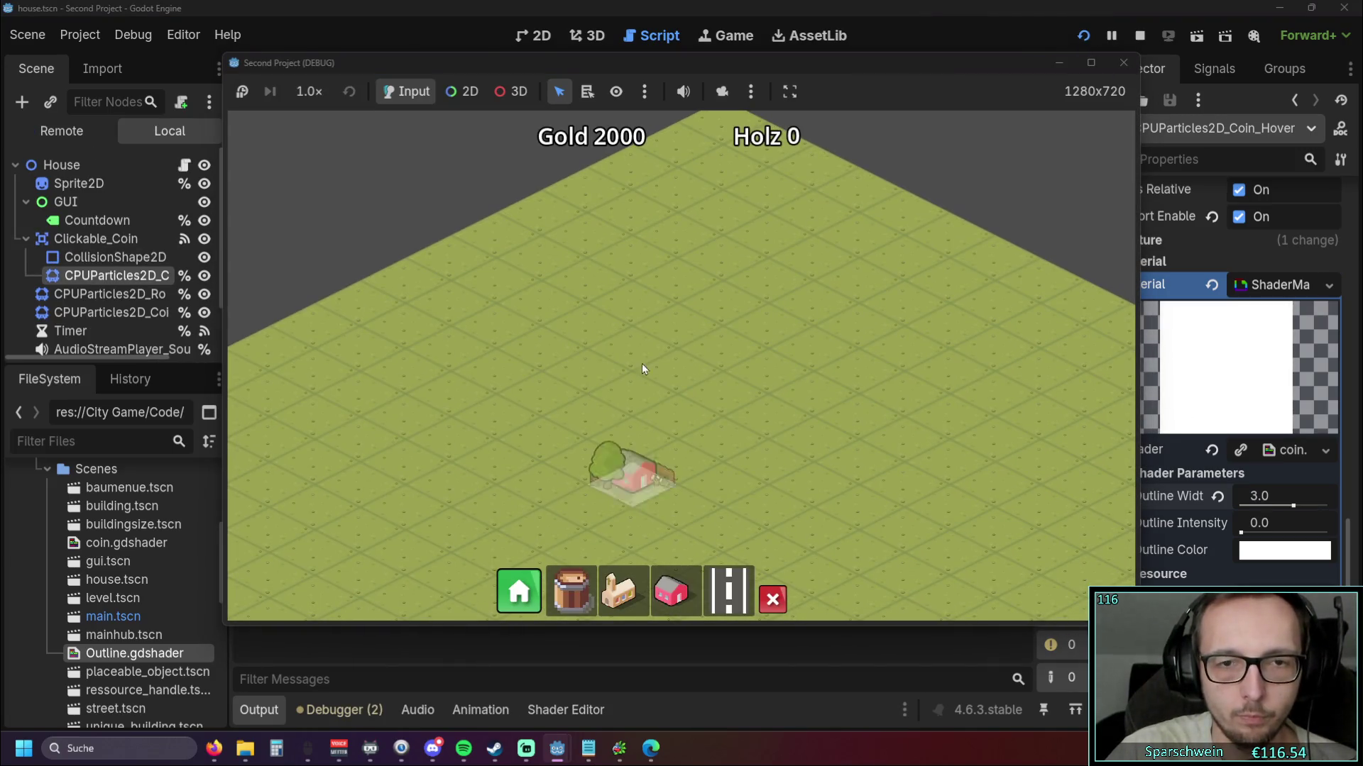
# Place a house, a long diagonal street and a church at the street's lower end
pyautogui.click(643, 369)
pyautogui.moveTo(487, 442); pyautogui.dragTo(845, 298)
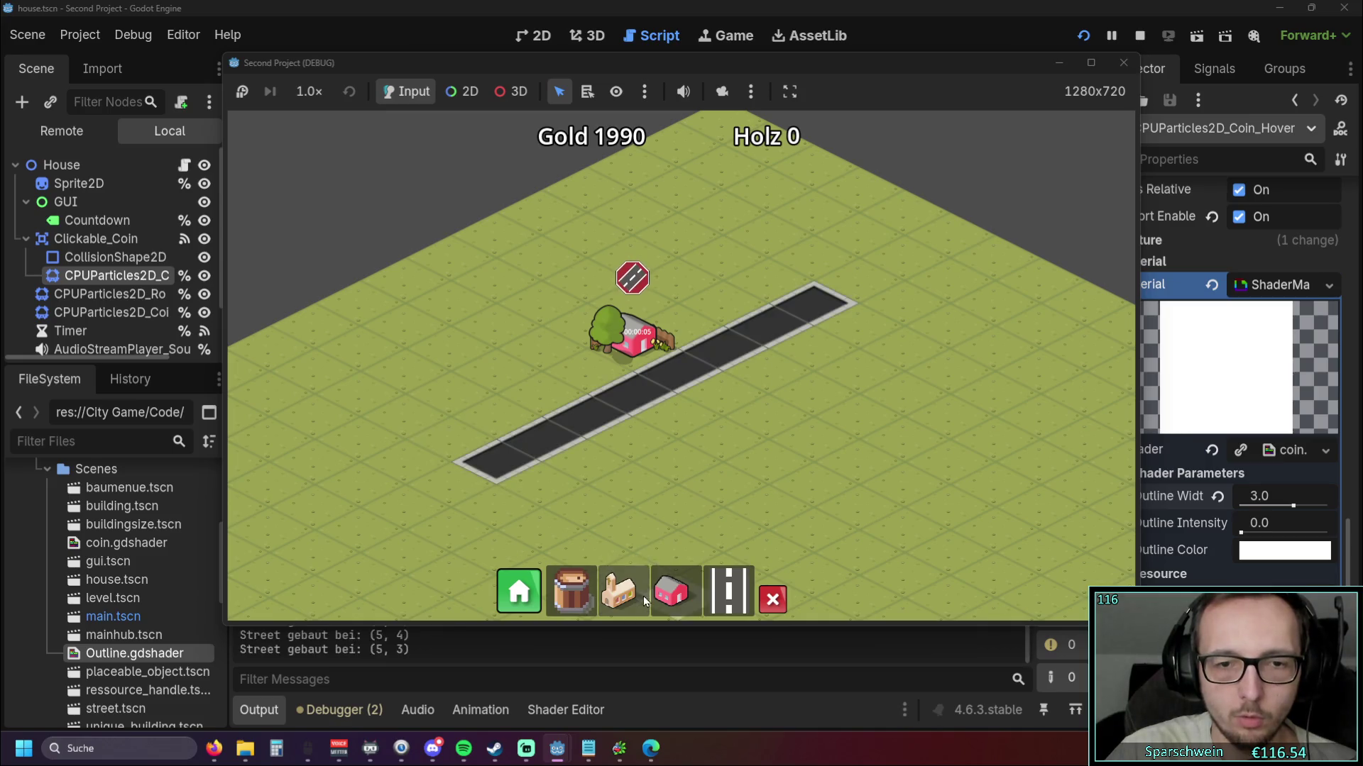
pyautogui.click(625, 593)
pyautogui.click(540, 482)
pyautogui.scroll(2, 700, 417)
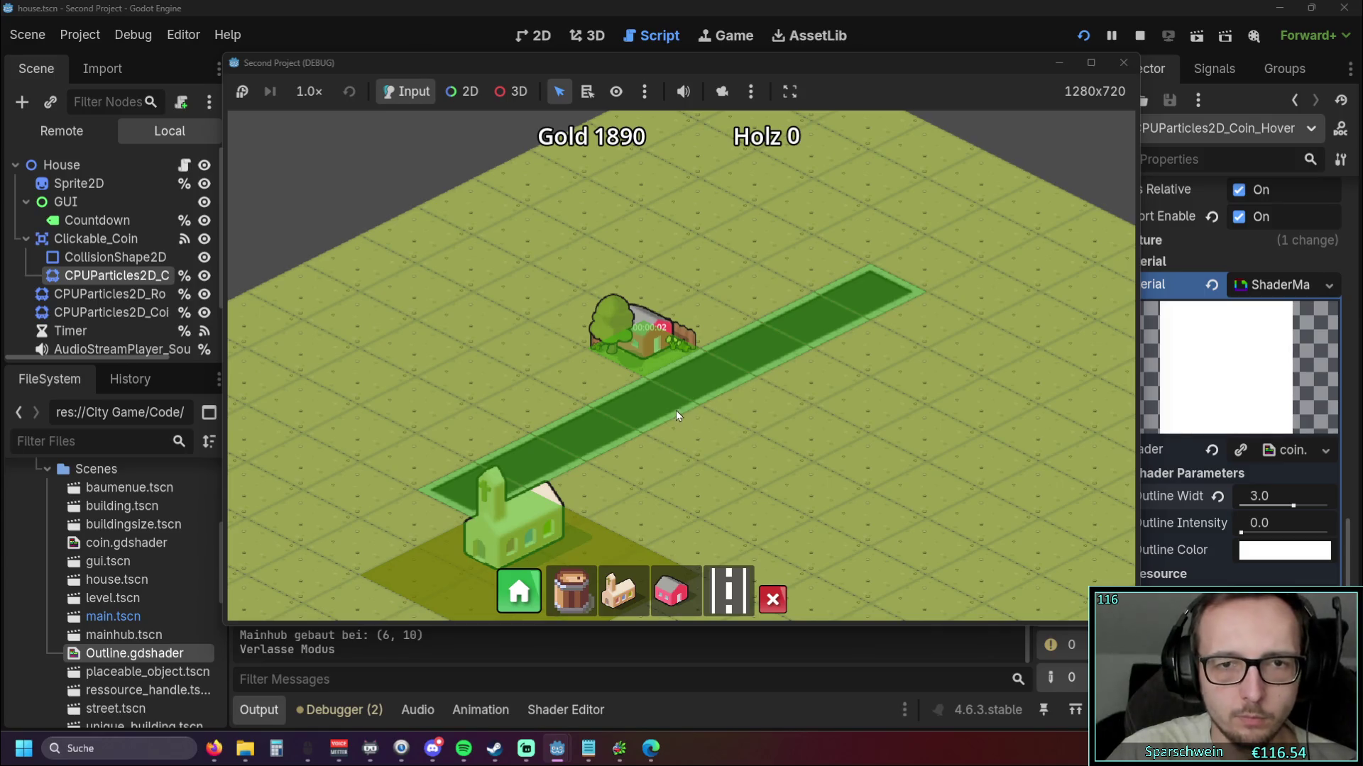
pyautogui.moveTo(676, 410); pyautogui.dragTo(679, 462)
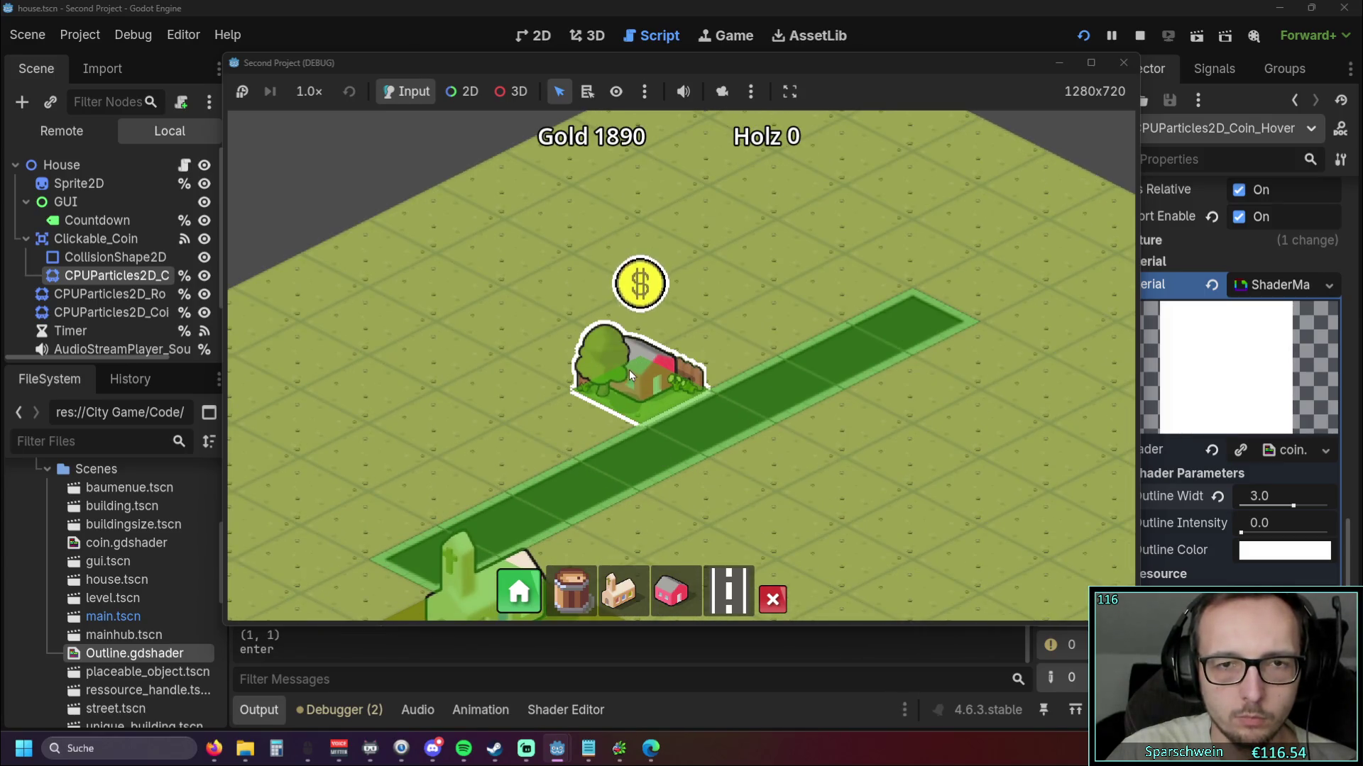
# Build a row of pink houses along the street and pan the map to view them
pyautogui.click(670, 589)
pyautogui.moveTo(717, 340); pyautogui.dragTo(852, 273)
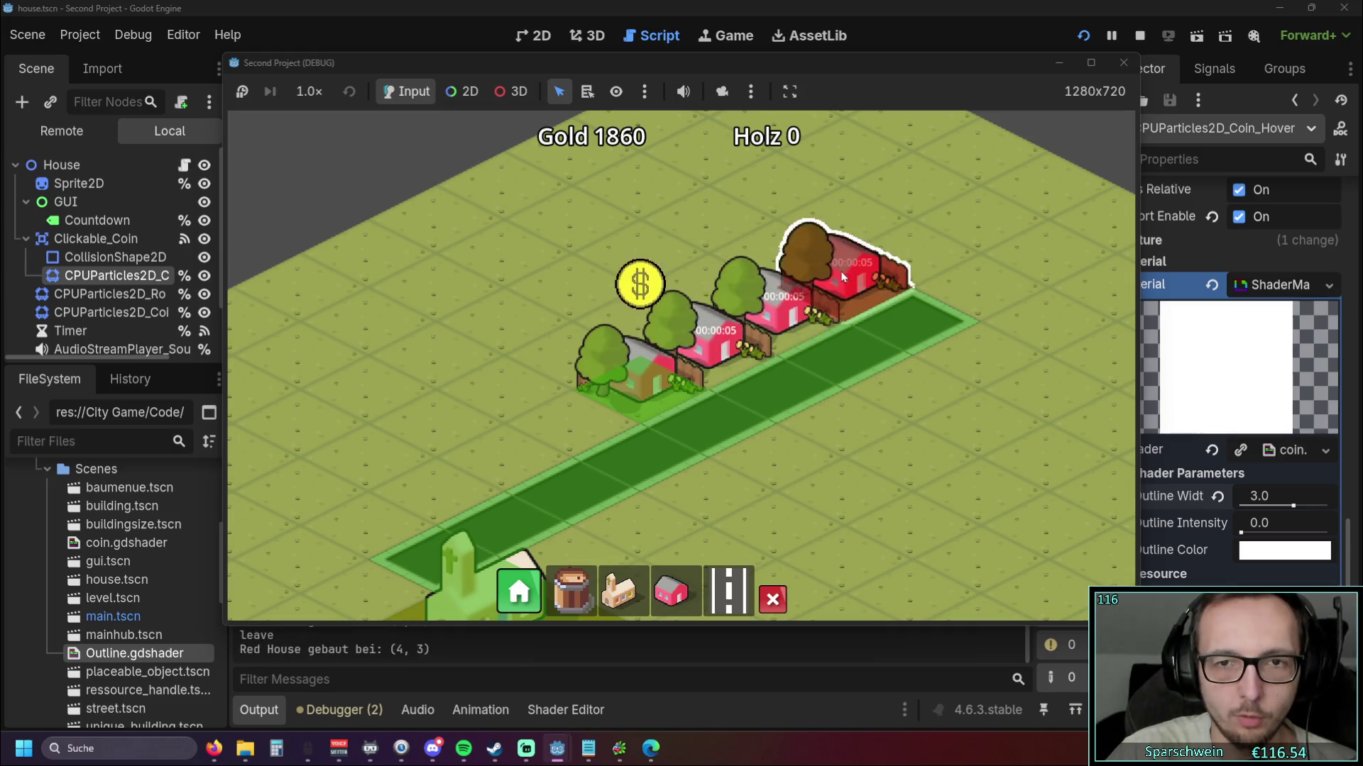
pyautogui.moveTo(810, 413); pyautogui.dragTo(703, 431)
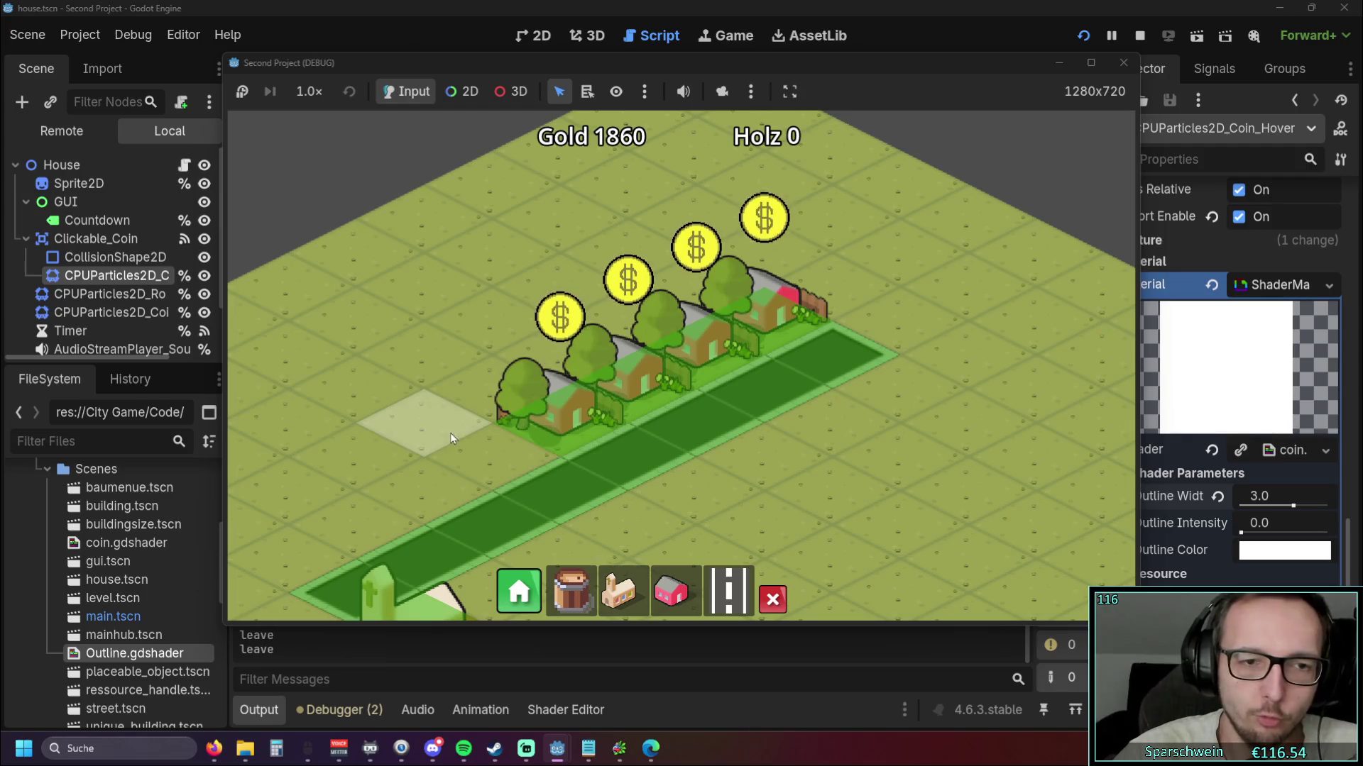
pyautogui.scroll(1, 453, 427)
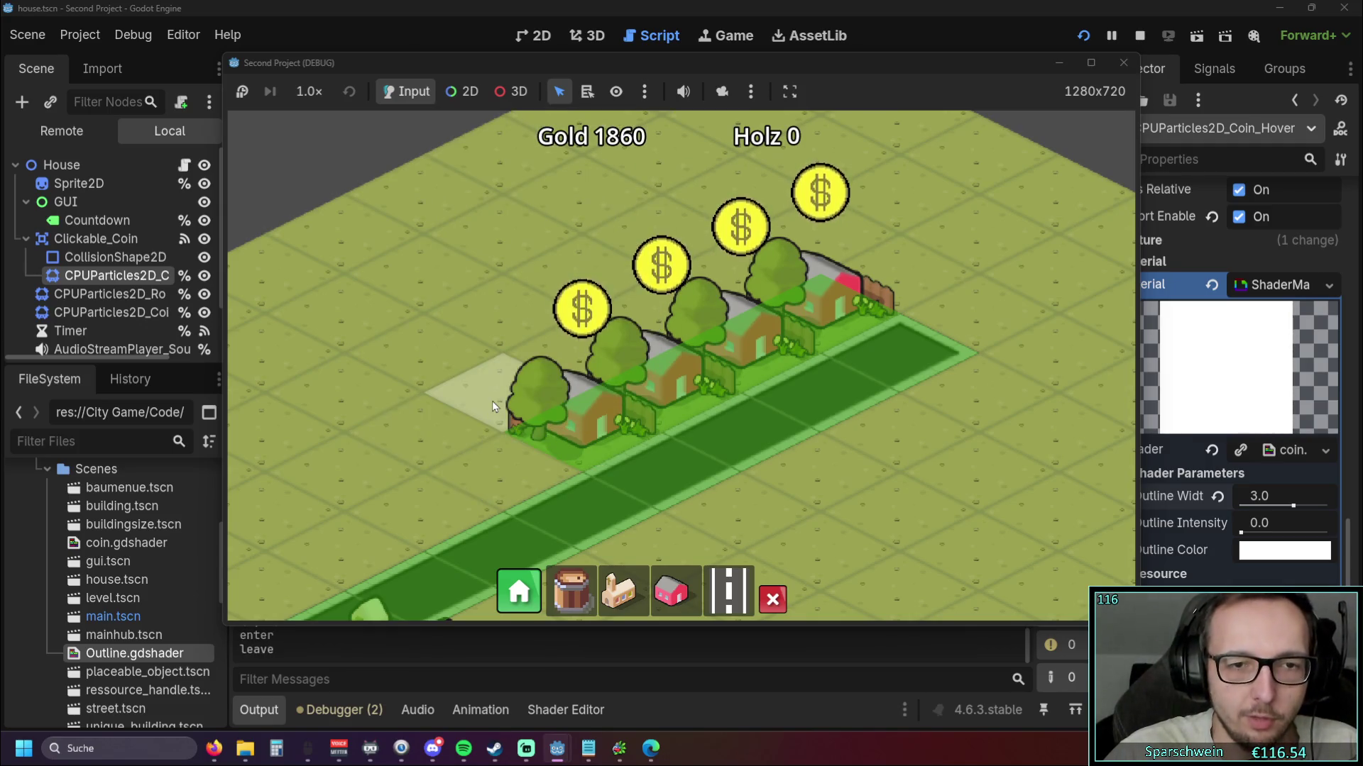
pyautogui.press('d')
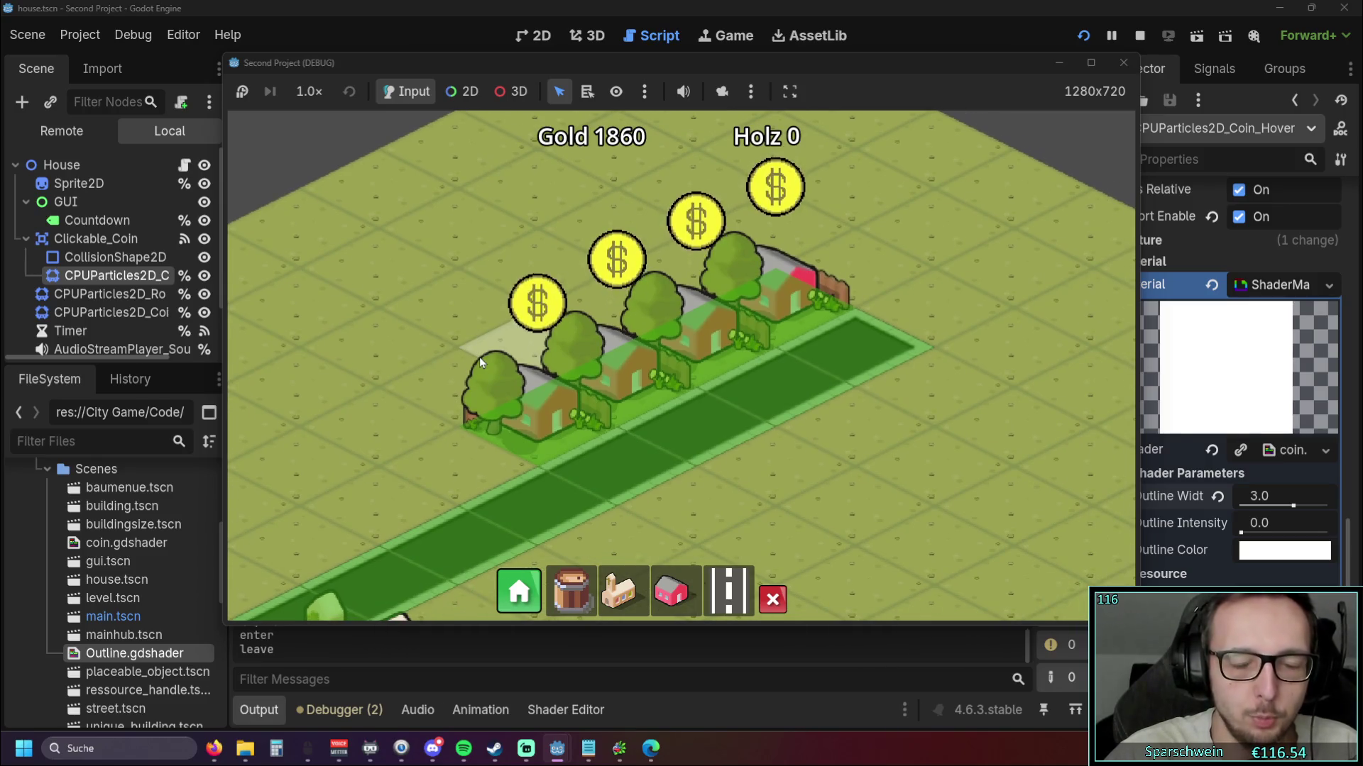
pyautogui.moveTo(479, 356); pyautogui.dragTo(501, 363)
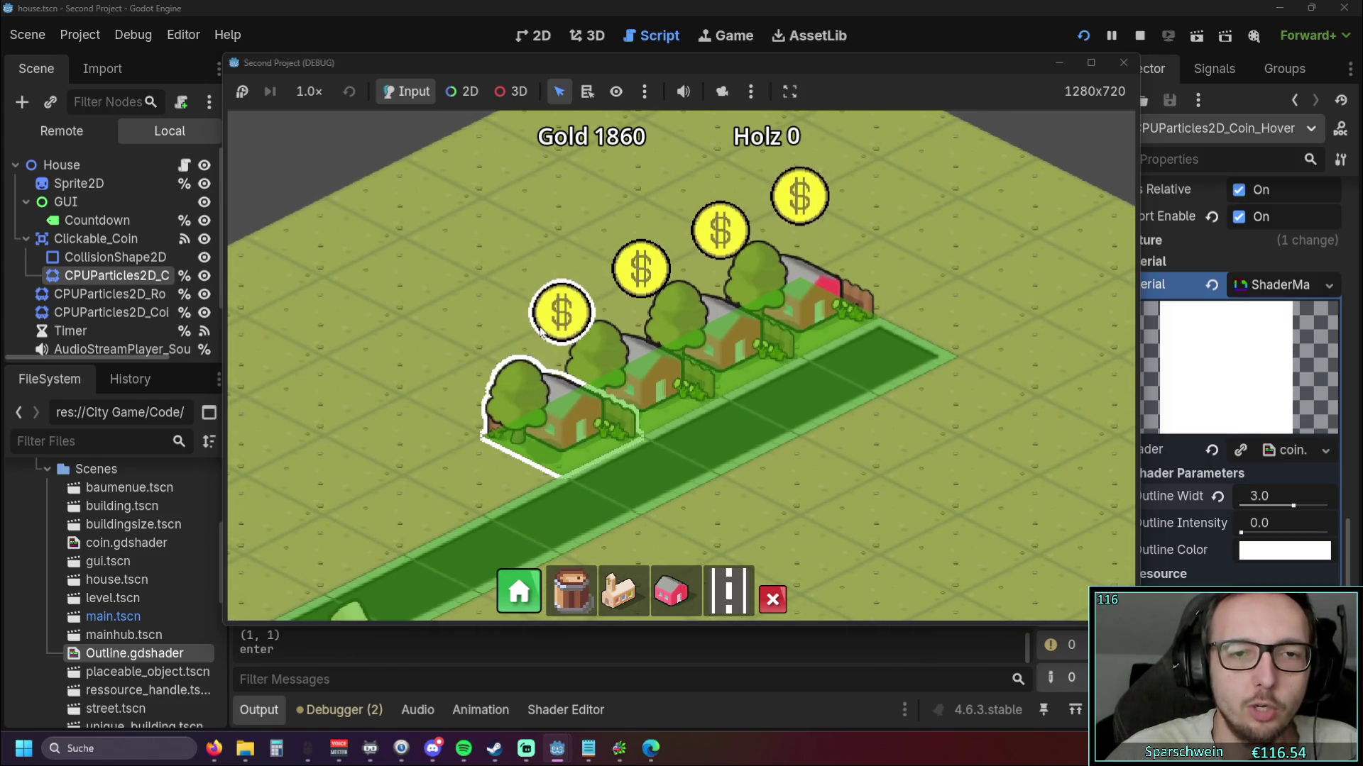
pyautogui.moveTo(452, 343); pyautogui.dragTo(457, 343)
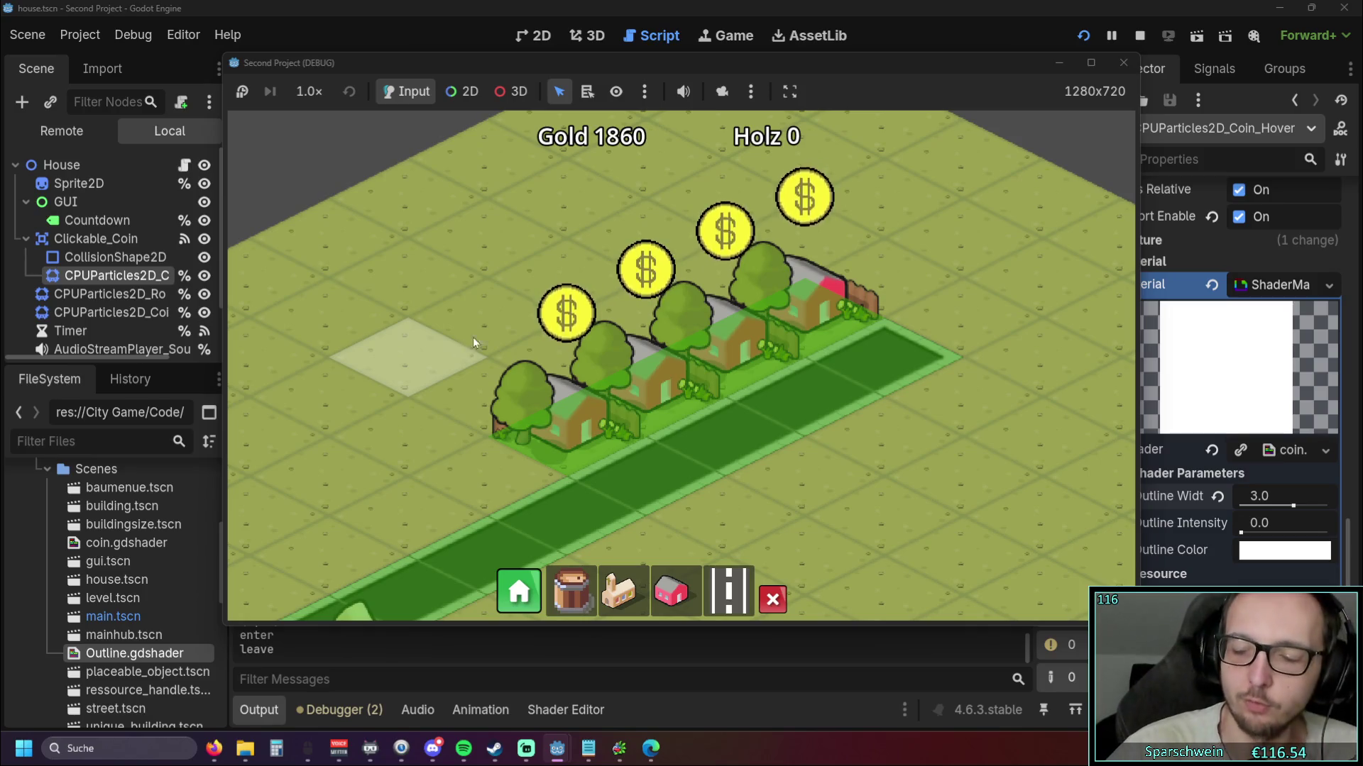
pyautogui.moveTo(462, 325)
pyautogui.mouseDown()
pyautogui.moveTo(514, 322)
pyautogui.moveTo(515, 346)
pyautogui.mouseUp()
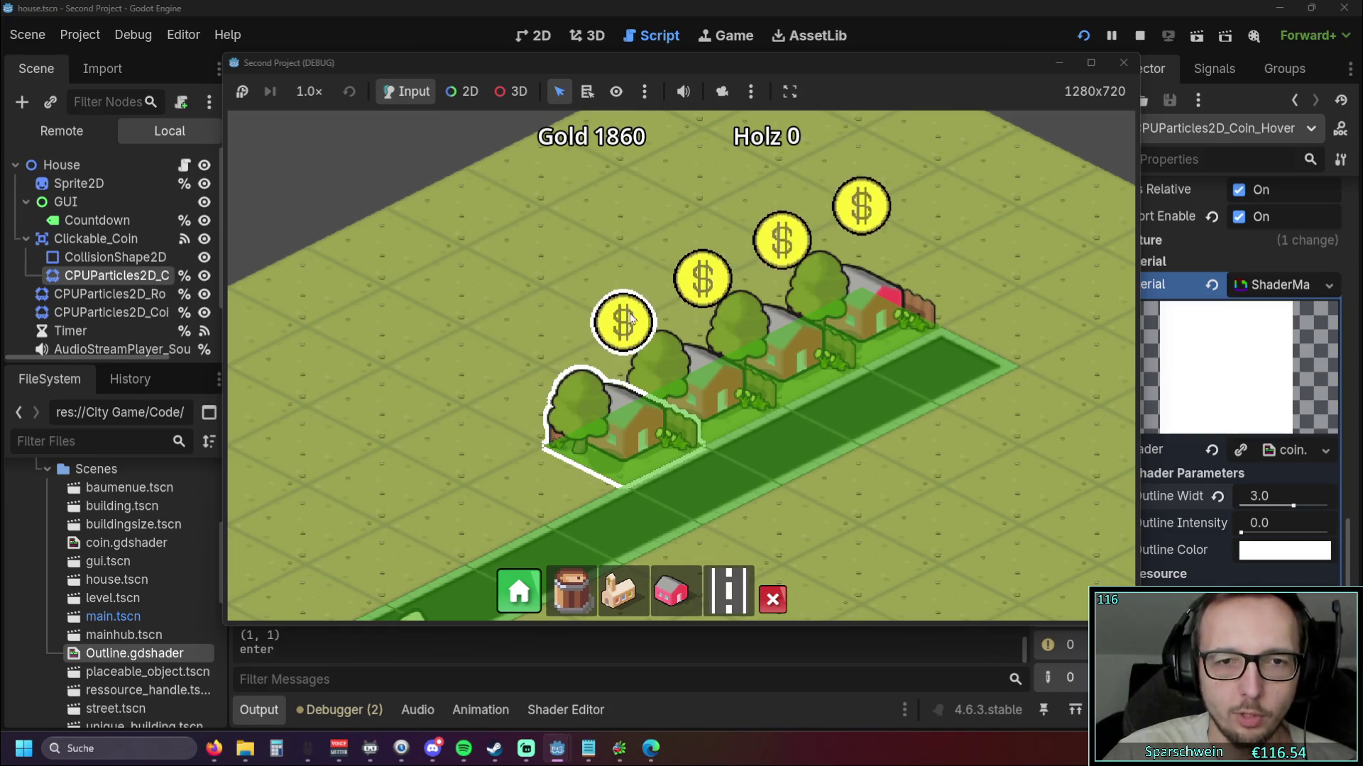
# Collect the coins floating over the houses, then stop the game
pyautogui.click(621, 406)
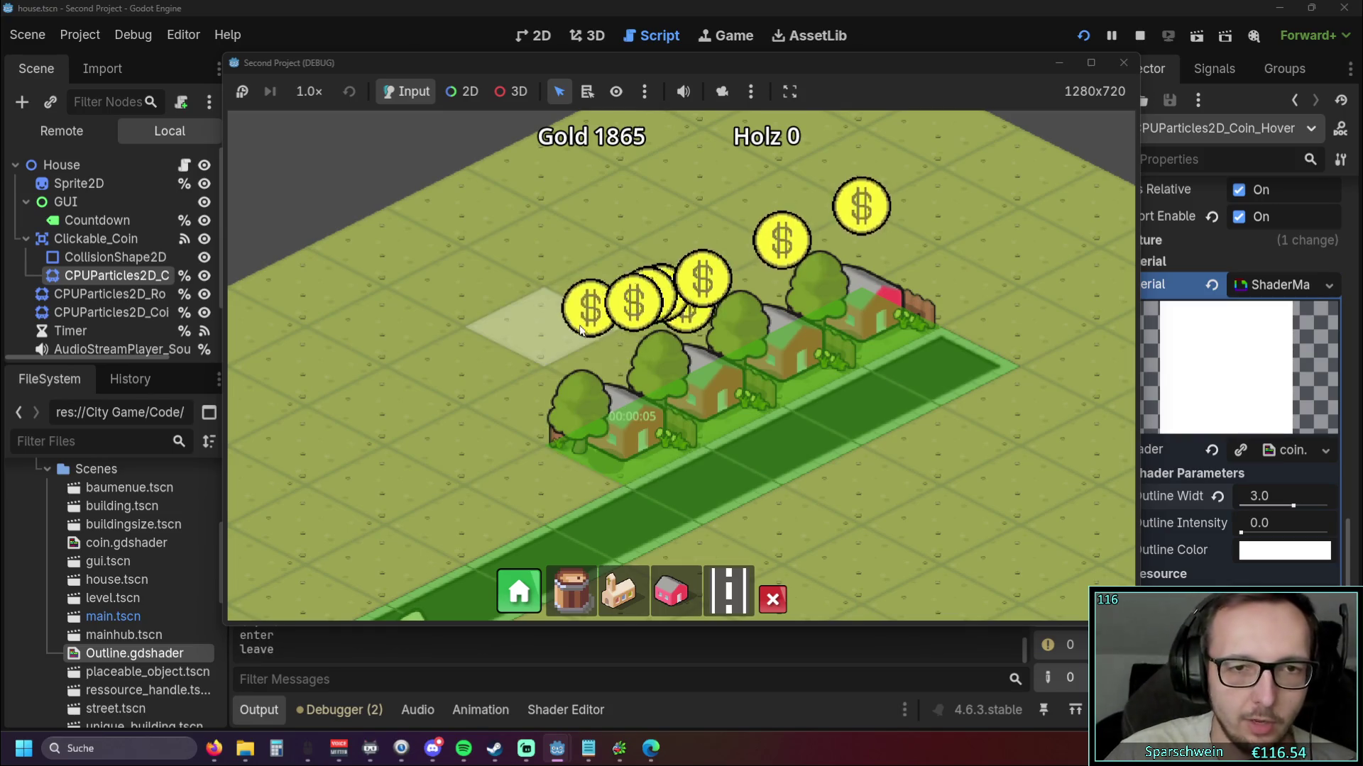
pyautogui.click(692, 294)
pyautogui.click(741, 298)
pyautogui.click(802, 263)
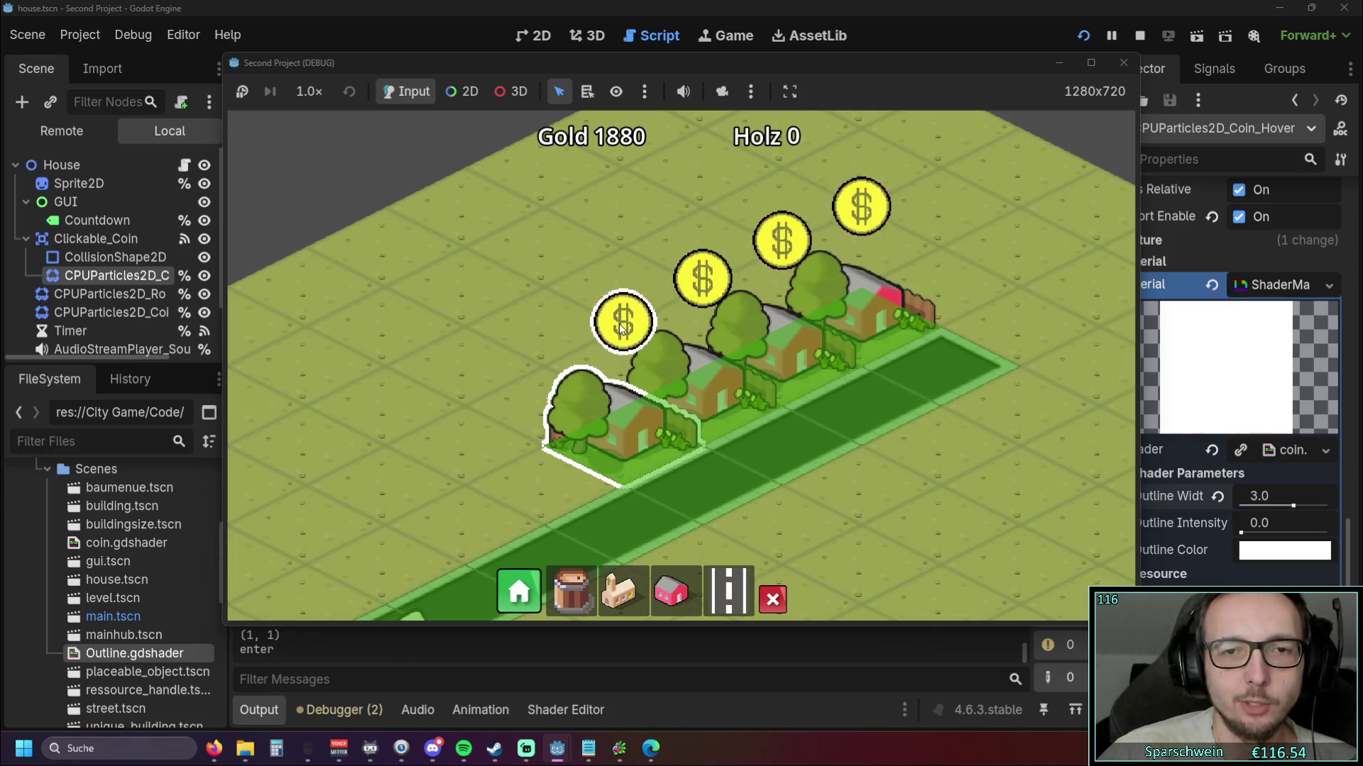
pyautogui.click(646, 306)
pyautogui.click(703, 288)
pyautogui.click(767, 250)
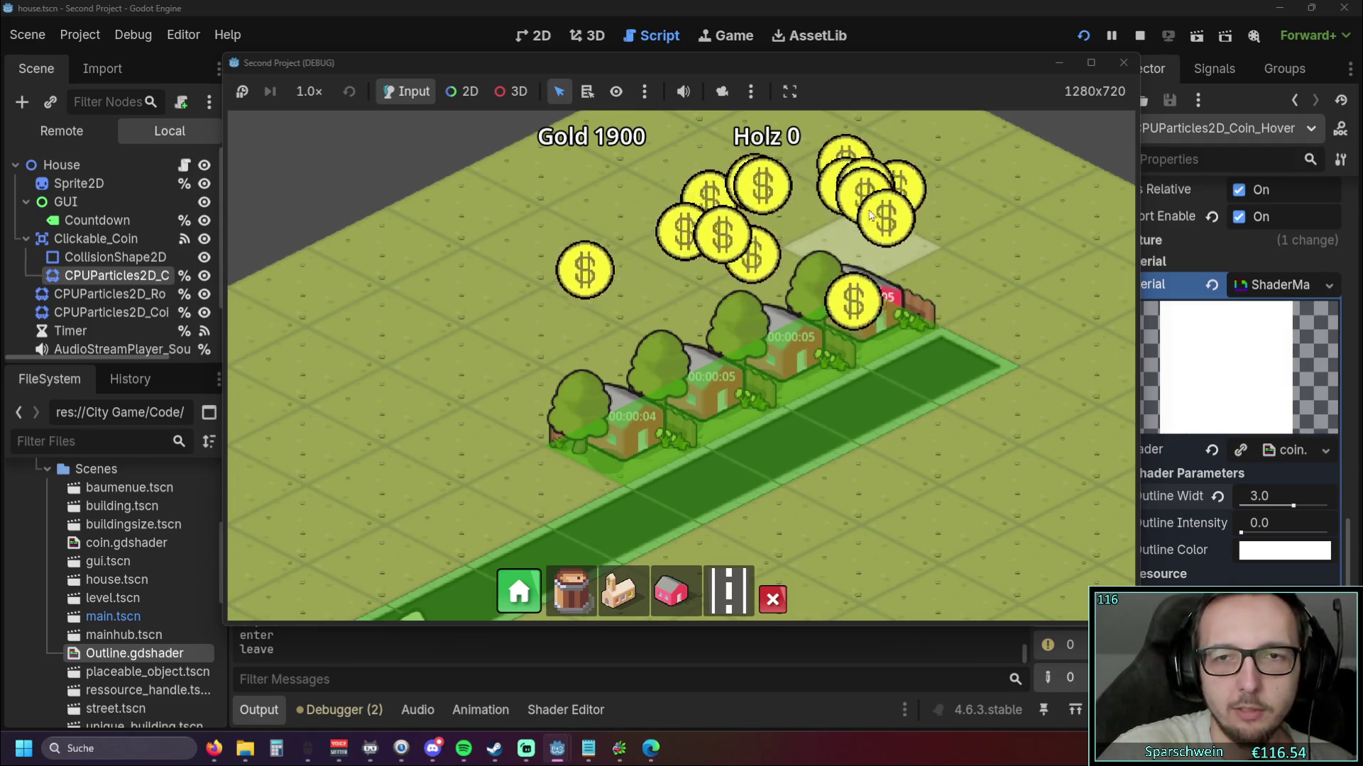
pyautogui.click(1121, 64)
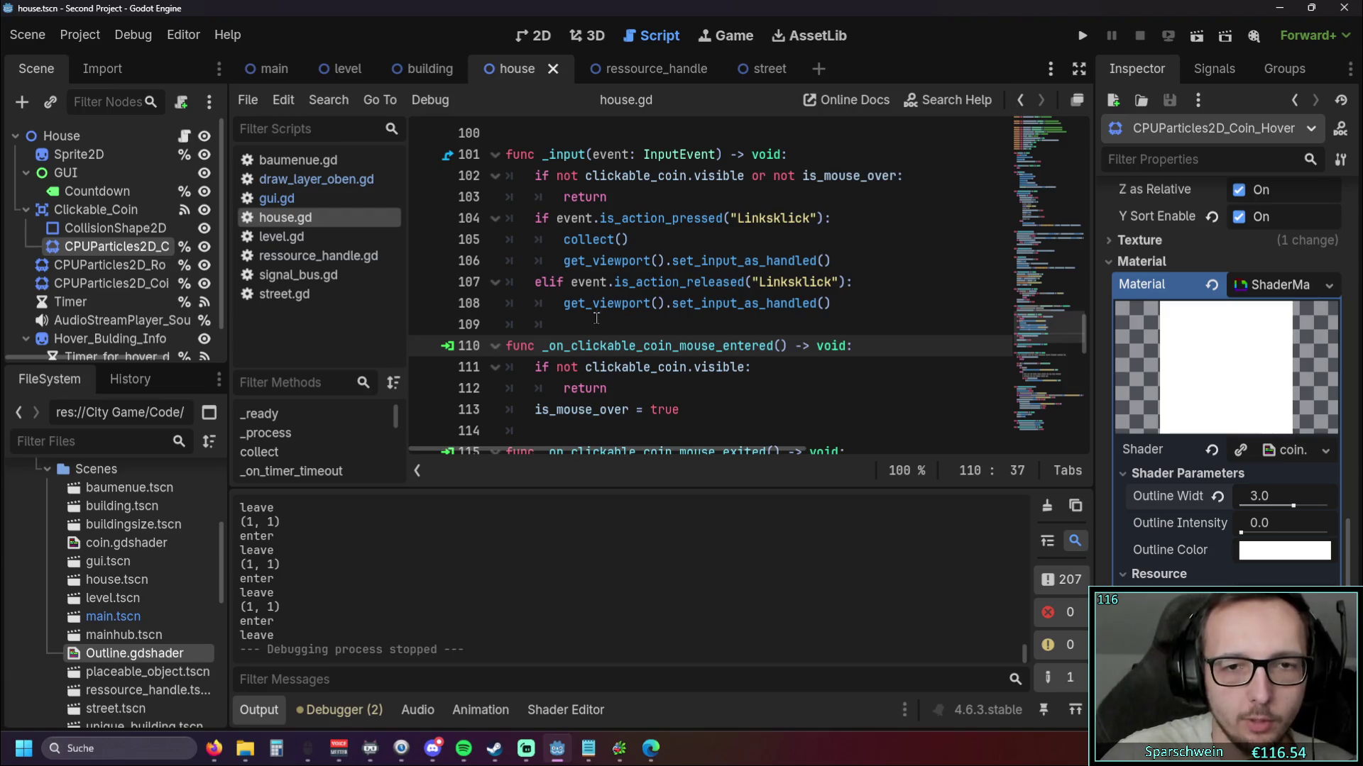
# Collapse the Output panel, delete the coin visibility check in lines 111–112, and run the project
pyautogui.scroll(-6, 594, 317)
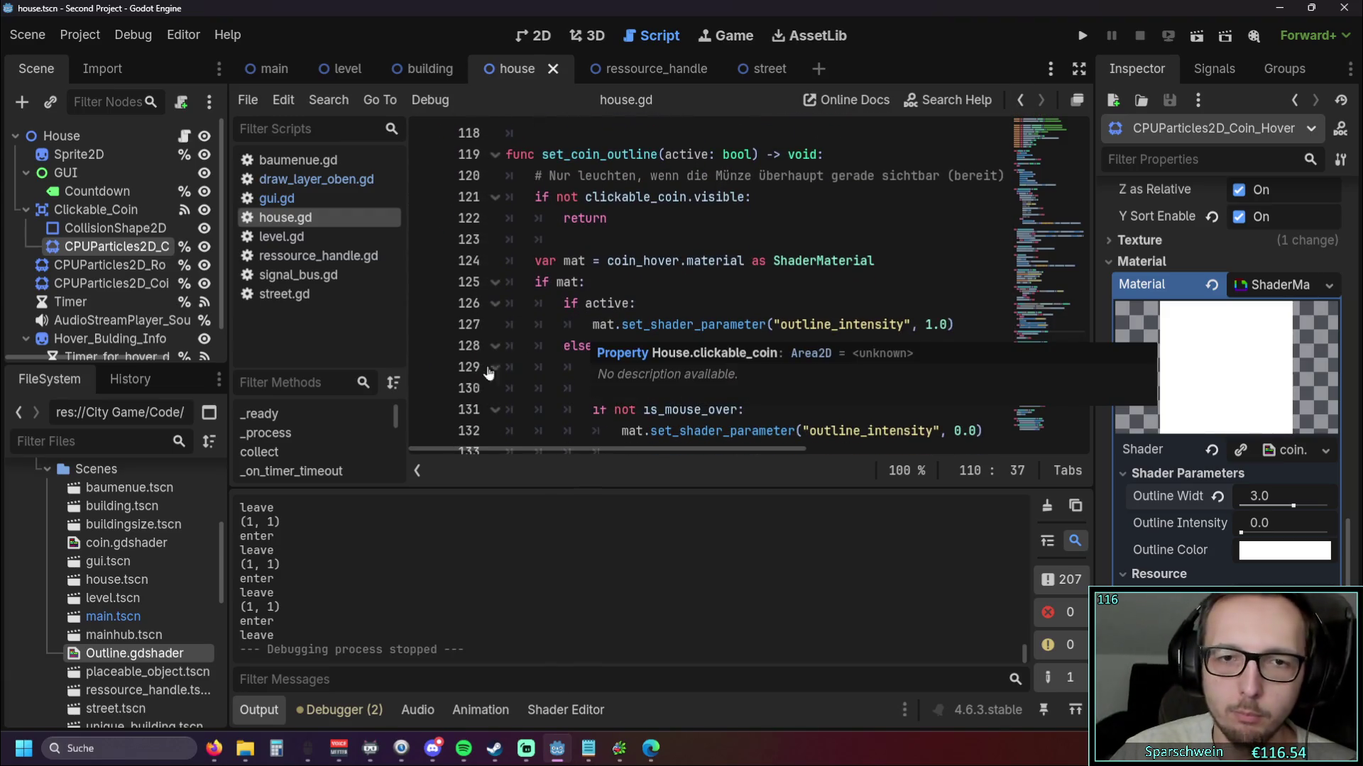
pyautogui.click(250, 712)
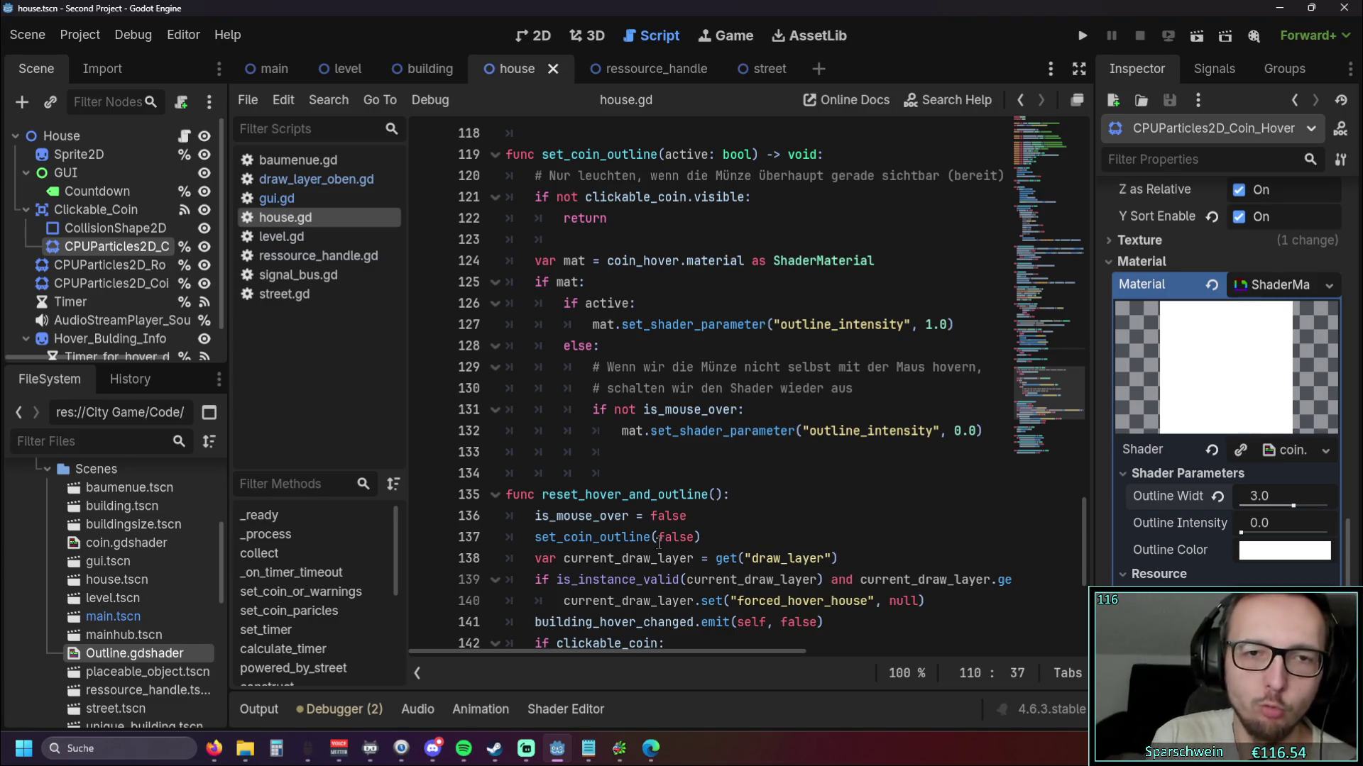
pyautogui.scroll(4, 692, 469)
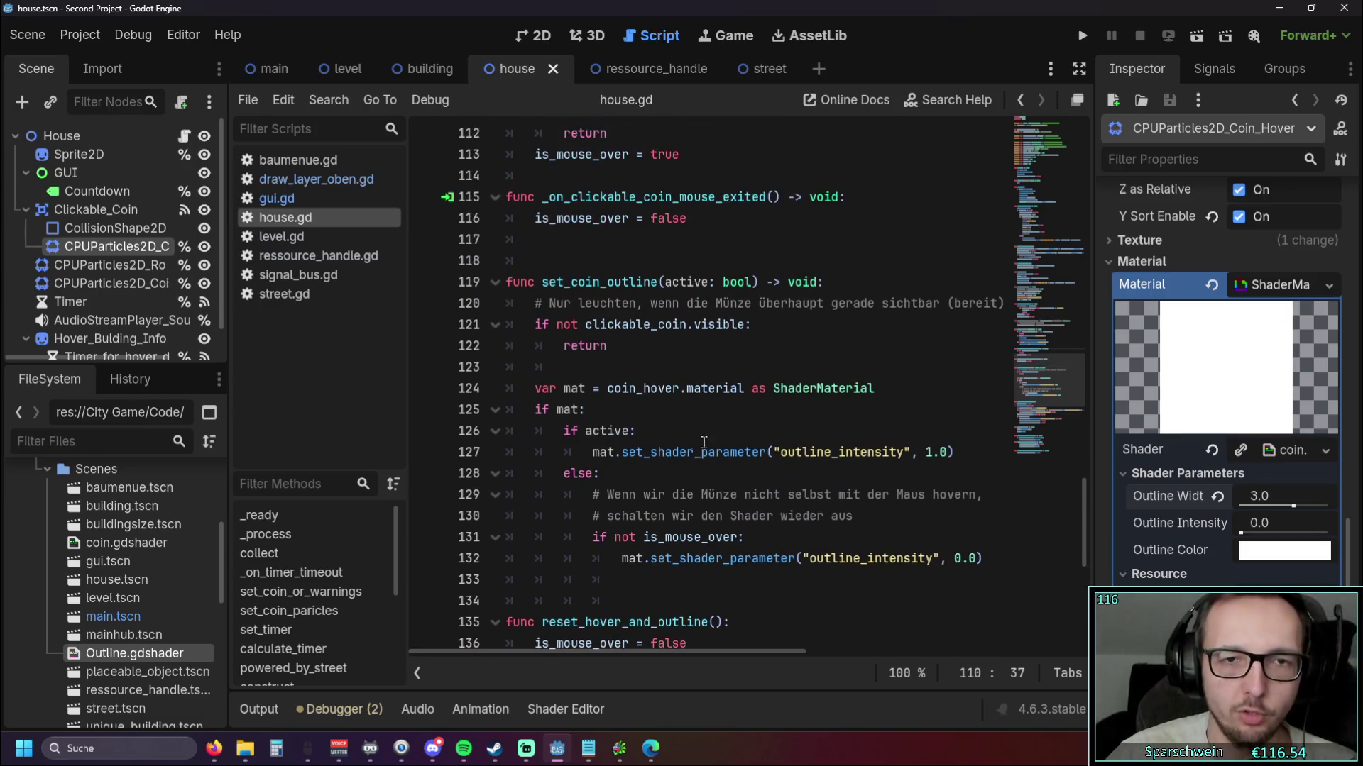
pyautogui.scroll(1, 676, 395)
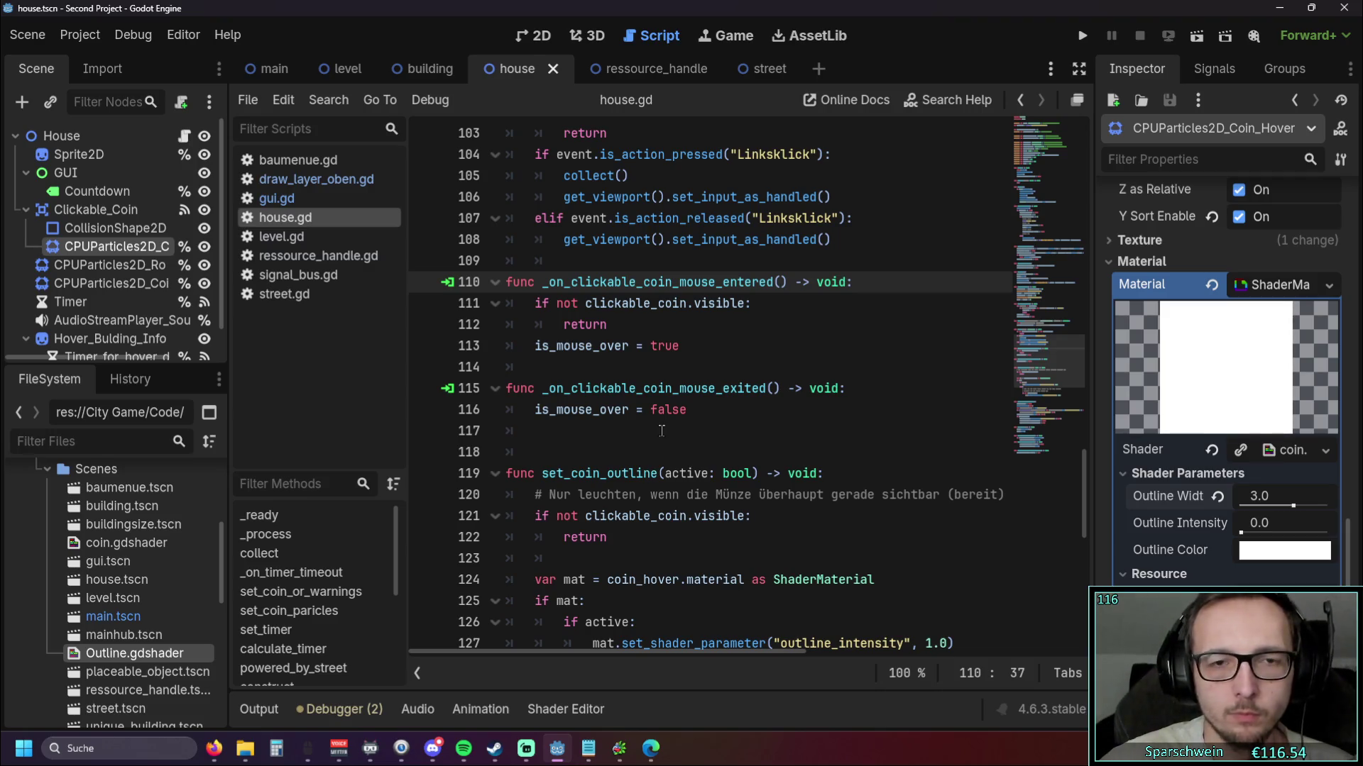
pyautogui.moveTo(607, 325); pyautogui.dragTo(506, 303)
pyautogui.press('BackSpace')
pyautogui.press('BackSpace')
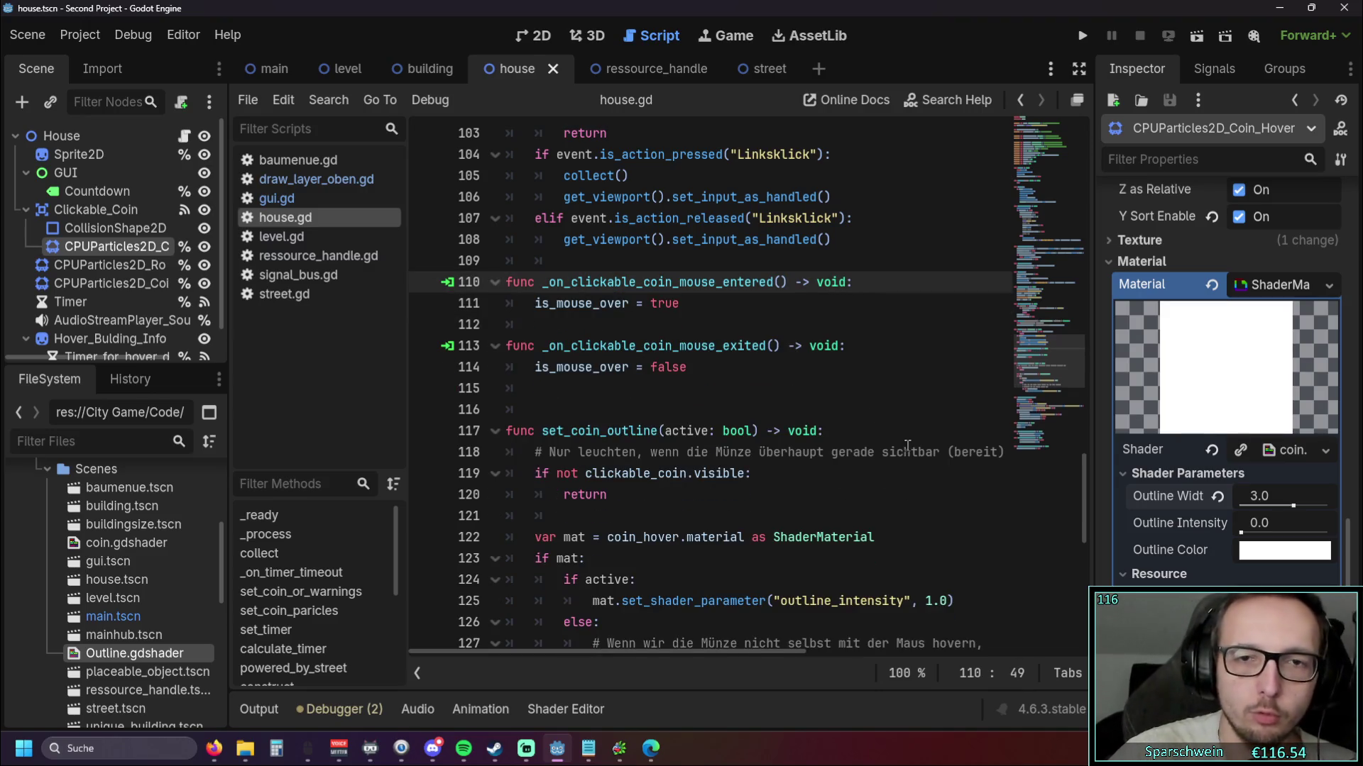
pyautogui.click(1082, 36)
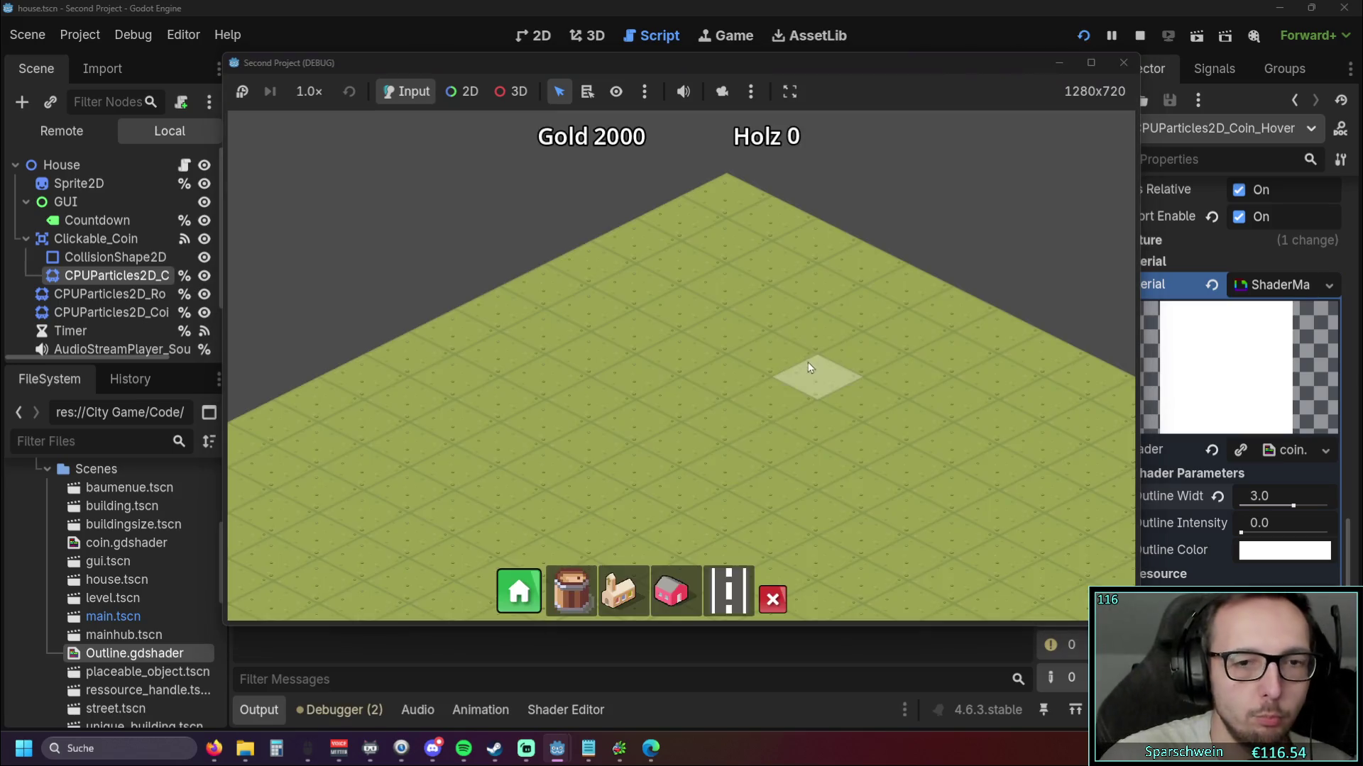
# Build a road strip, a church and a house by the road's top end, then close the game
pyautogui.click(727, 596)
pyautogui.moveTo(509, 443); pyautogui.dragTo(753, 320)
pyautogui.click(619, 591)
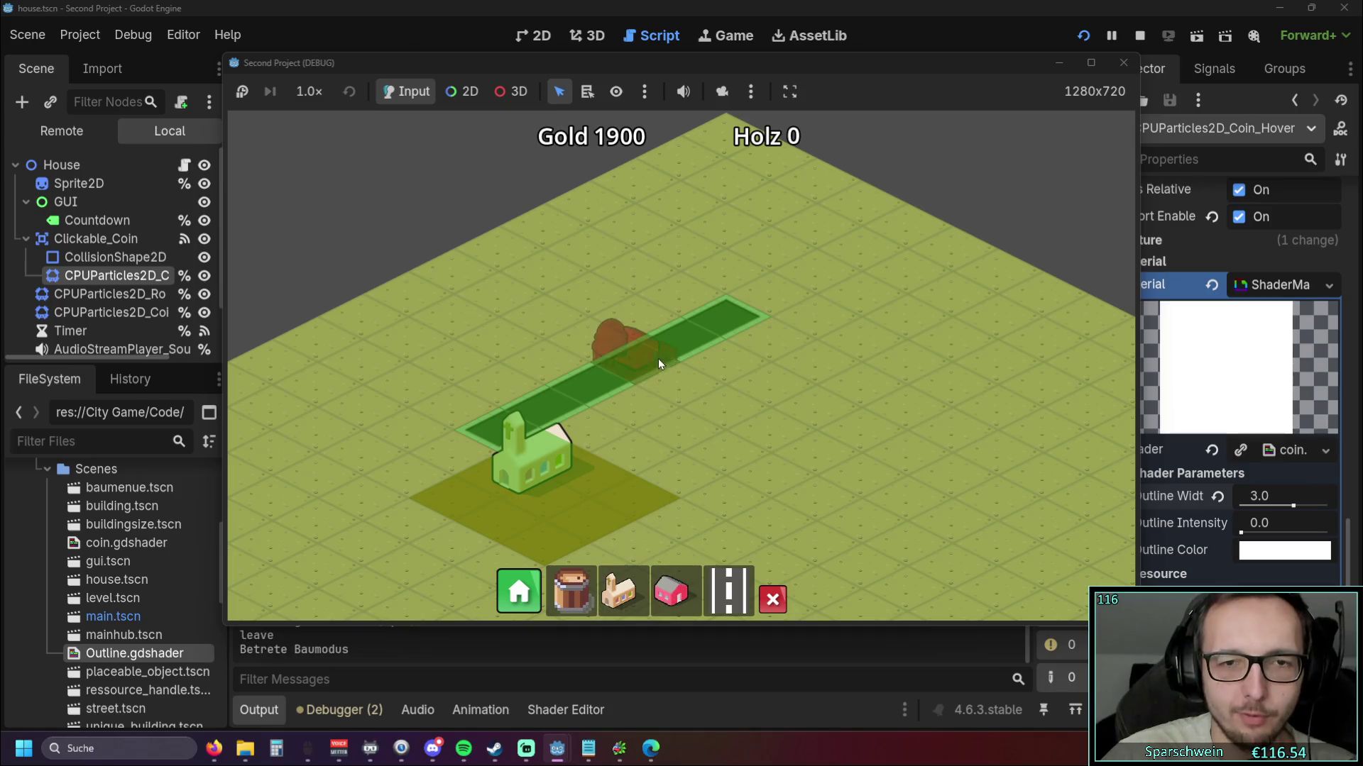
pyautogui.click(643, 316)
pyautogui.scroll(2, 578, 308)
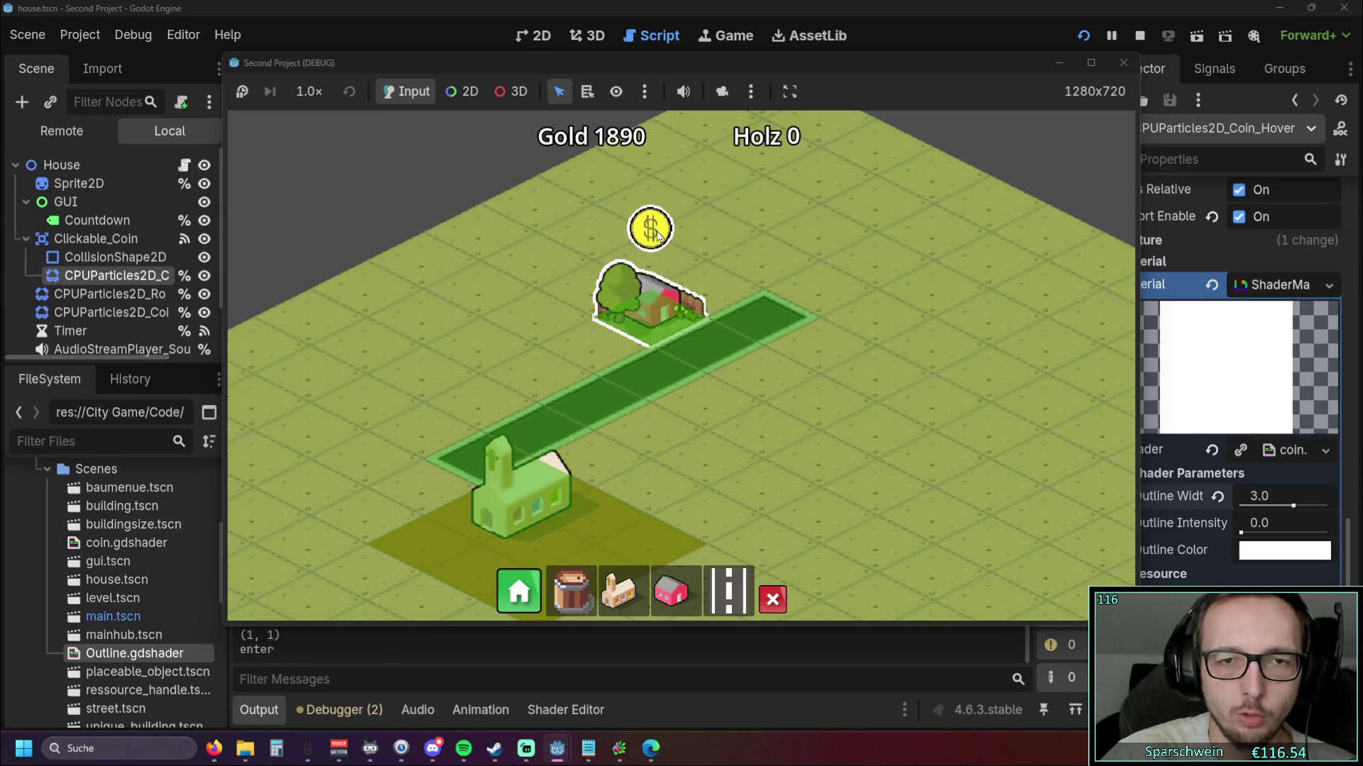
pyautogui.click(1124, 62)
# Undo to restore the visibility check, delete those lines again, and run the project
pyautogui.click(765, 313)
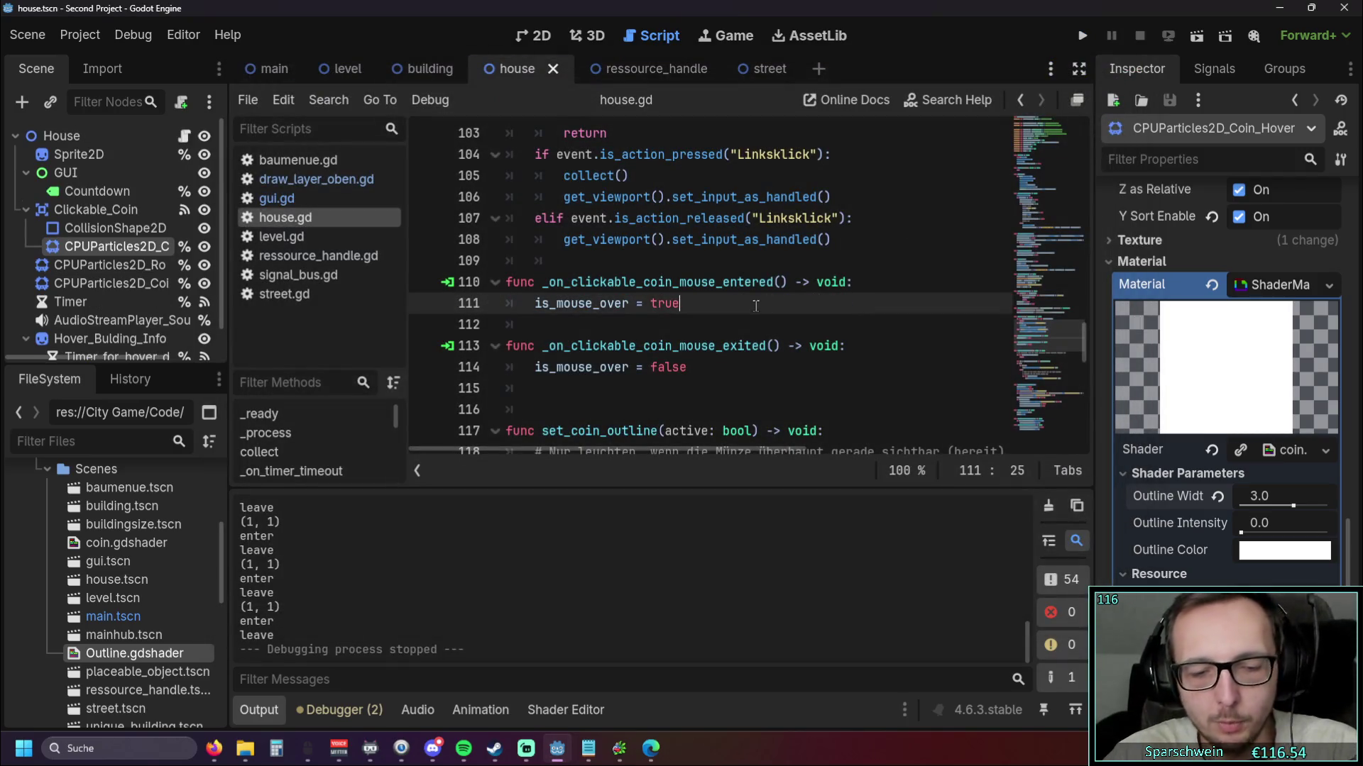
pyautogui.hotkey('ctrl', 'z')
pyautogui.click(729, 361)
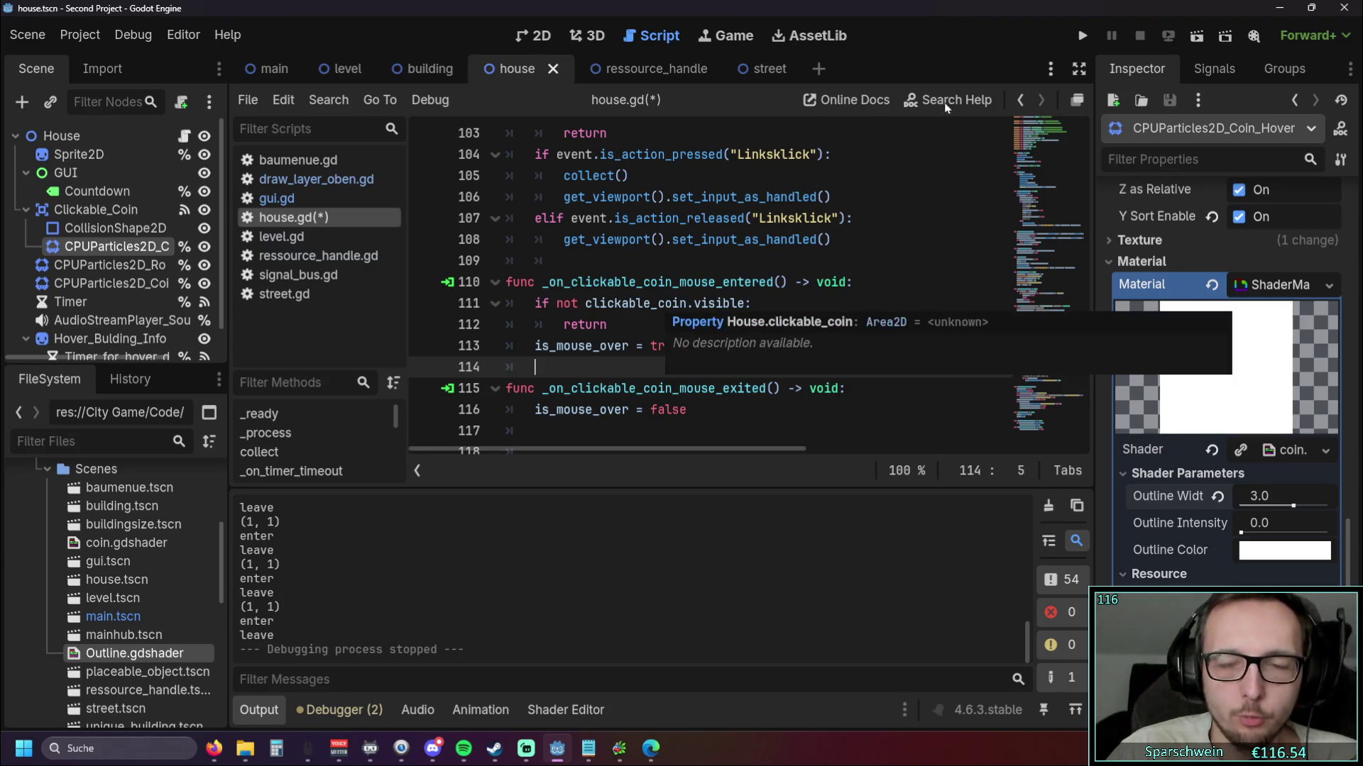
pyautogui.moveTo(483, 326); pyautogui.dragTo(483, 311)
pyautogui.press('BackSpace')
pyautogui.press('BackSpace')
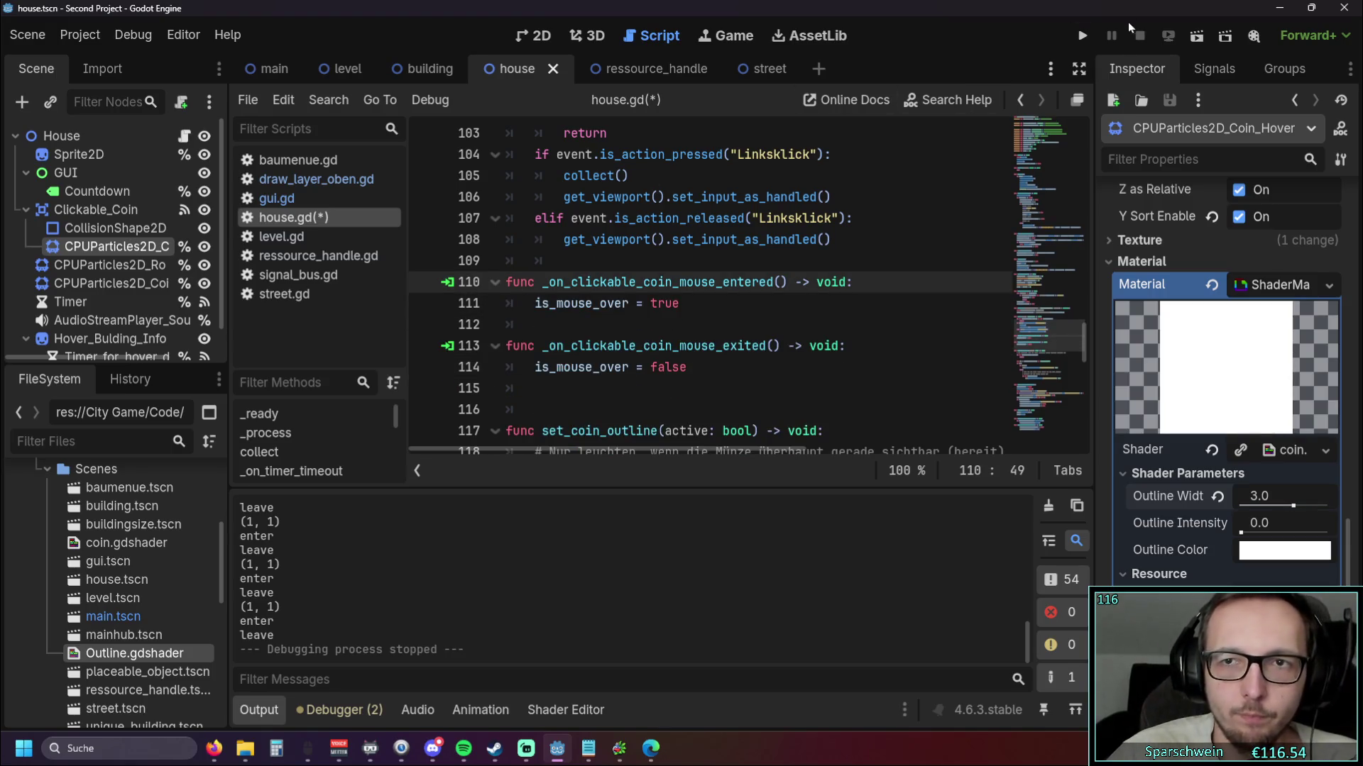
pyautogui.click(1081, 35)
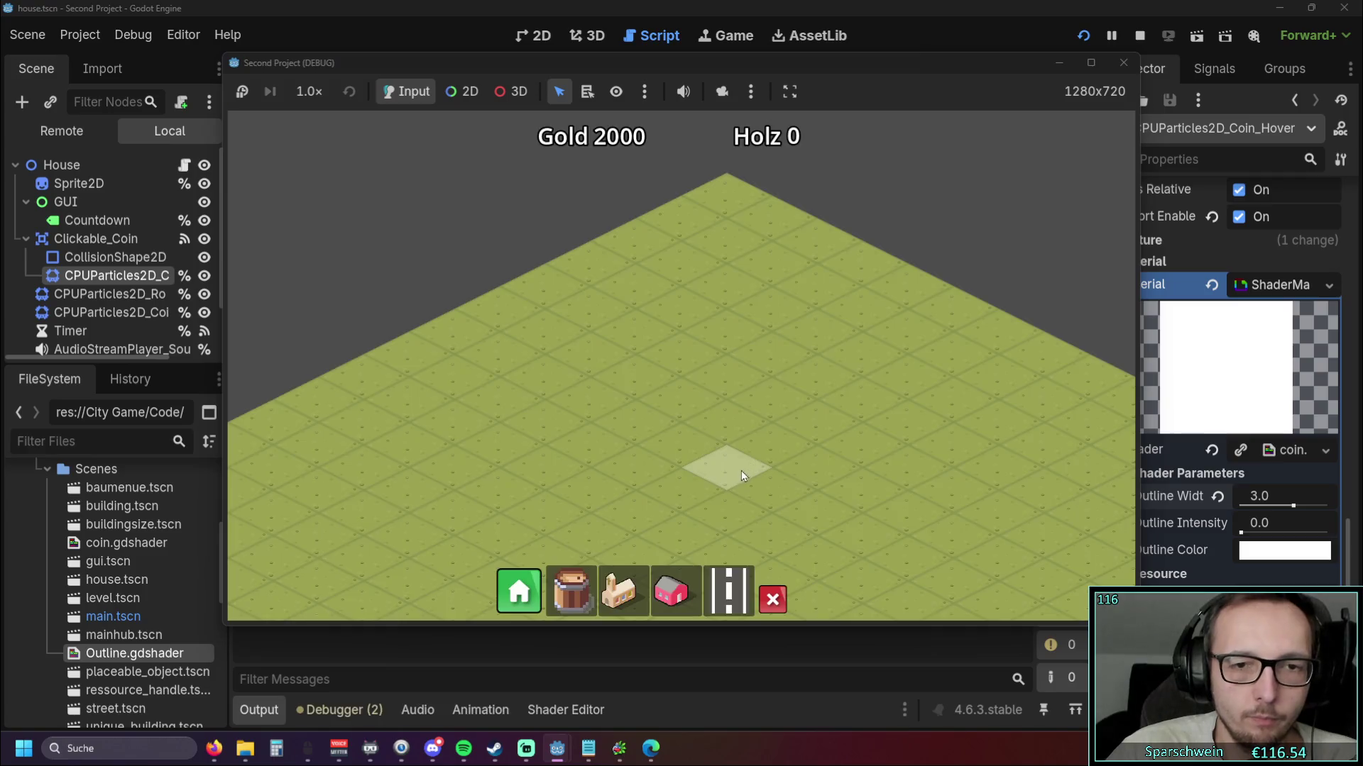
# Place two pink houses and draw an L-shaped street beside them
pyautogui.moveTo(741, 470); pyautogui.dragTo(722, 333)
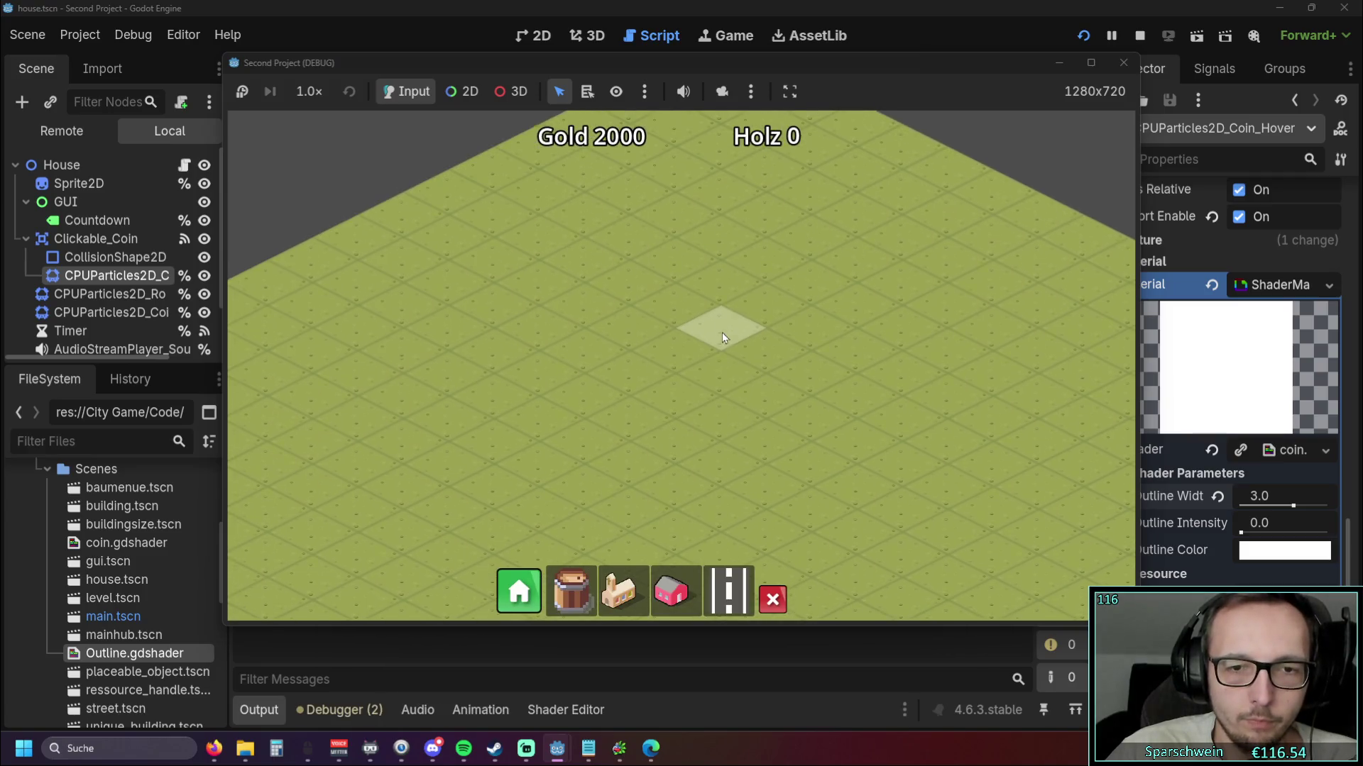
pyautogui.click(697, 589)
pyautogui.click(627, 370)
pyautogui.click(626, 418)
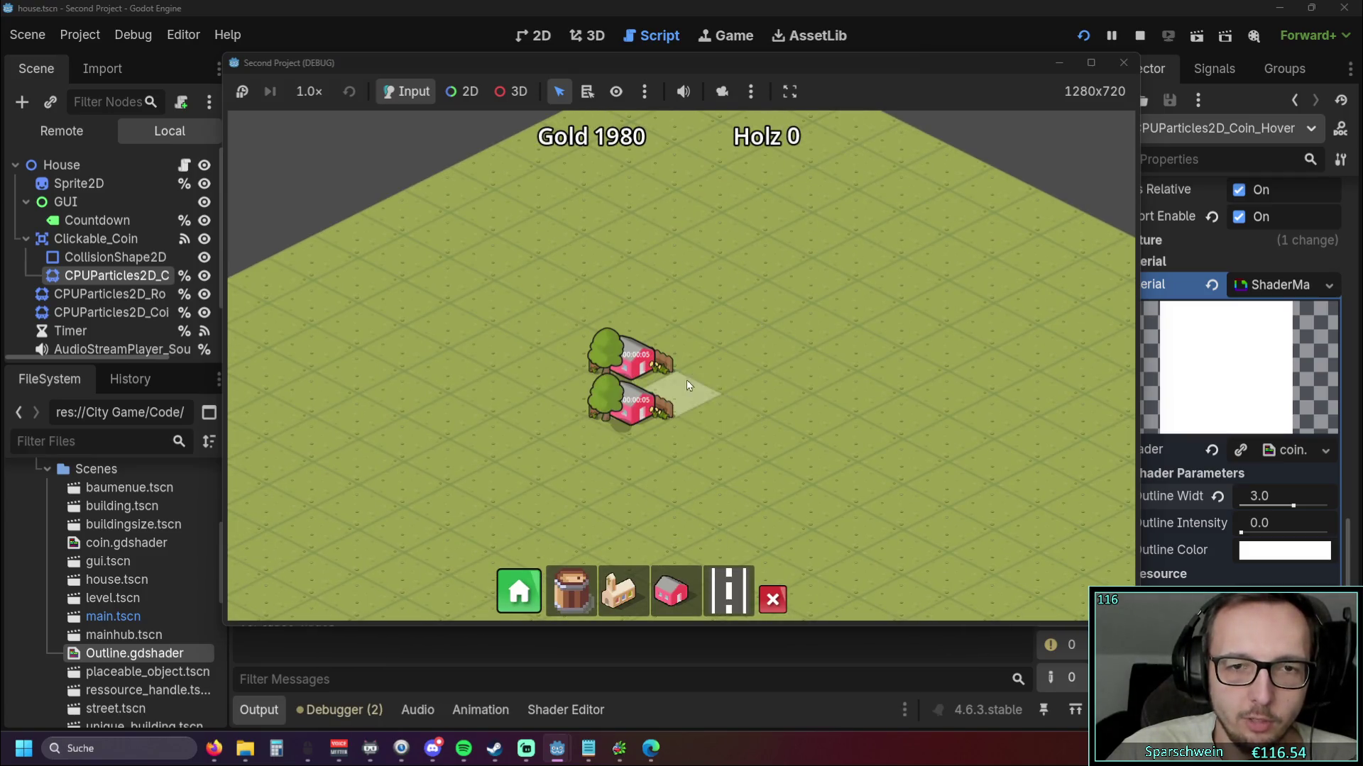
pyautogui.scroll(2, 689, 382)
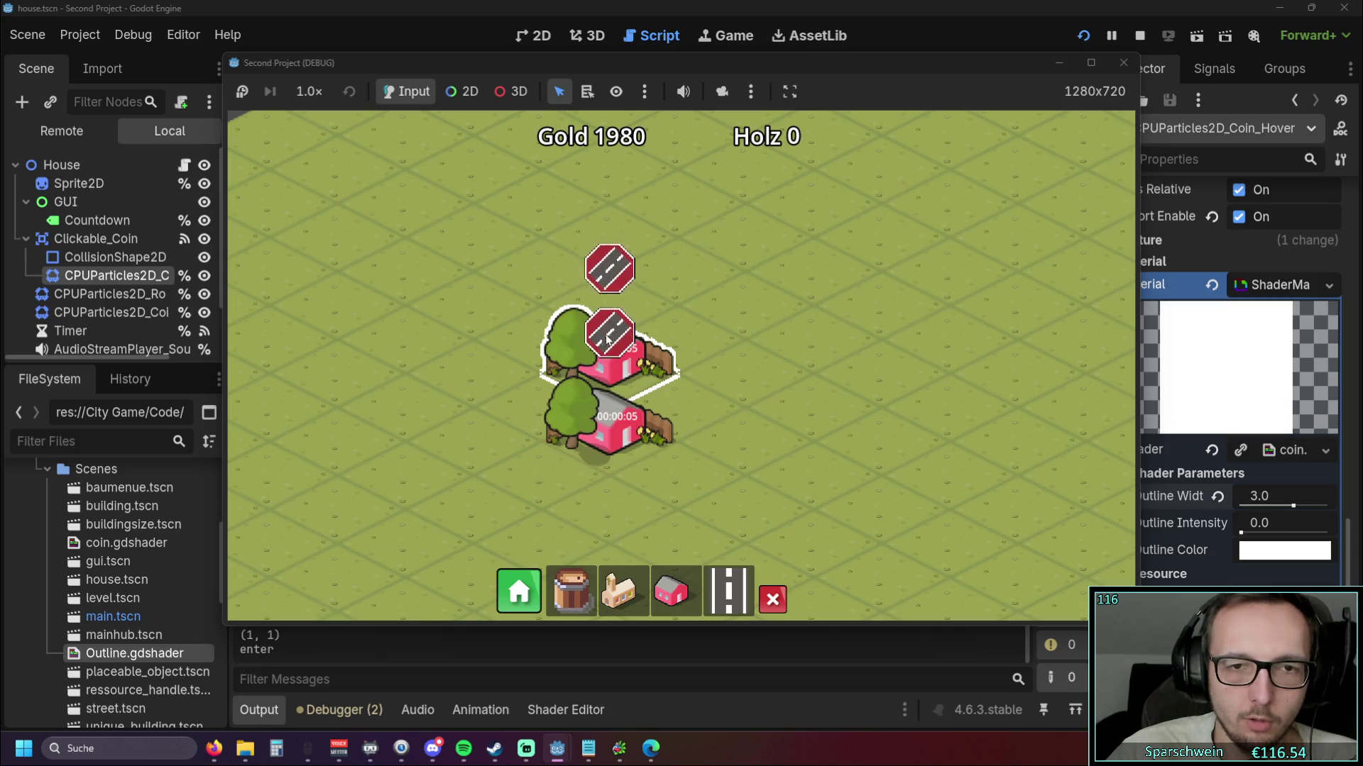
pyautogui.moveTo(454, 578)
pyautogui.mouseDown()
pyautogui.moveTo(714, 454)
pyautogui.moveTo(778, 453)
pyautogui.mouseUp()
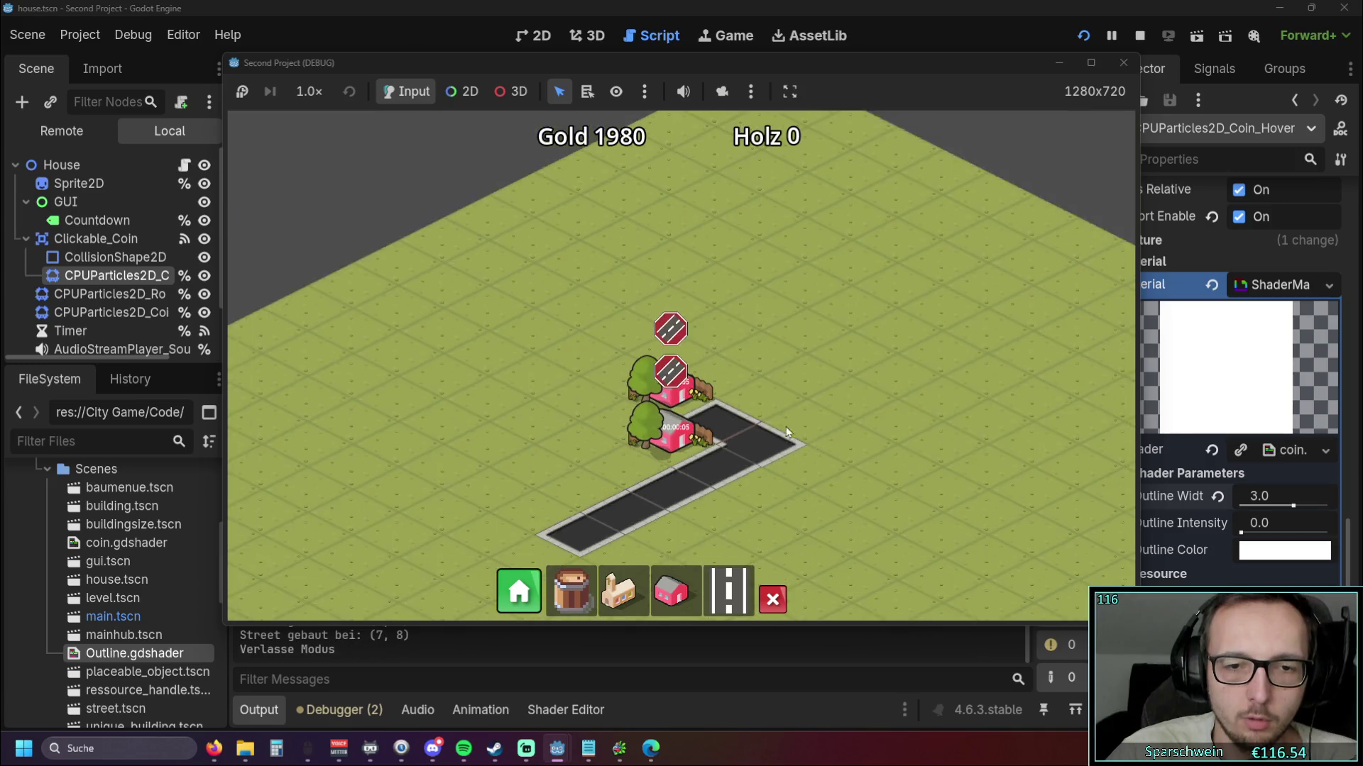
pyautogui.click(701, 496)
# Collect the coins above the outlined upper house, then close the game window
pyautogui.press('Up')
pyautogui.press('Left')
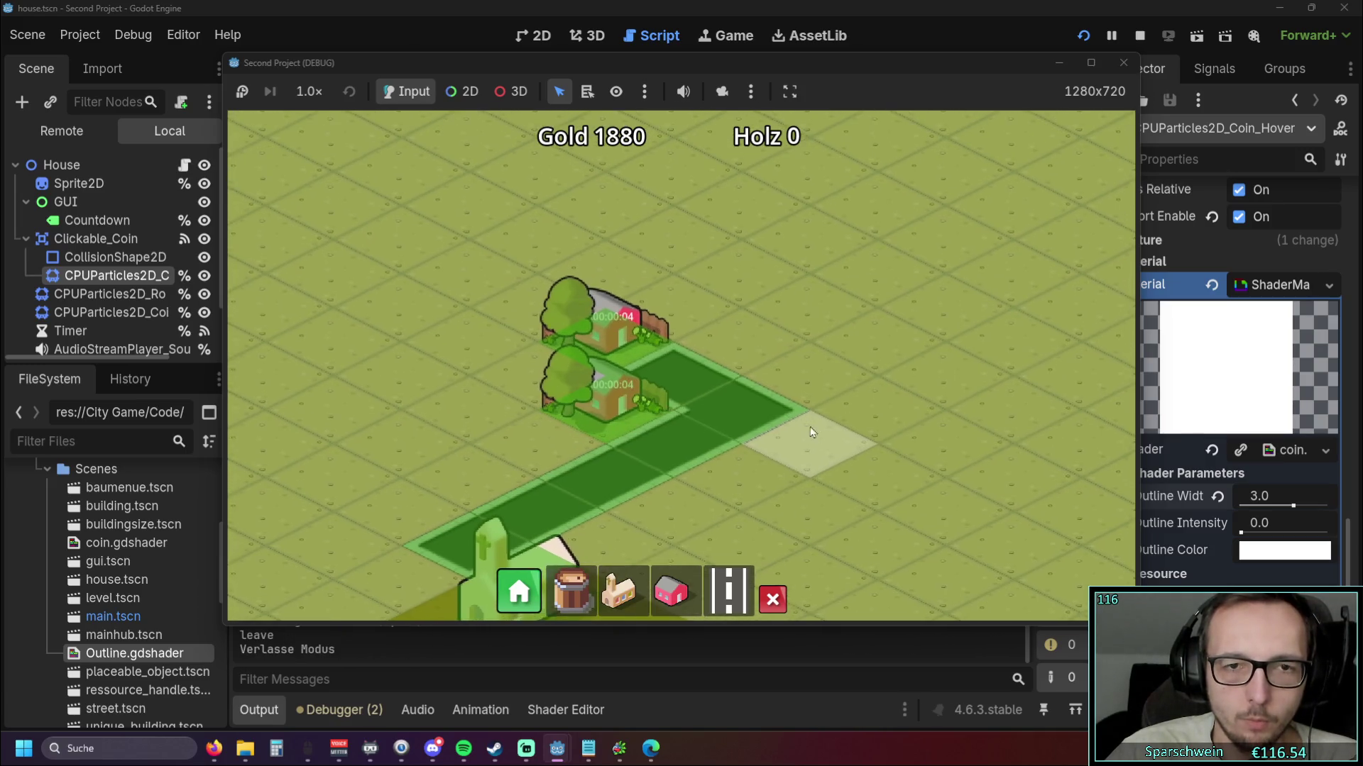
pyautogui.click(631, 338)
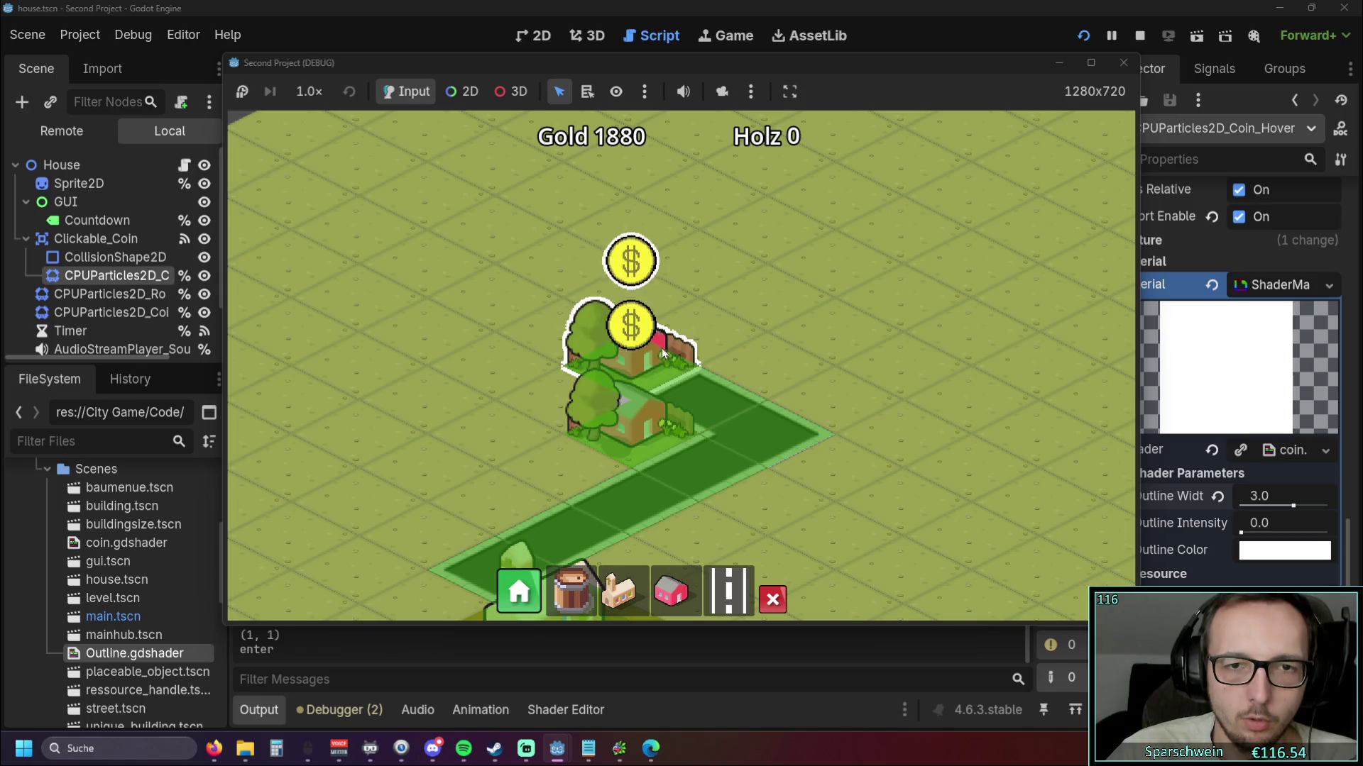
pyautogui.click(610, 375)
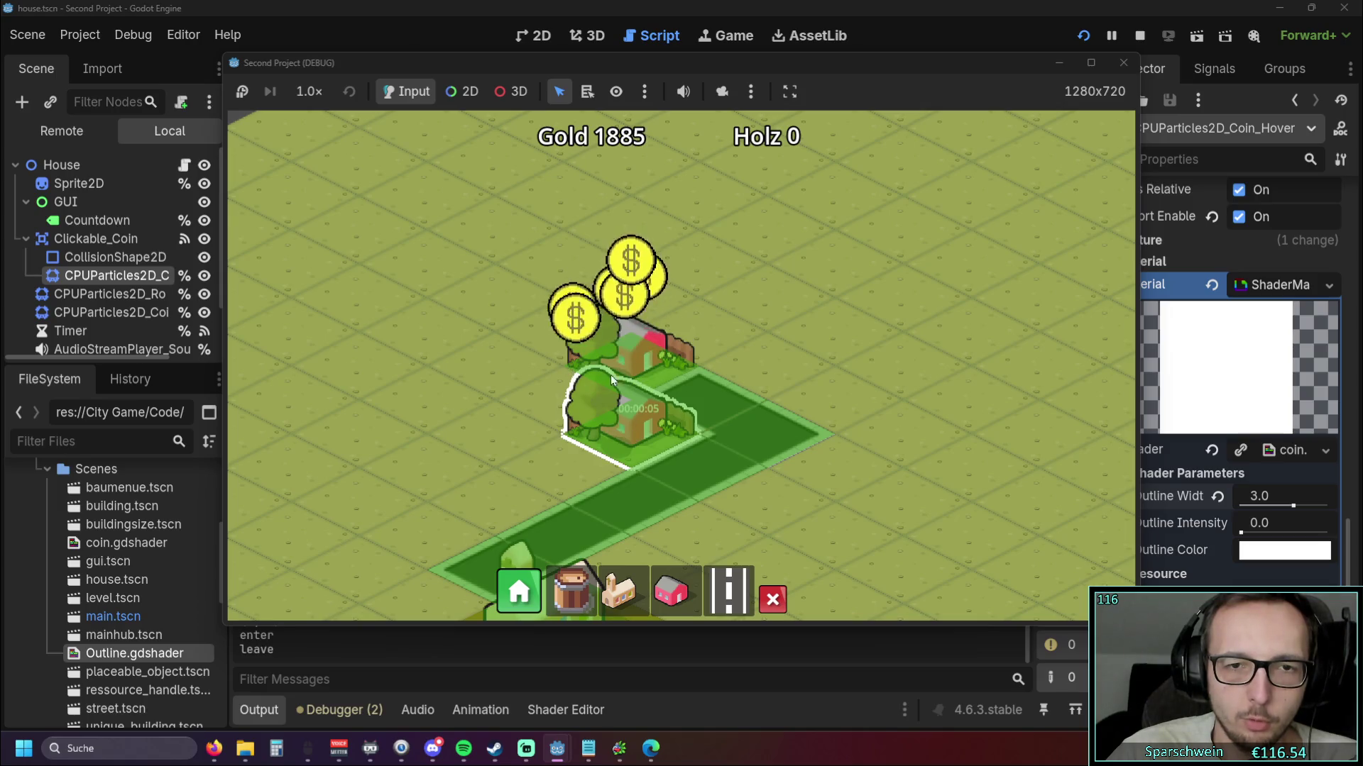
pyautogui.click(633, 343)
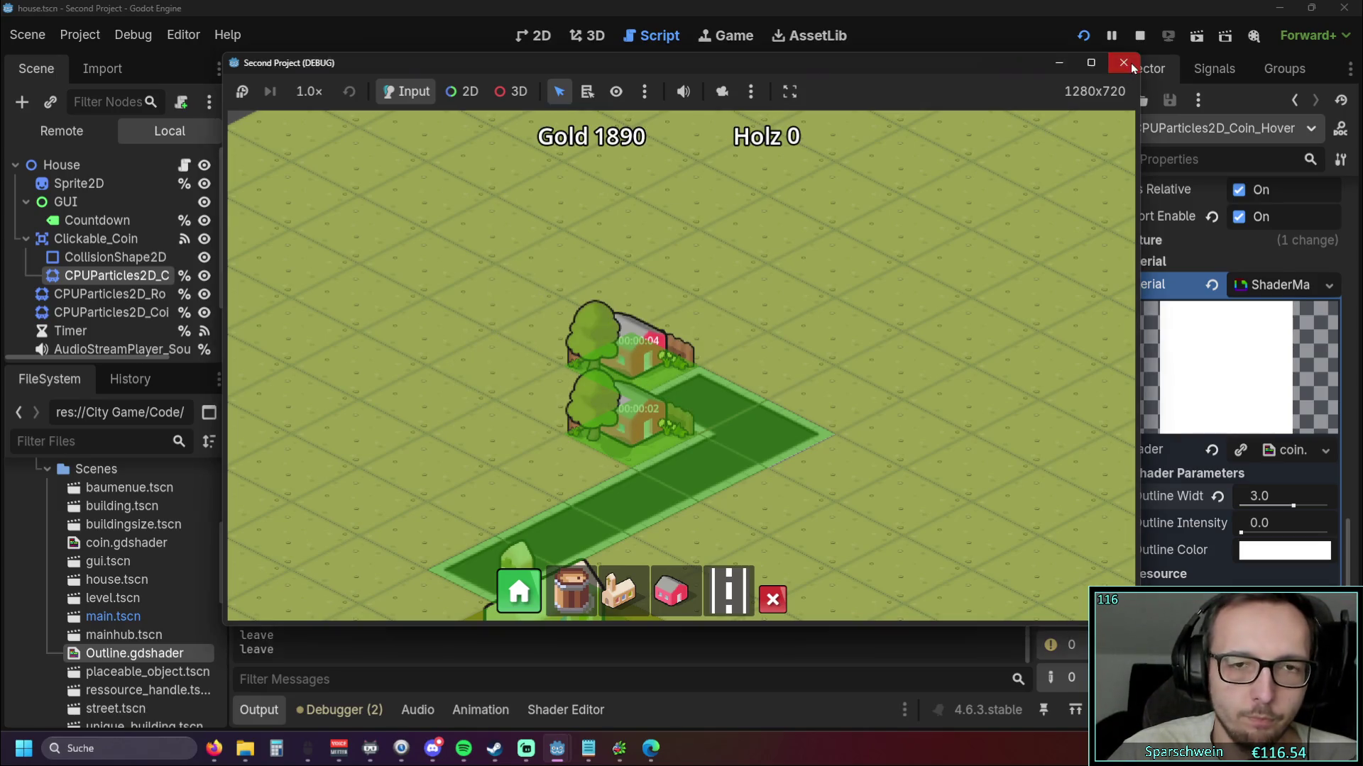
pyautogui.click(1124, 62)
pyautogui.click(708, 324)
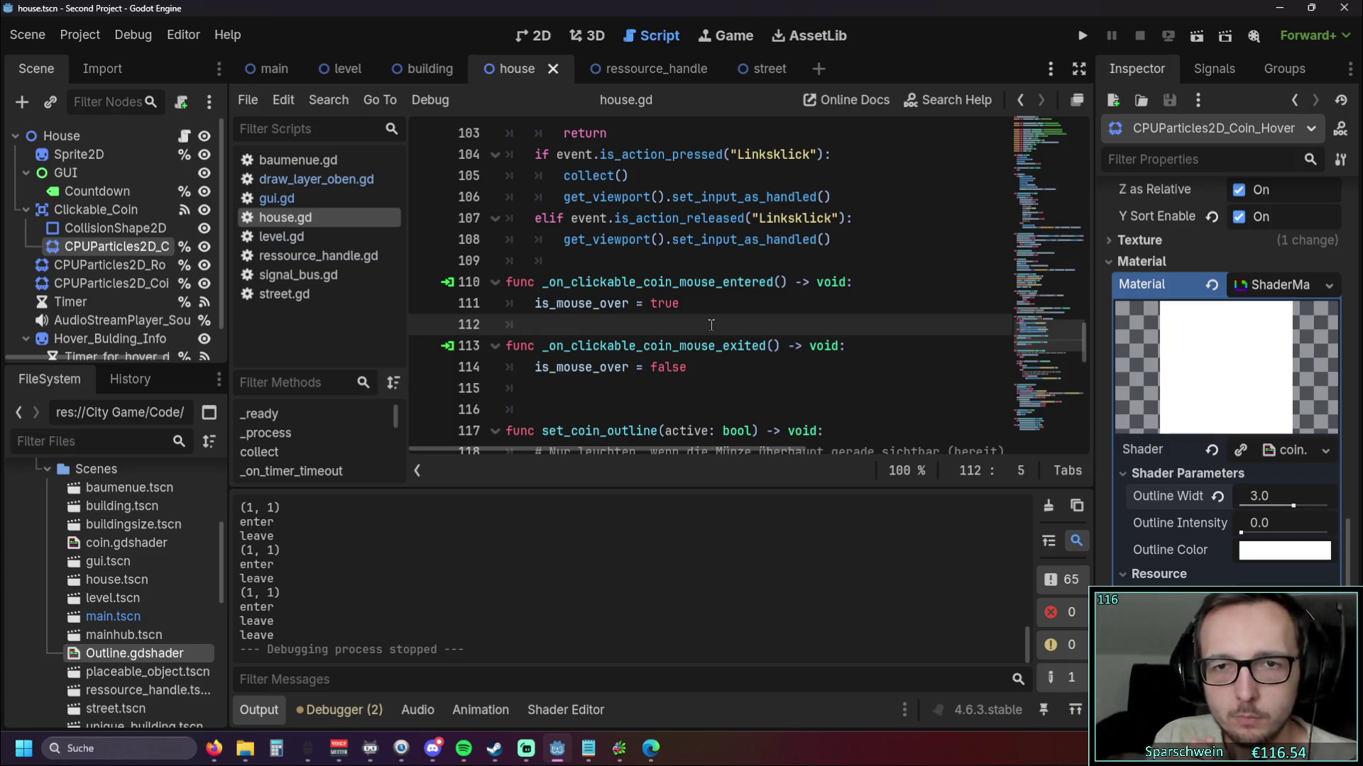
# Hide the Output log, scroll through house.gd, and open draw_layer_oben.gd
pyautogui.click(271, 710)
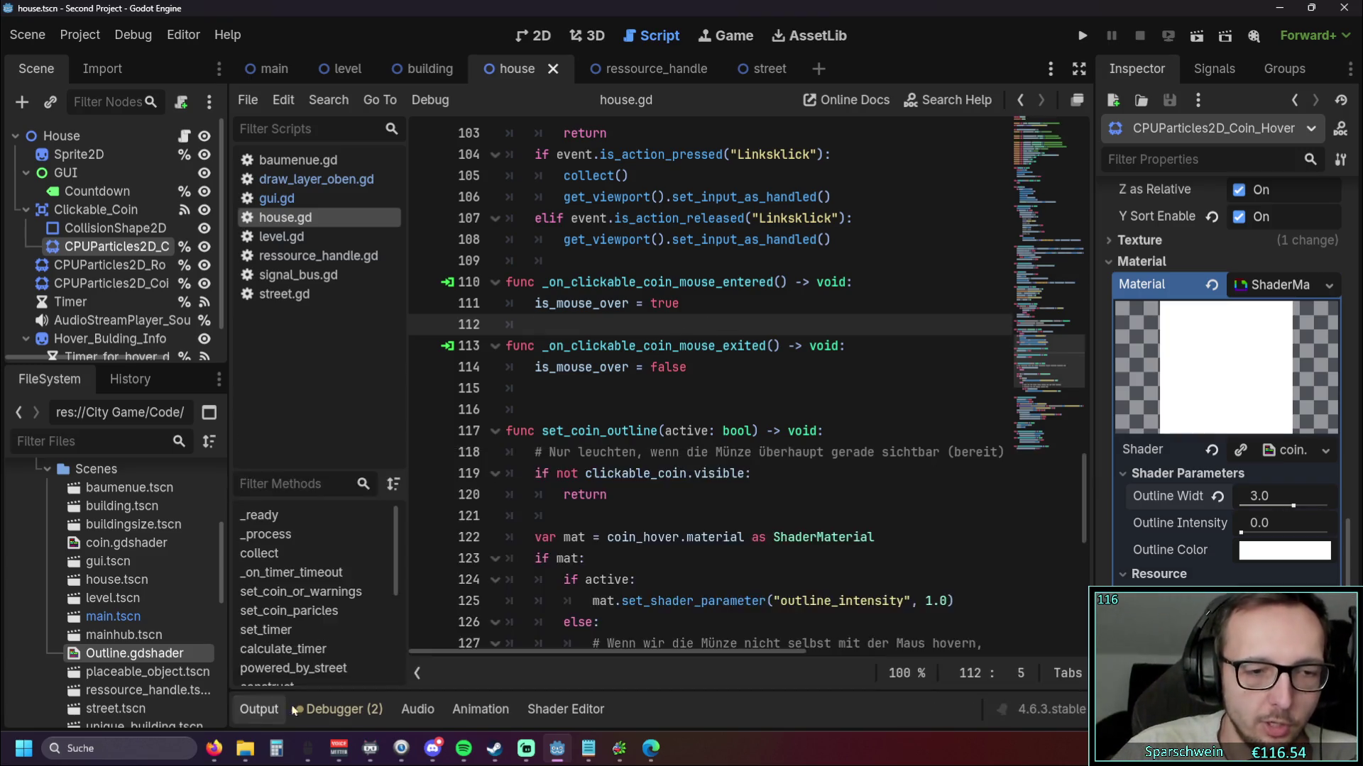
pyautogui.click(318, 713)
pyautogui.click(259, 715)
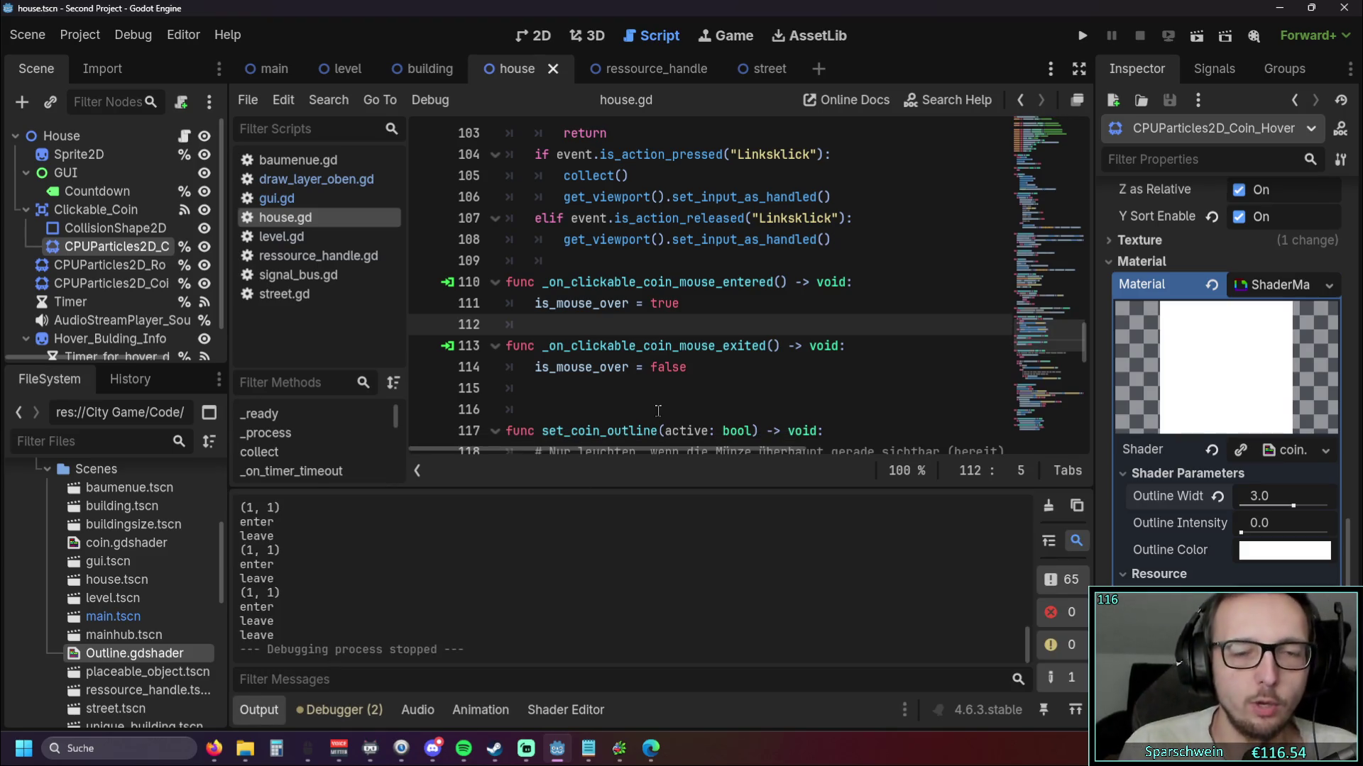
pyautogui.scroll(-1, 656, 406)
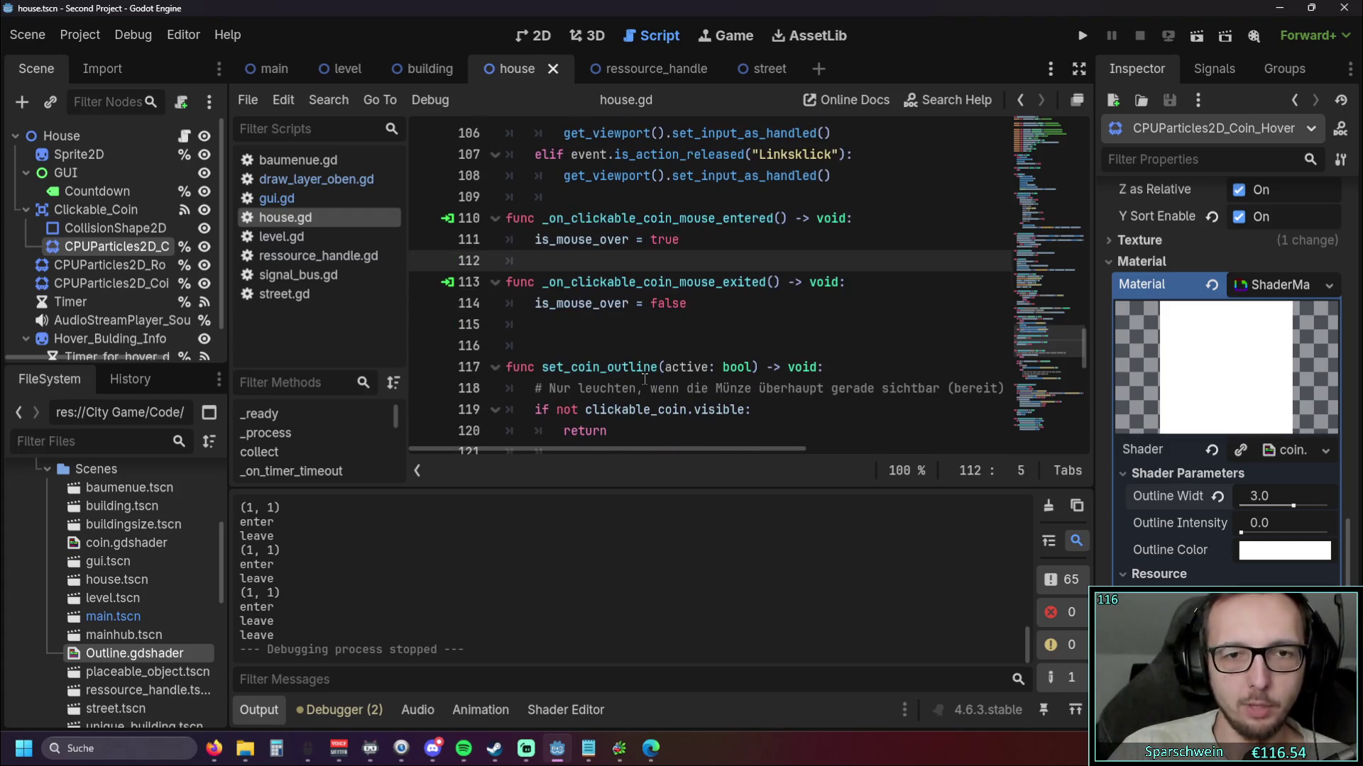
pyautogui.click(259, 710)
pyautogui.scroll(1, 743, 446)
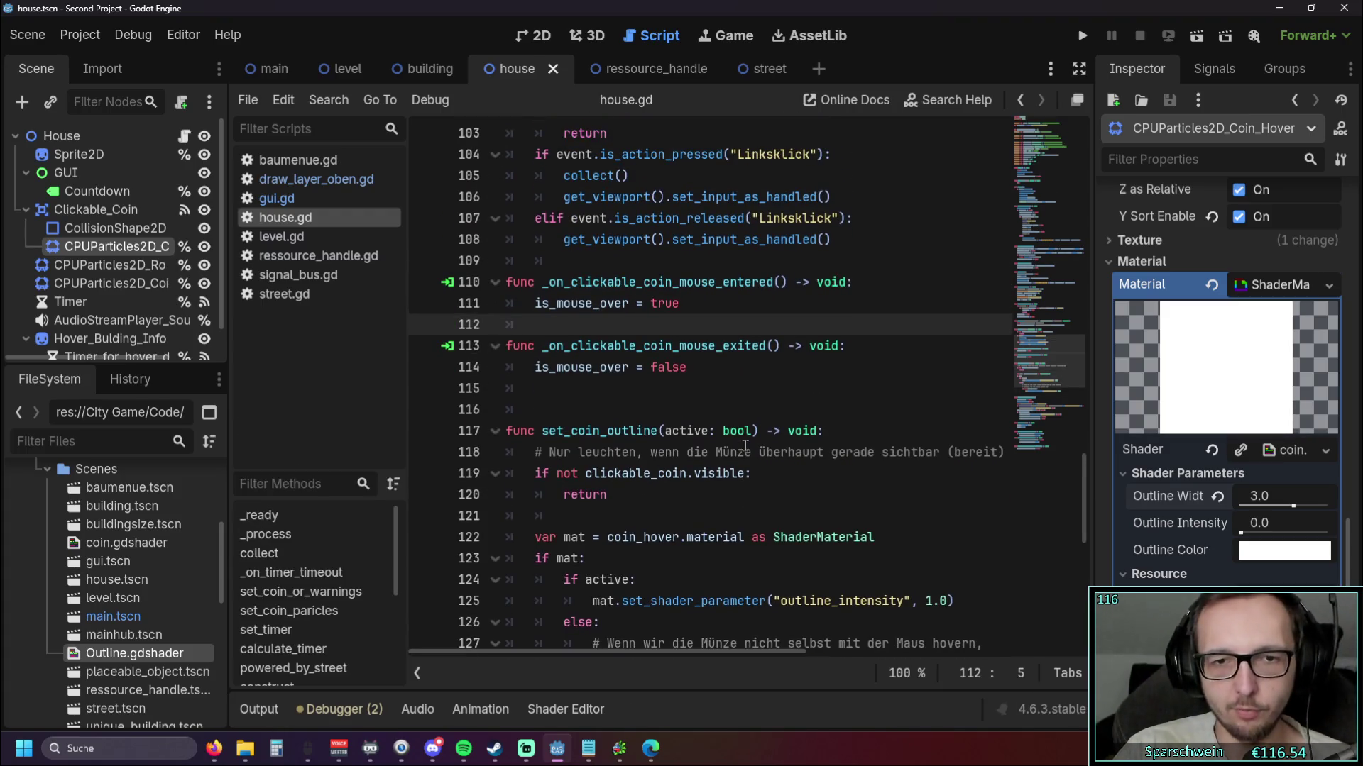
pyautogui.scroll(-2, 745, 446)
pyautogui.scroll(2, 788, 445)
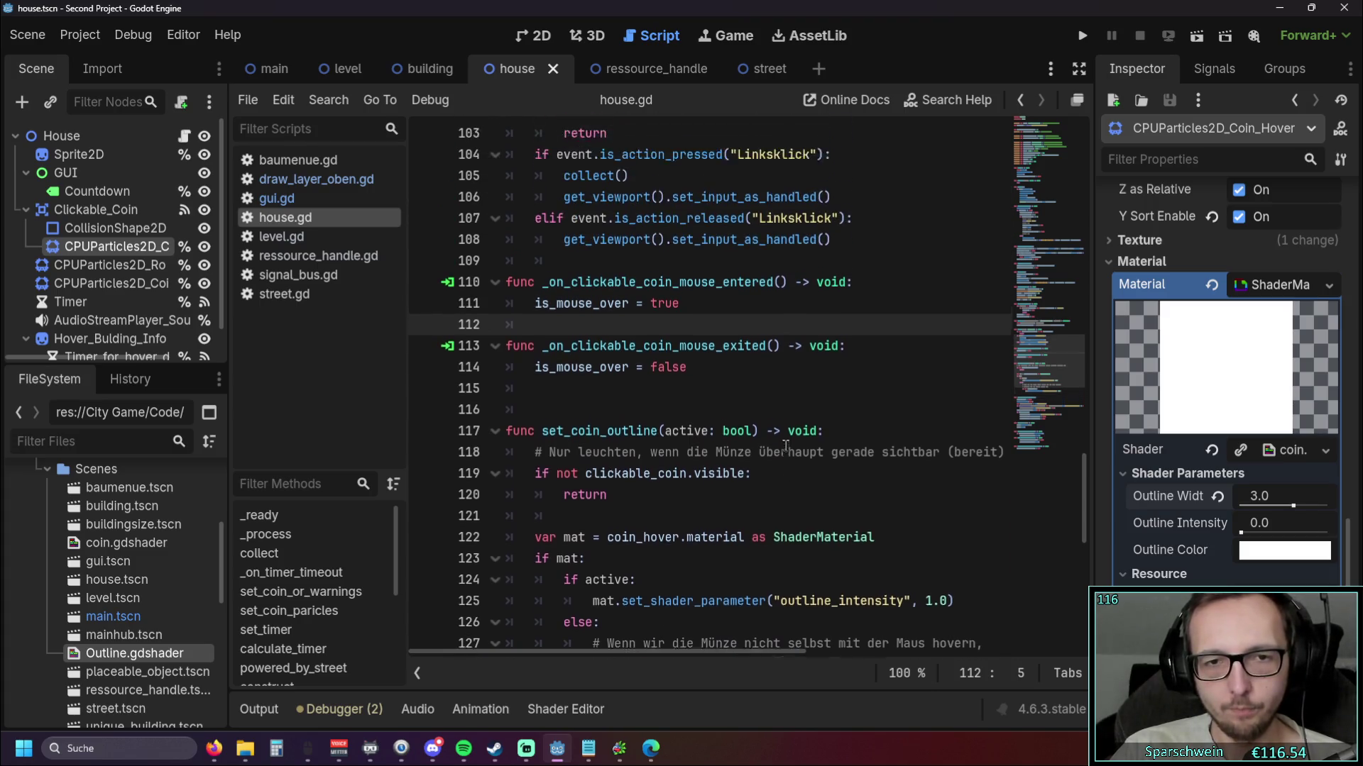
pyautogui.scroll(2, 784, 446)
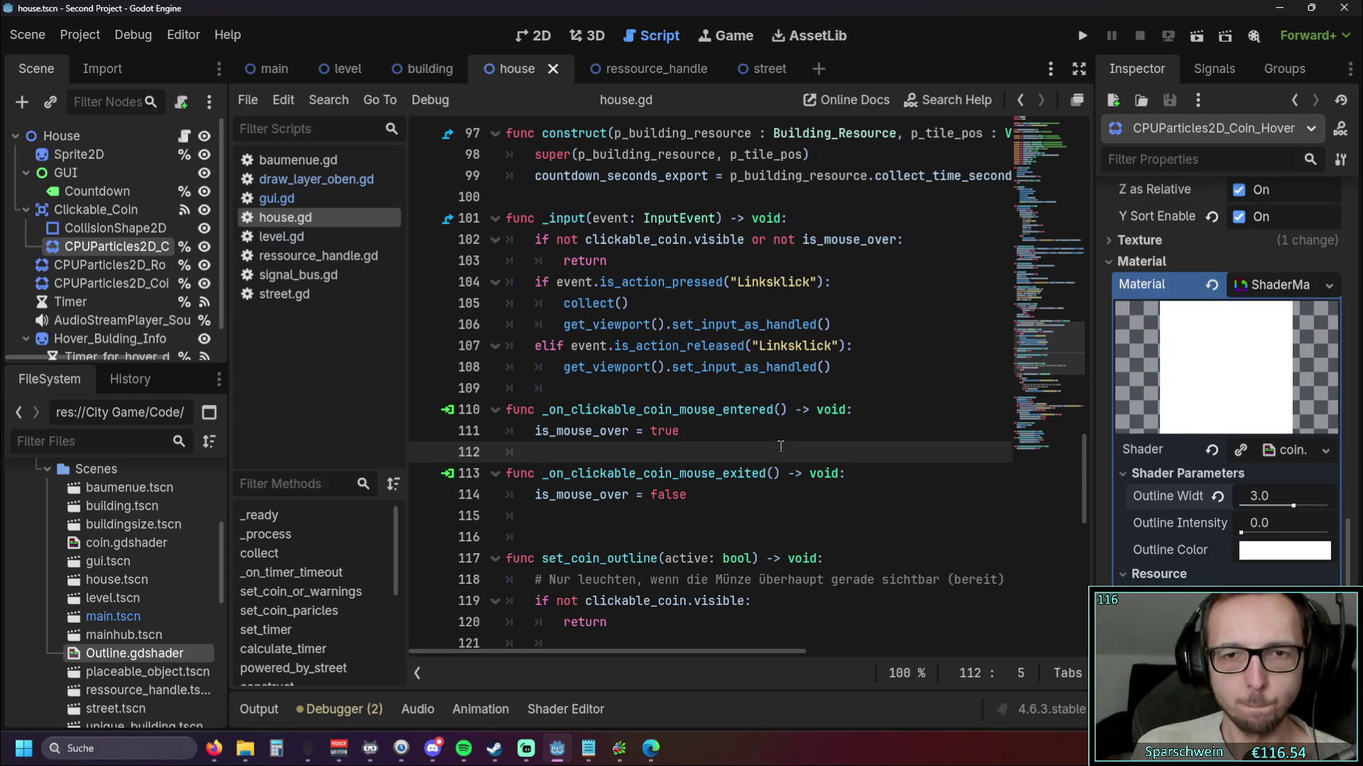
pyautogui.scroll(1, 760, 435)
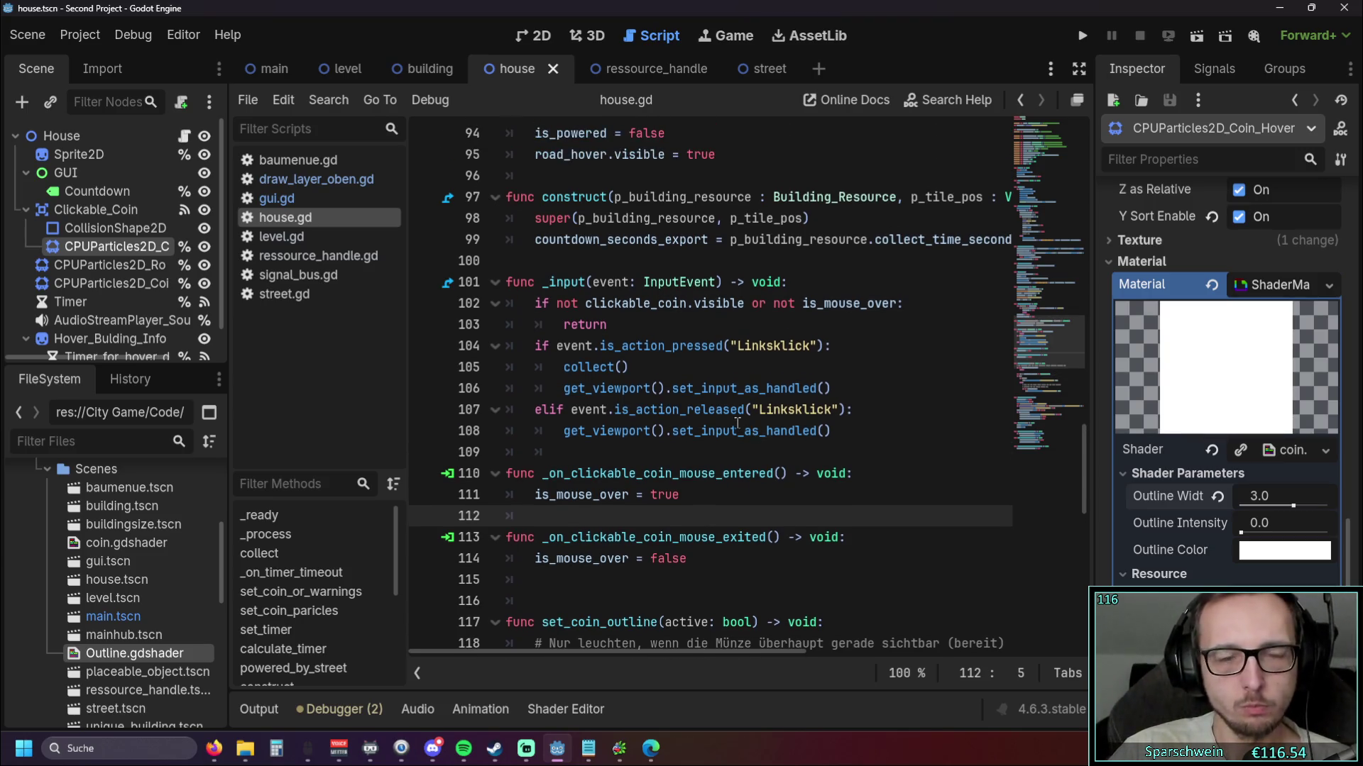
pyautogui.scroll(-1, 738, 424)
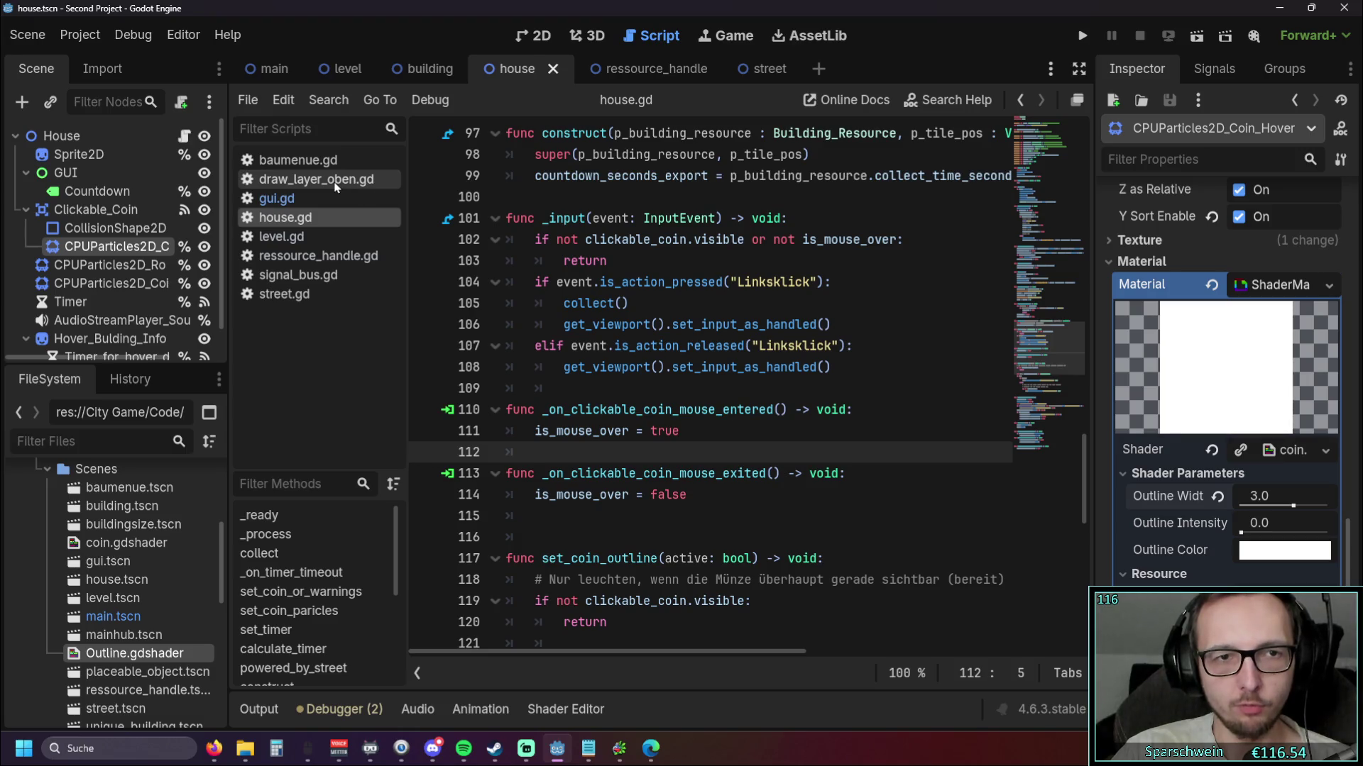
pyautogui.click(337, 186)
# Delete the commented-out forced hover lines in draw_layer_oben.gd
pyautogui.moveTo(1080, 189)
pyautogui.mouseDown()
pyautogui.moveTo(1078, 632)
pyautogui.moveTo(1080, 263)
pyautogui.moveTo(1096, 188)
pyautogui.mouseUp()
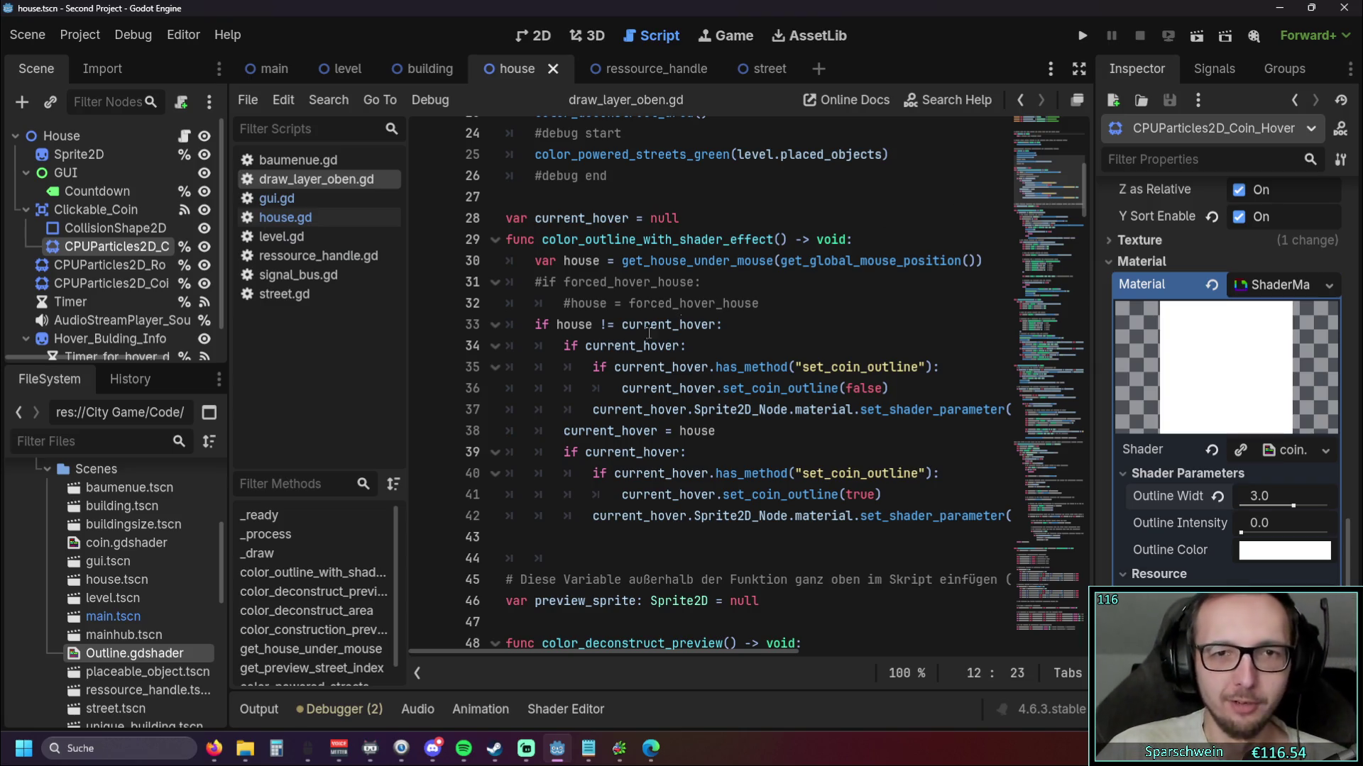
pyautogui.scroll(1, 611, 354)
pyautogui.scroll(1, 611, 354)
pyautogui.scroll(-2, 611, 354)
pyautogui.moveTo(760, 303); pyautogui.dragTo(564, 304)
pyautogui.hotkey('shift', 'Up')
pyautogui.press('BackSpace')
pyautogui.press('BackSpace')
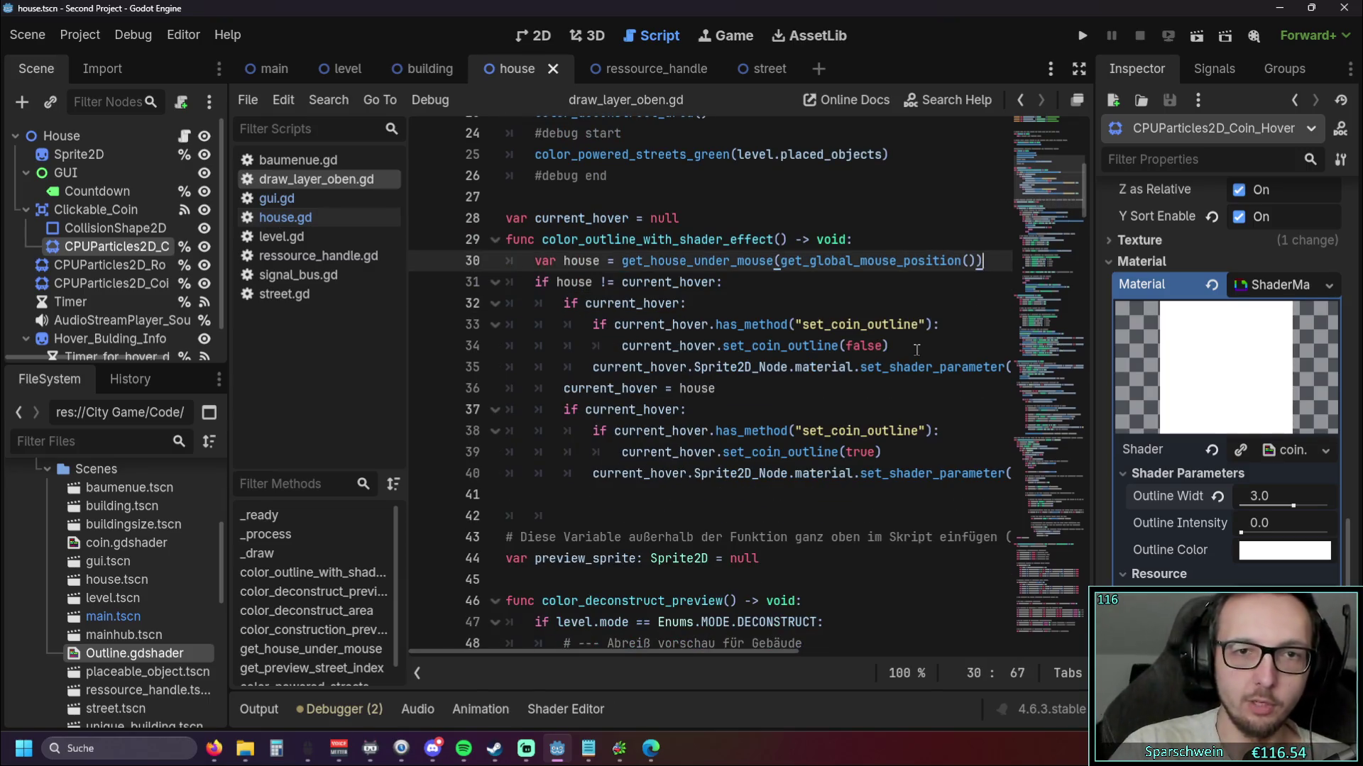
pyautogui.click(761, 199)
# Remove the empty line 45 and the German comment on line 43
pyautogui.scroll(1, 772, 263)
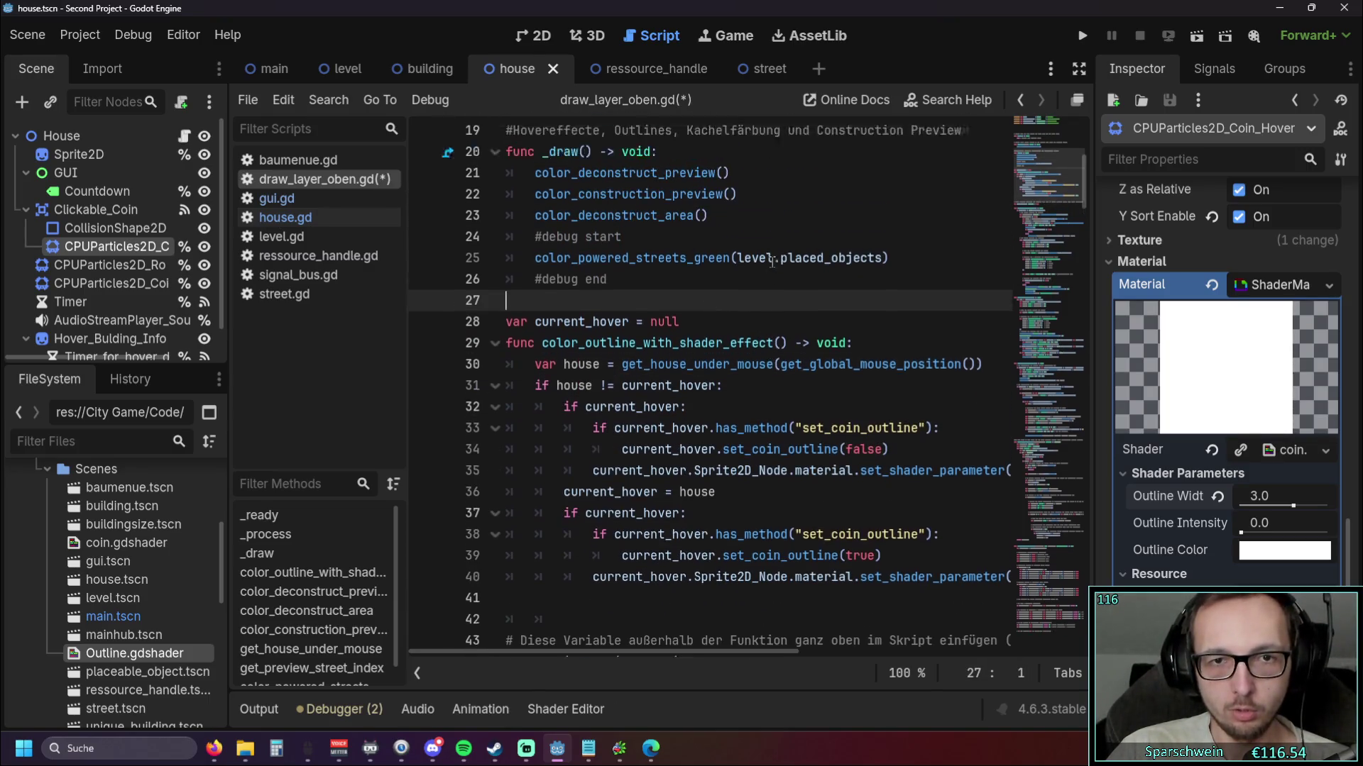
pyautogui.scroll(-2, 772, 263)
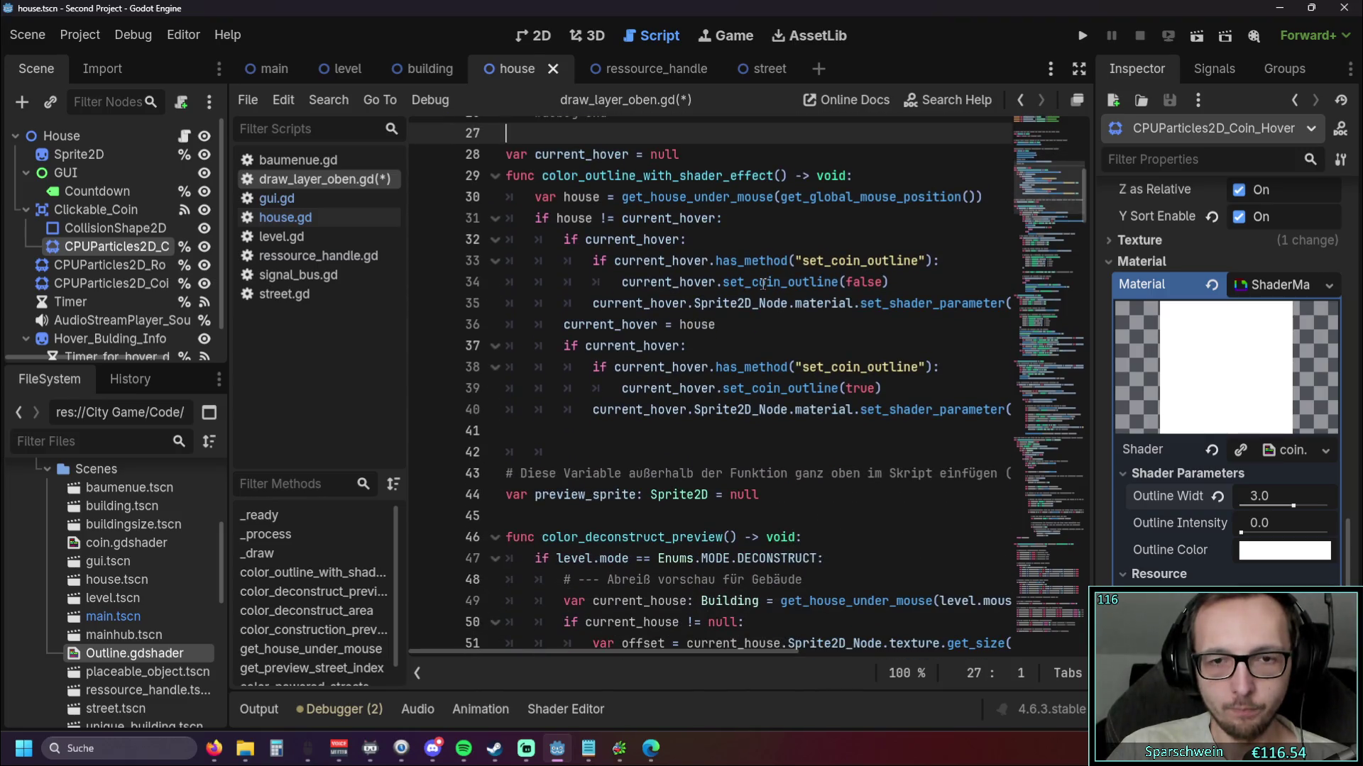
pyautogui.scroll(-1, 651, 487)
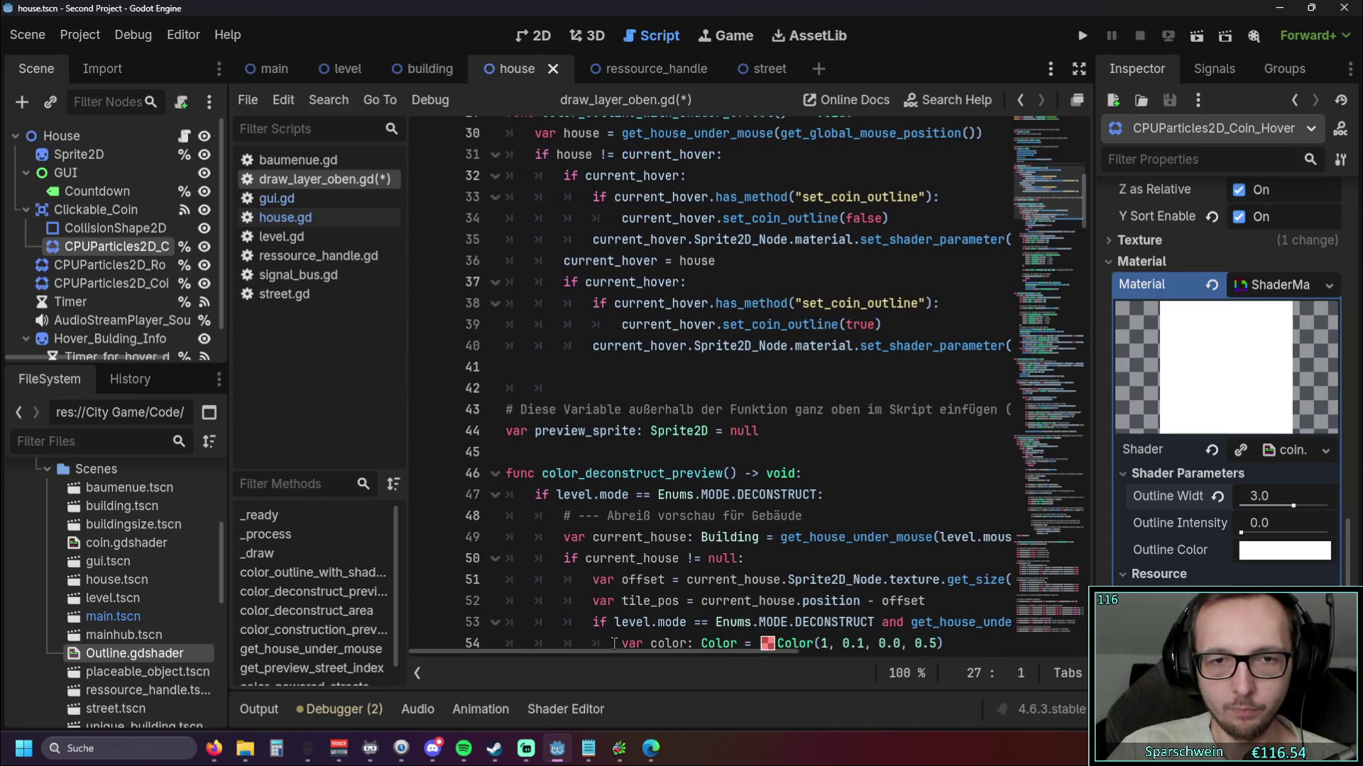
pyautogui.moveTo(598, 649)
pyautogui.mouseDown()
pyautogui.moveTo(687, 650)
pyautogui.moveTo(509, 650)
pyautogui.mouseUp()
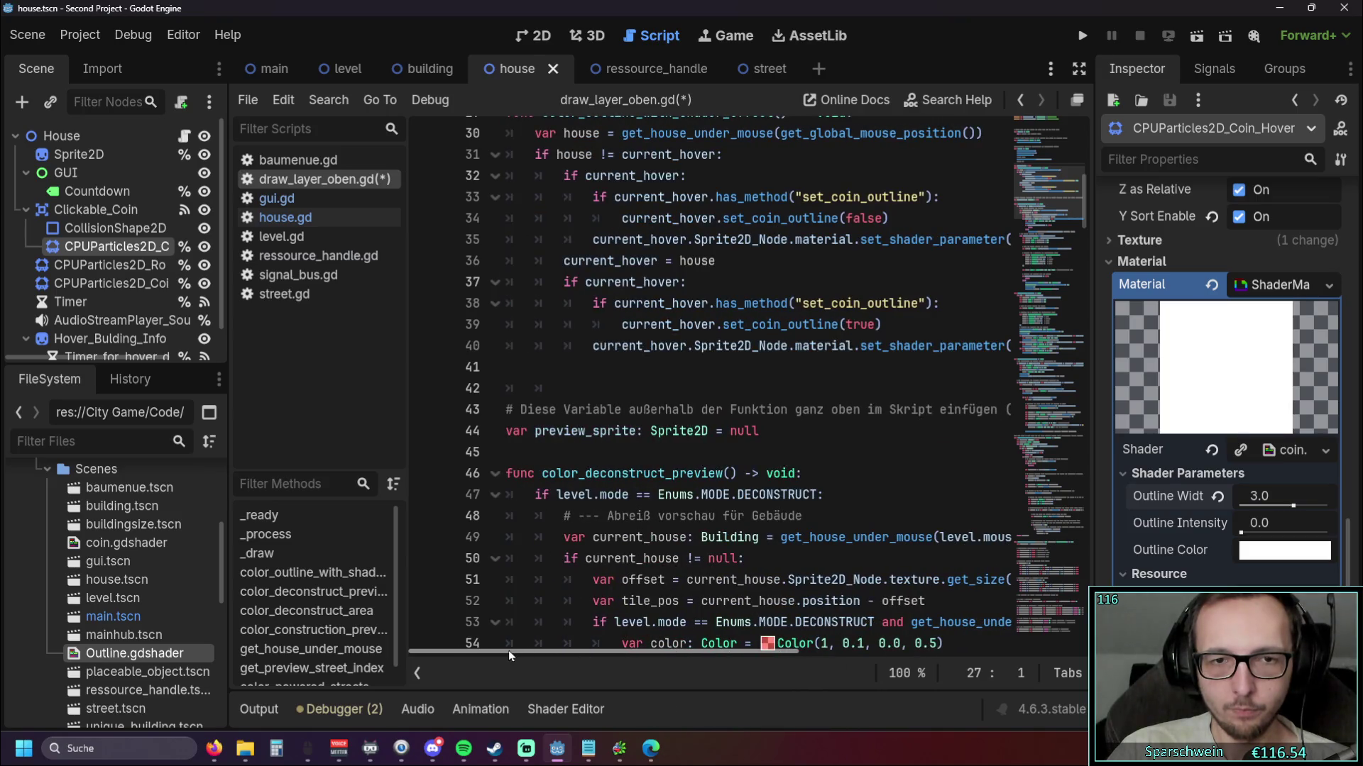
pyautogui.click(521, 452)
pyautogui.press('BackSpace')
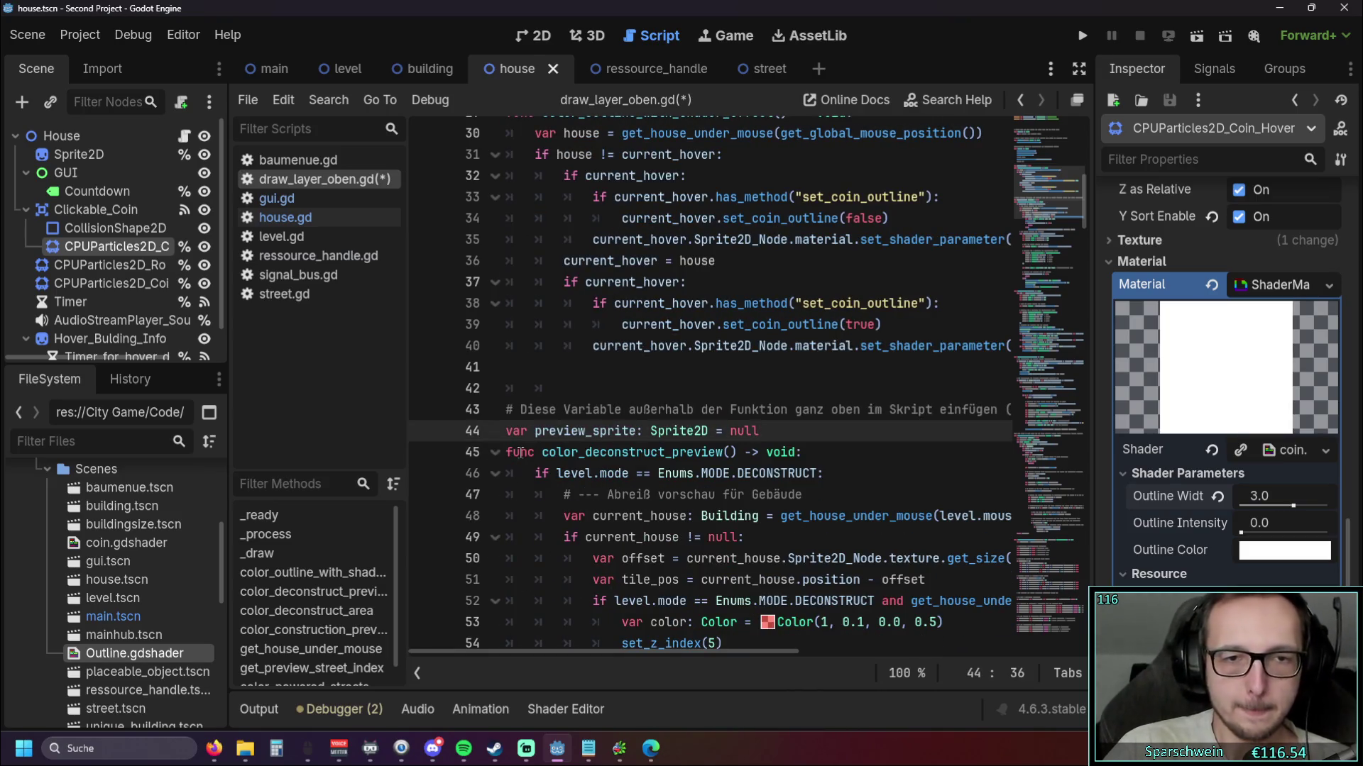
pyautogui.click(621, 386)
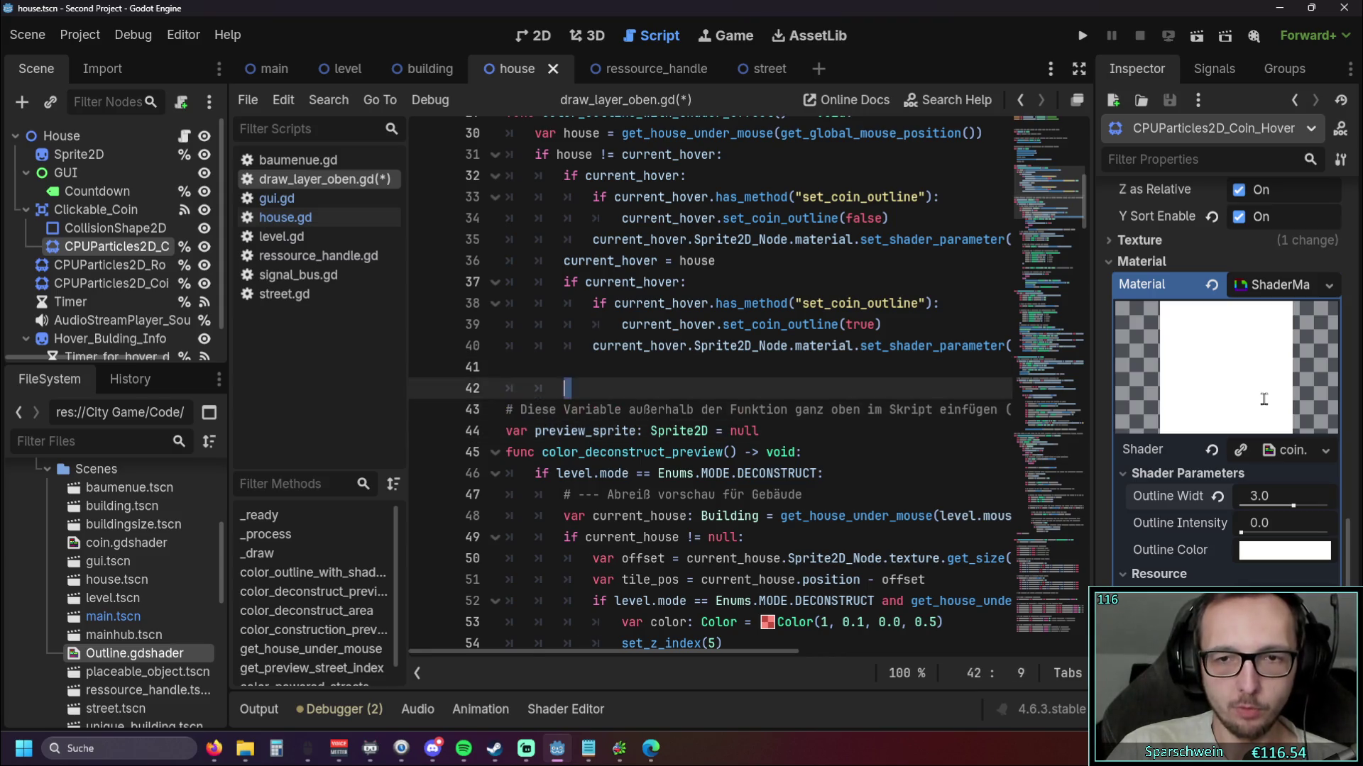
pyautogui.press('Down')
pyautogui.press('Home')
pyautogui.hotkey('shift', 'End')
pyautogui.press('BackSpace')
pyautogui.press('BackSpace')
pyautogui.press('BackSpace')
pyautogui.press('BackSpace')
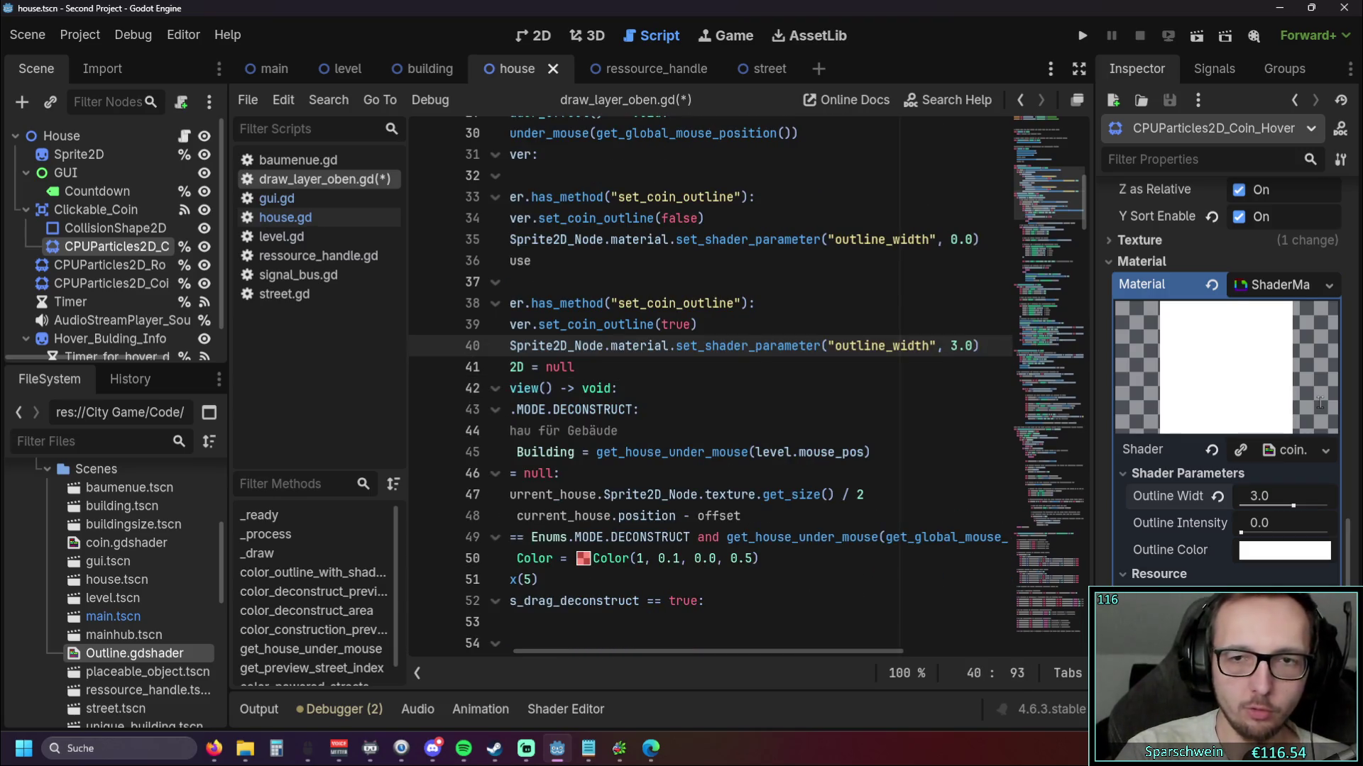
# Insert two empty lines after line 40
pyautogui.press('Return')
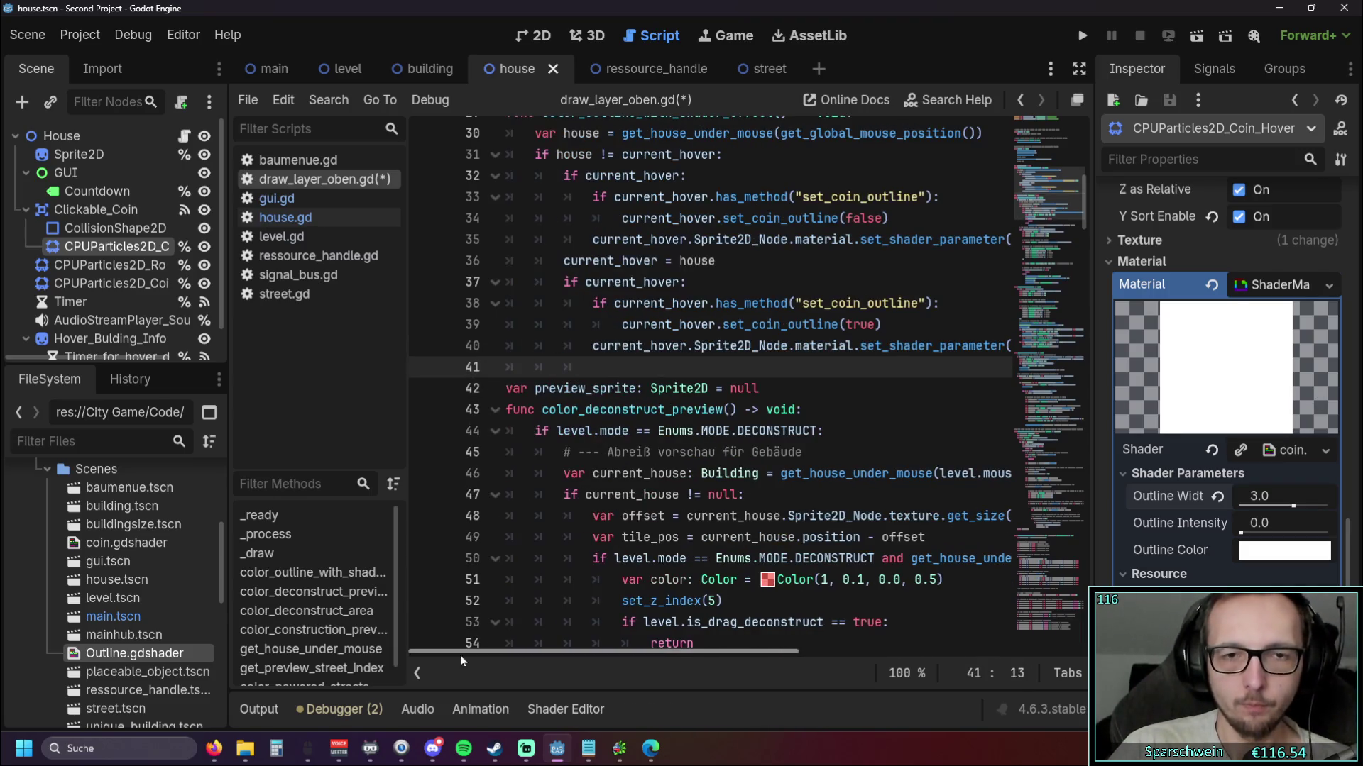
pyautogui.press('Return')
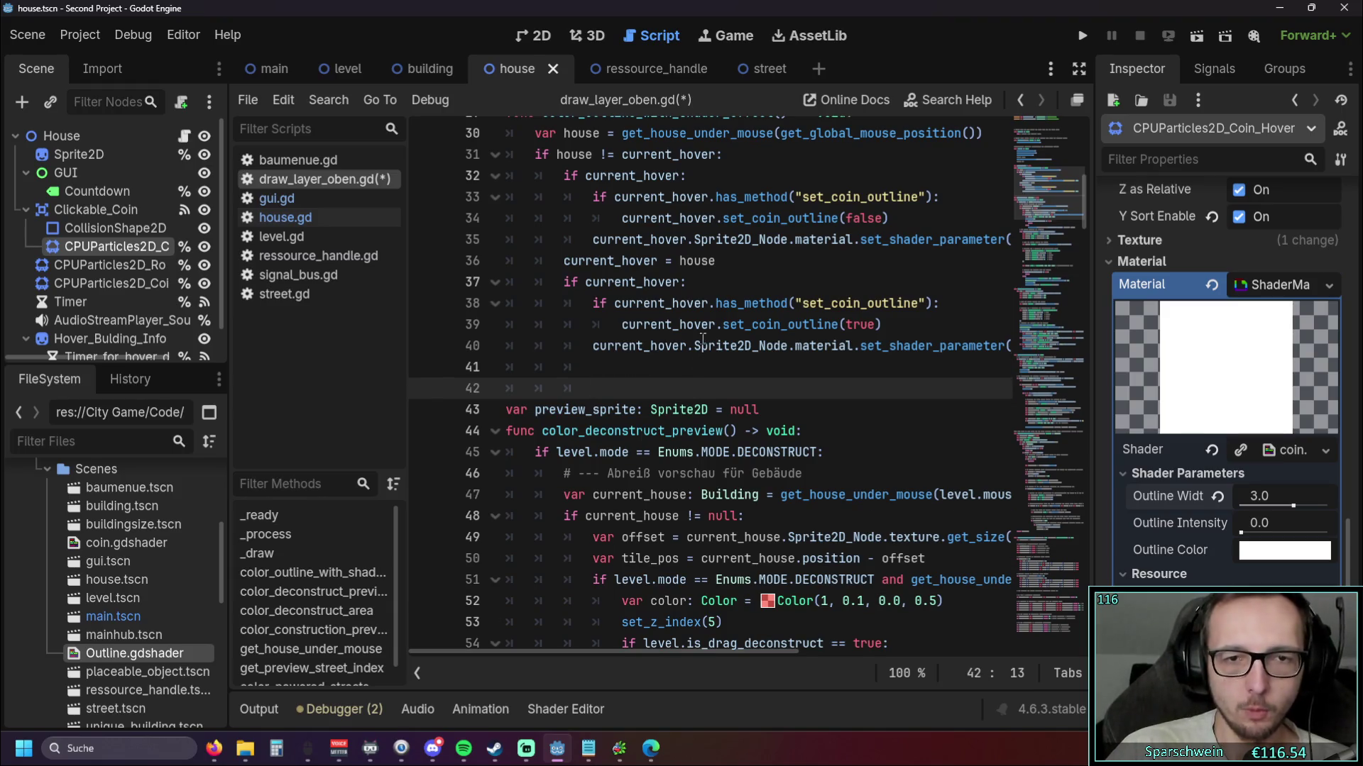
pyautogui.scroll(-1, 699, 346)
pyautogui.click(867, 396)
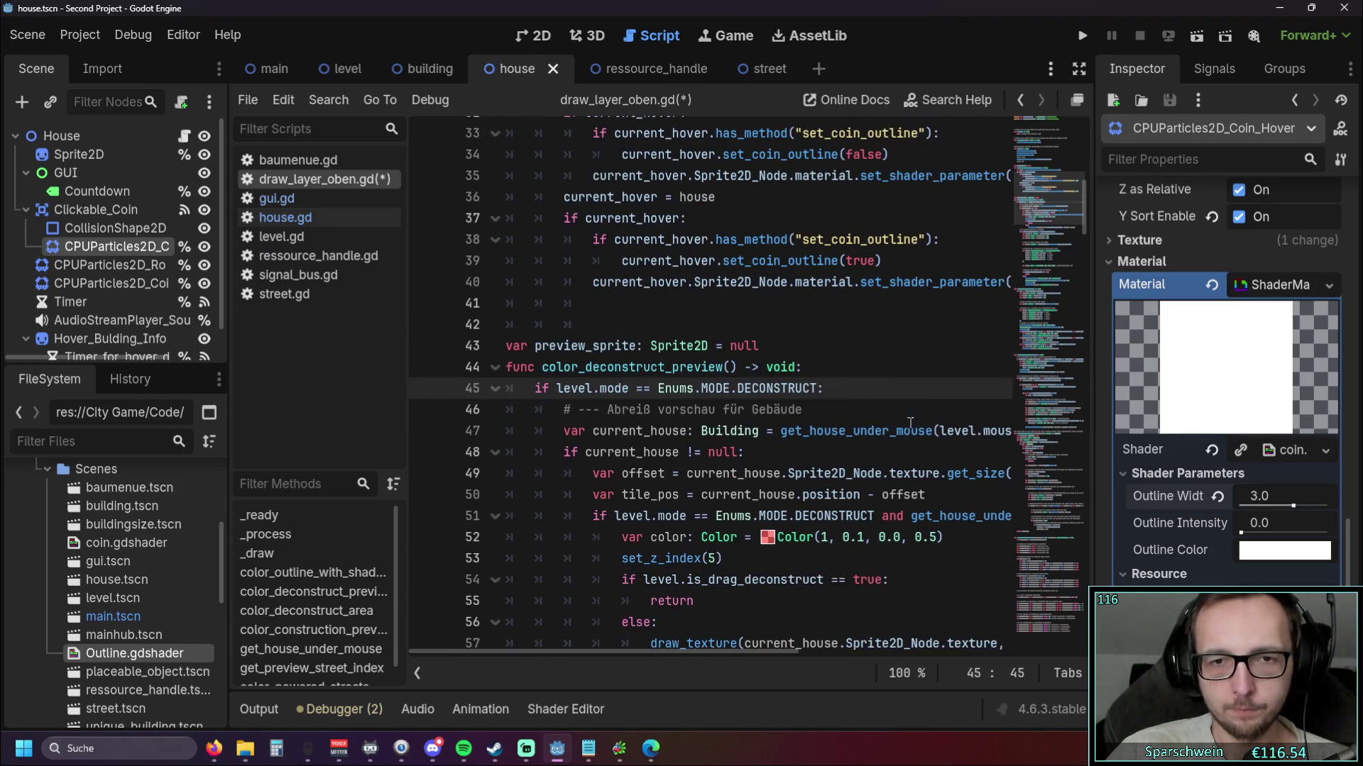
# Look over draw_layer_oben.gd, then switch to gui.gd in the script list
pyautogui.scroll(1, 910, 422)
pyautogui.scroll(-1, 911, 407)
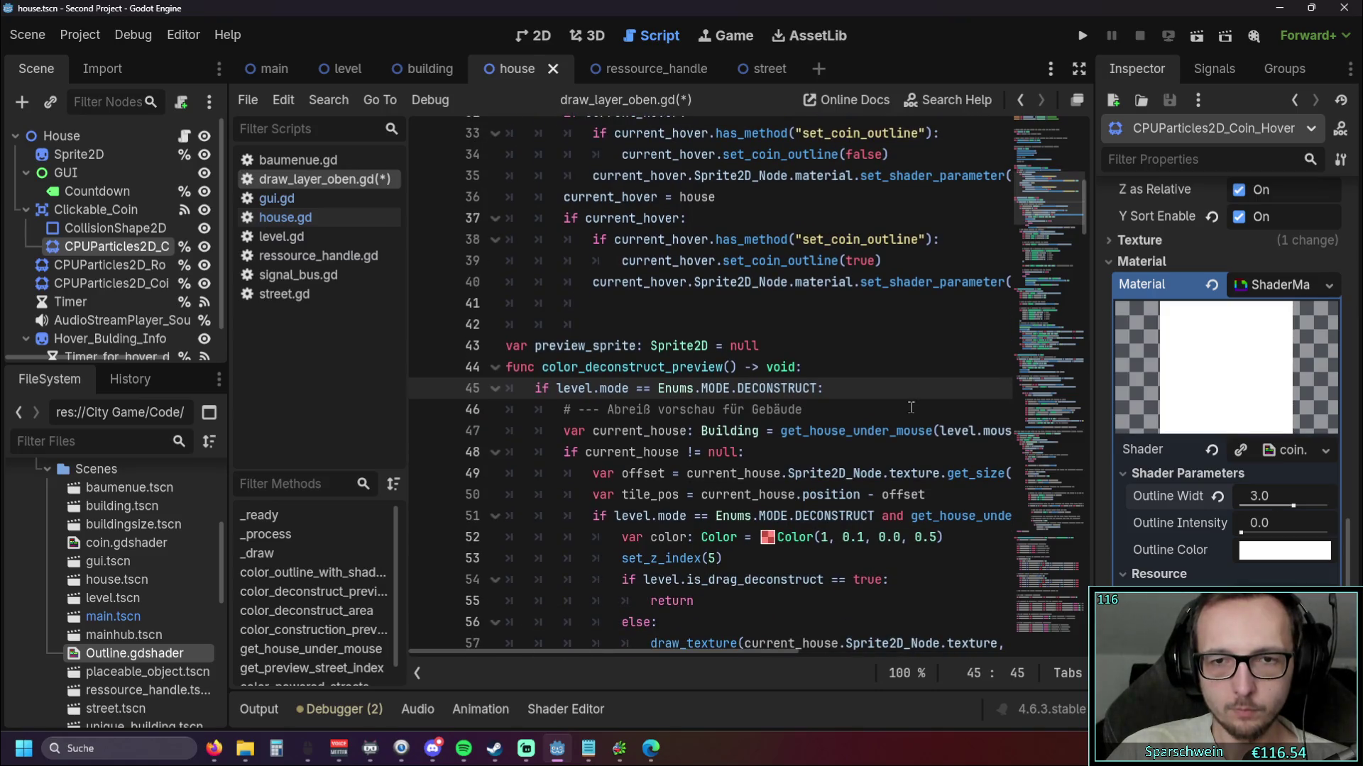
pyautogui.scroll(3, 911, 408)
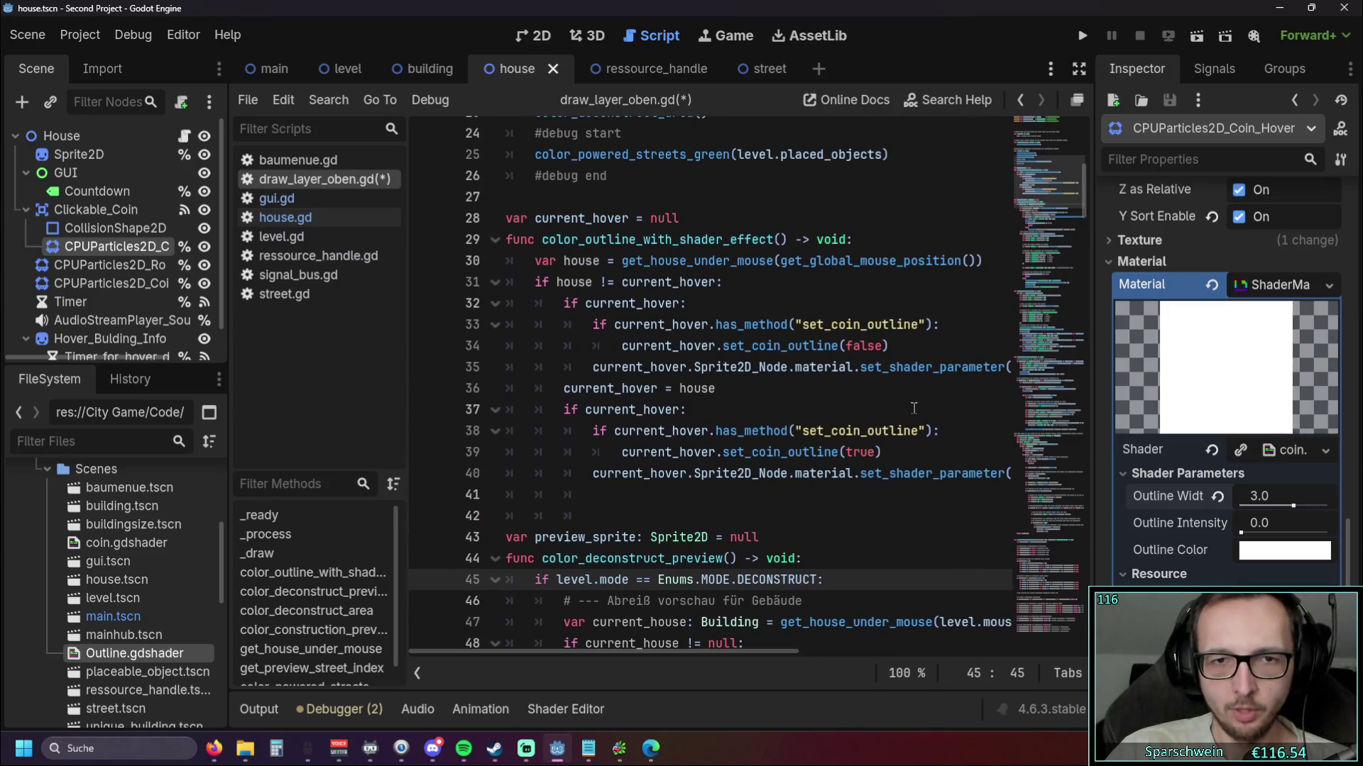
pyautogui.scroll(1, 915, 408)
pyautogui.scroll(-6, 882, 403)
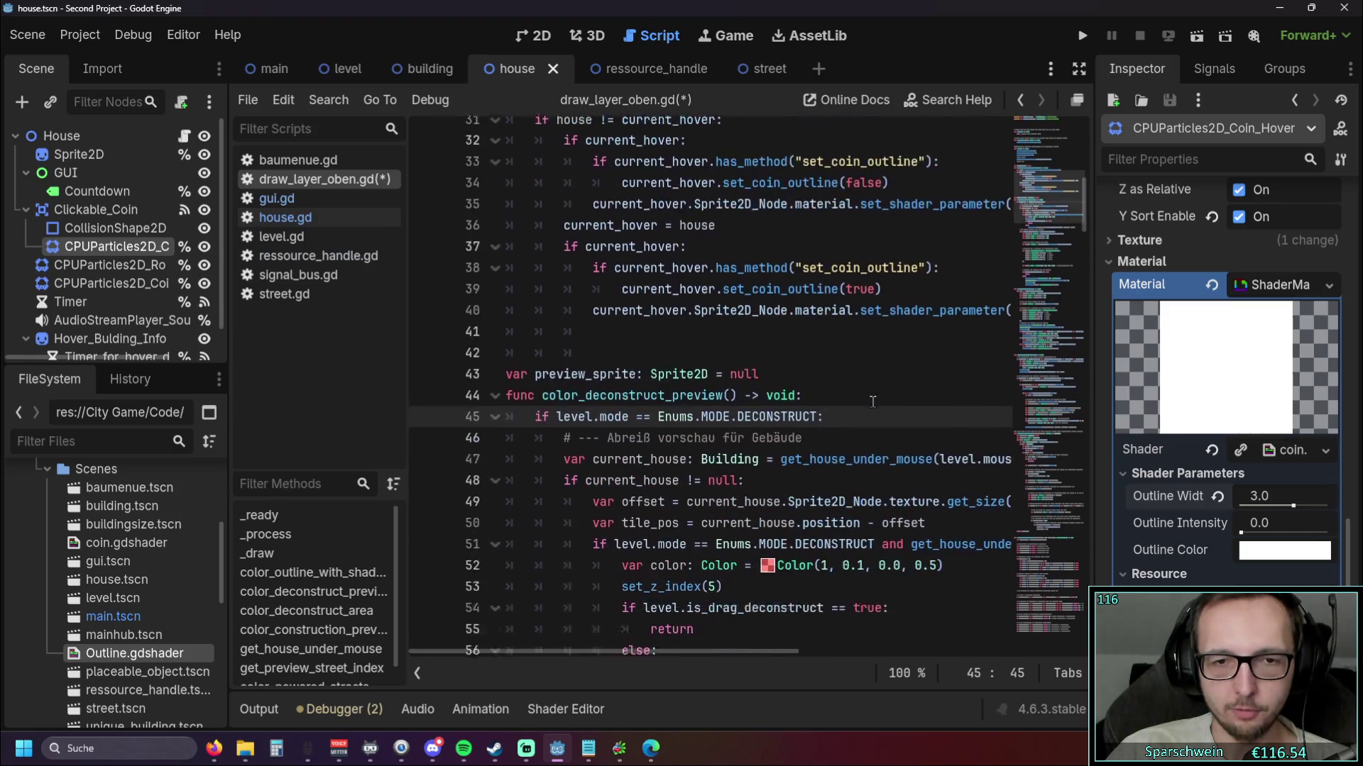
pyautogui.scroll(-1, 686, 508)
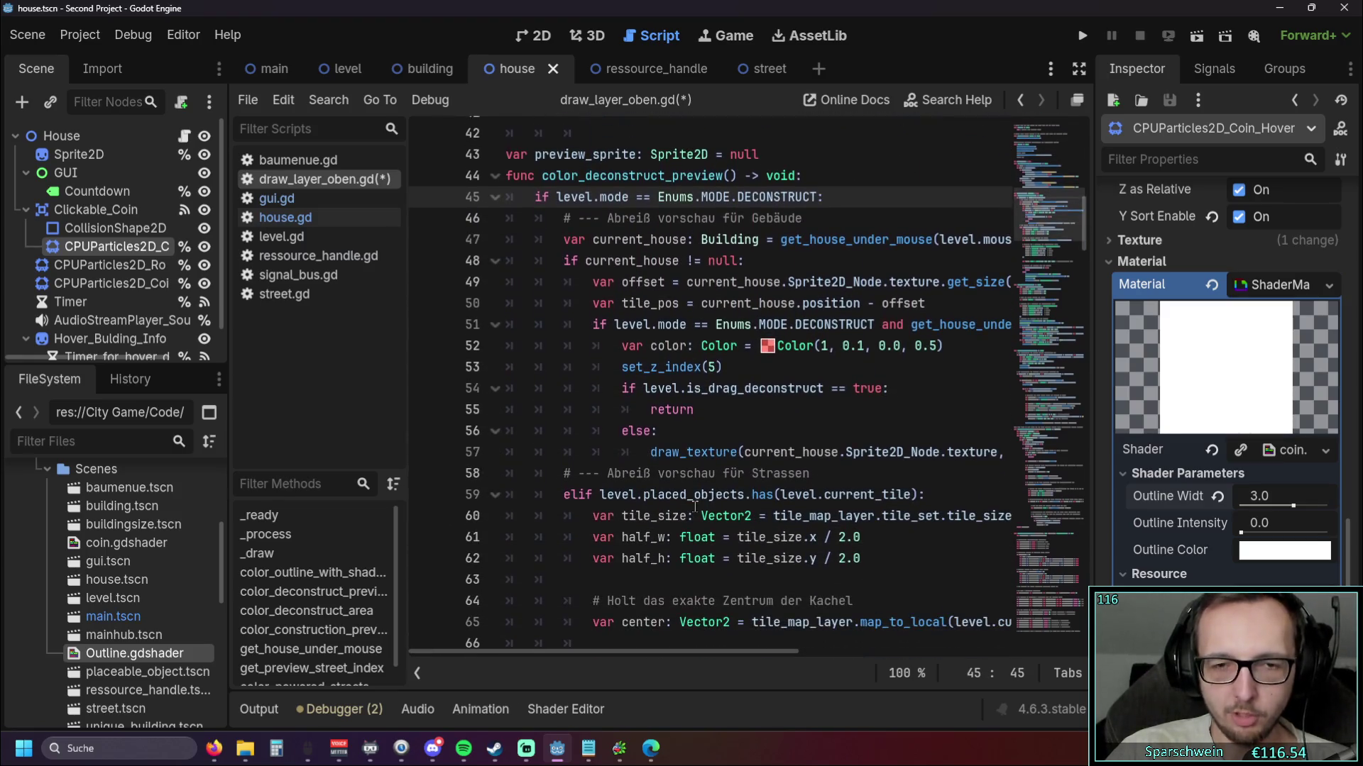
pyautogui.scroll(1, 647, 573)
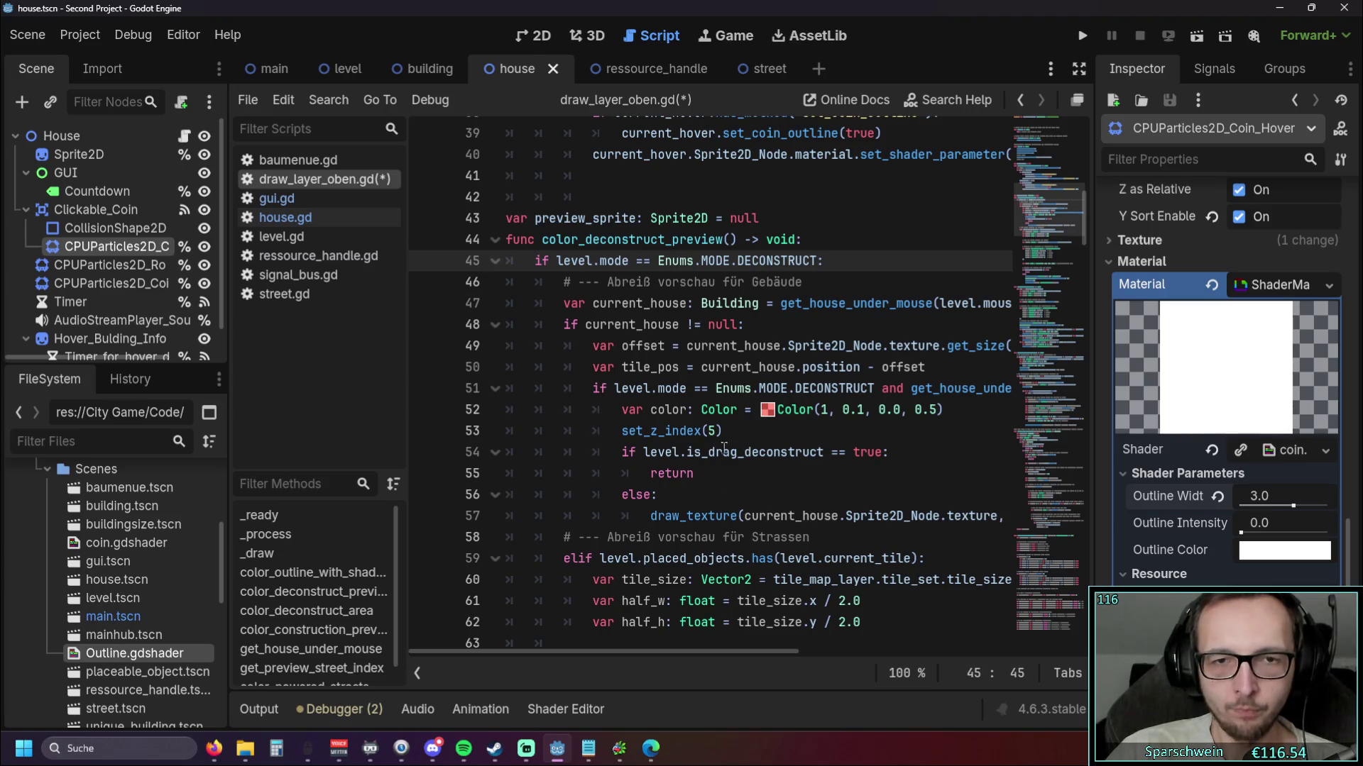
pyautogui.click(315, 205)
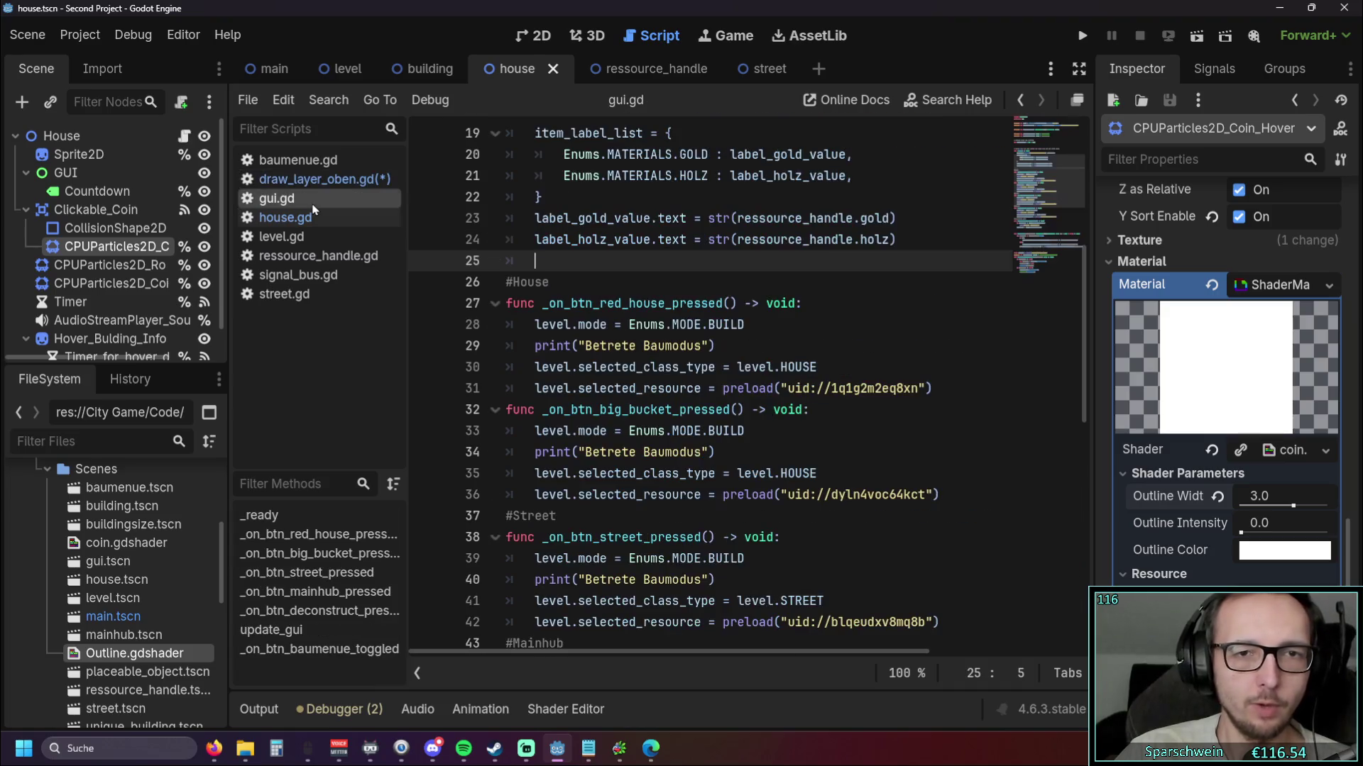
# Glance over gui.gd and house.gd, then return to draw_layer_oben.gd near line 20
pyautogui.scroll(1, 605, 385)
pyautogui.scroll(5, 605, 385)
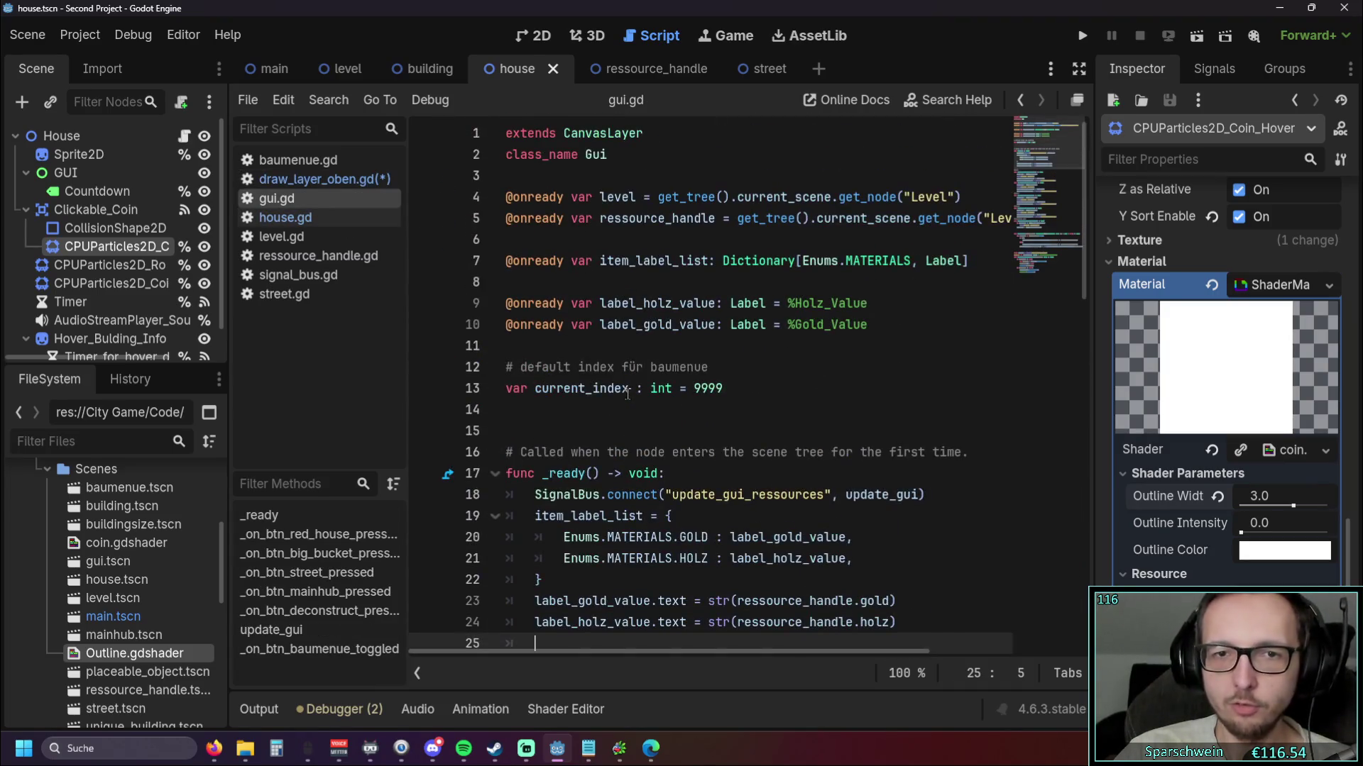
pyautogui.click(291, 226)
pyautogui.scroll(4, 656, 328)
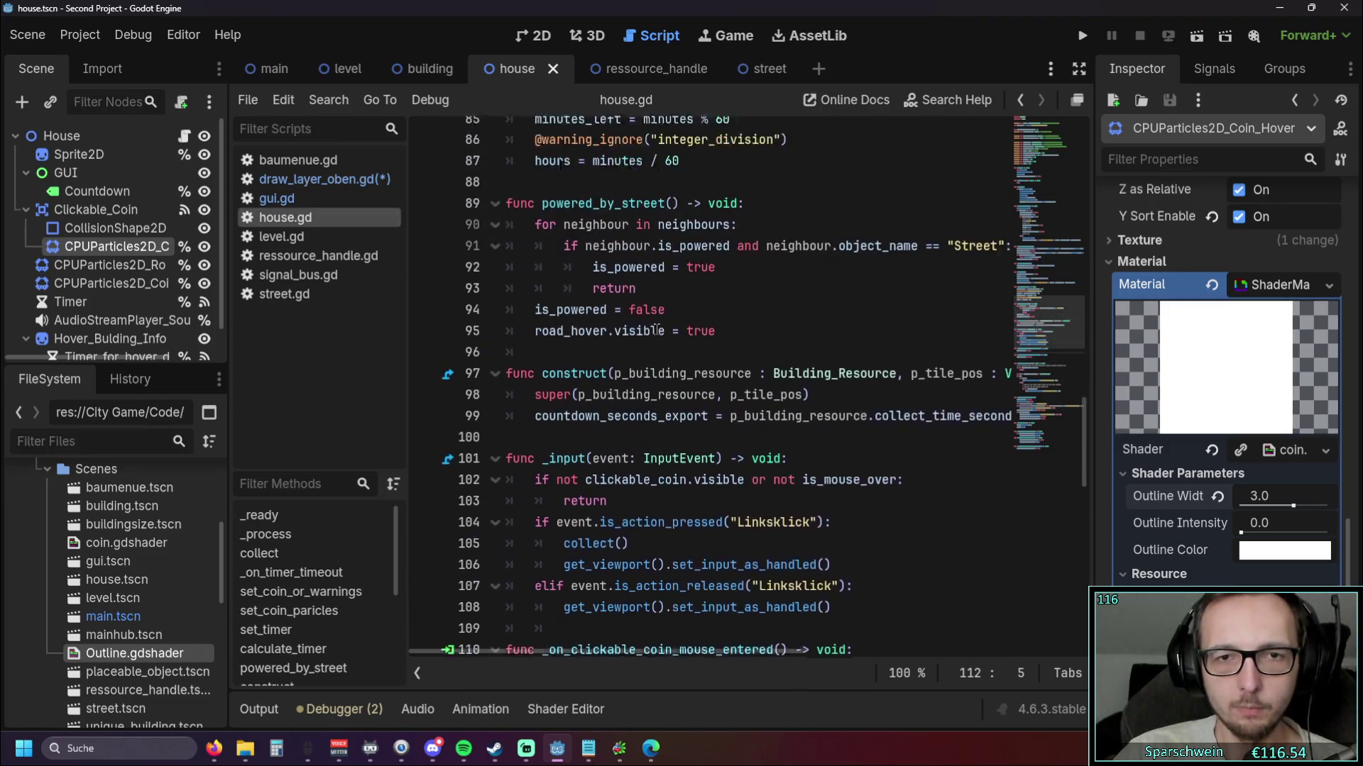
pyautogui.scroll(4, 657, 328)
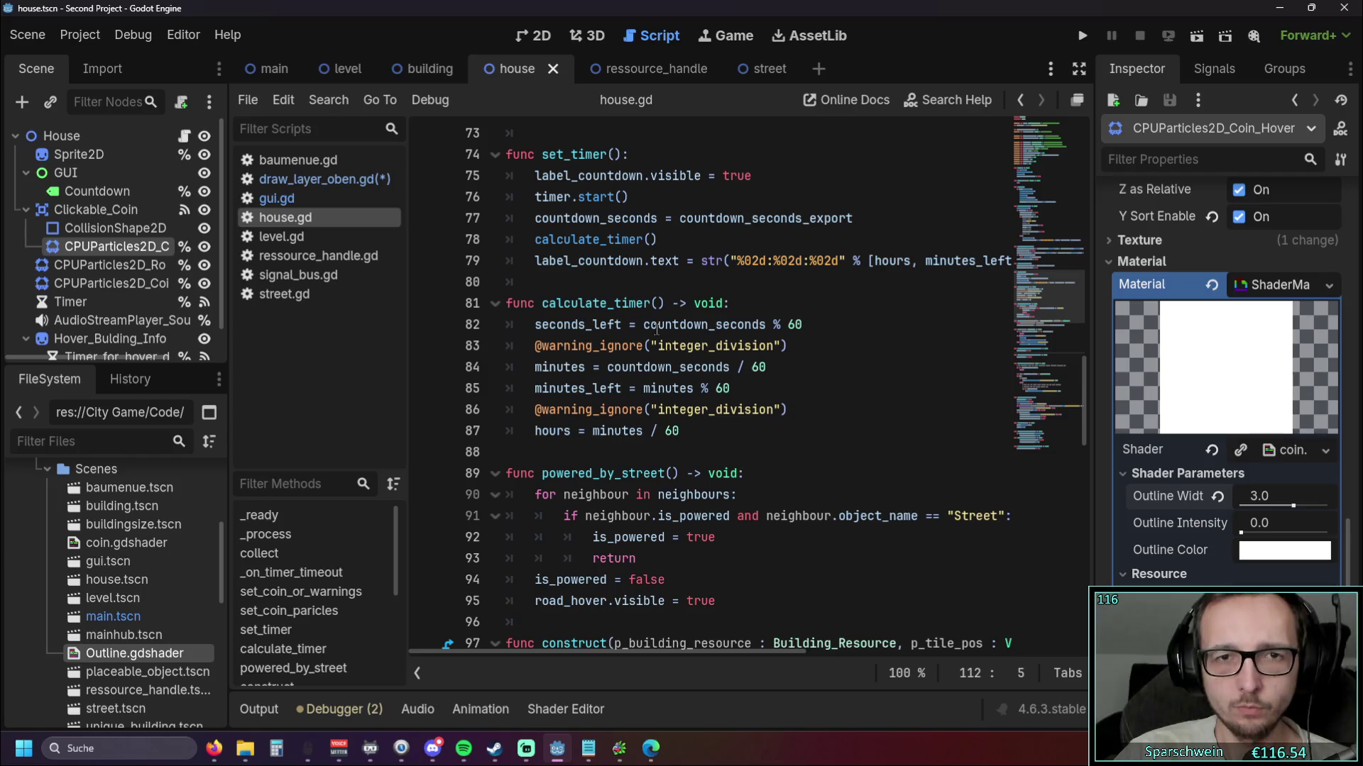
pyautogui.click(319, 179)
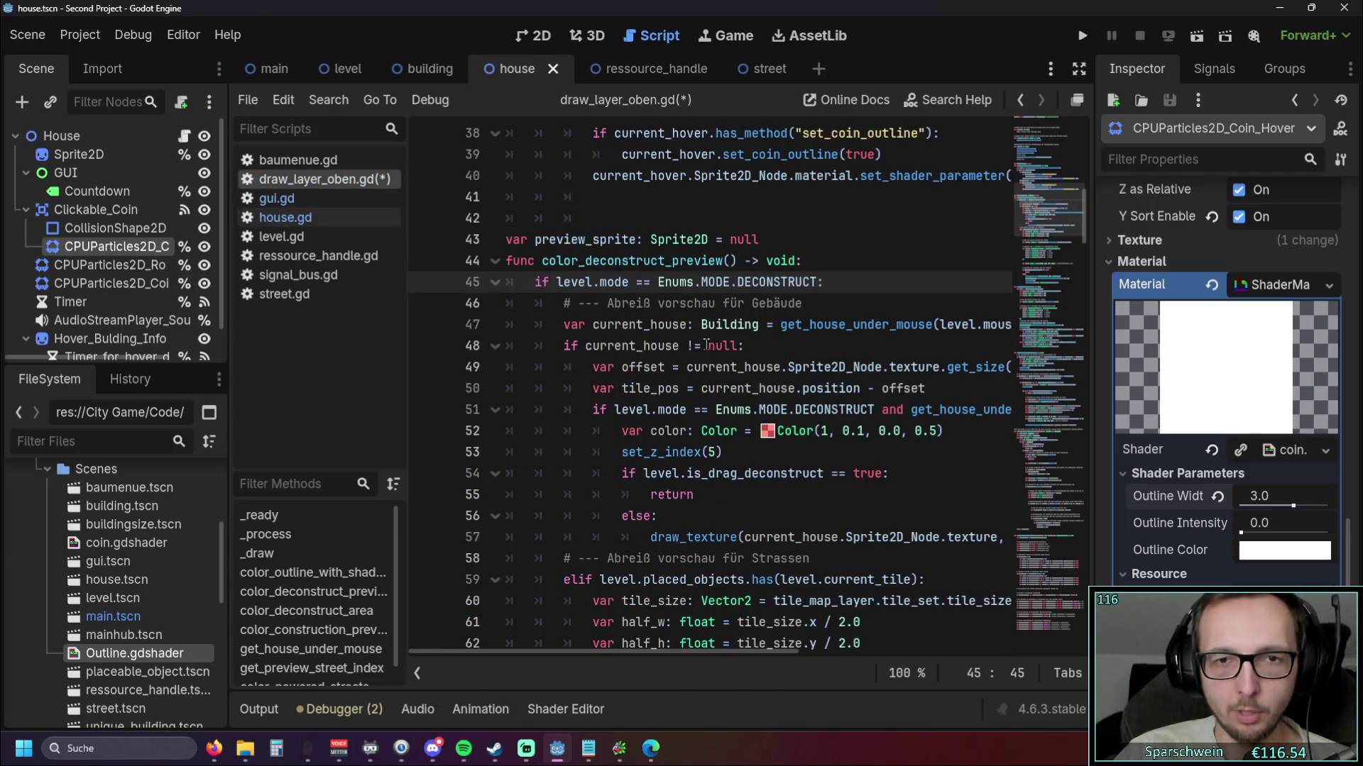
pyautogui.scroll(6, 706, 346)
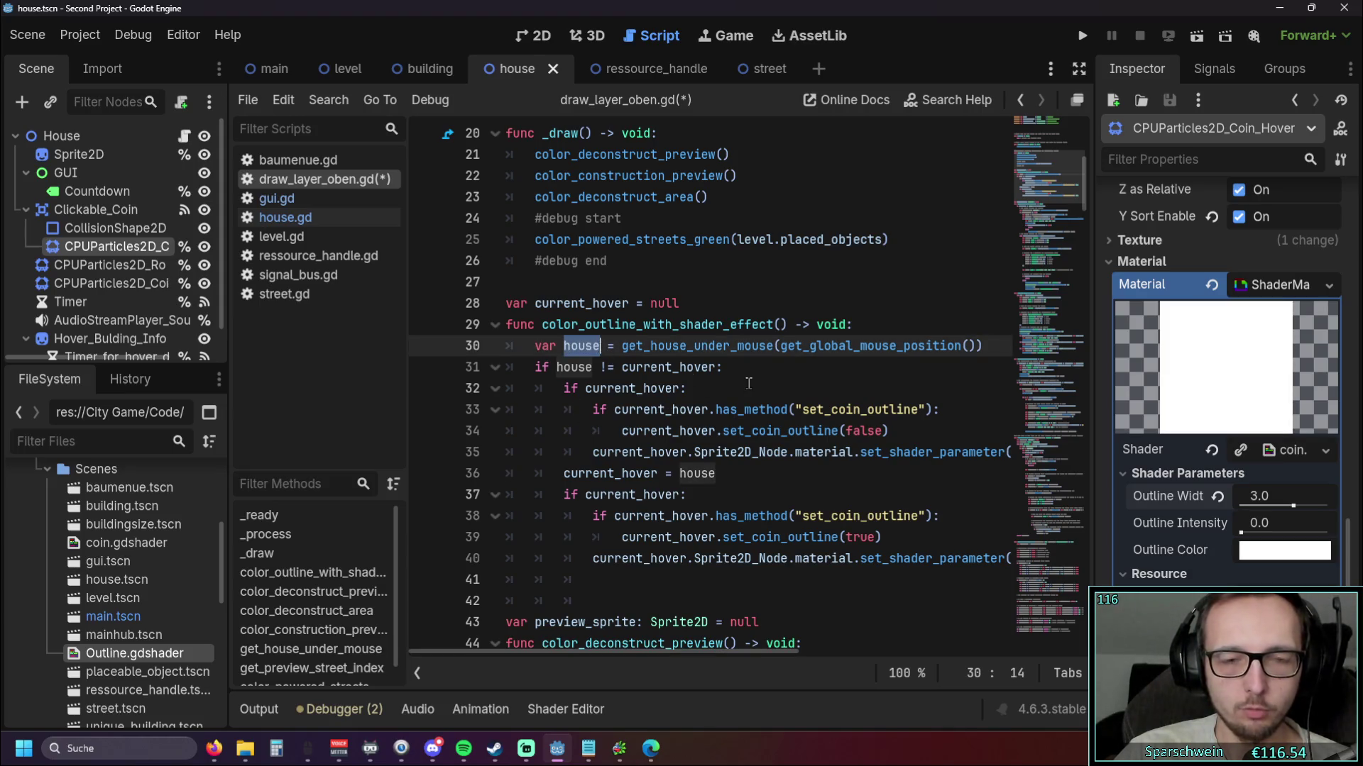
pyautogui.press('Down')
pyautogui.press('Down')
pyautogui.press('End')
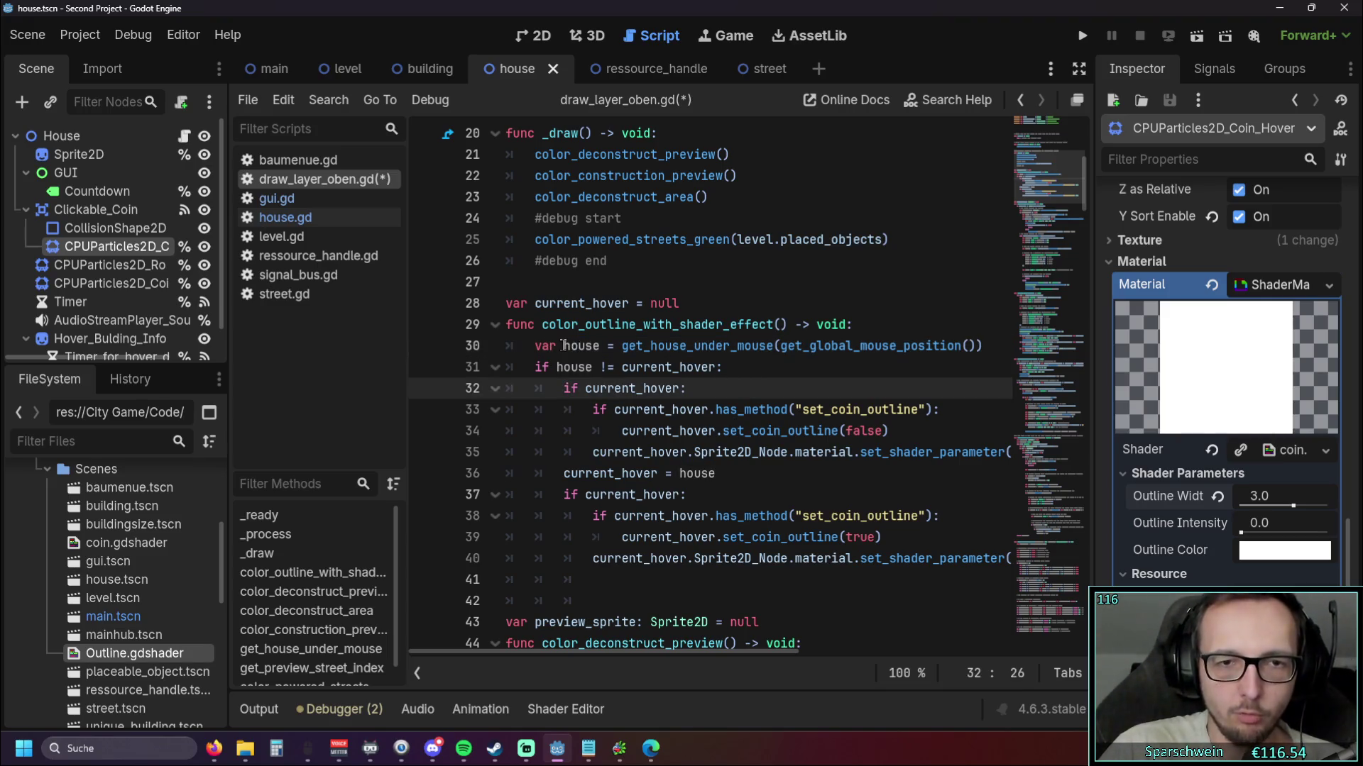
pyautogui.moveTo(564, 346); pyautogui.dragTo(603, 346)
pyautogui.press('Down')
pyautogui.press('End')
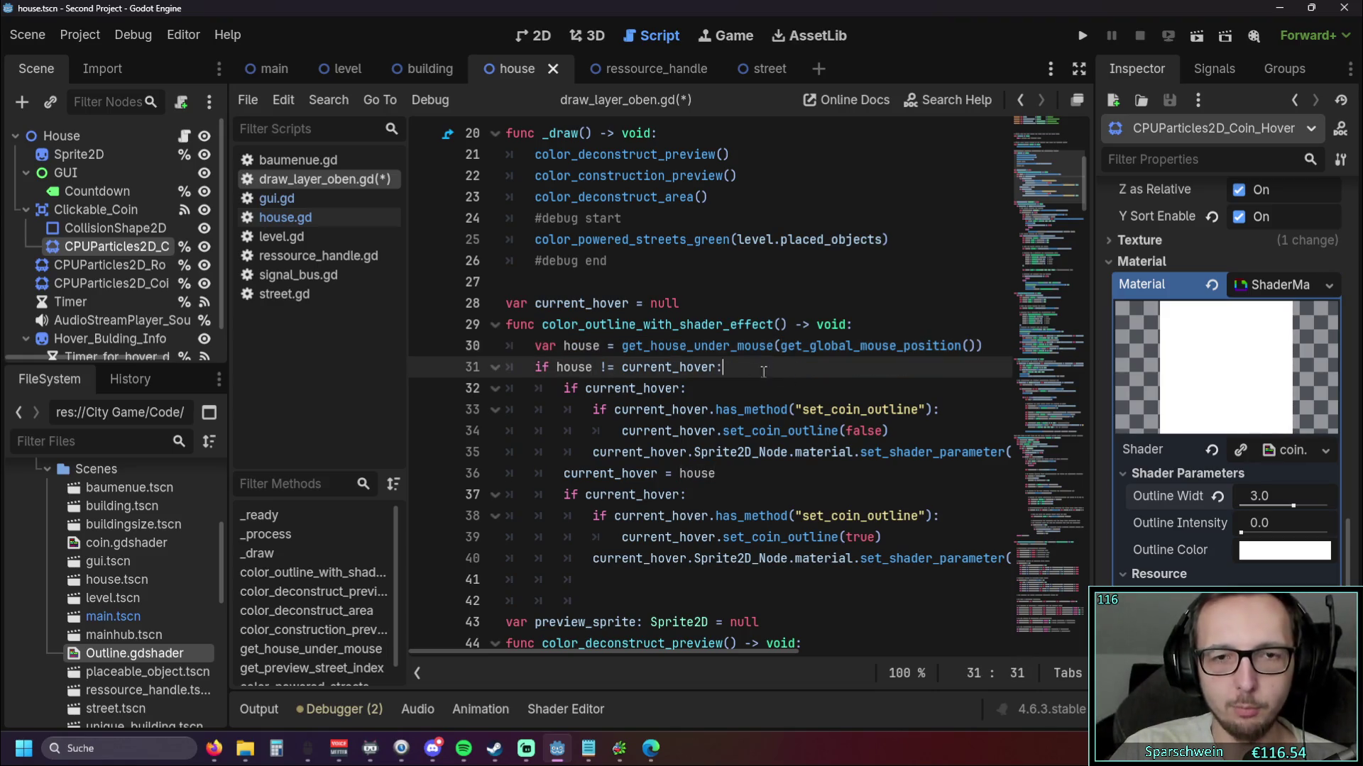
pyautogui.moveTo(622, 347); pyautogui.dragTo(648, 346)
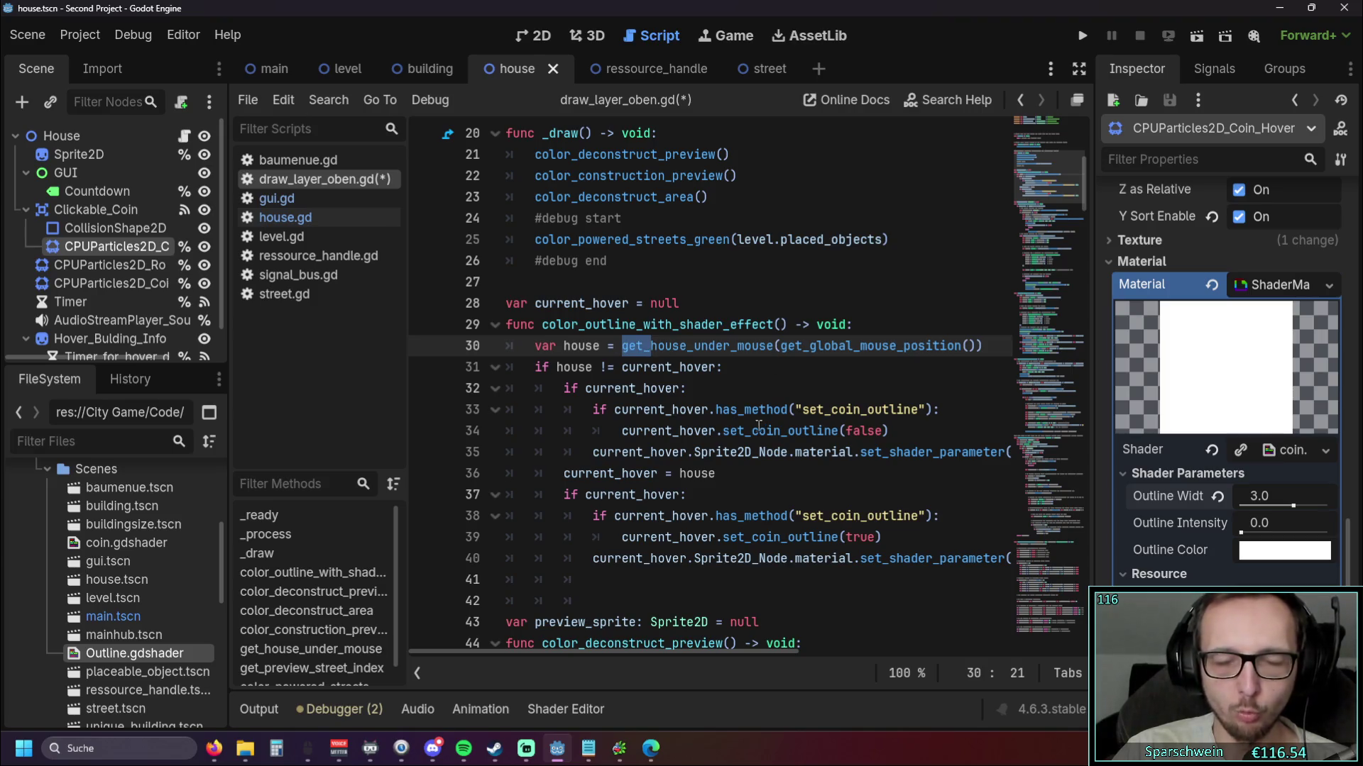
pyautogui.press('Down')
pyautogui.press('Down')
pyautogui.press('End')
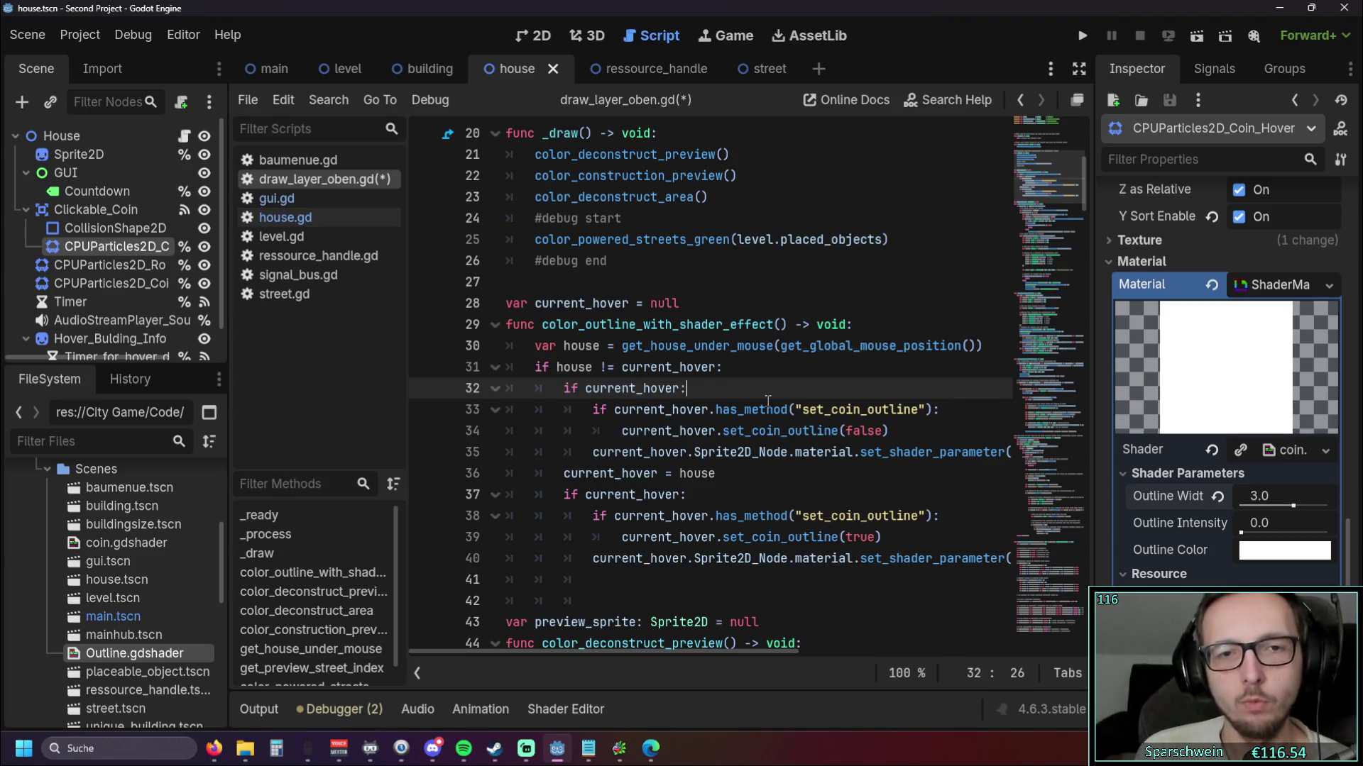
pyautogui.moveTo(564, 346); pyautogui.dragTo(743, 348)
pyautogui.click(680, 376)
pyautogui.click(770, 372)
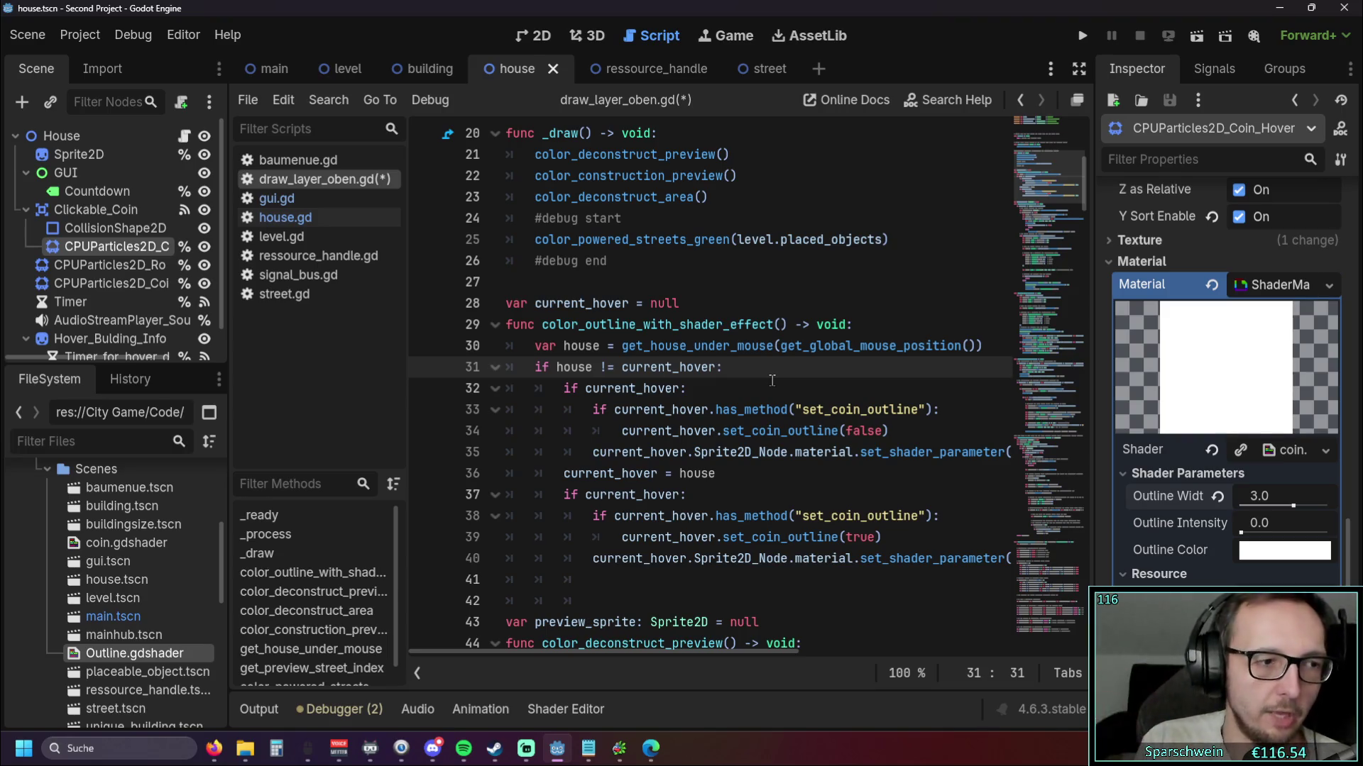
pyautogui.moveTo(622, 345); pyautogui.dragTo(978, 346)
pyautogui.click(798, 363)
pyautogui.doubleClick(581, 346)
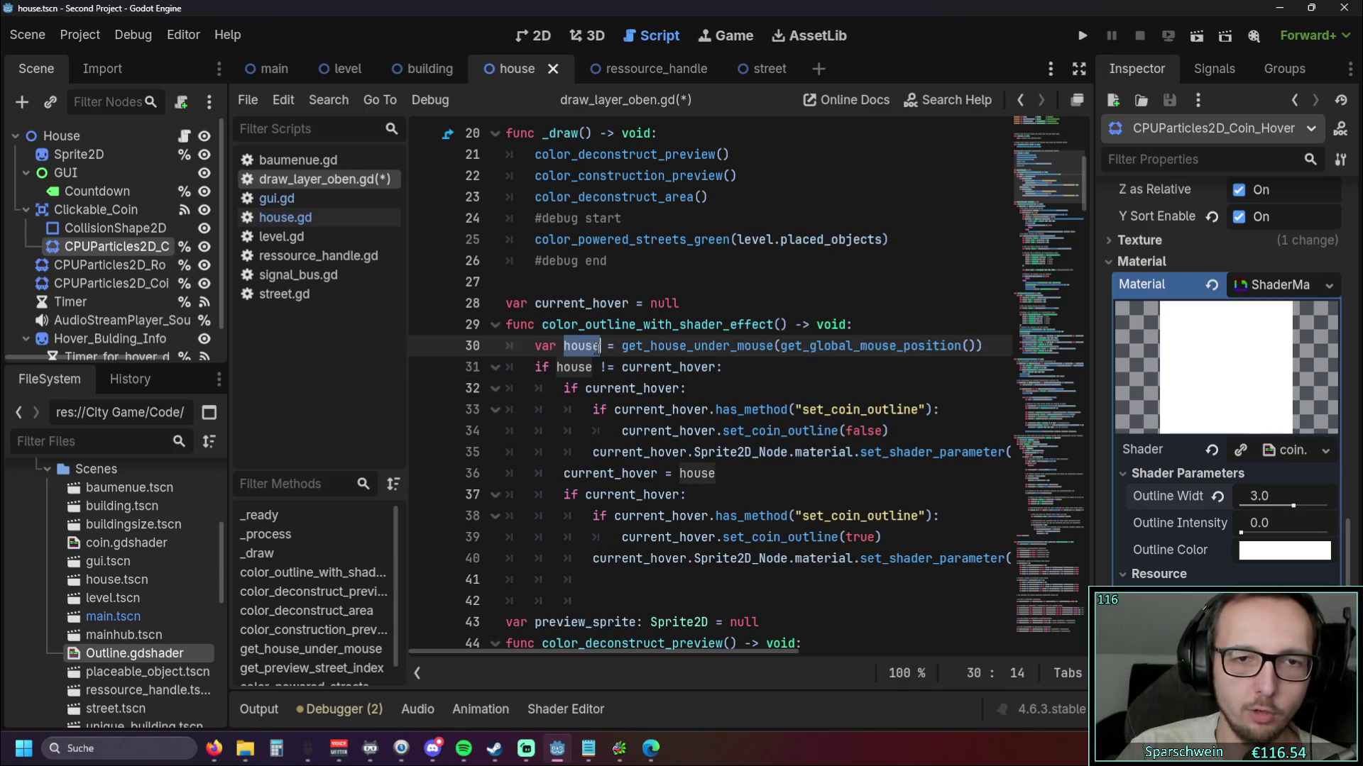
pyautogui.click(743, 386)
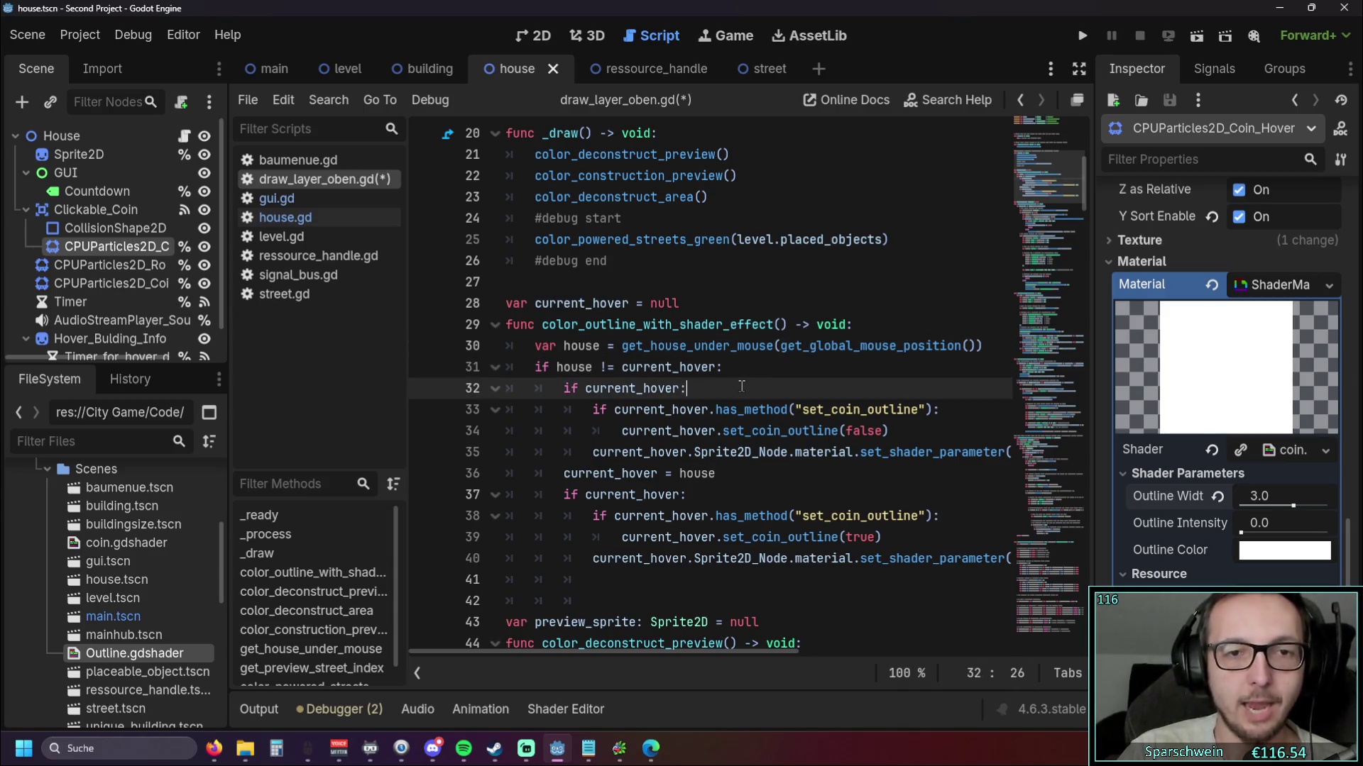
pyautogui.doubleClick(559, 367)
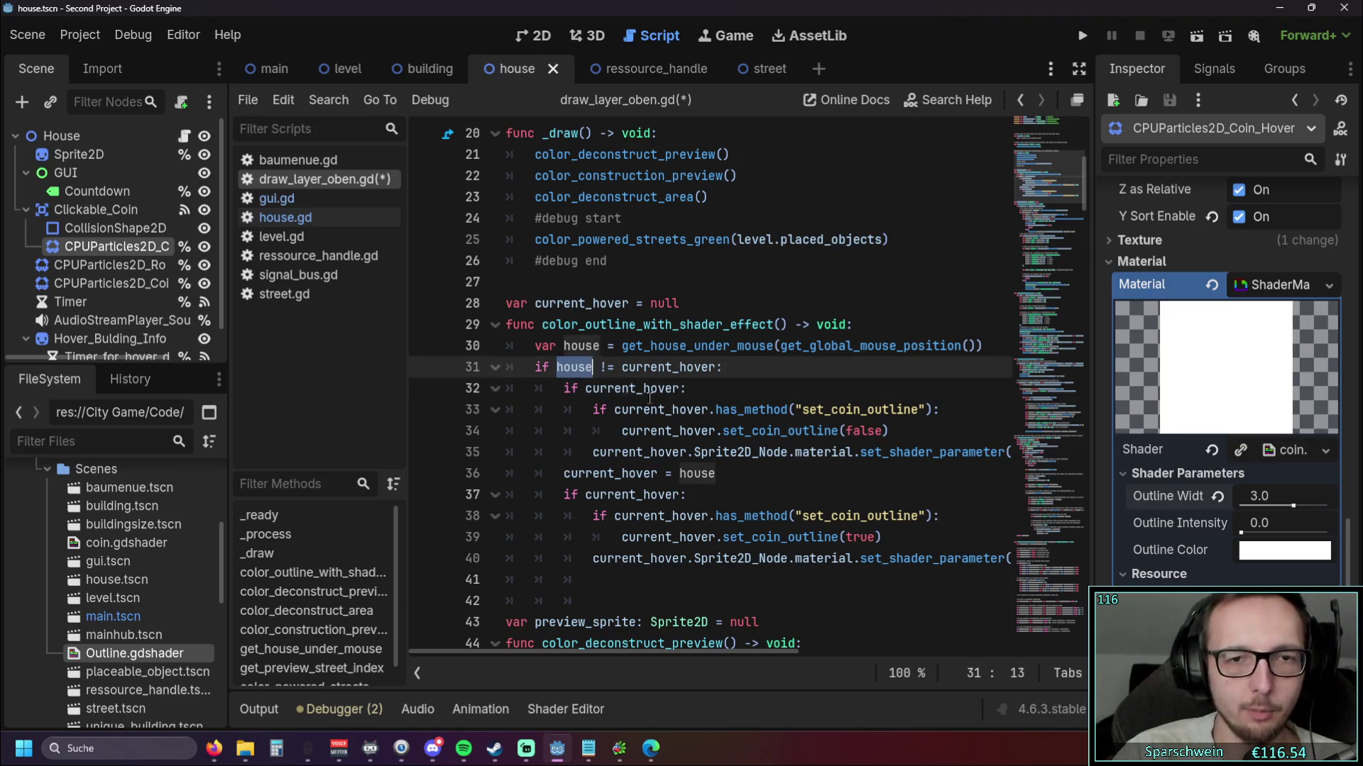
pyautogui.click(759, 397)
pyautogui.scroll(-1, 752, 397)
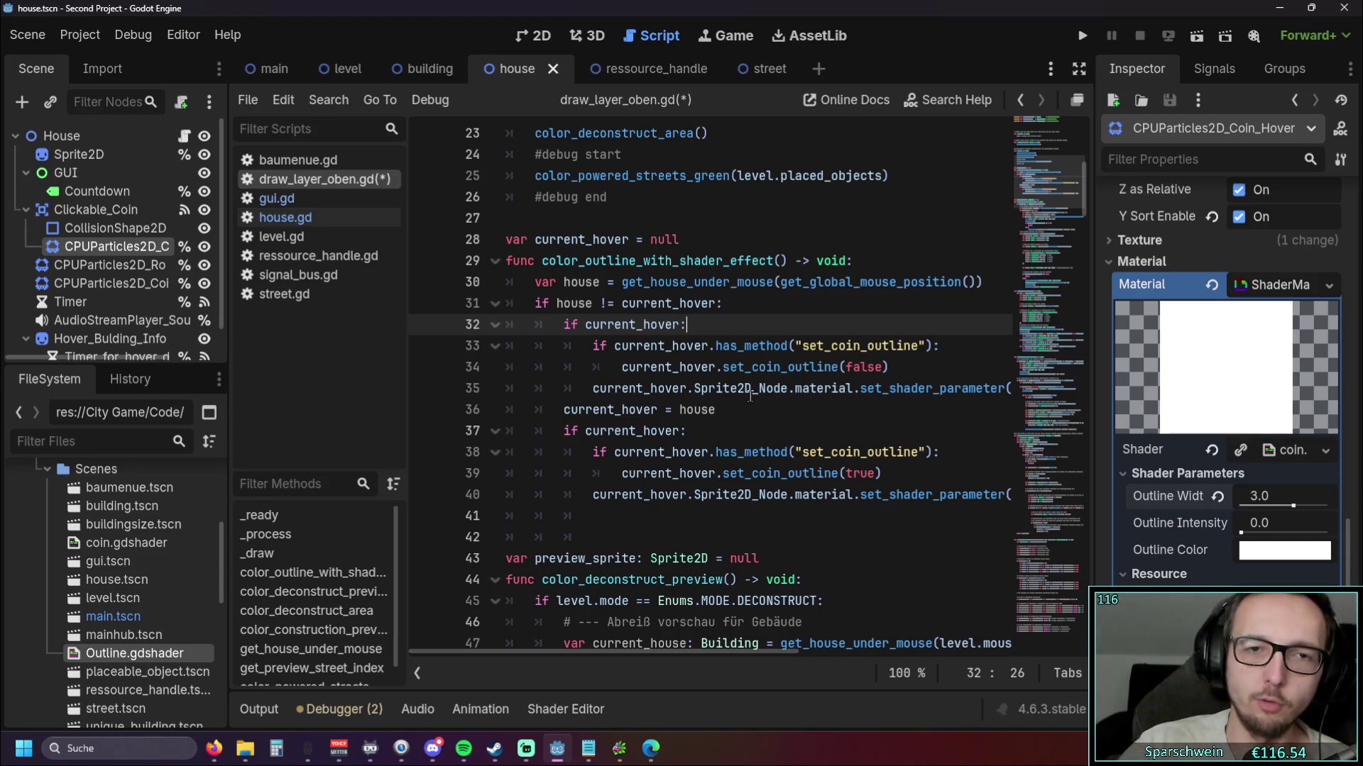
pyautogui.doubleClick(573, 303)
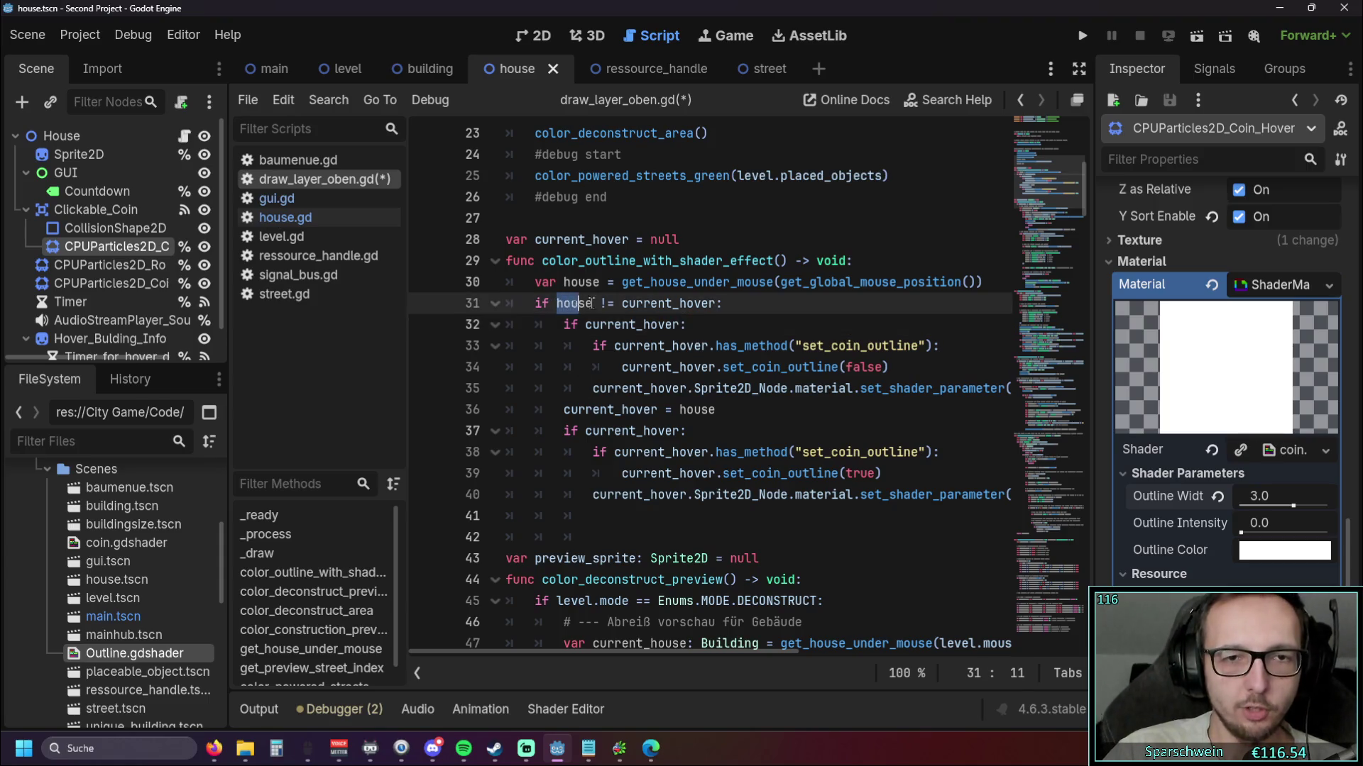
pyautogui.click(726, 332)
pyautogui.moveTo(622, 282); pyautogui.dragTo(973, 282)
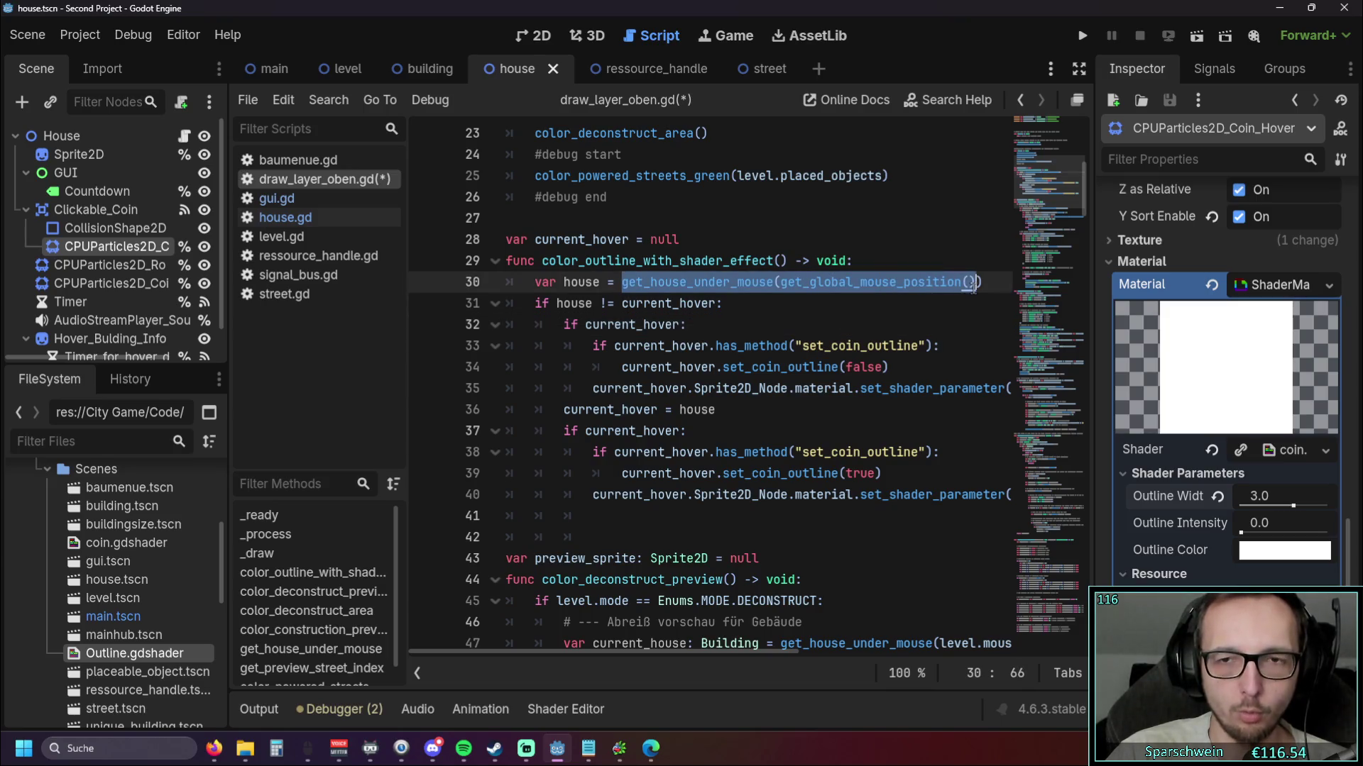
pyautogui.click(918, 327)
pyautogui.doubleClick(568, 283)
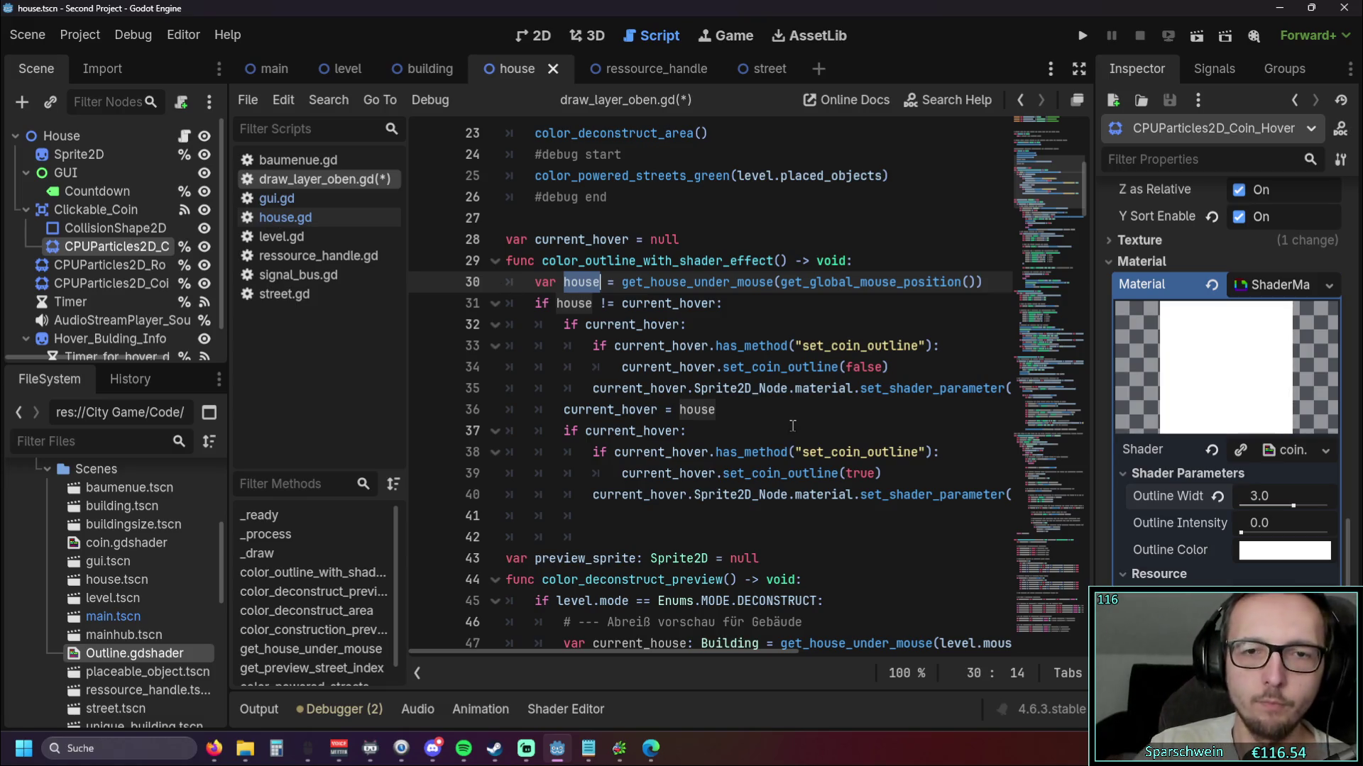
pyautogui.moveTo(603, 651); pyautogui.dragTo(606, 652)
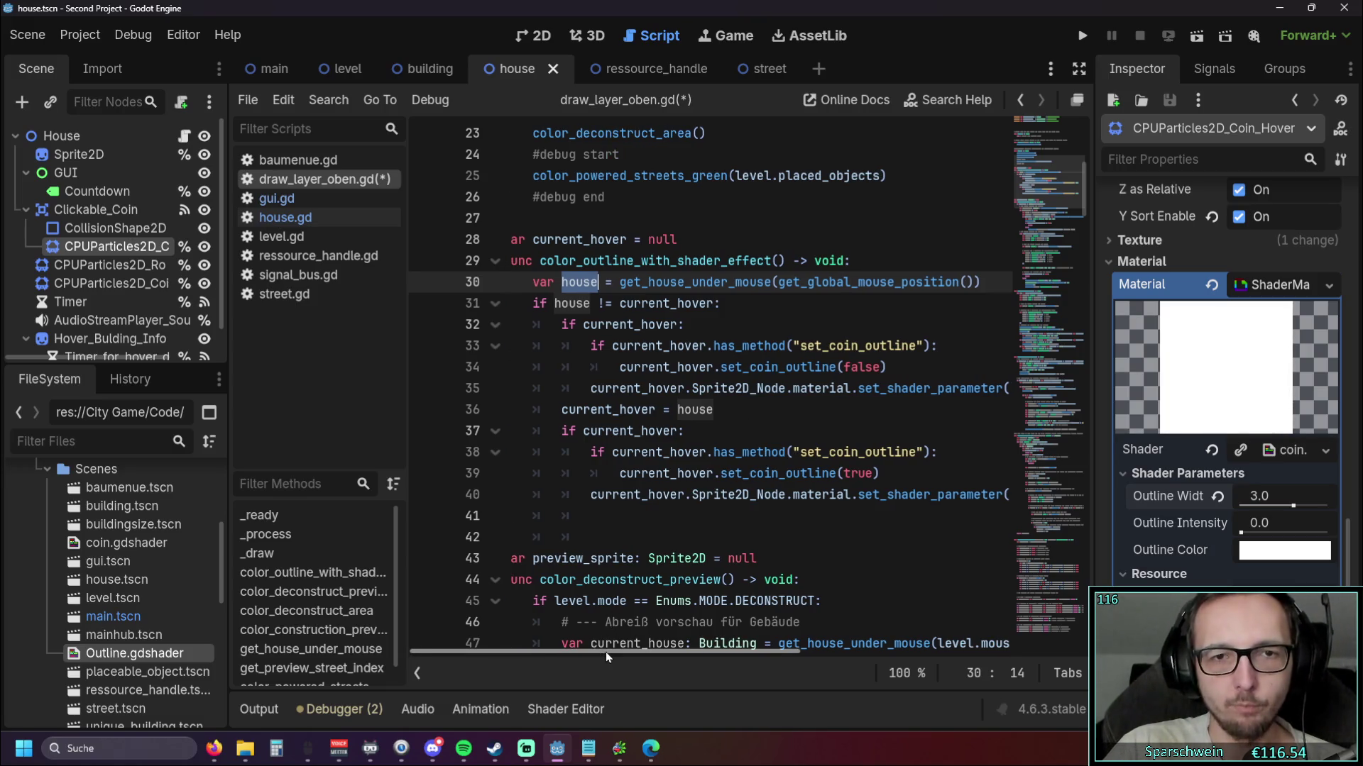
pyautogui.click(703, 324)
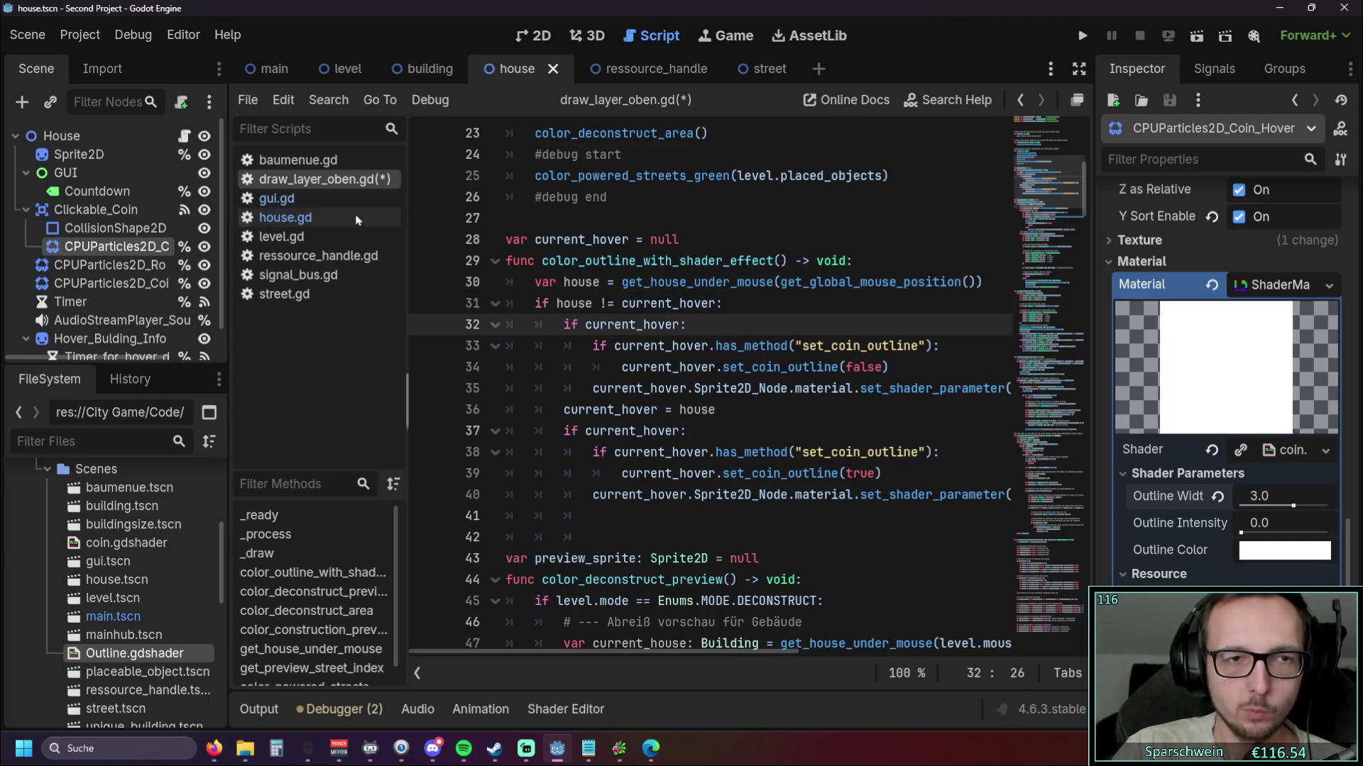
pyautogui.doubleClick(557, 305)
pyautogui.scroll(-2, 717, 333)
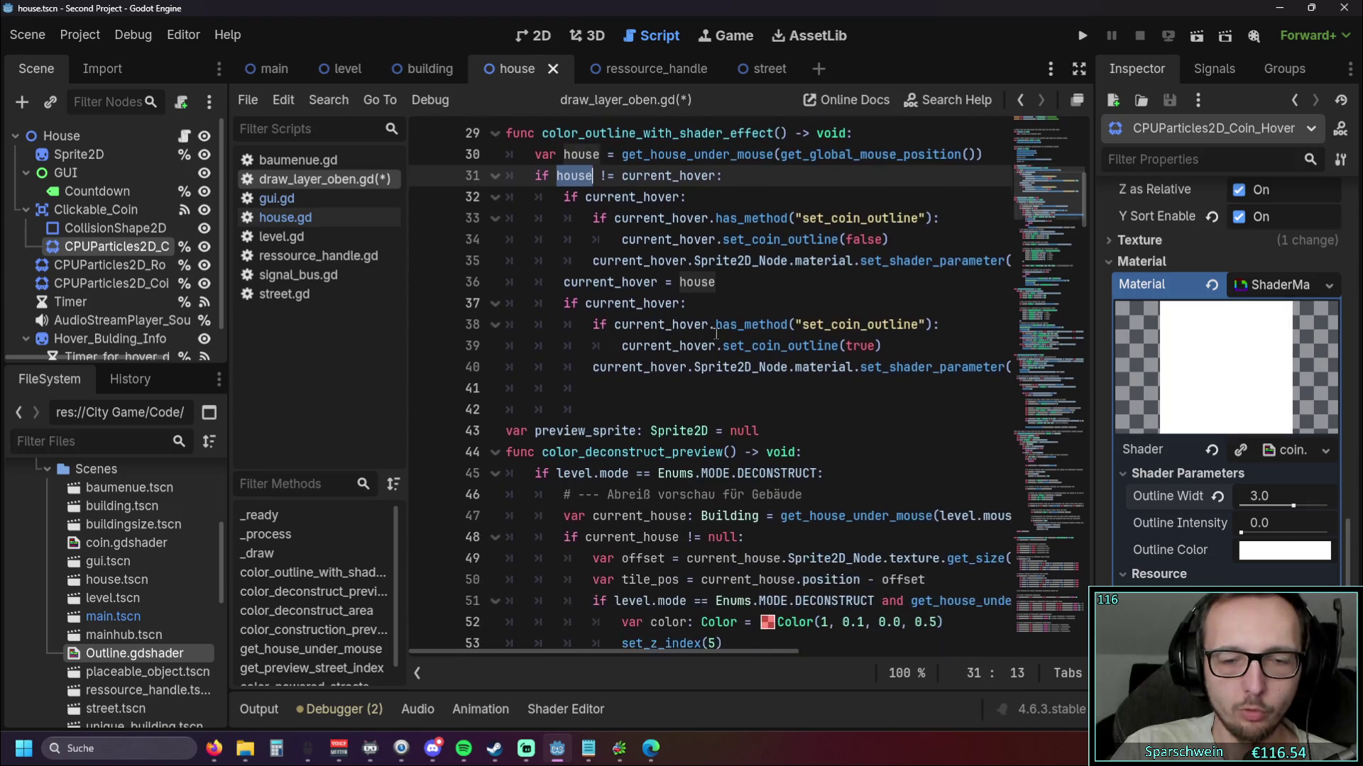
pyautogui.scroll(-1, 717, 333)
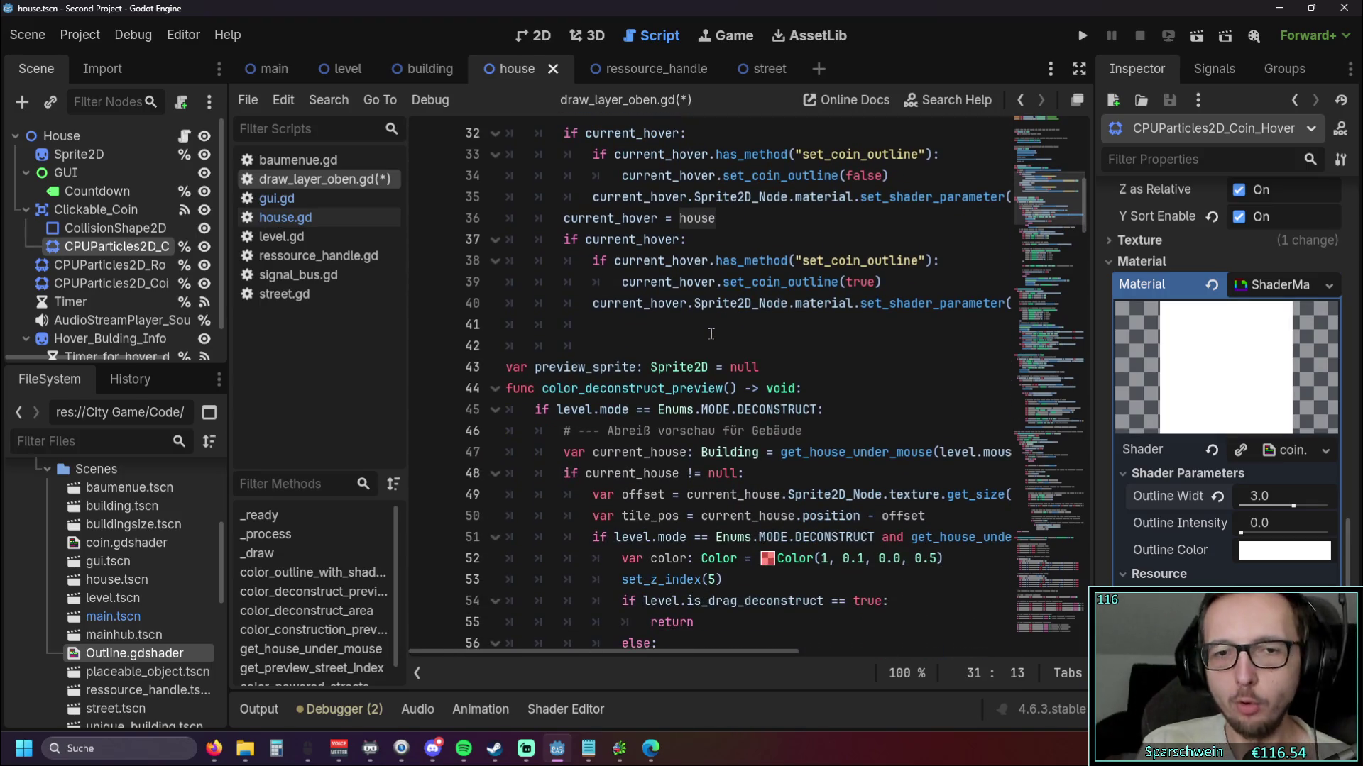
pyautogui.scroll(-2, 710, 334)
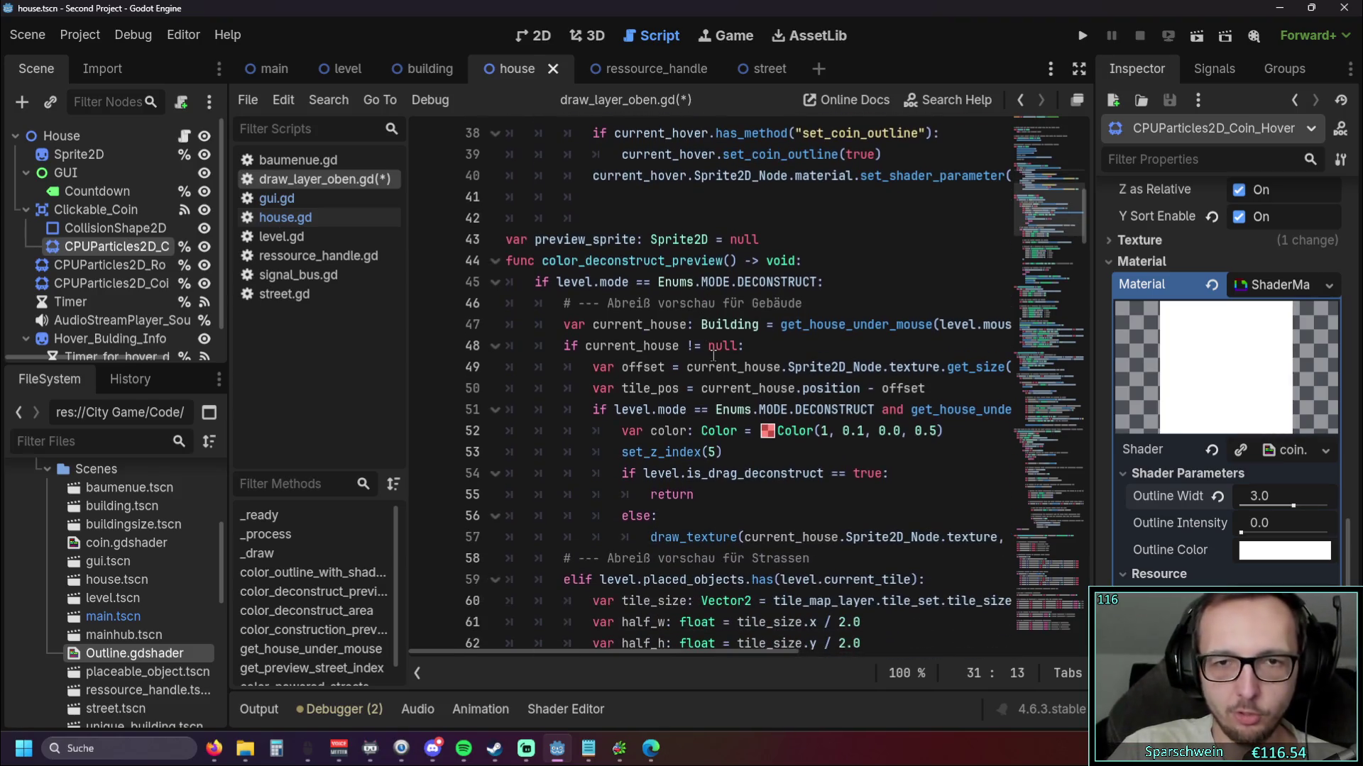
pyautogui.moveTo(567, 305); pyautogui.dragTo(845, 305)
pyautogui.click(855, 304)
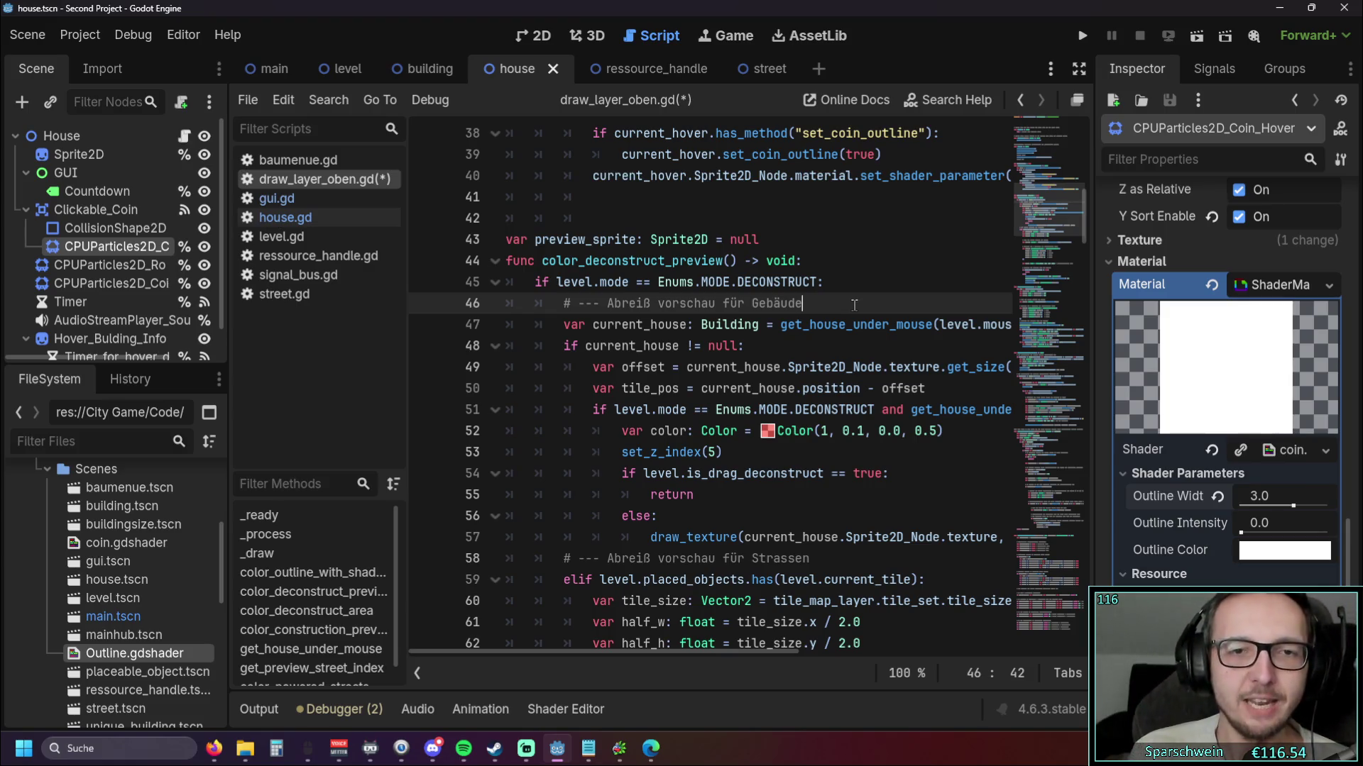
pyautogui.scroll(4, 855, 305)
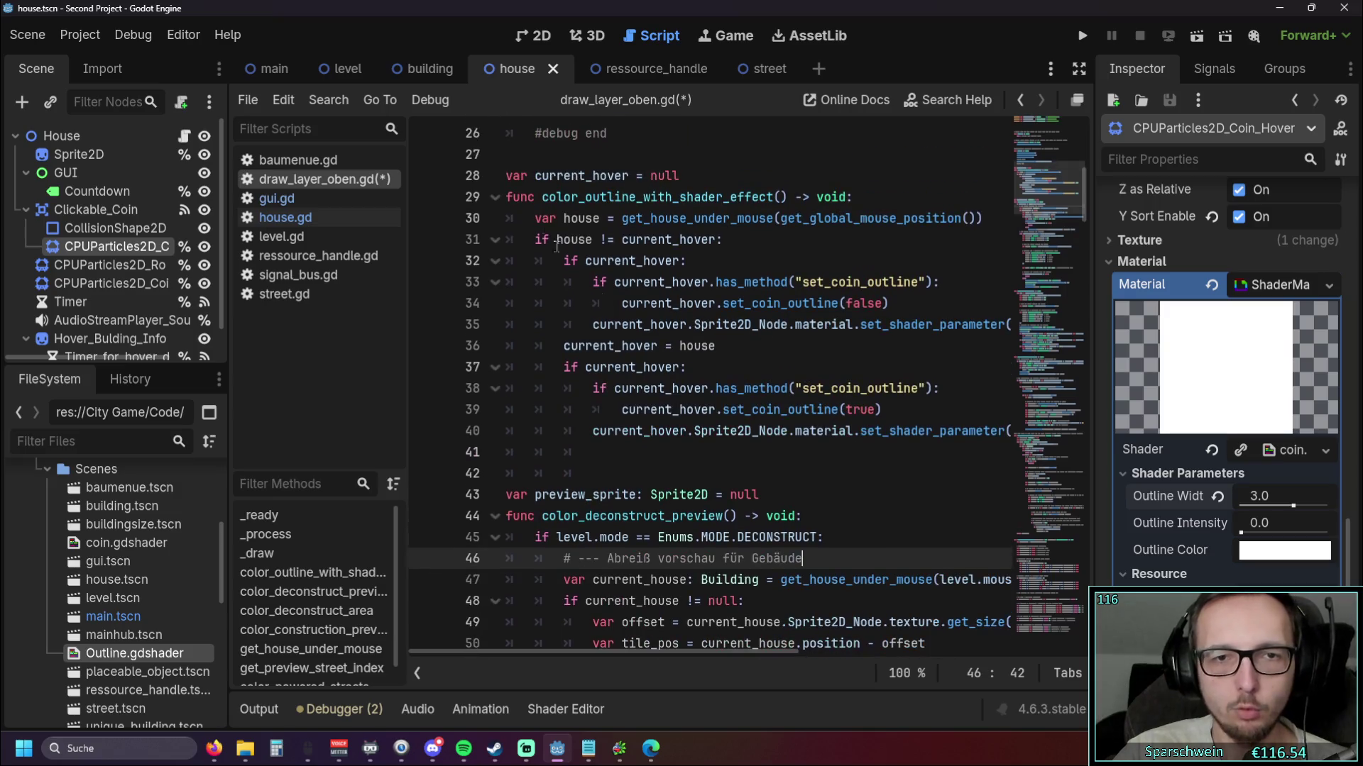
pyautogui.doubleClick(589, 218)
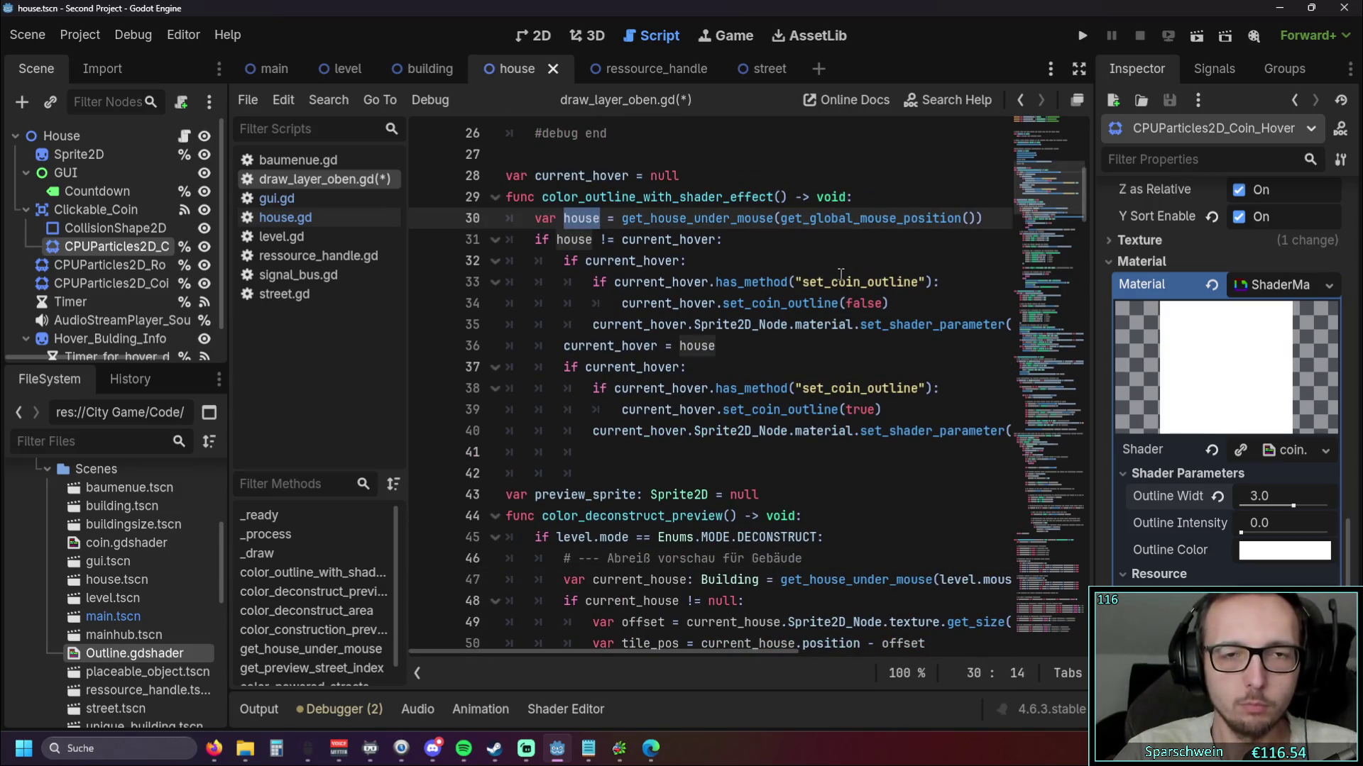
pyautogui.click(839, 275)
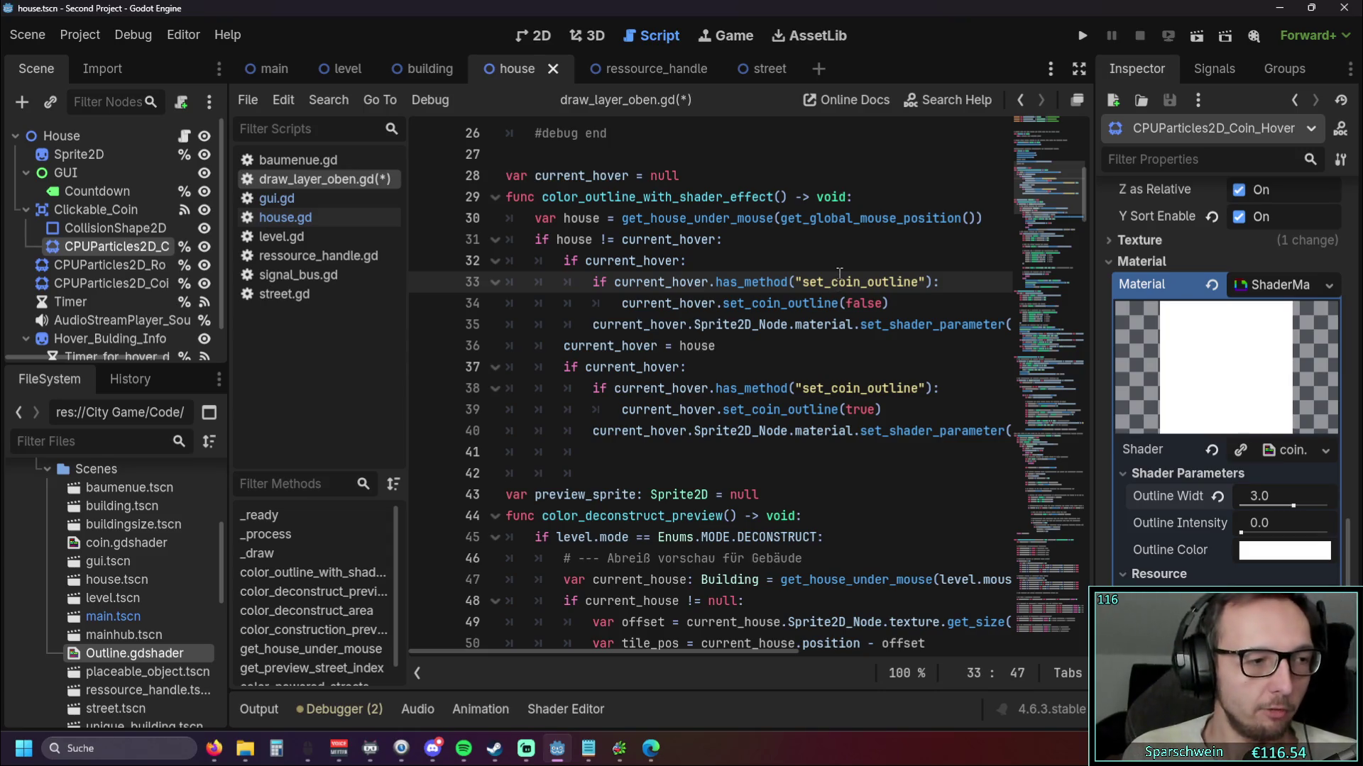
pyautogui.scroll(-3, 766, 348)
pyautogui.moveTo(805, 367); pyautogui.dragTo(563, 367)
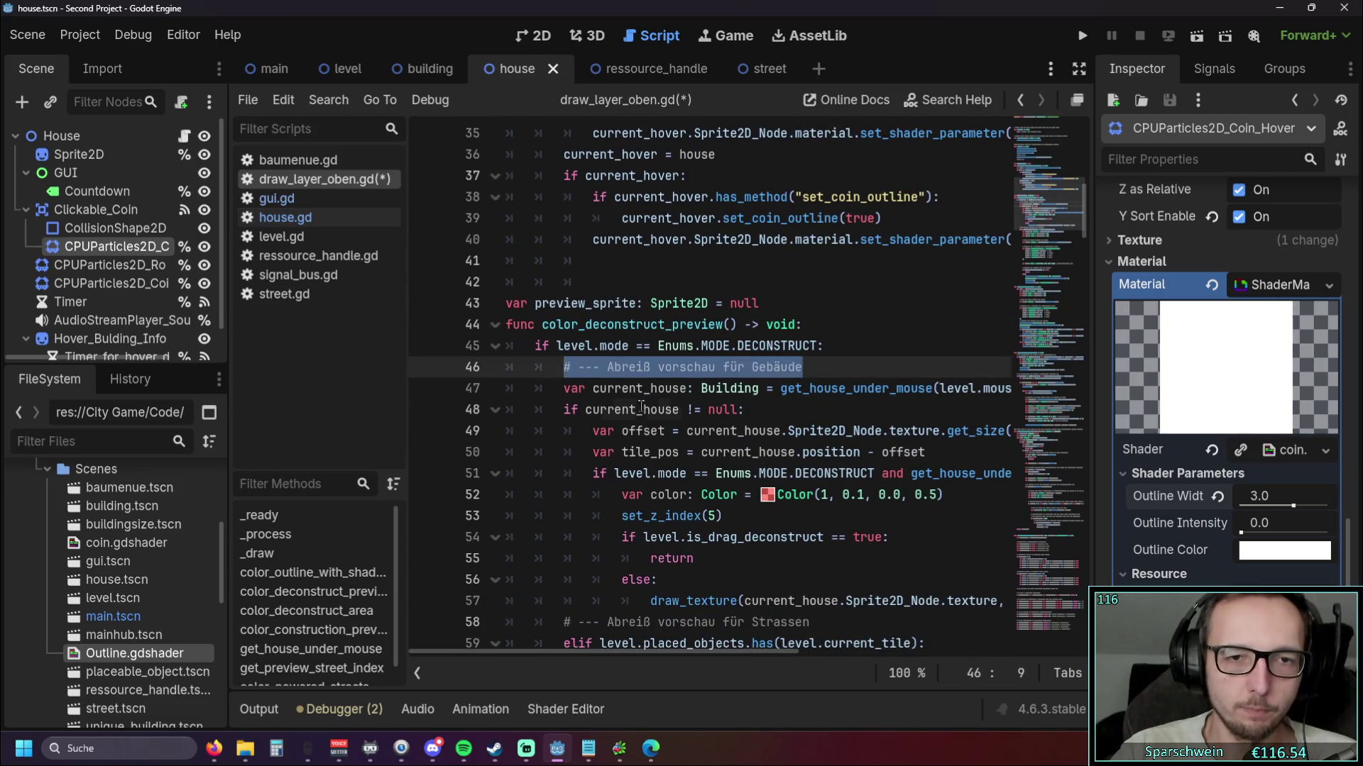
# Add a test comment '# kjashgdkjghfk' above preview_sprite, then delete it and the blank line
pyautogui.click(642, 410)
pyautogui.click(596, 280)
pyautogui.press('BackSpace')
pyautogui.press('BackSpace')
pyautogui.press('BackSpace')
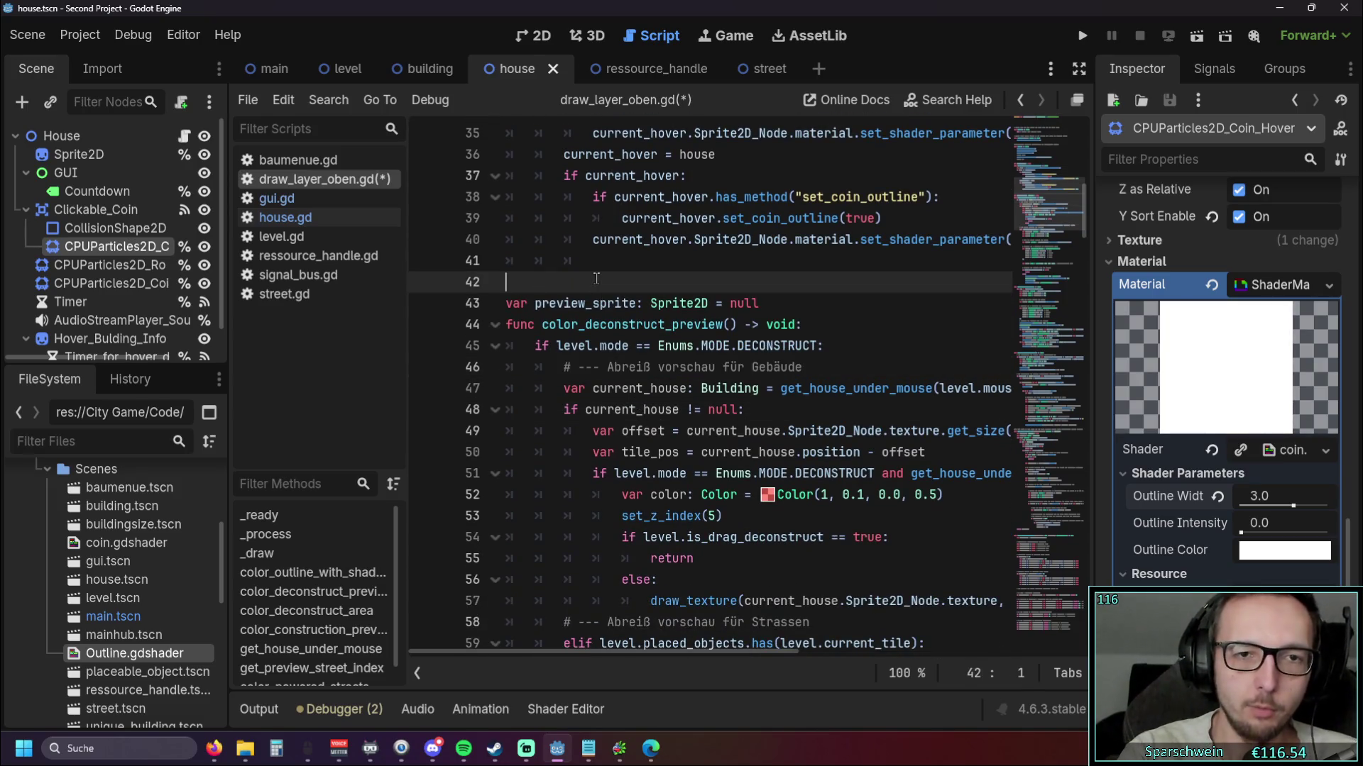
pyautogui.press('Return')
pyautogui.press('Up')
pyautogui.write('# kjashgdkjghfk')
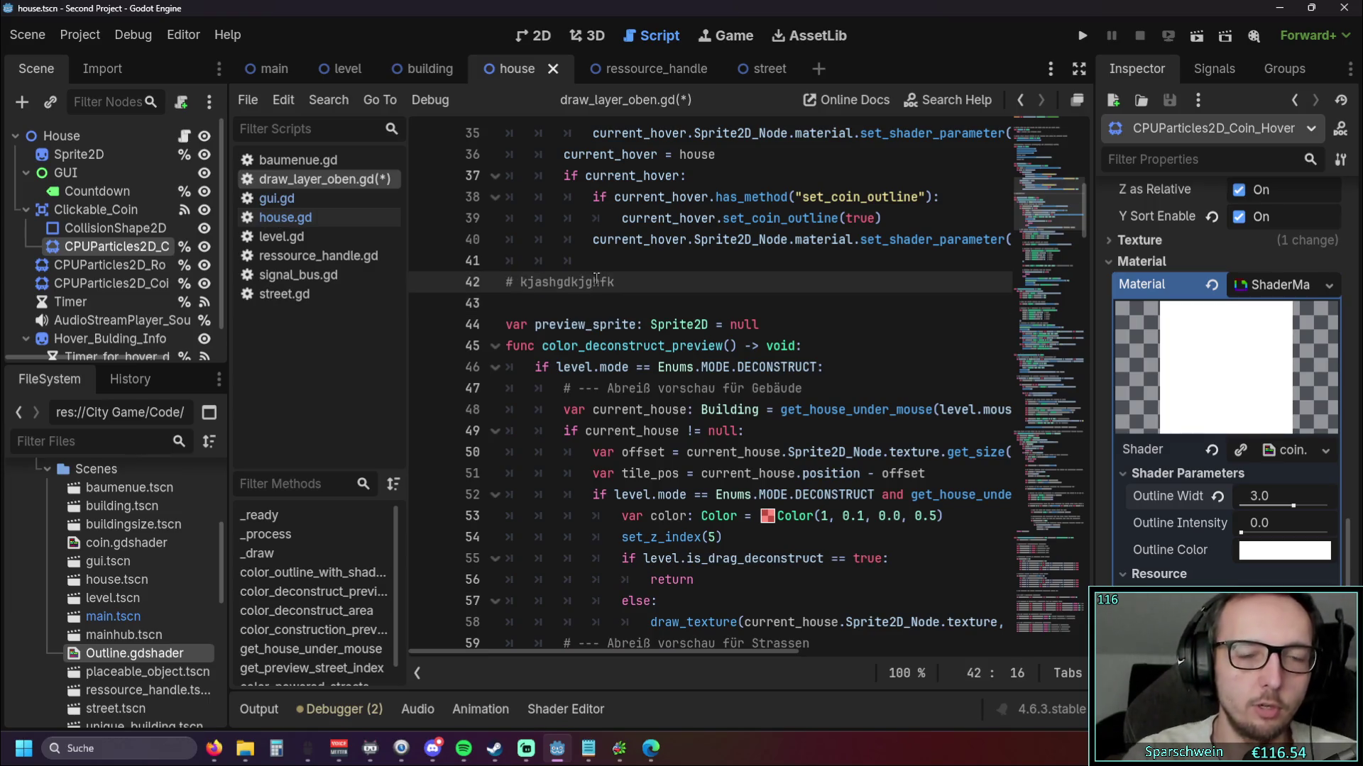
pyautogui.hotkey('shift', 'Home')
pyautogui.press('Delete')
pyautogui.press('Delete')
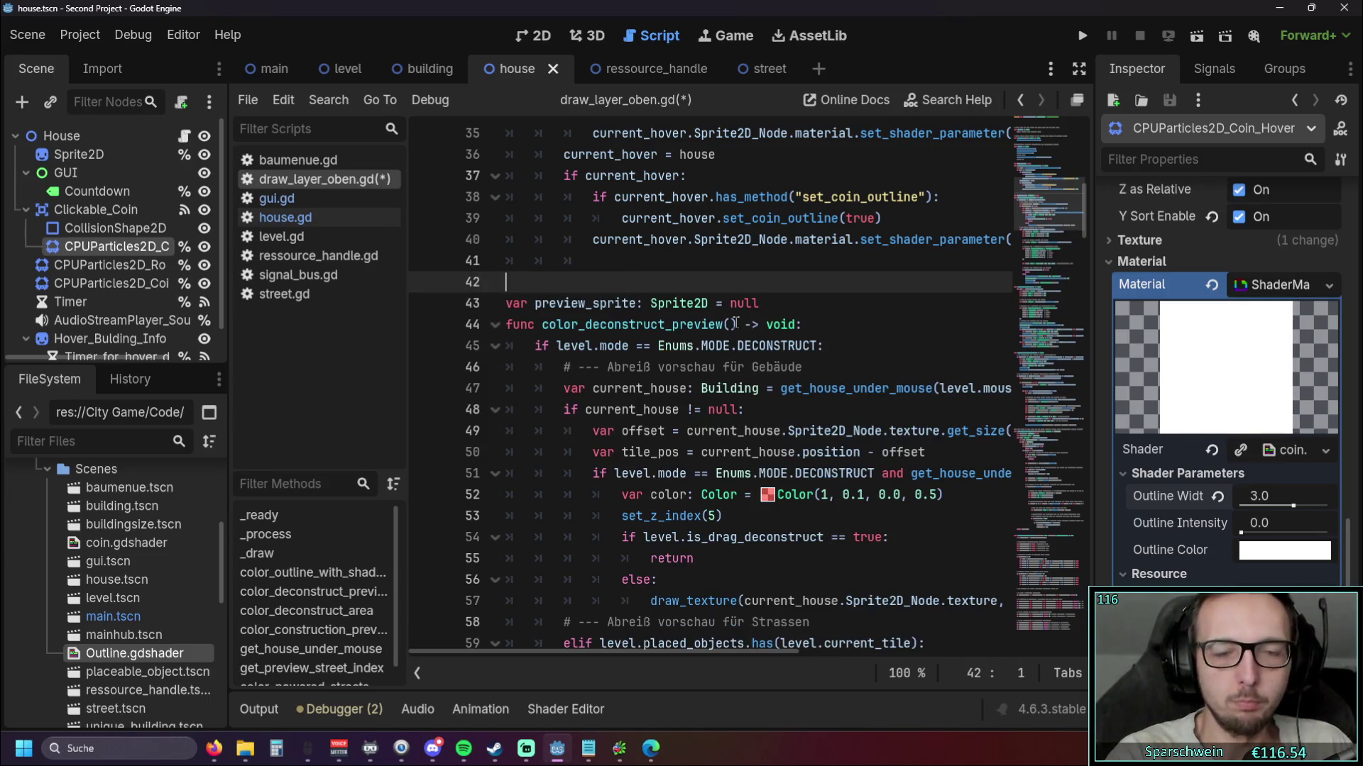
pyautogui.press('Delete')
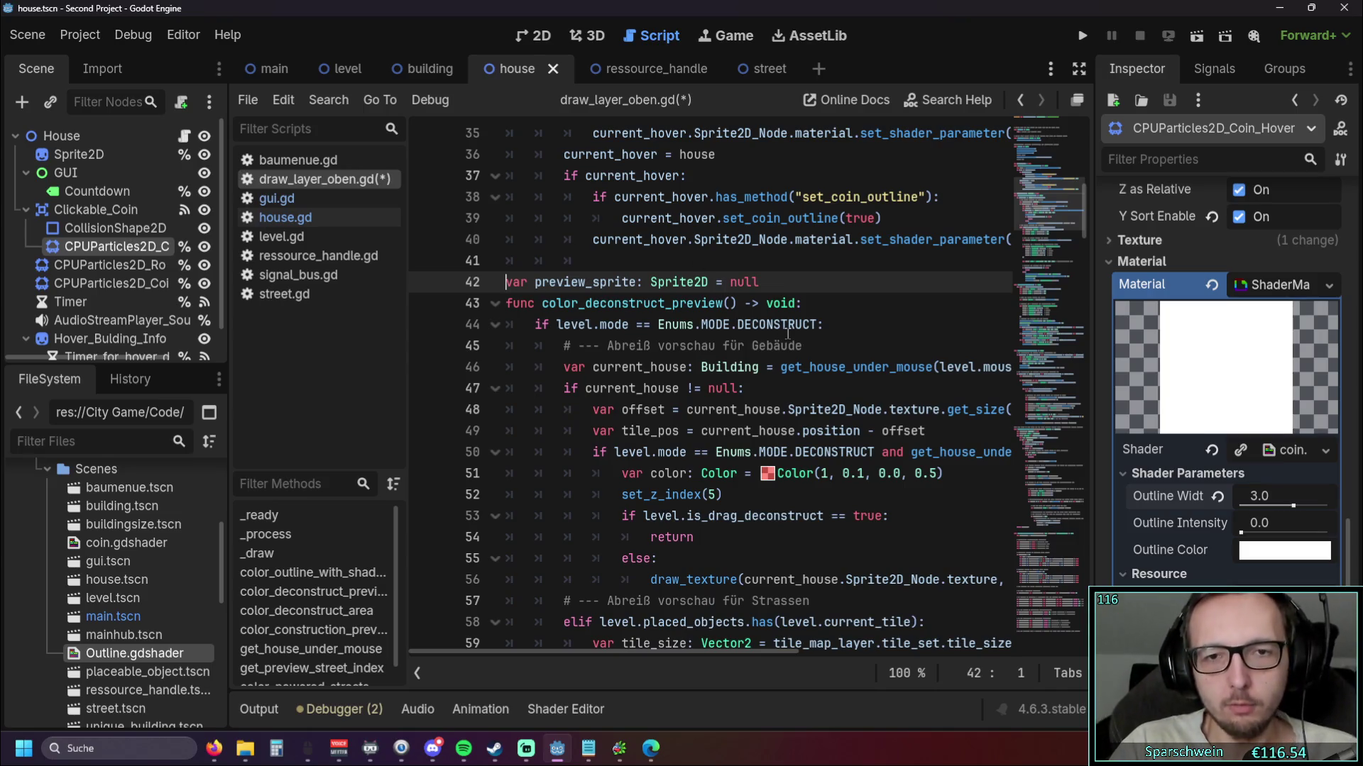
# Narrow the left dock and the script list to widen the code editor
pyautogui.scroll(3, 709, 324)
pyautogui.scroll(1, 701, 325)
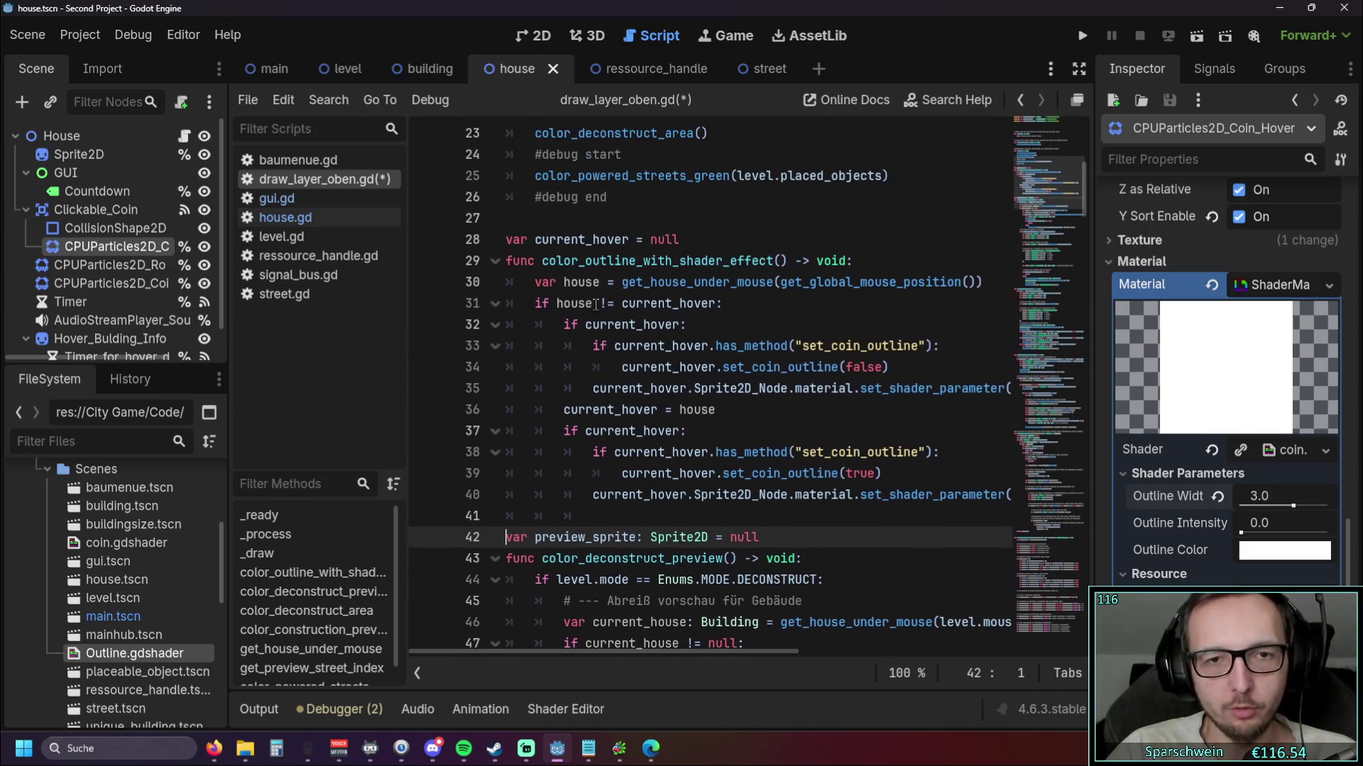
pyautogui.moveTo(564, 283); pyautogui.dragTo(596, 283)
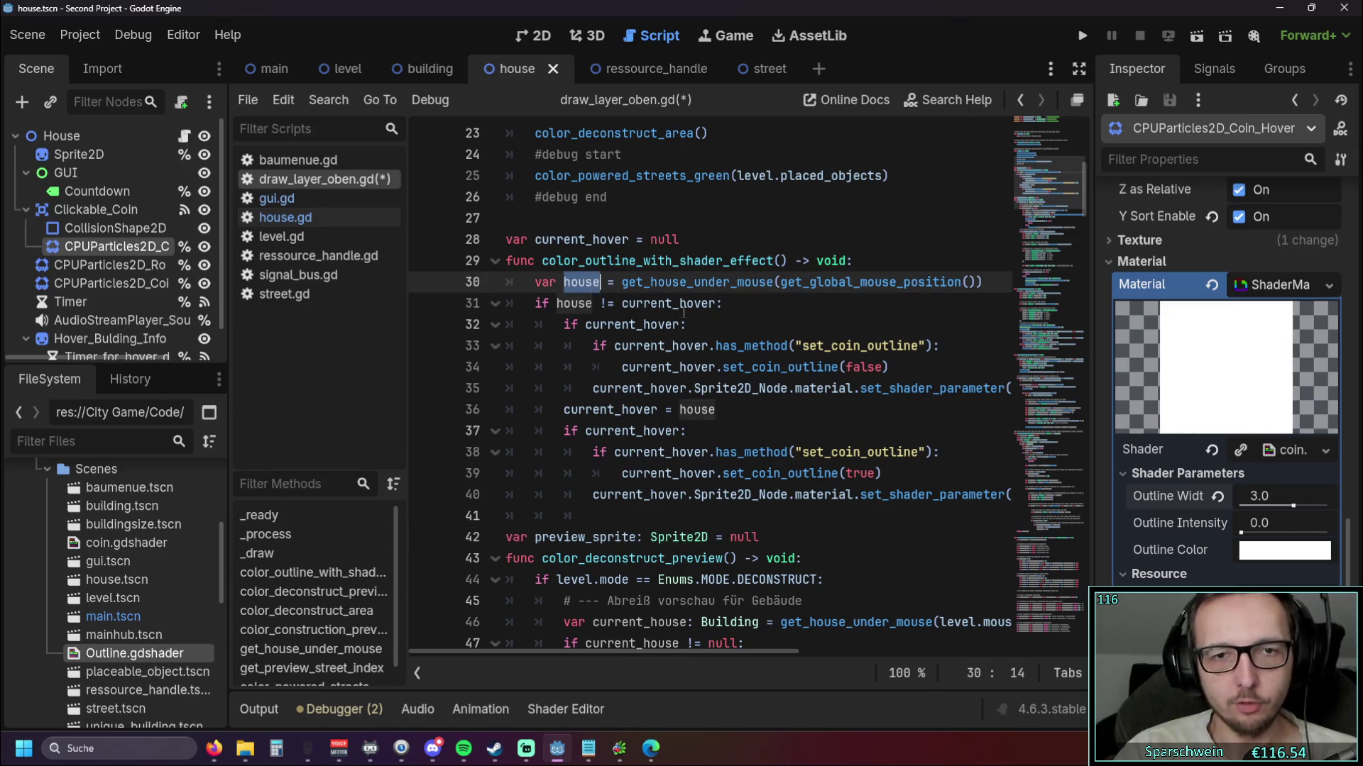
pyautogui.click(755, 323)
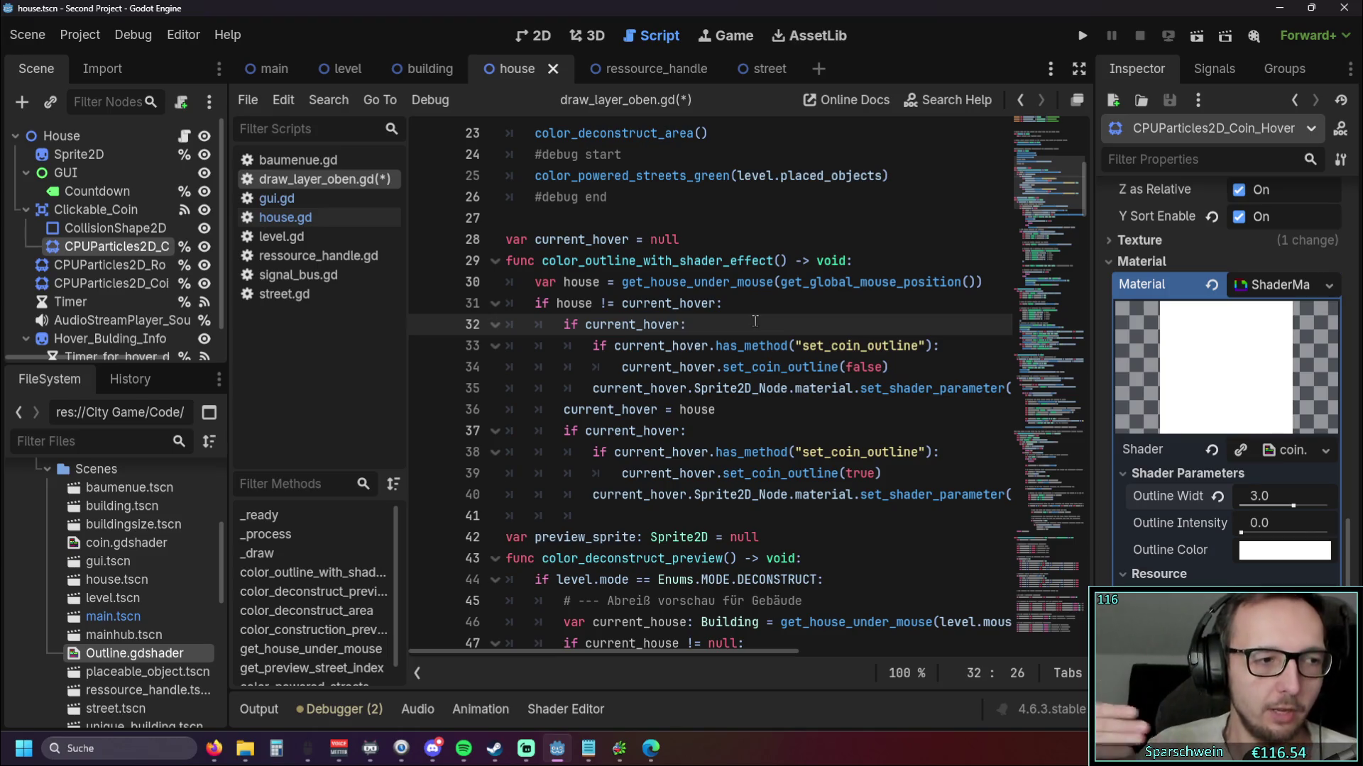
pyautogui.scroll(-5, 755, 321)
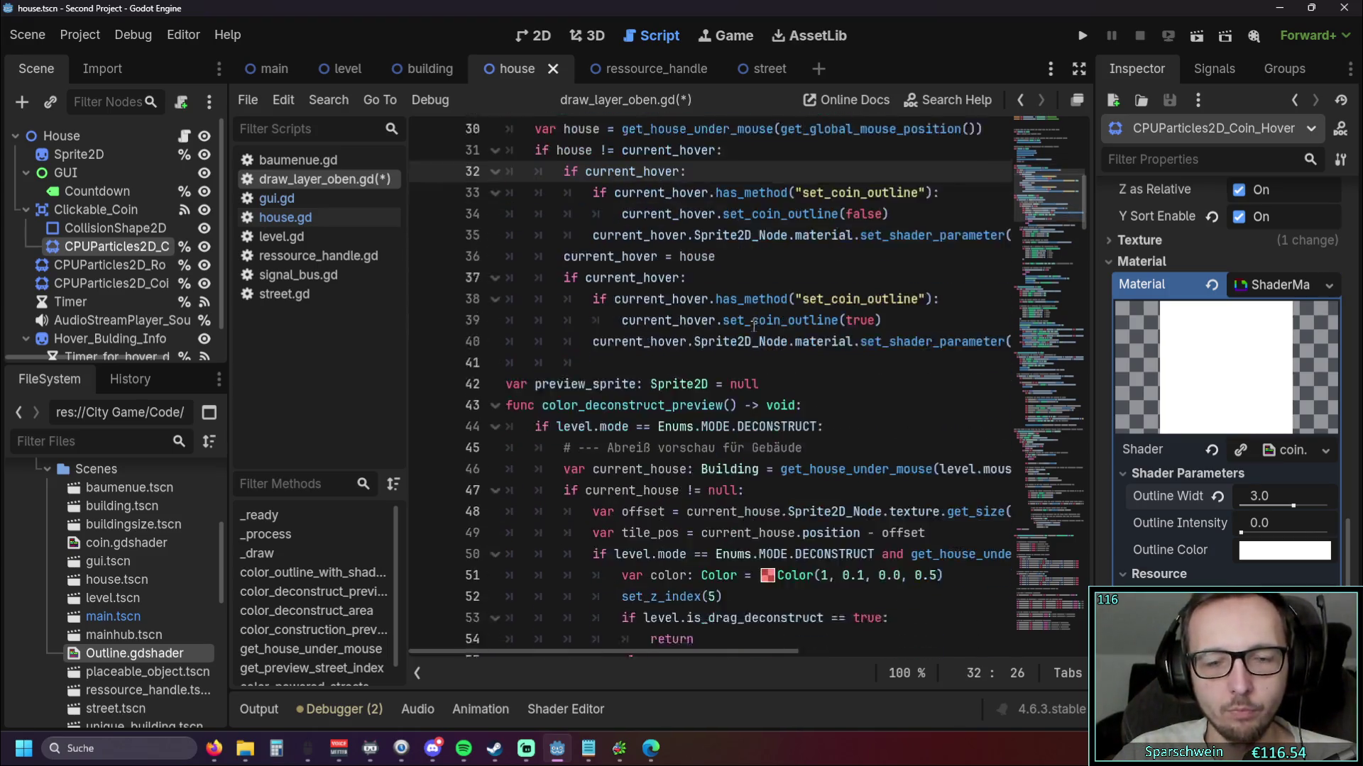
pyautogui.hscroll(3, 606, 648)
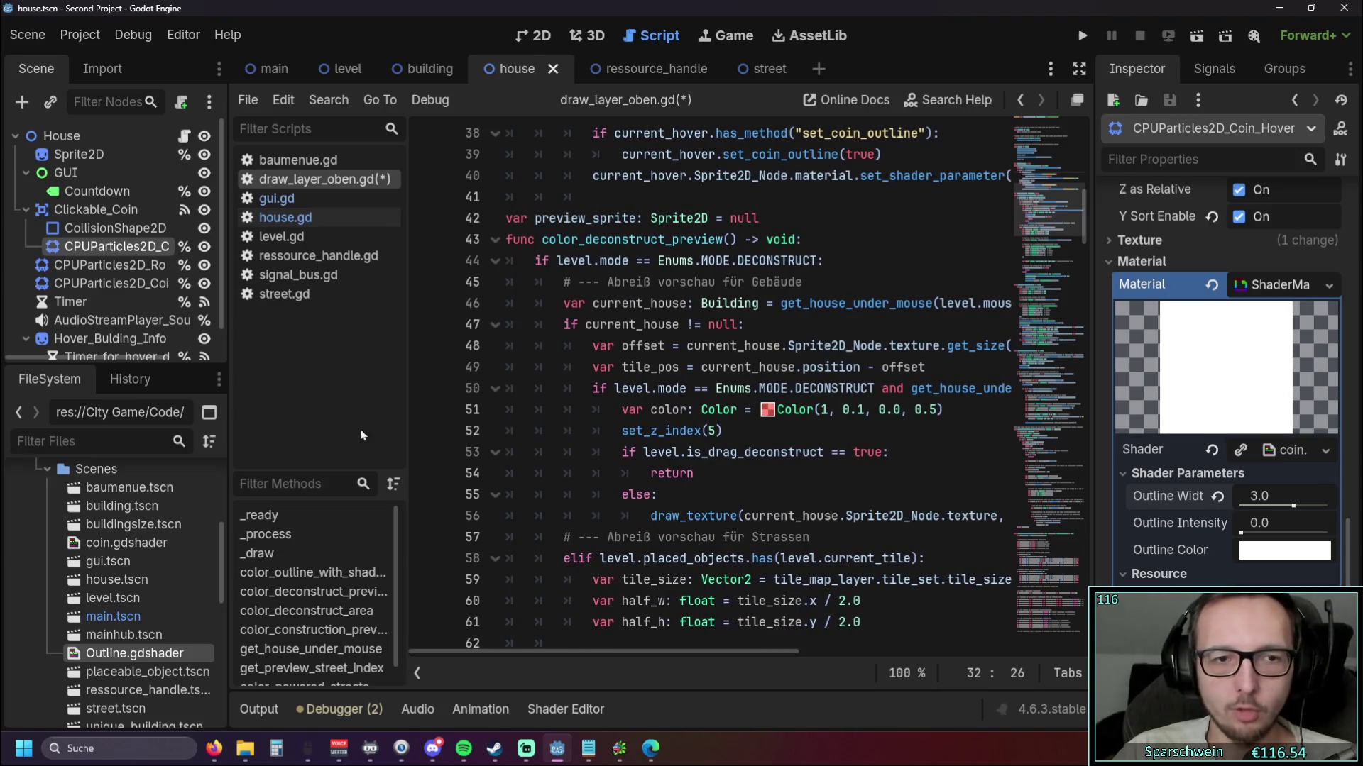
pyautogui.moveTo(227, 391); pyautogui.dragTo(158, 391)
pyautogui.moveTo(339, 369); pyautogui.dragTo(268, 369)
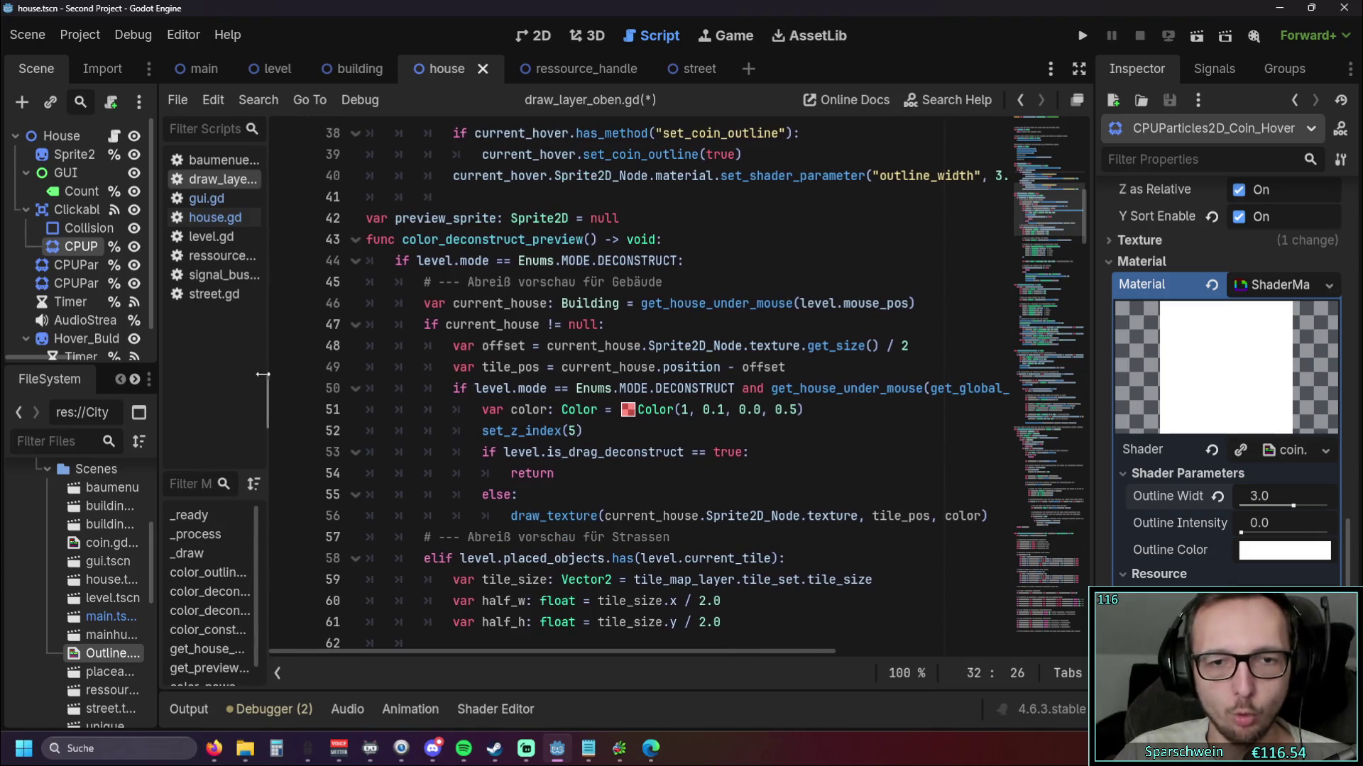
pyautogui.scroll(-2, 768, 435)
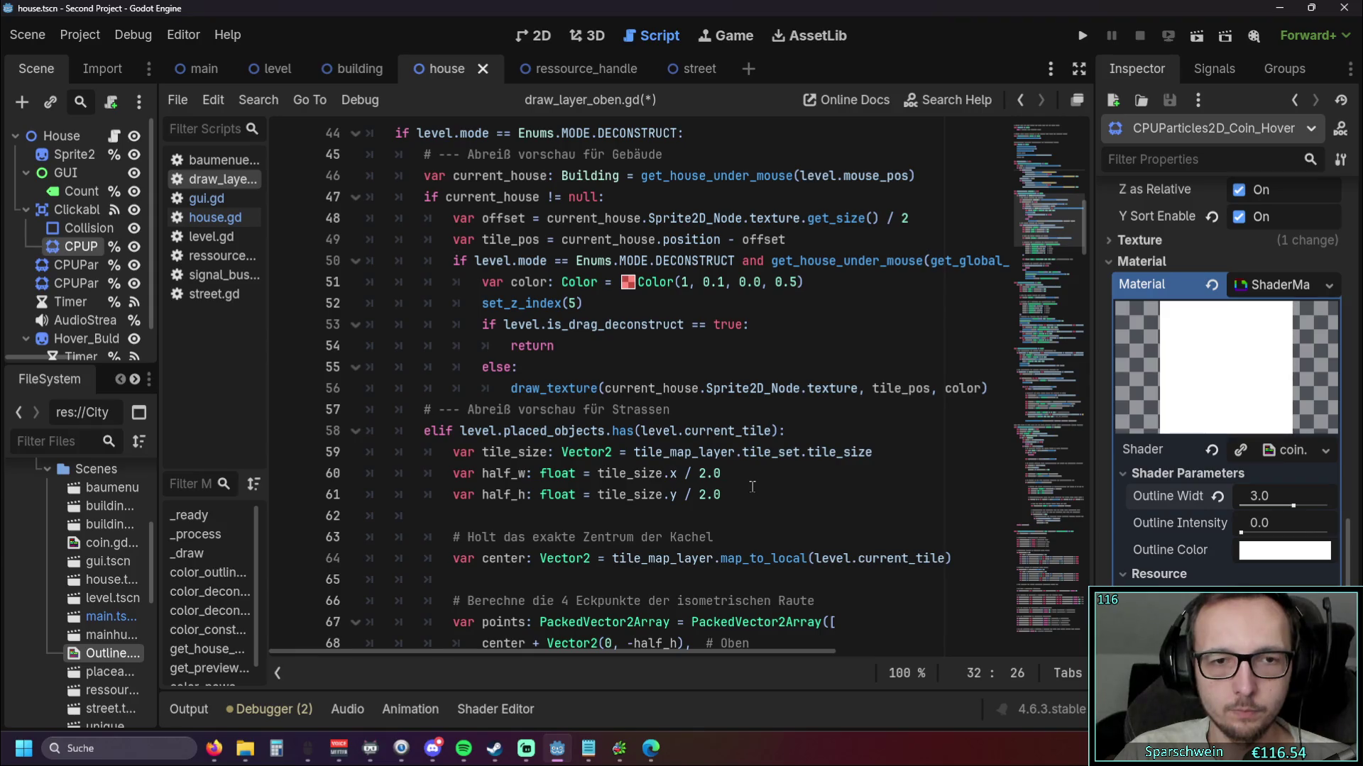
pyautogui.scroll(-3, 752, 487)
pyautogui.scroll(1, 588, 342)
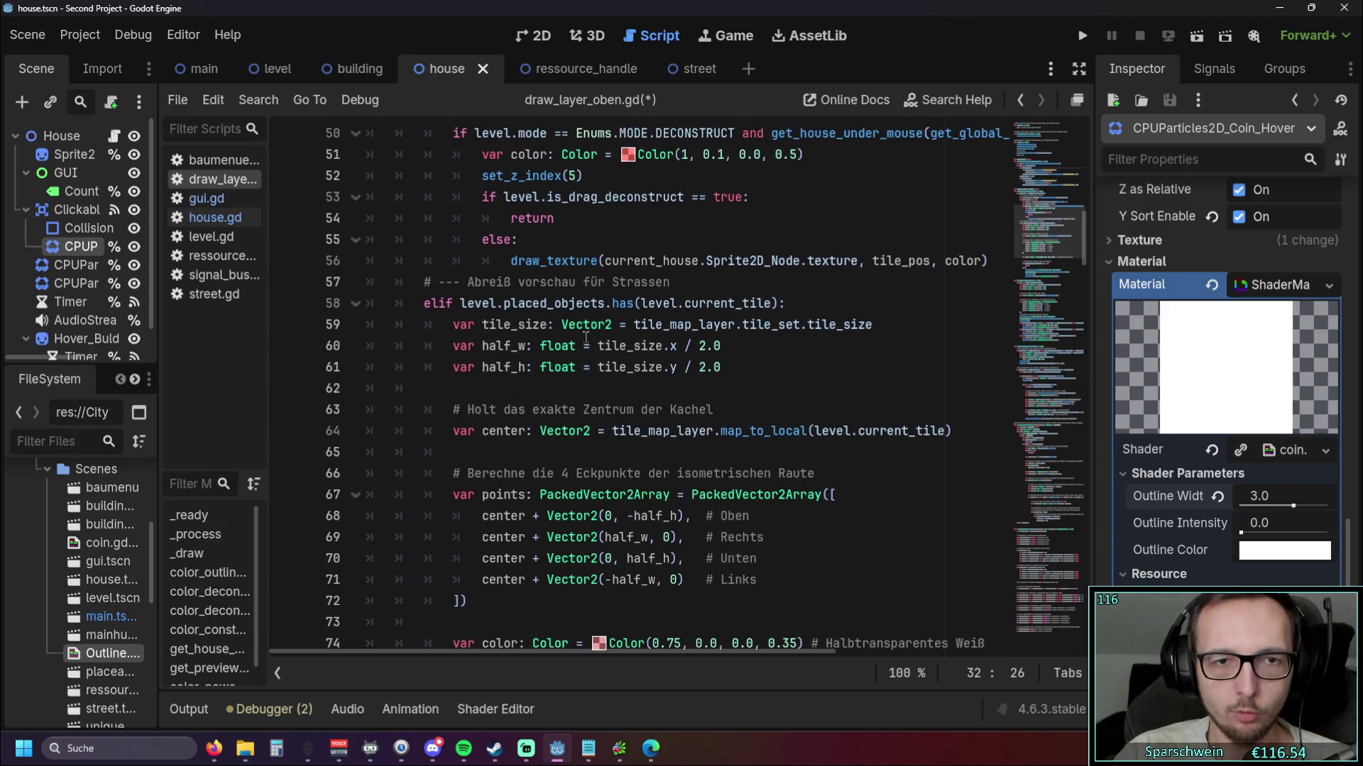
# Highlight the street preview comment and the tile size lines 58–61
pyautogui.moveTo(424, 281); pyautogui.dragTo(671, 282)
pyautogui.click(736, 303)
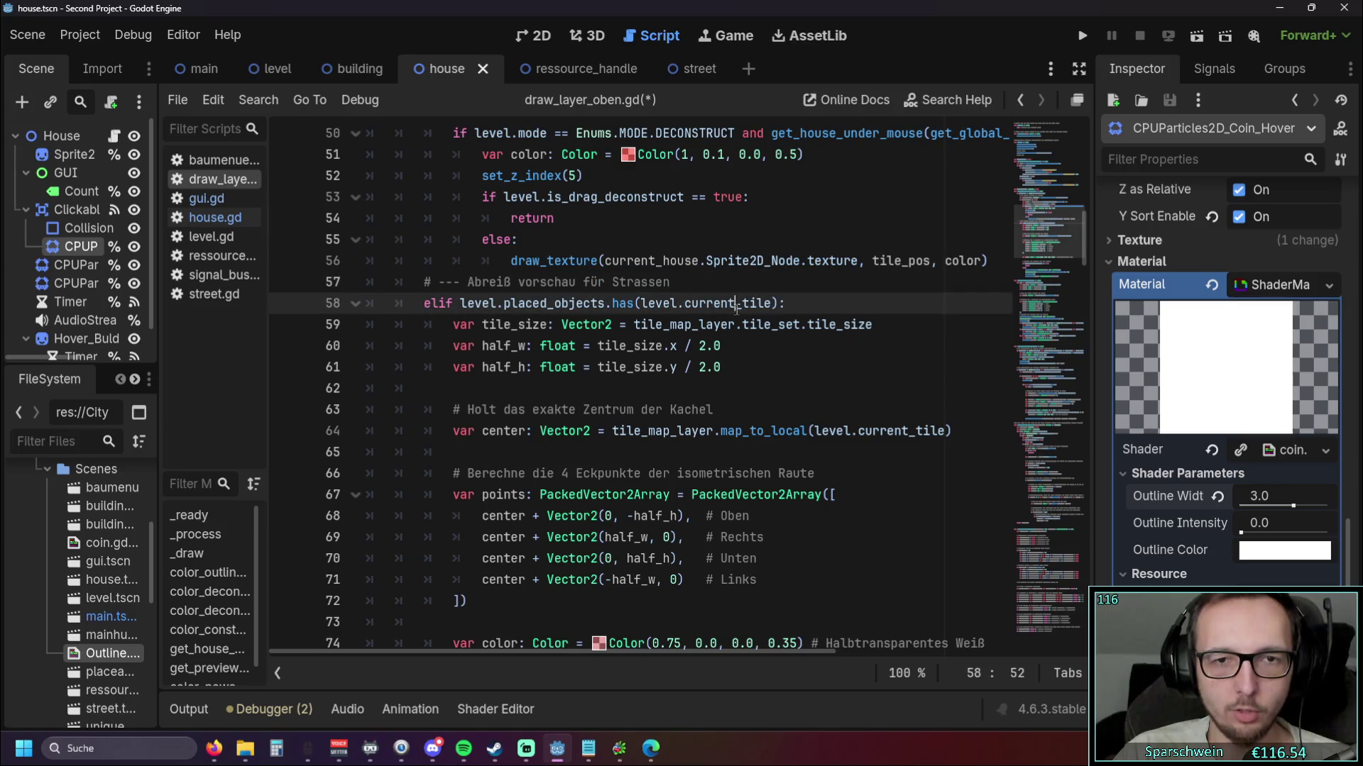
pyautogui.moveTo(458, 303); pyautogui.dragTo(642, 367)
pyautogui.click(762, 395)
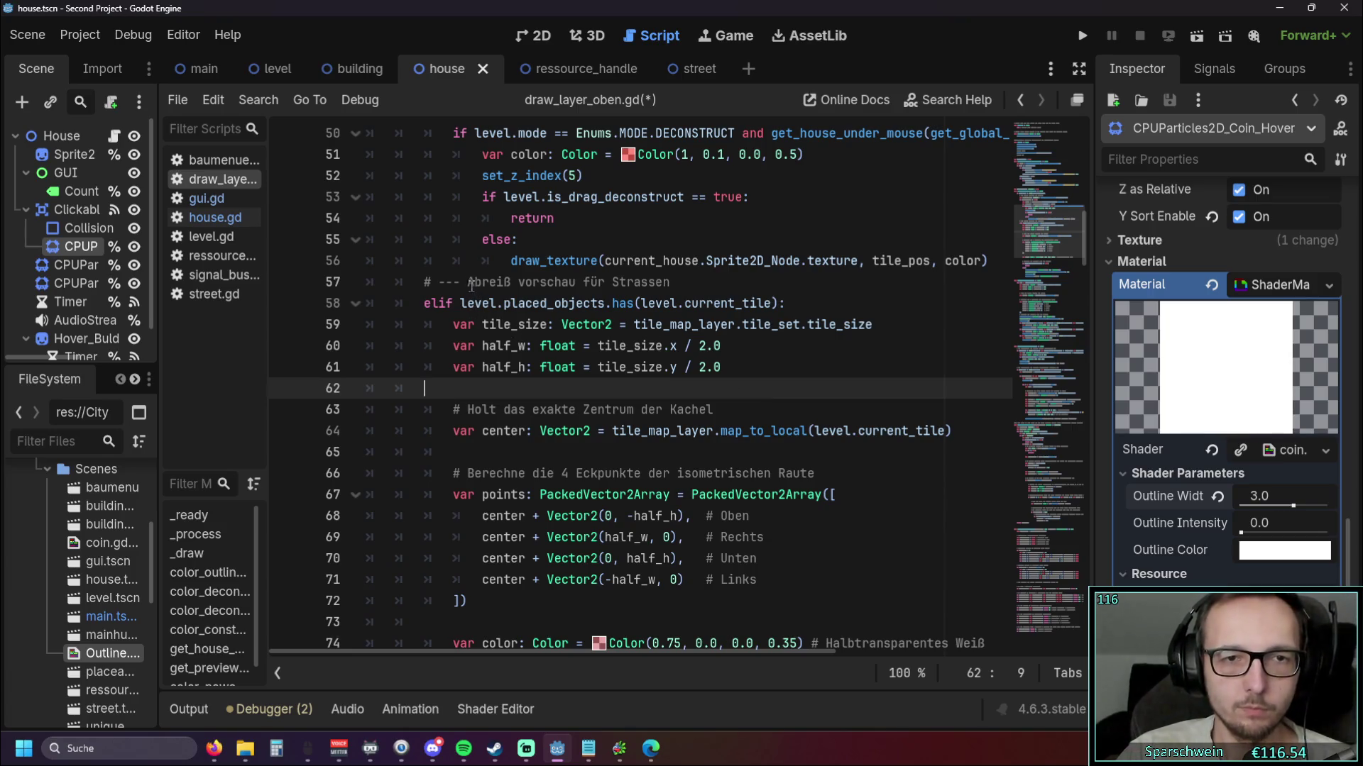
# Highlight the street preview code again and review the tile-centre diamond calculation
pyautogui.moveTo(469, 282); pyautogui.dragTo(668, 282)
pyautogui.click(692, 303)
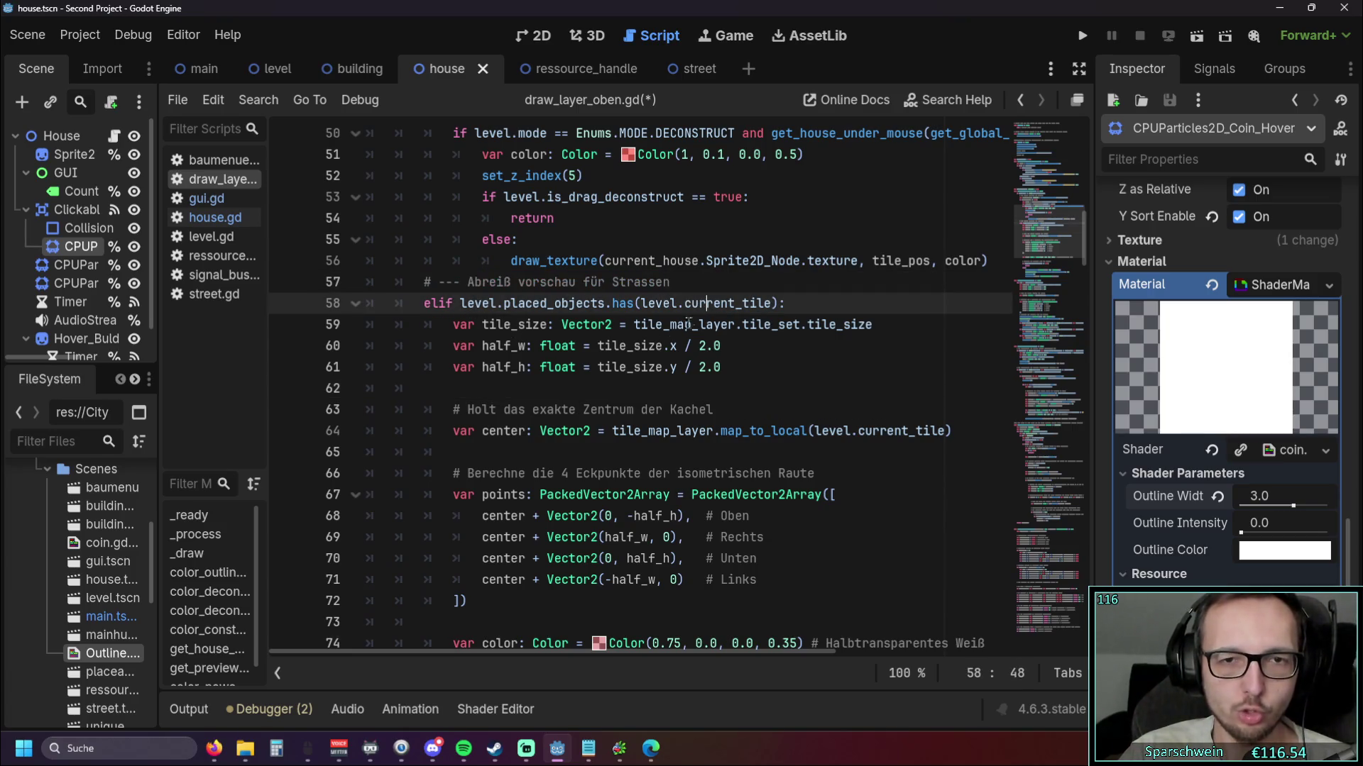
pyautogui.moveTo(435, 300)
pyautogui.mouseDown()
pyautogui.moveTo(568, 391)
pyautogui.moveTo(685, 409)
pyautogui.mouseUp()
pyautogui.scroll(-3, 718, 414)
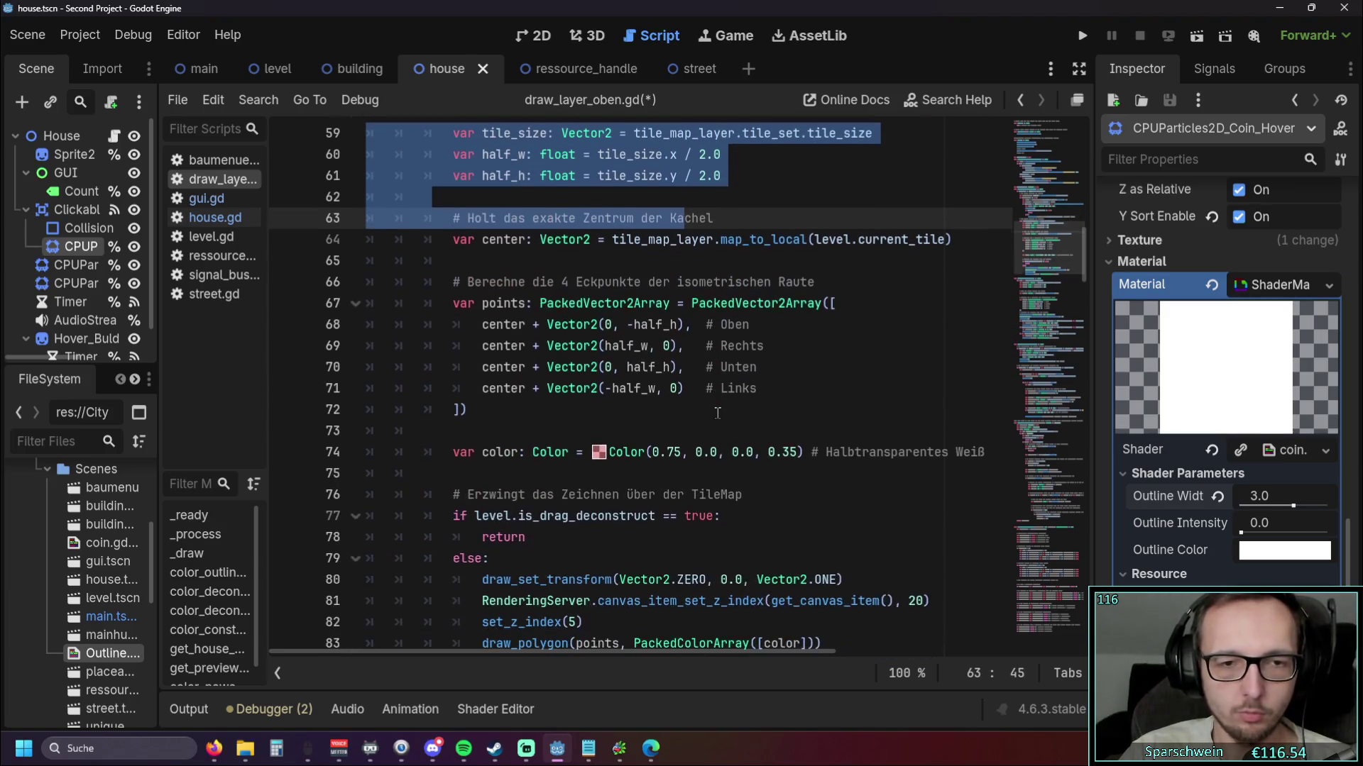
pyautogui.scroll(-1, 718, 414)
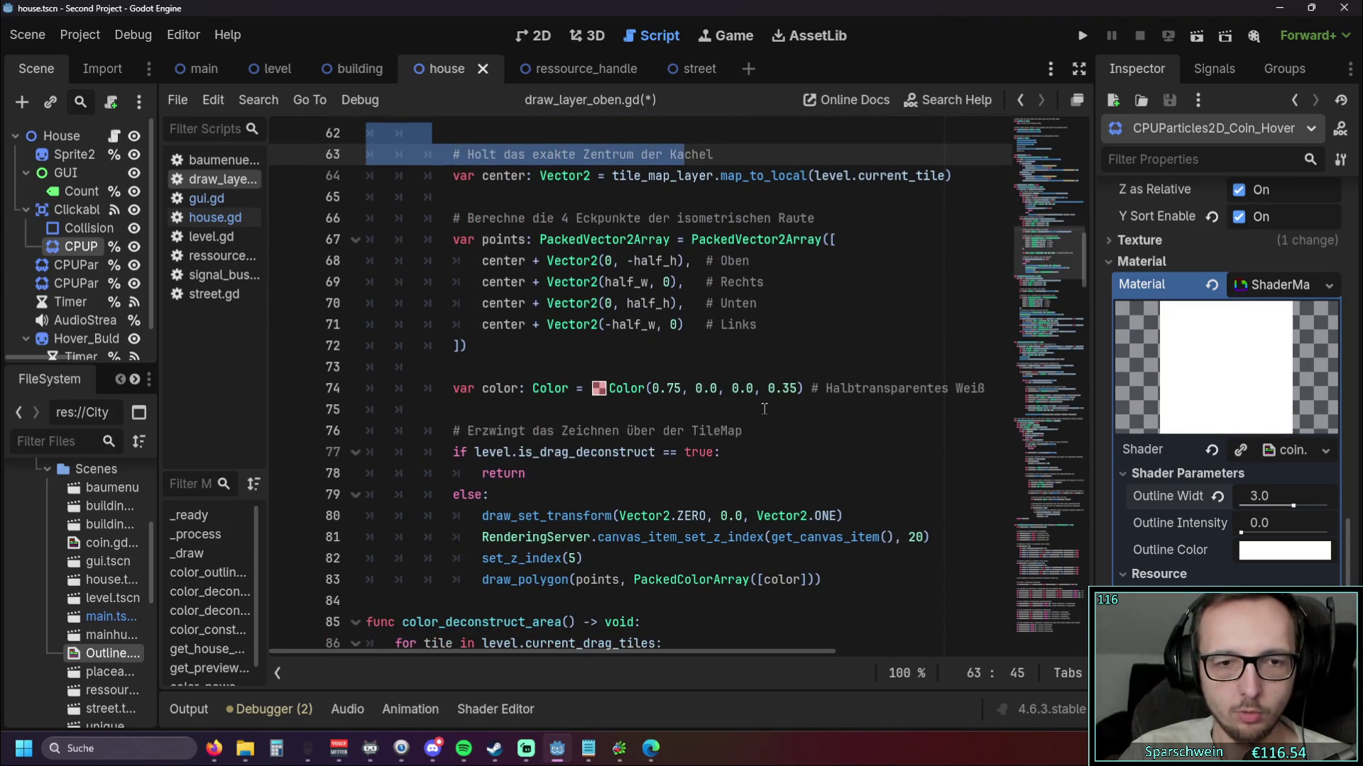
pyautogui.scroll(1, 765, 408)
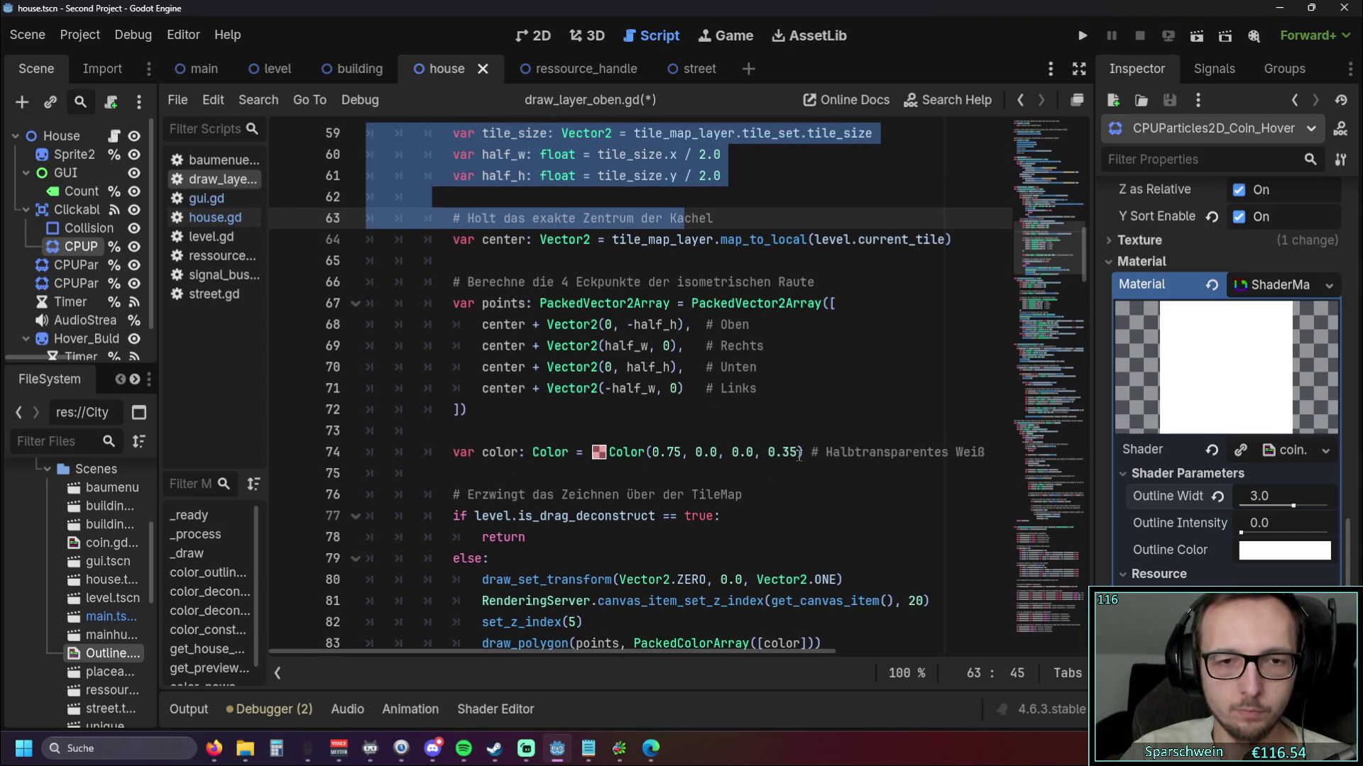
pyautogui.scroll(2, 799, 454)
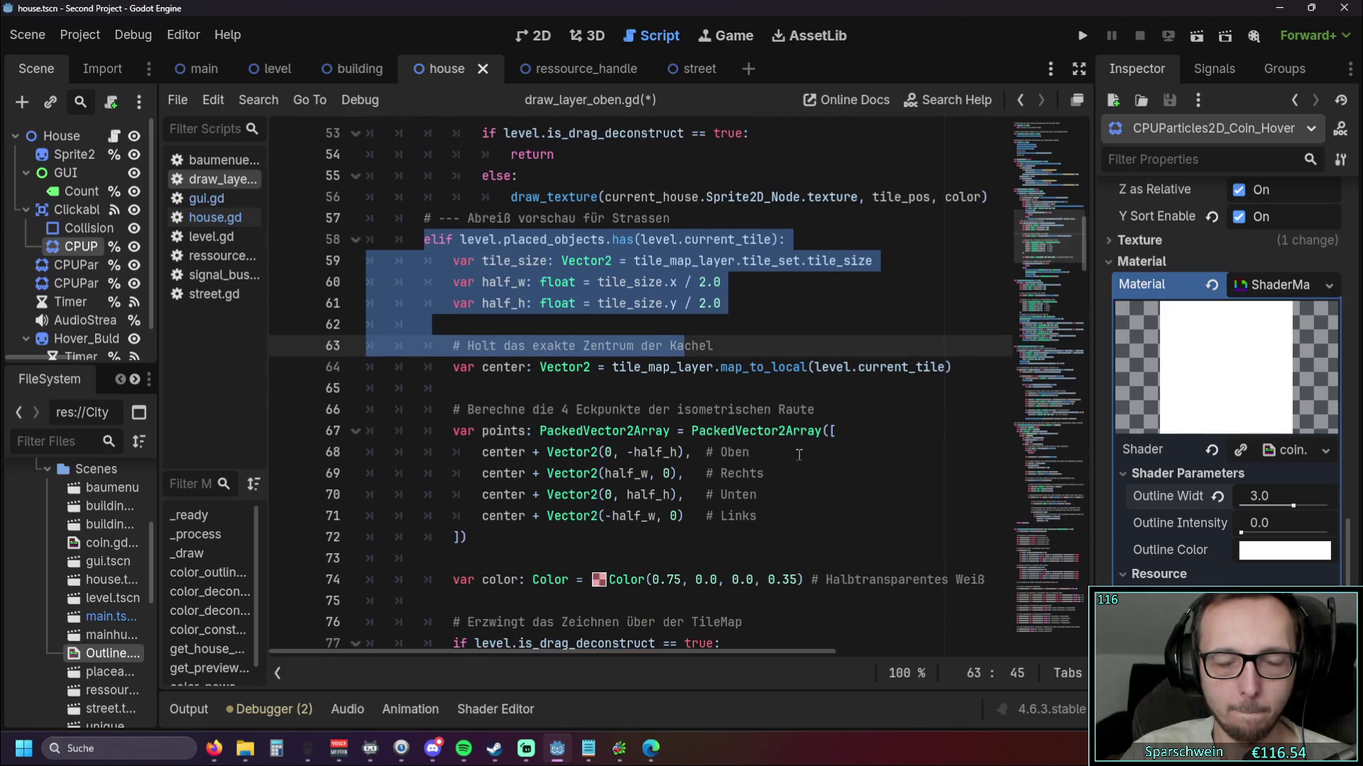
pyautogui.scroll(-3, 799, 455)
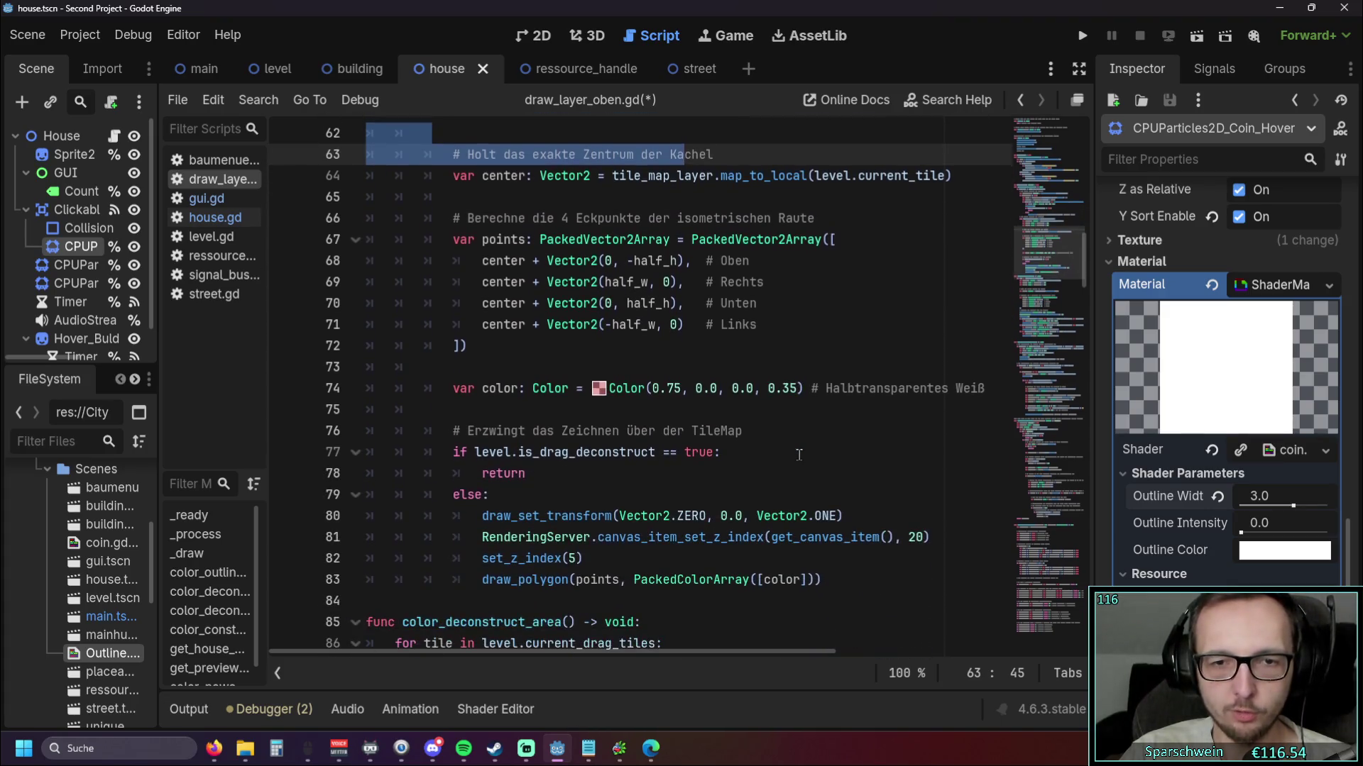
pyautogui.moveTo(834, 586); pyautogui.dragTo(497, 495)
pyautogui.moveTo(548, 449); pyautogui.dragTo(540, 389)
pyautogui.scroll(4, 539, 389)
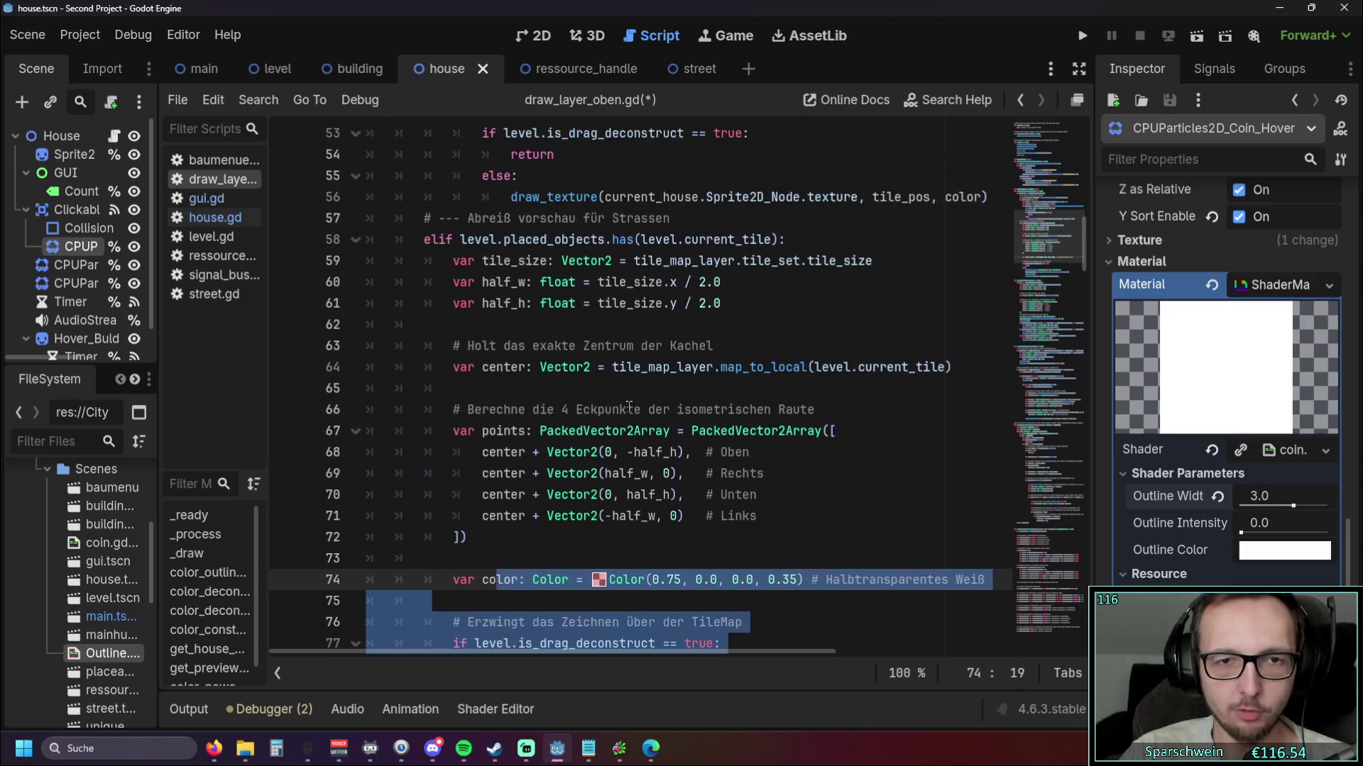
pyautogui.click(665, 410)
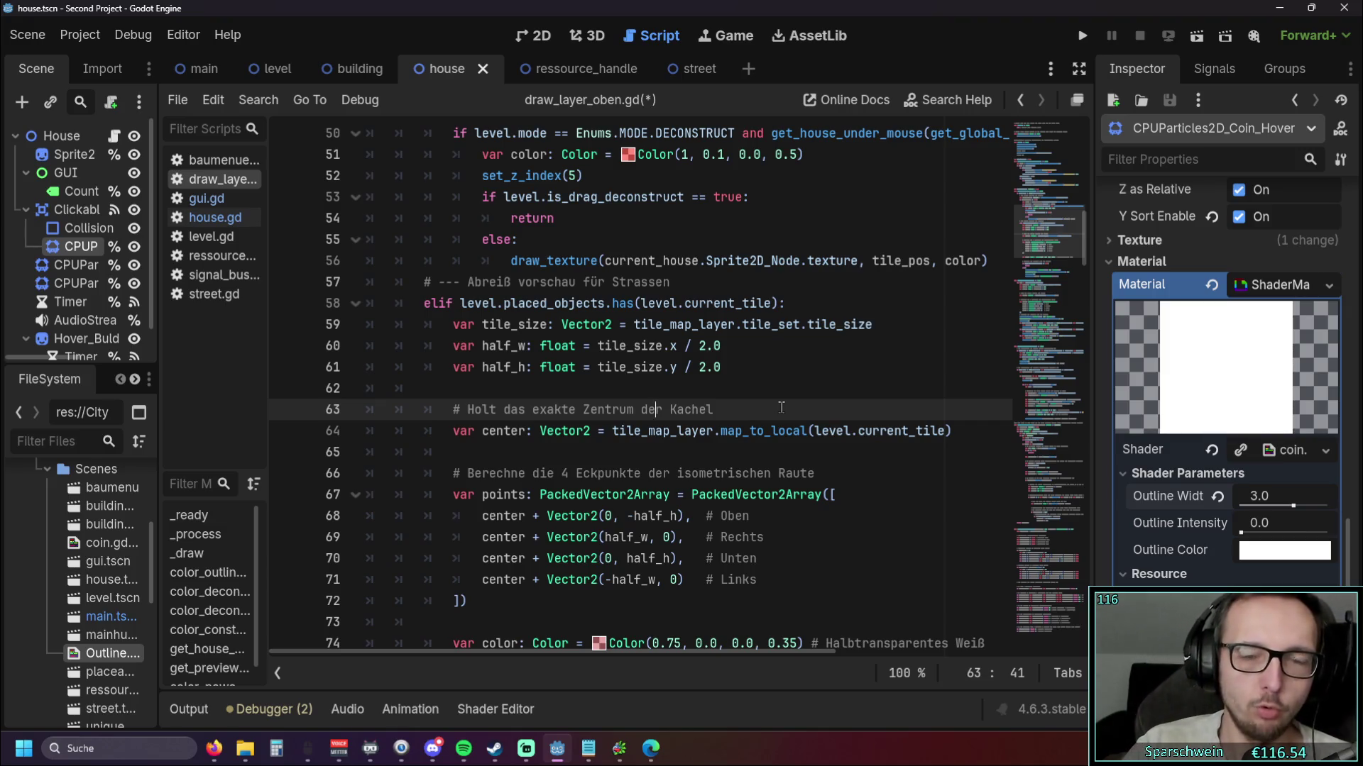
pyautogui.scroll(2, 780, 406)
pyautogui.scroll(-1, 719, 414)
pyautogui.click(739, 437)
pyautogui.scroll(-1, 698, 433)
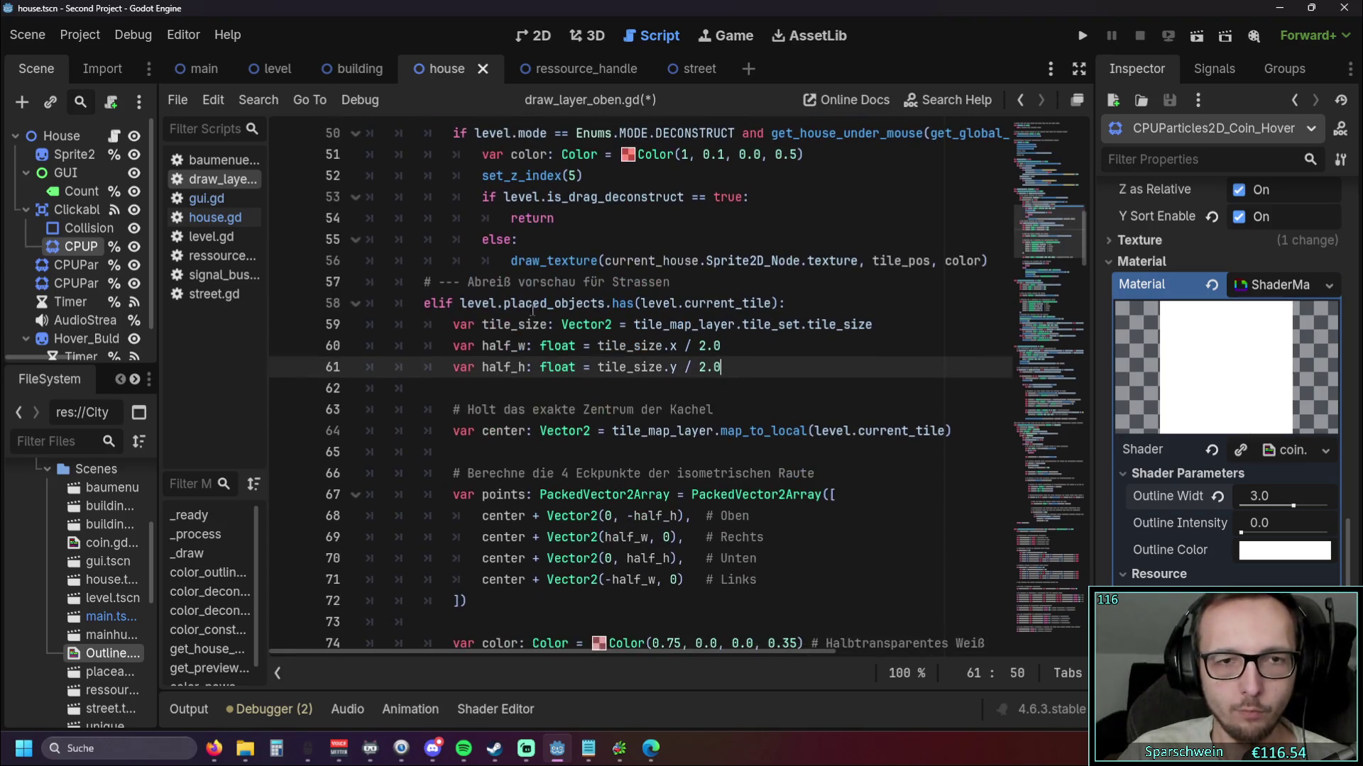
pyautogui.moveTo(427, 282); pyautogui.dragTo(613, 282)
pyautogui.click(712, 289)
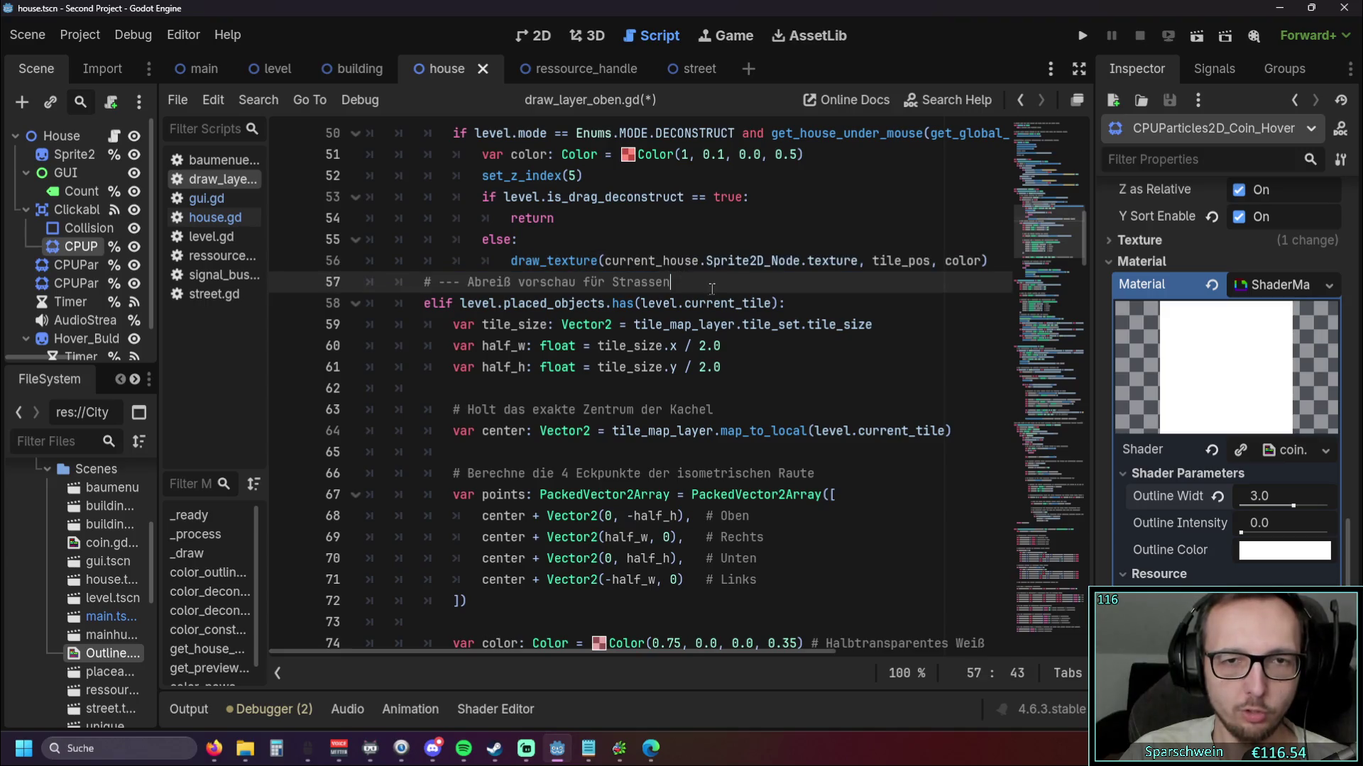
pyautogui.moveTo(449, 298)
pyautogui.mouseDown()
pyautogui.moveTo(709, 437)
pyautogui.moveTo(695, 452)
pyautogui.mouseUp()
pyautogui.scroll(-1, 695, 452)
pyautogui.click(814, 516)
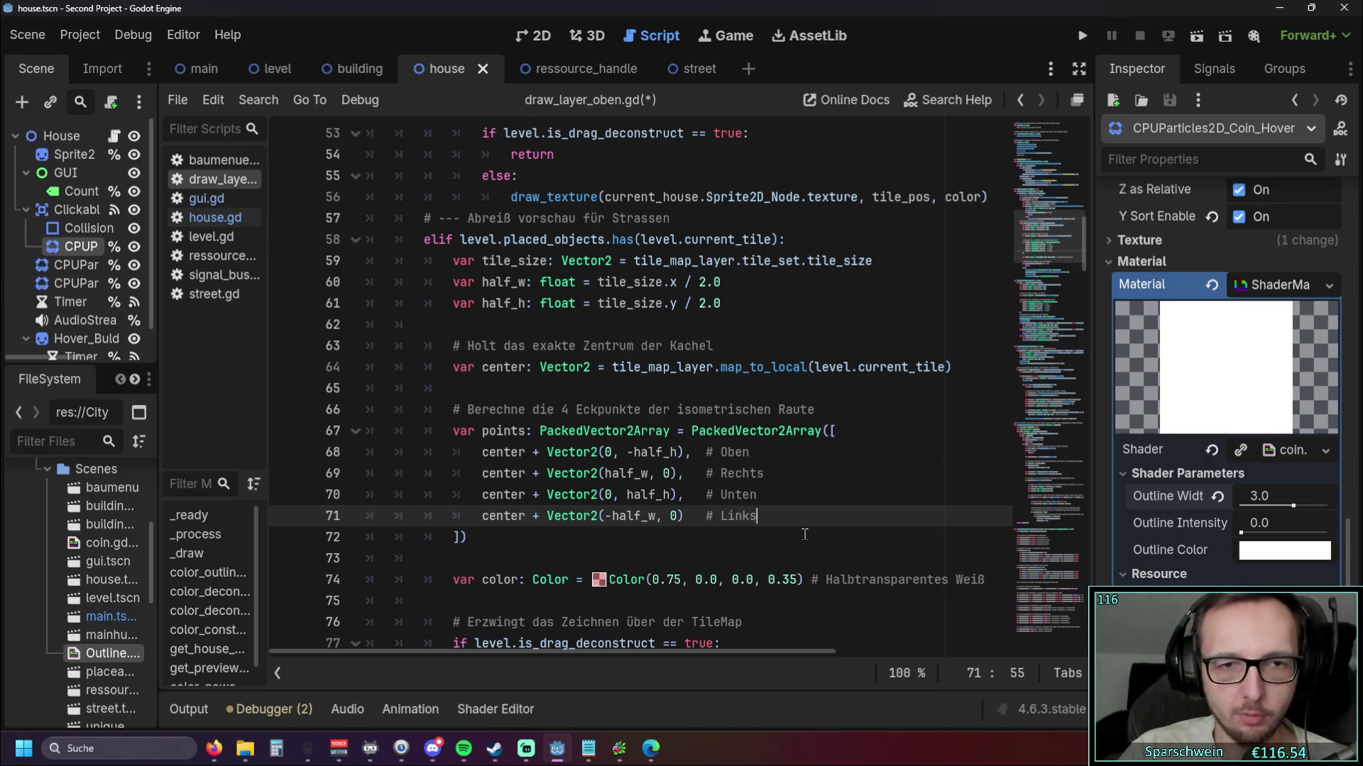
pyautogui.scroll(-2, 804, 534)
pyautogui.scroll(6, 804, 533)
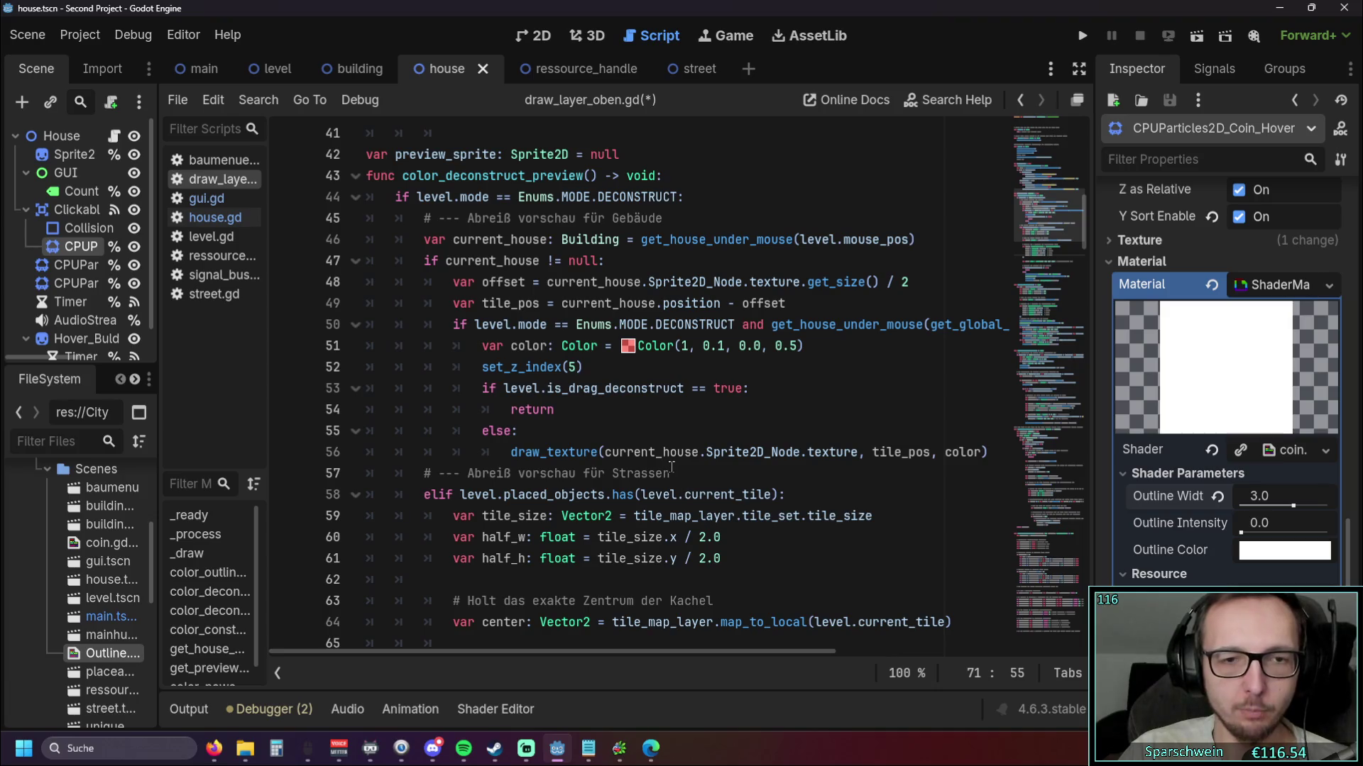
pyautogui.scroll(1, 673, 466)
pyautogui.scroll(5, 670, 467)
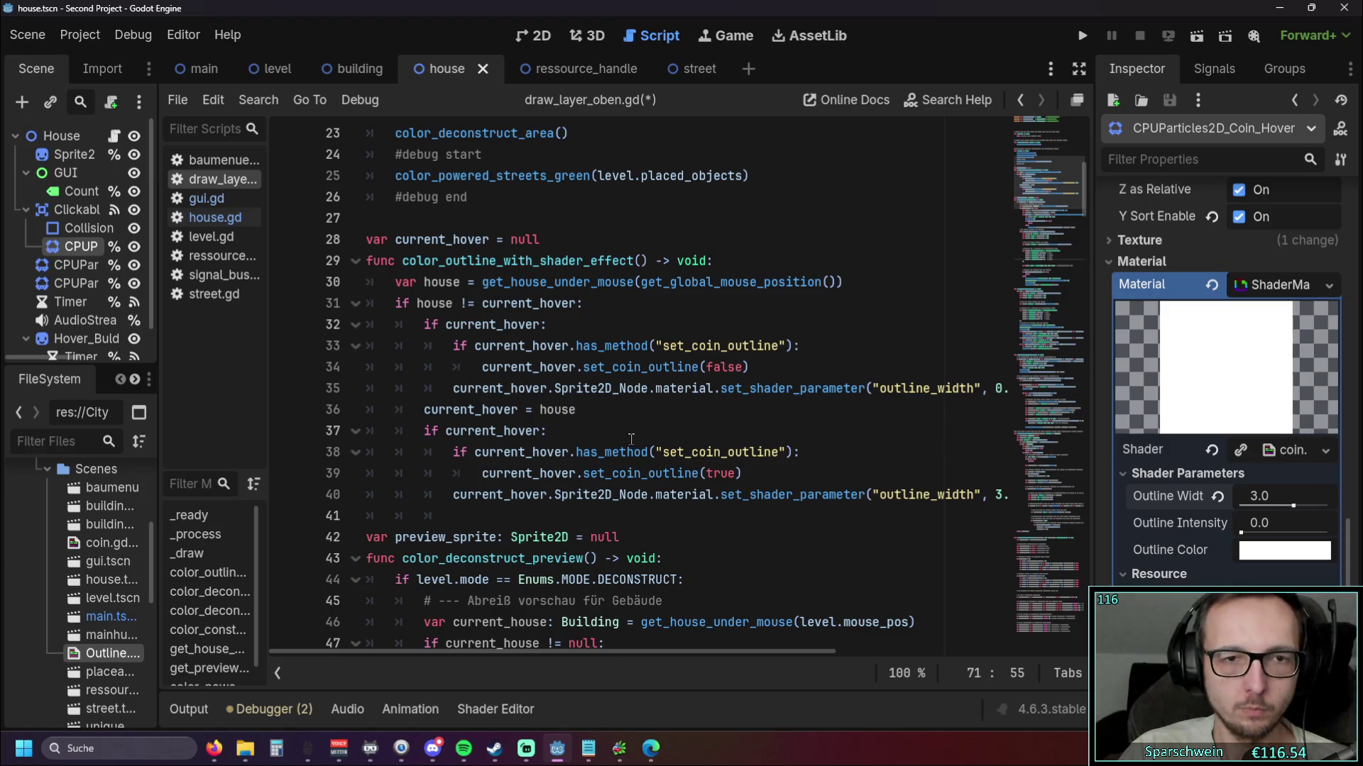
pyautogui.scroll(3, 630, 439)
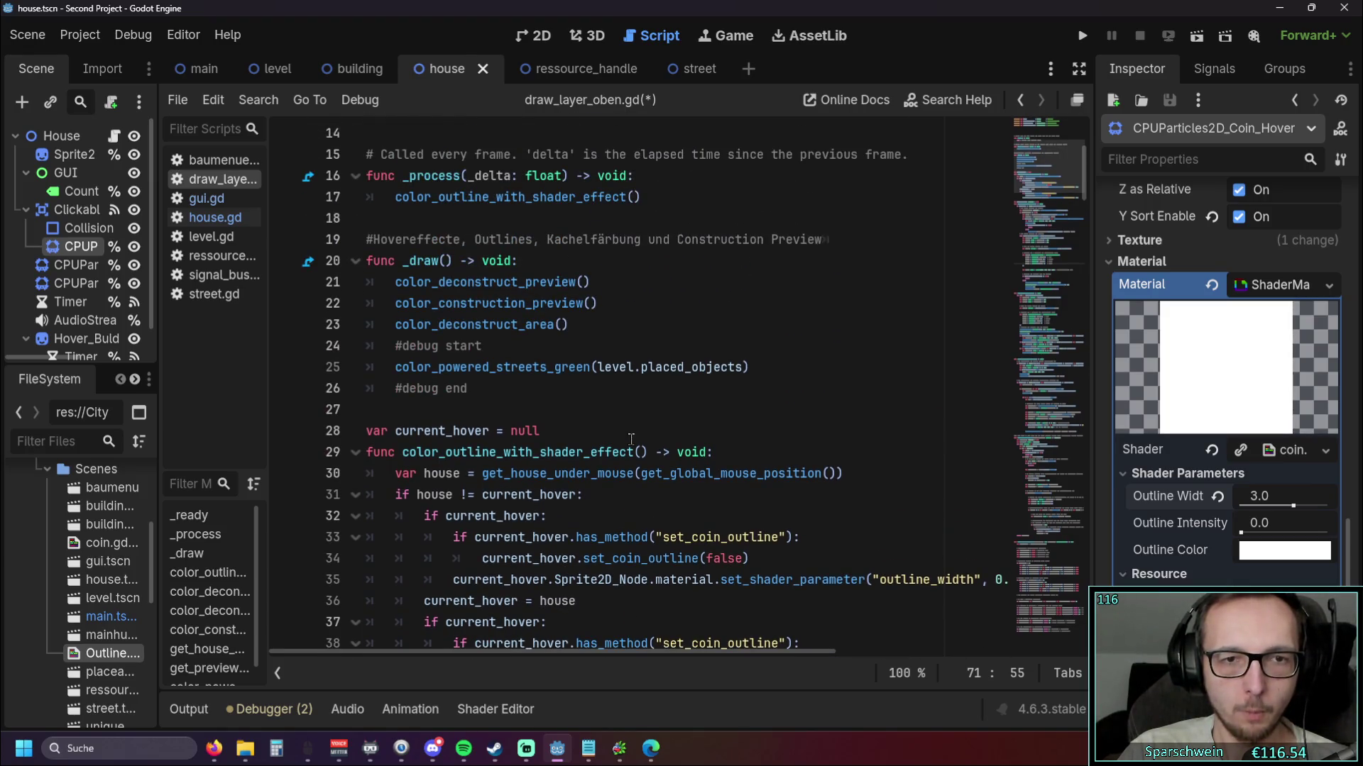
pyautogui.scroll(1, 631, 439)
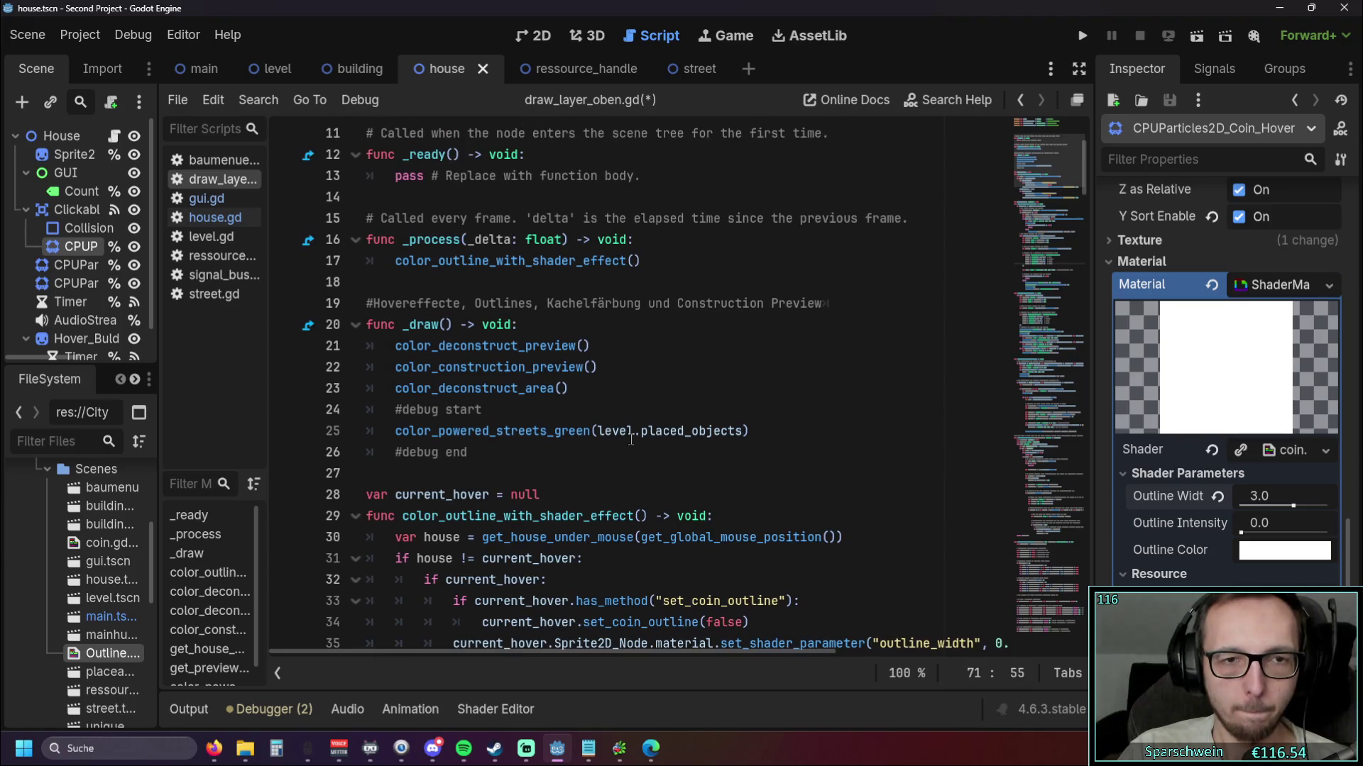
pyautogui.tripleClick(462, 447)
pyautogui.click(527, 457)
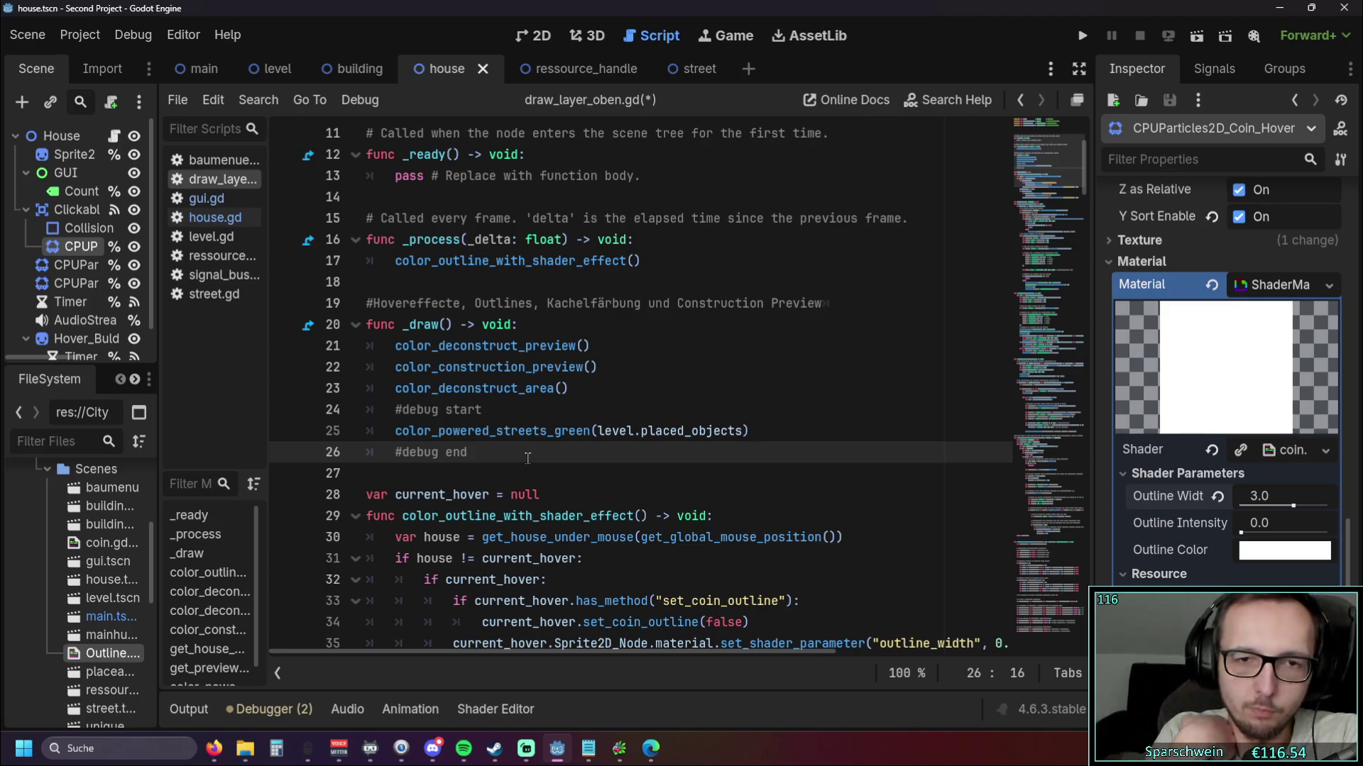
# Run the game, build a long diagonal street and place a church beside it
pyautogui.click(1081, 35)
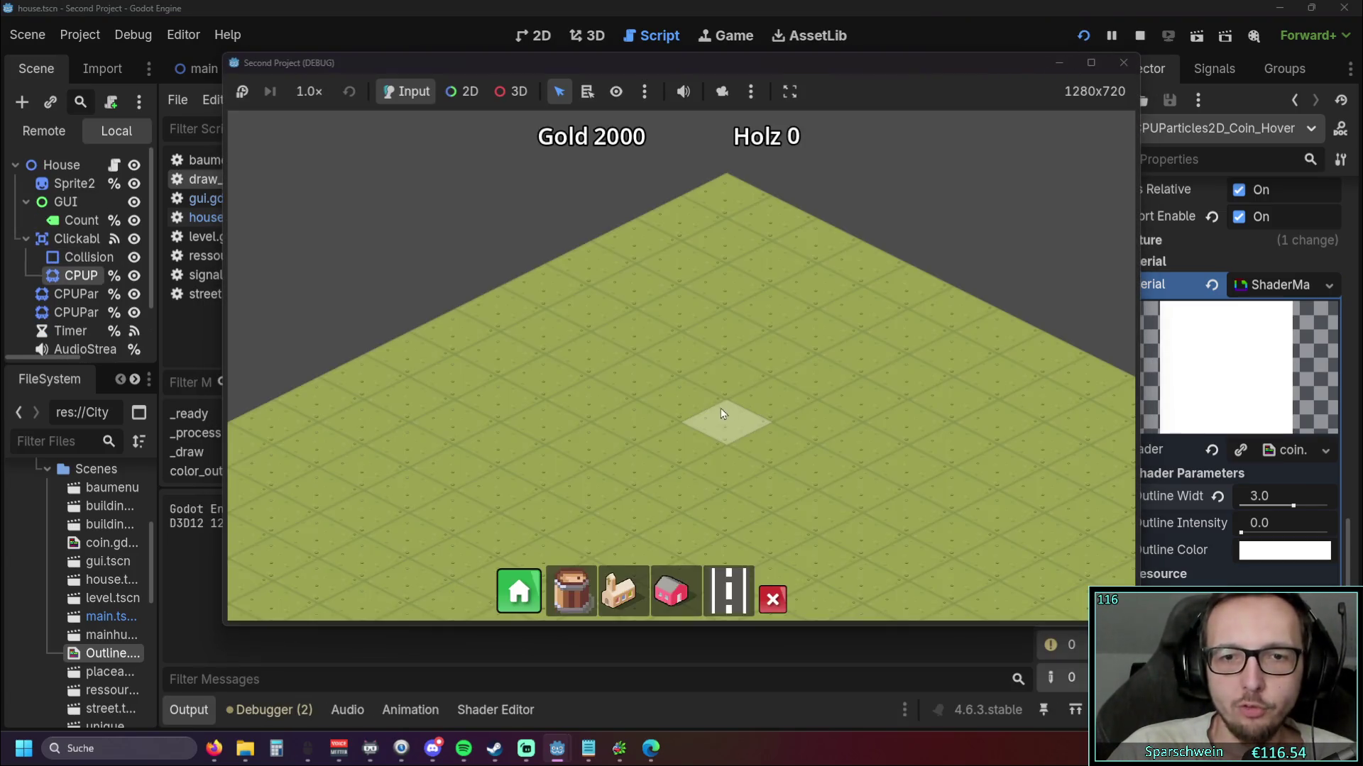
pyautogui.moveTo(721, 407); pyautogui.dragTo(686, 262)
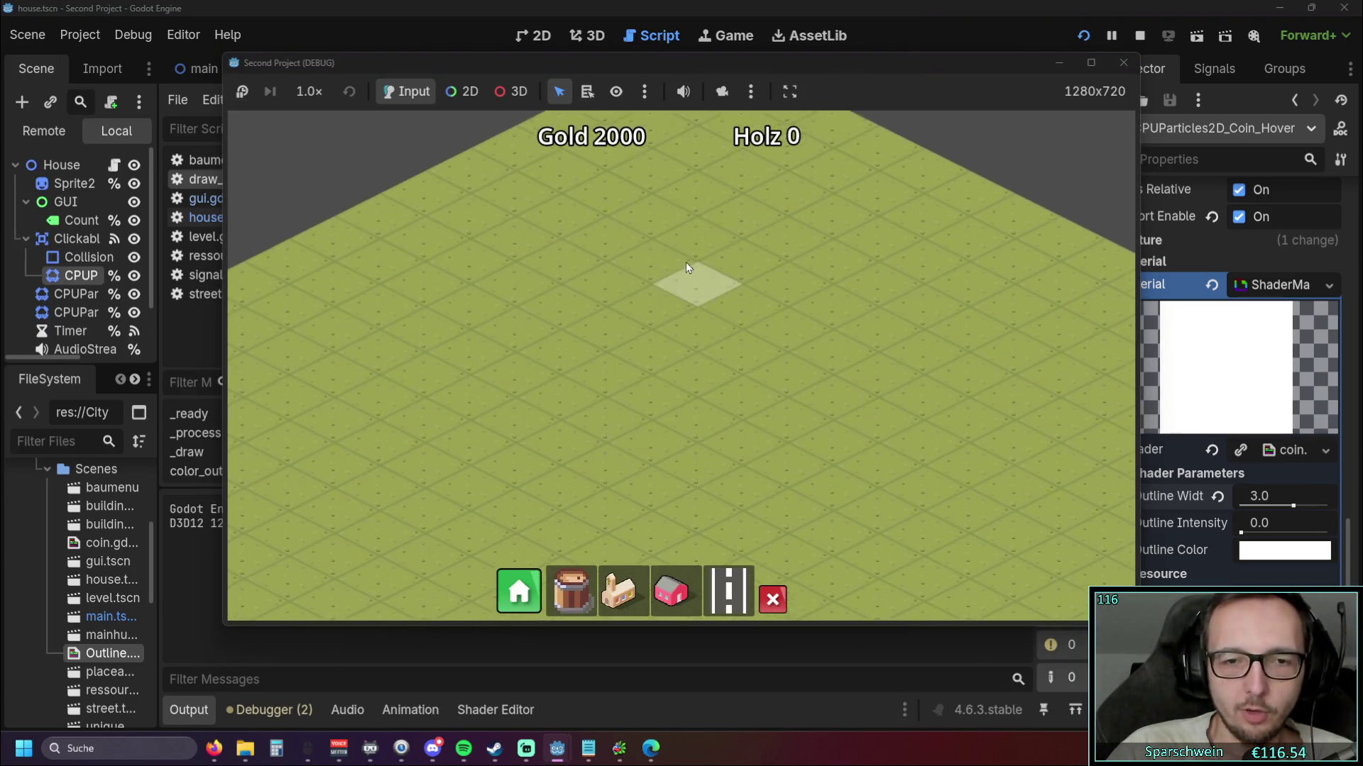
pyautogui.moveTo(397, 425)
pyautogui.mouseDown()
pyautogui.moveTo(543, 344)
pyautogui.moveTo(699, 298)
pyautogui.mouseUp()
pyautogui.click(618, 591)
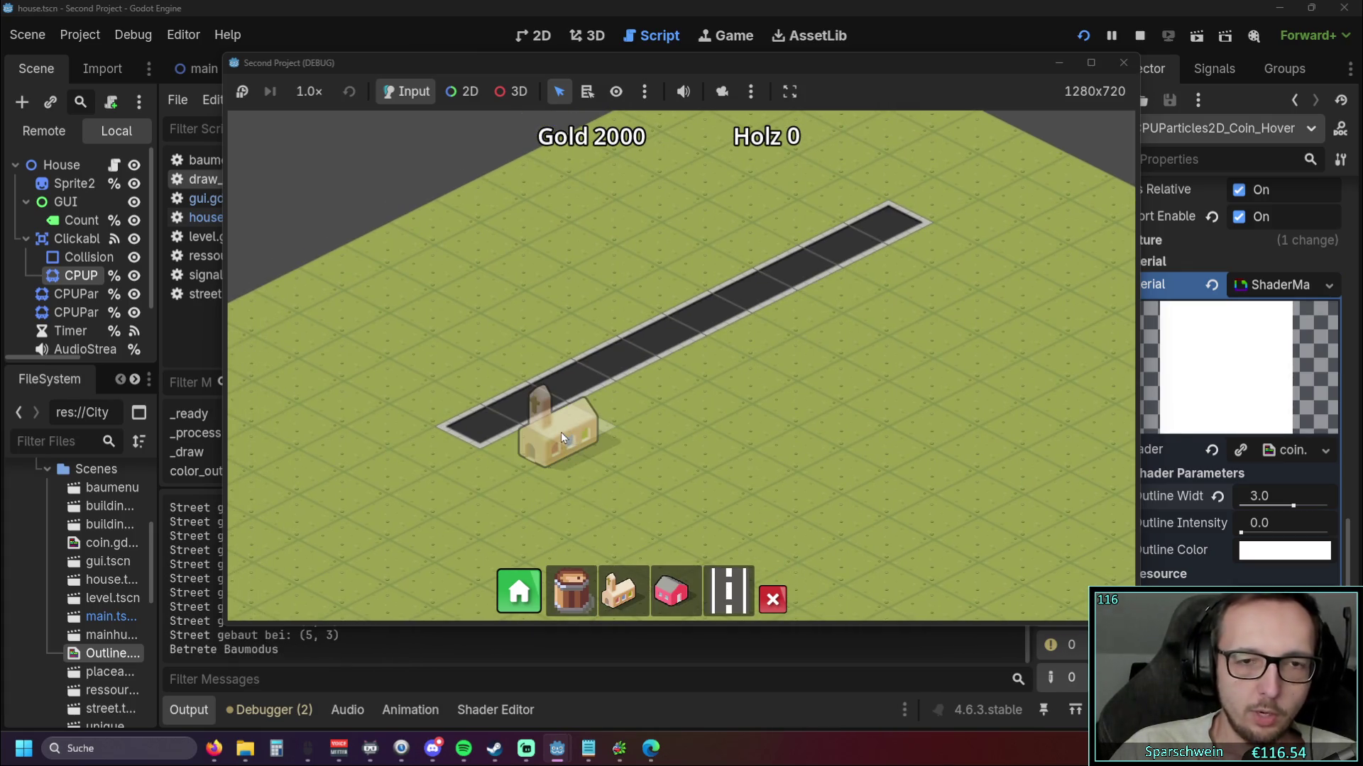
pyautogui.click(561, 433)
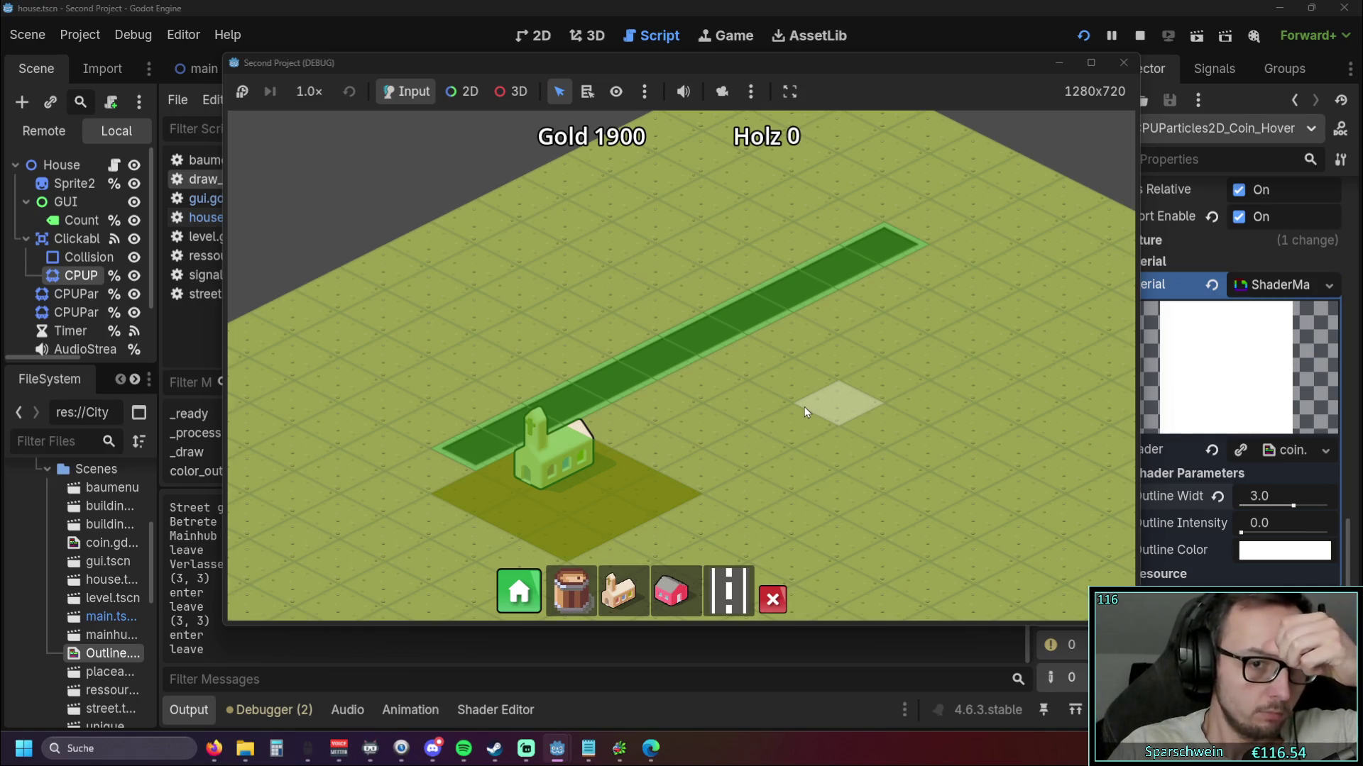
# Demolish one street tile, then fill the gap with a new street tile
pyautogui.click(772, 601)
pyautogui.click(654, 368)
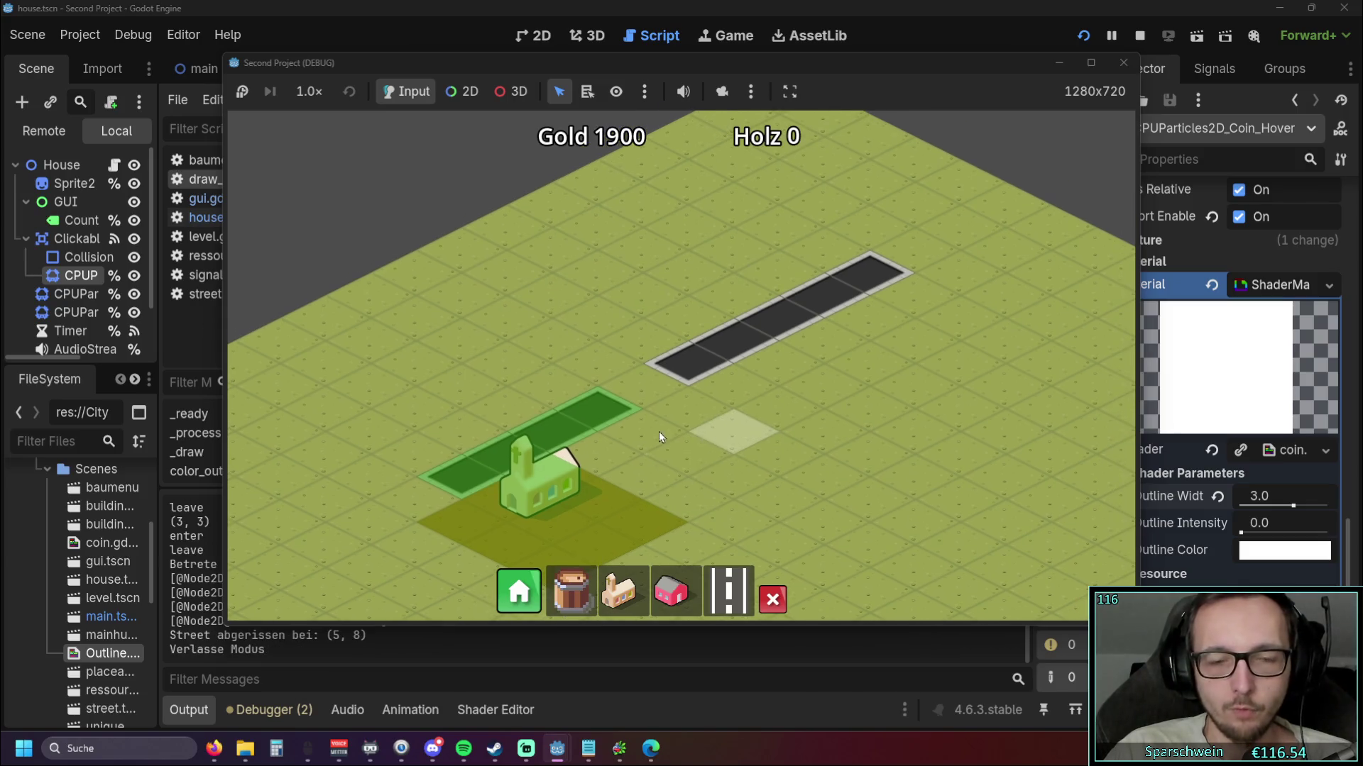
pyautogui.click(728, 591)
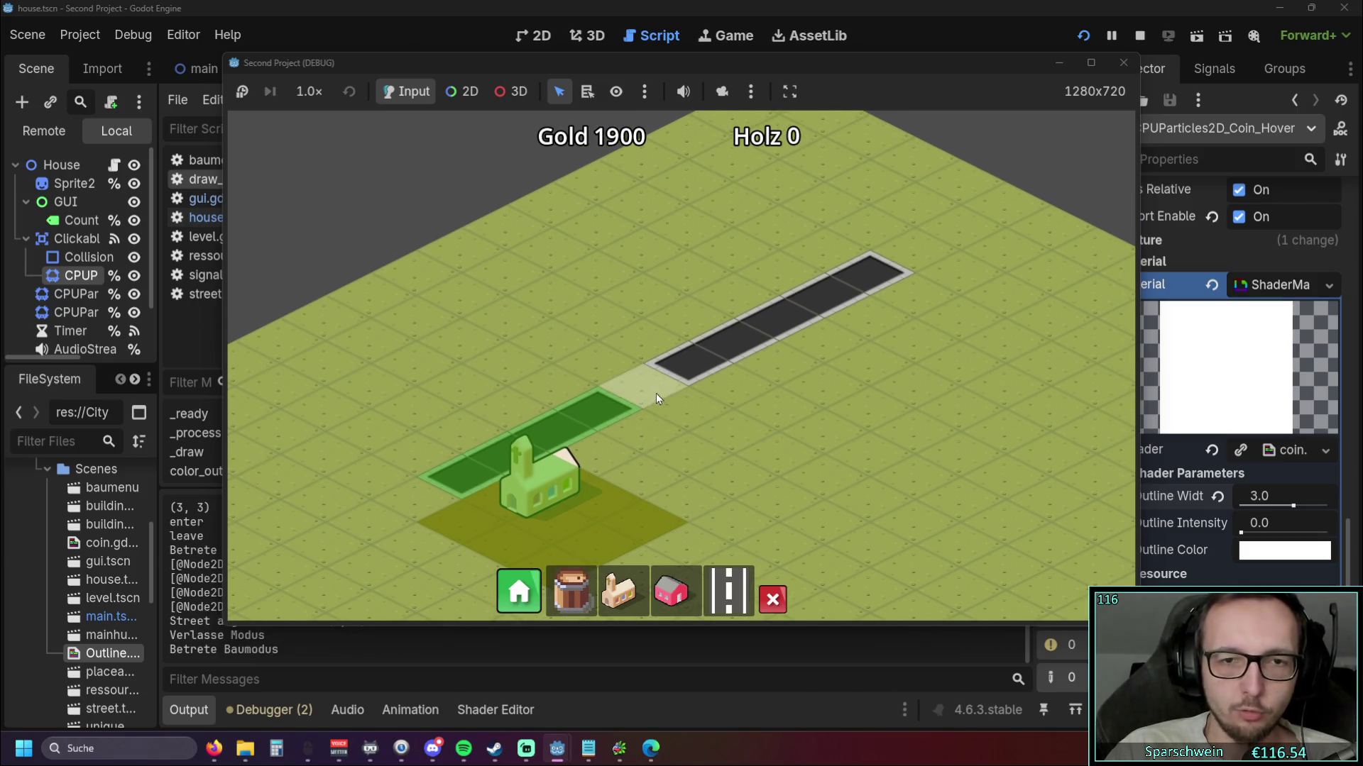
pyautogui.click(656, 395)
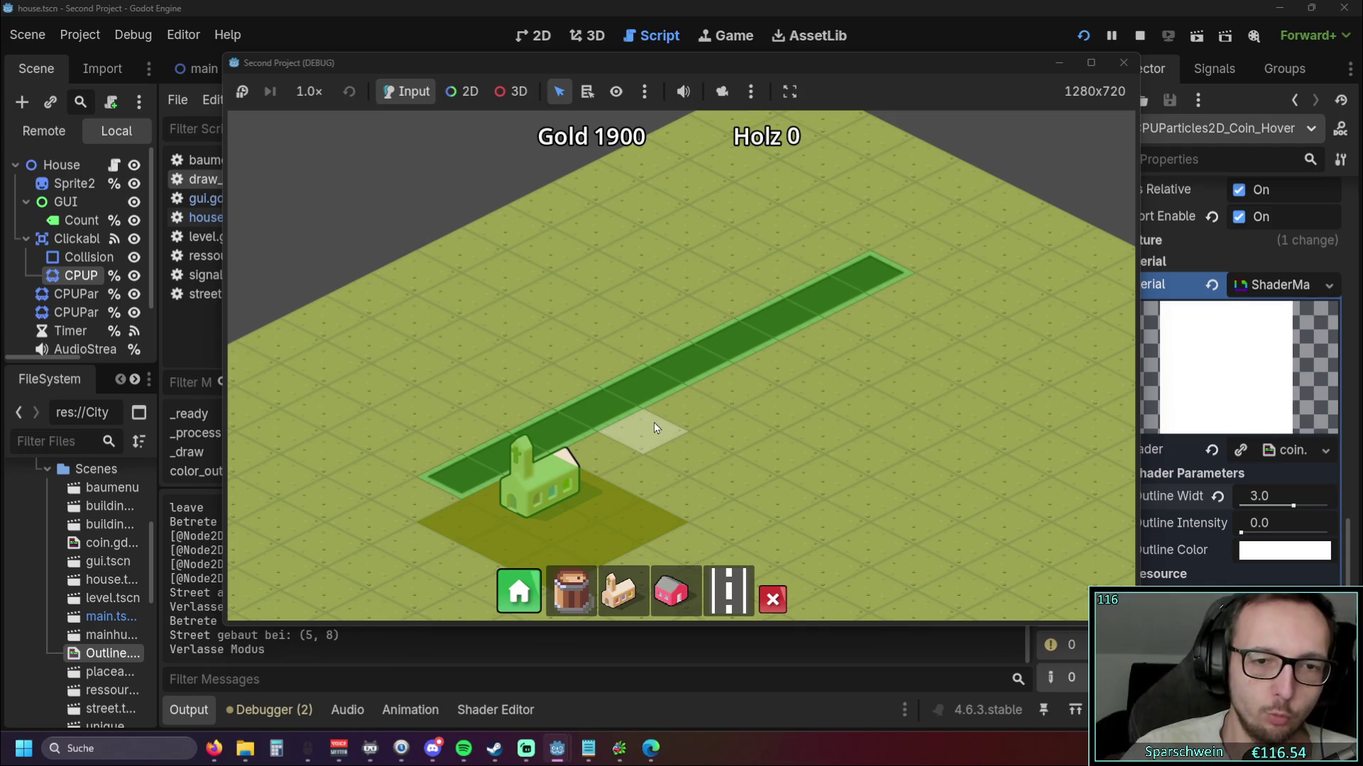
# Place a house beside the road and check its white hover outline
pyautogui.click(671, 590)
pyautogui.click(739, 304)
pyautogui.scroll(2, 772, 376)
pyautogui.scroll(1, 768, 451)
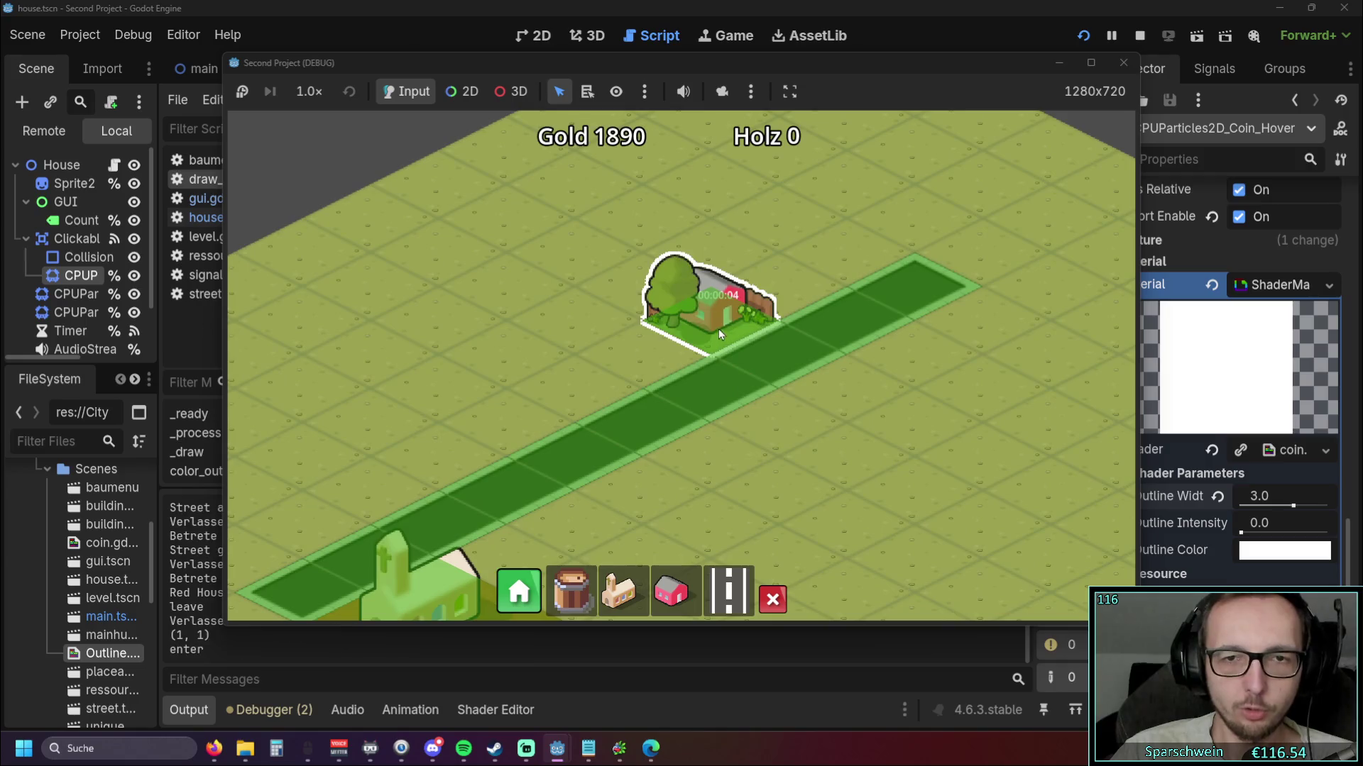
# Demolish the road tile next to the house and stop the running game
pyautogui.click(578, 474)
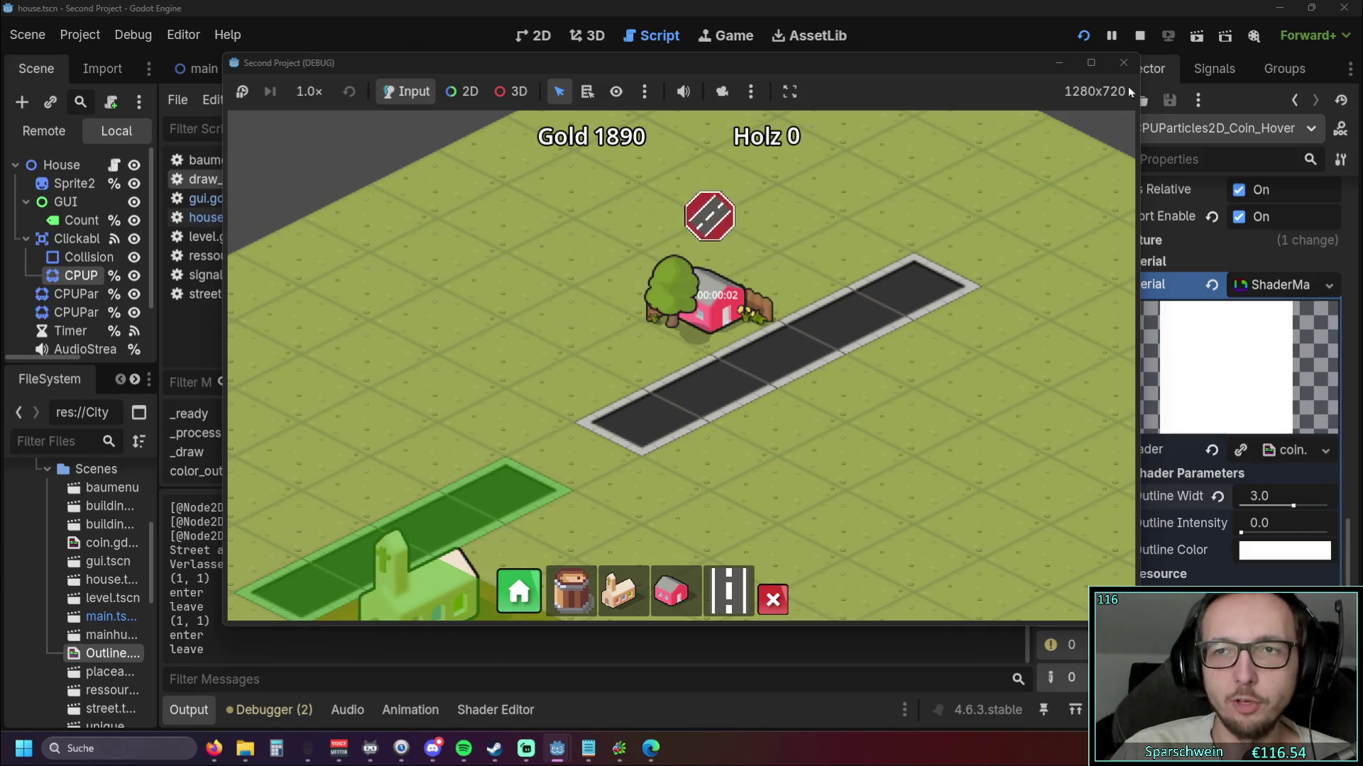
pyautogui.click(1124, 64)
pyautogui.click(612, 362)
pyautogui.scroll(-1, 612, 361)
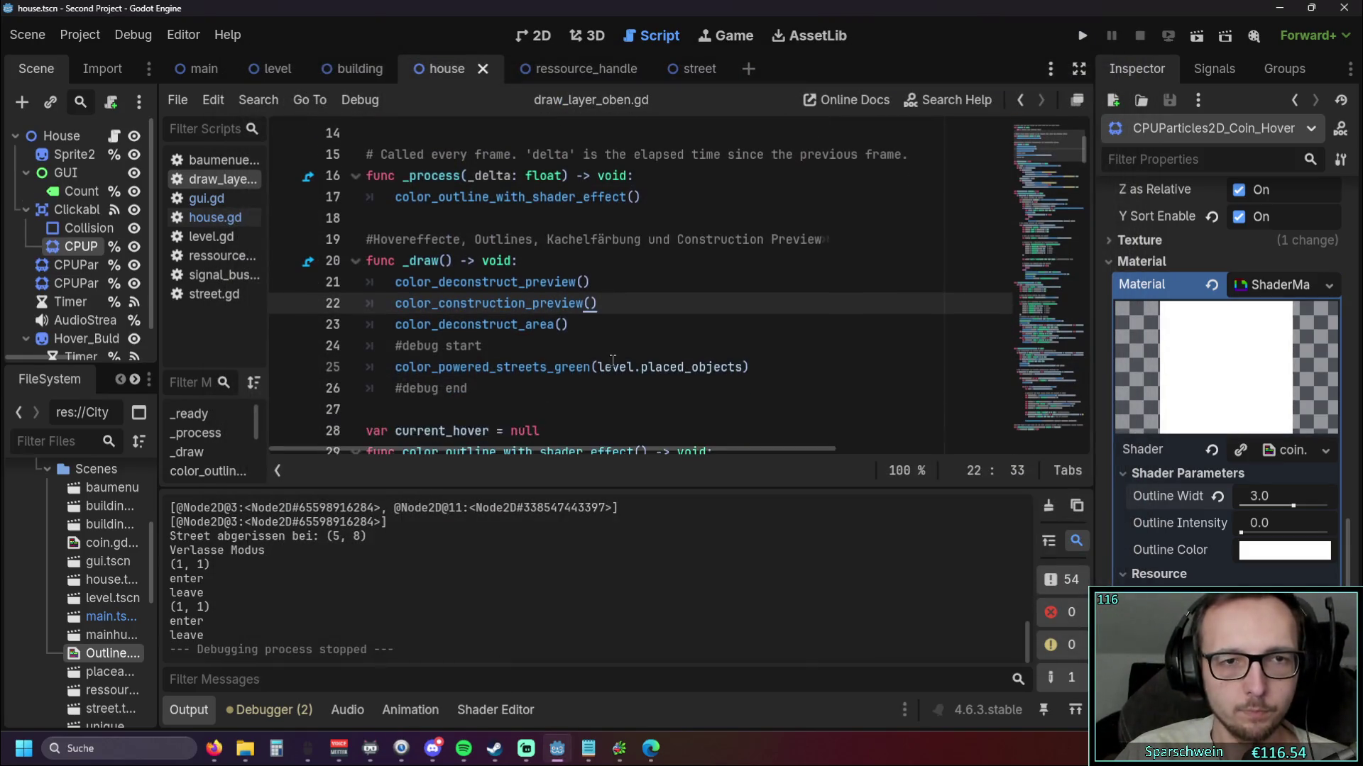
# Collapse the output log and widen the script list in the script editor
pyautogui.scroll(1, 611, 361)
pyautogui.scroll(3, 610, 363)
pyautogui.scroll(-6, 609, 363)
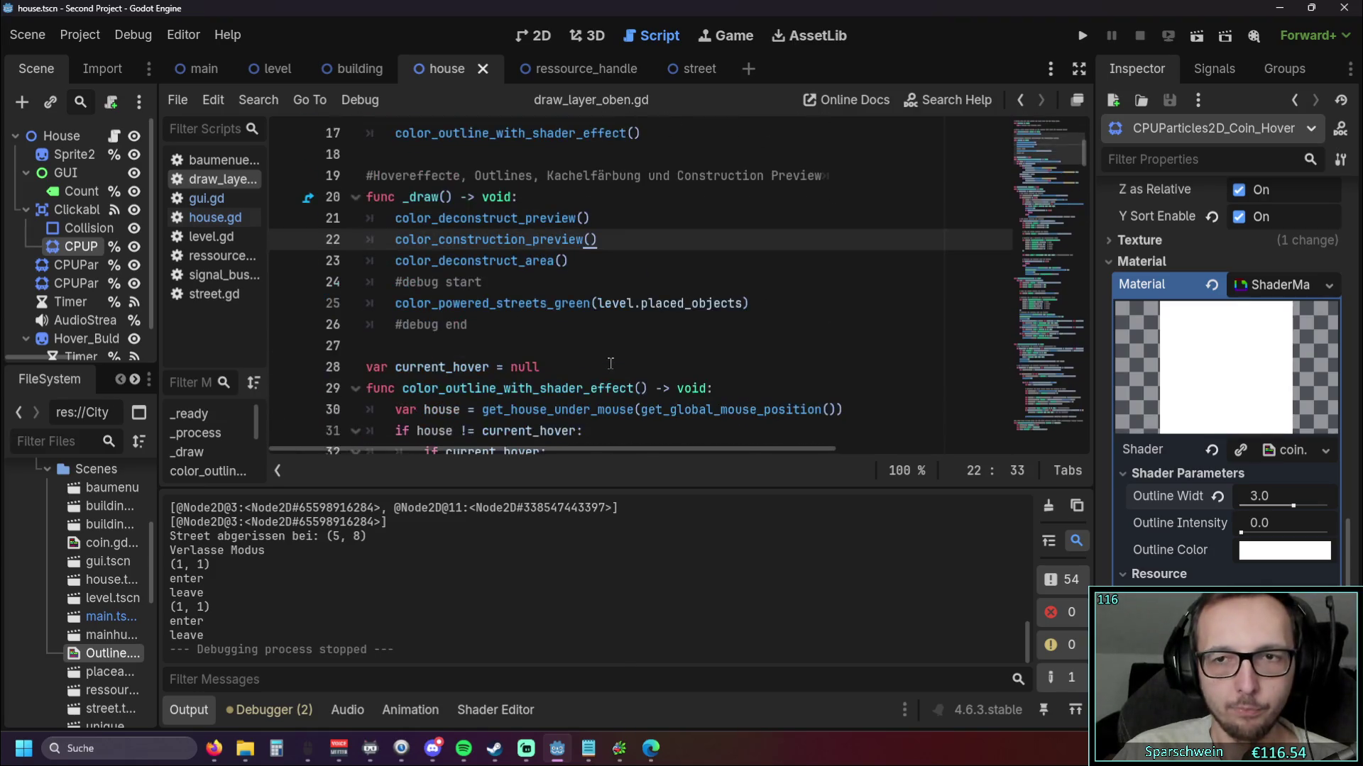
pyautogui.click(186, 718)
pyautogui.scroll(-1, 609, 412)
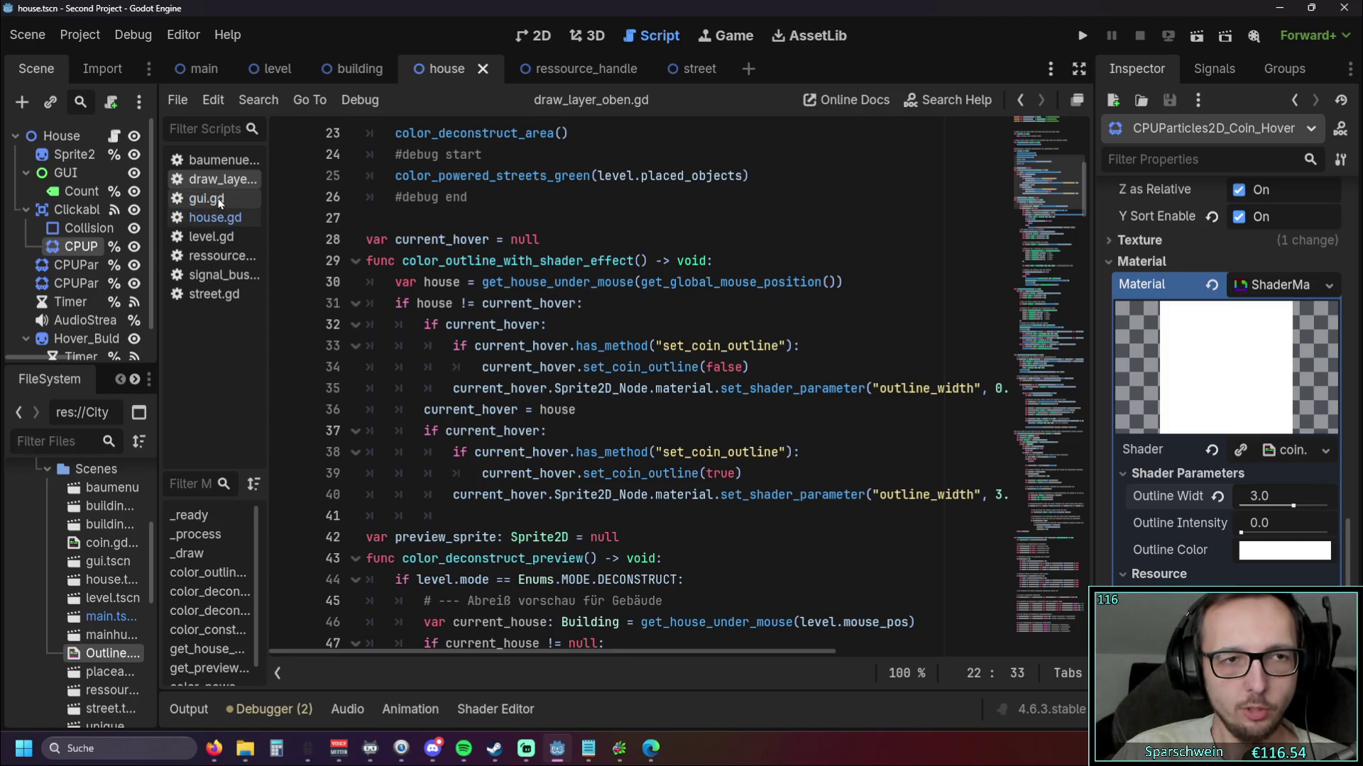
pyautogui.moveTo(269, 258); pyautogui.dragTo(284, 257)
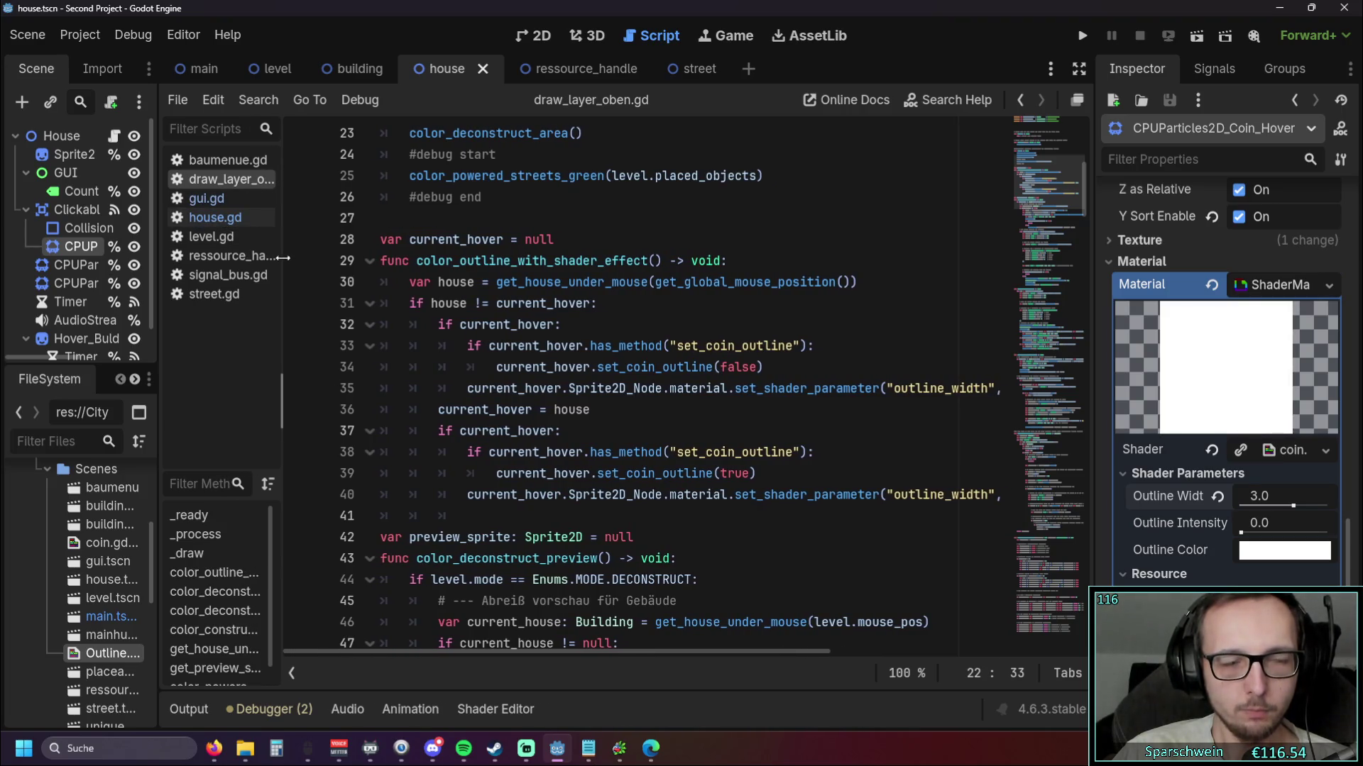
# Look through house.gd and level.gd, then switch to the 2D view of the house scene
pyautogui.click(226, 217)
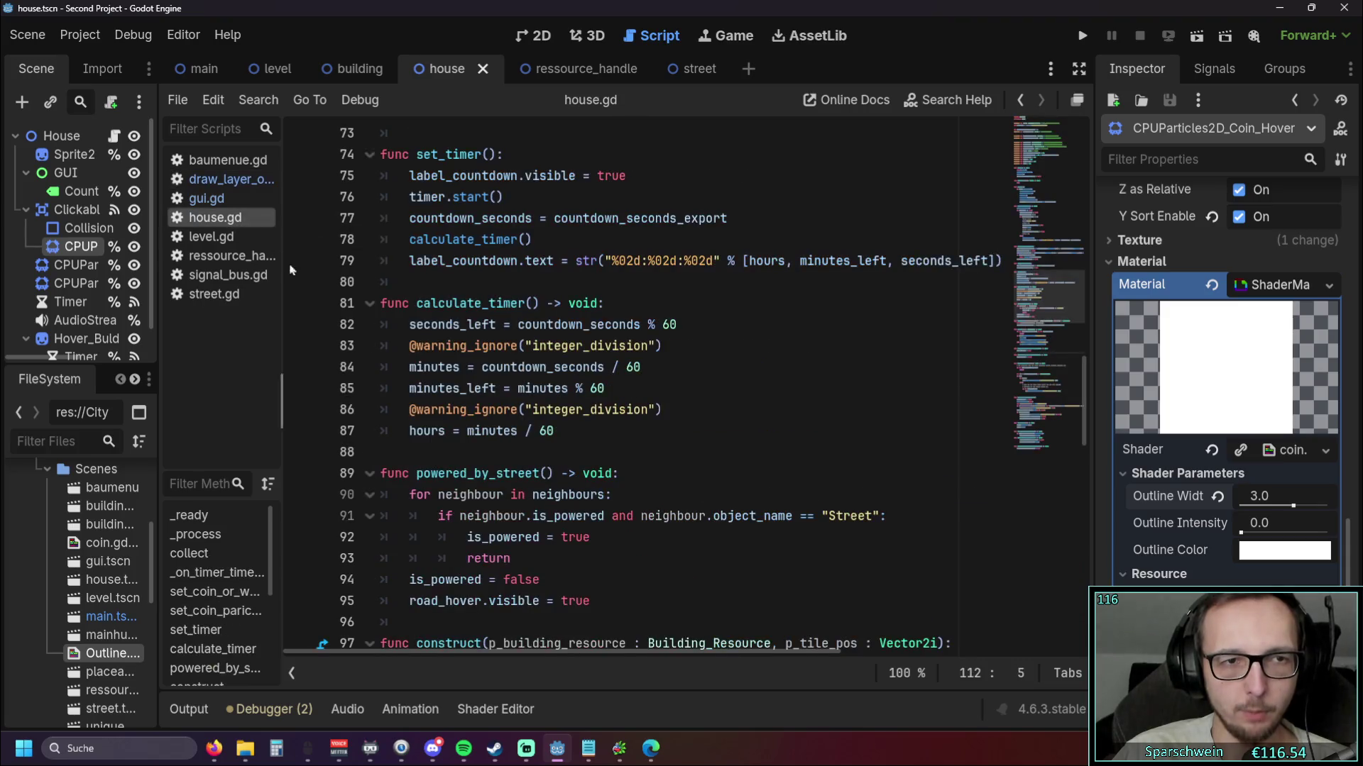
pyautogui.moveTo(285, 267); pyautogui.dragTo(301, 268)
pyautogui.click(219, 236)
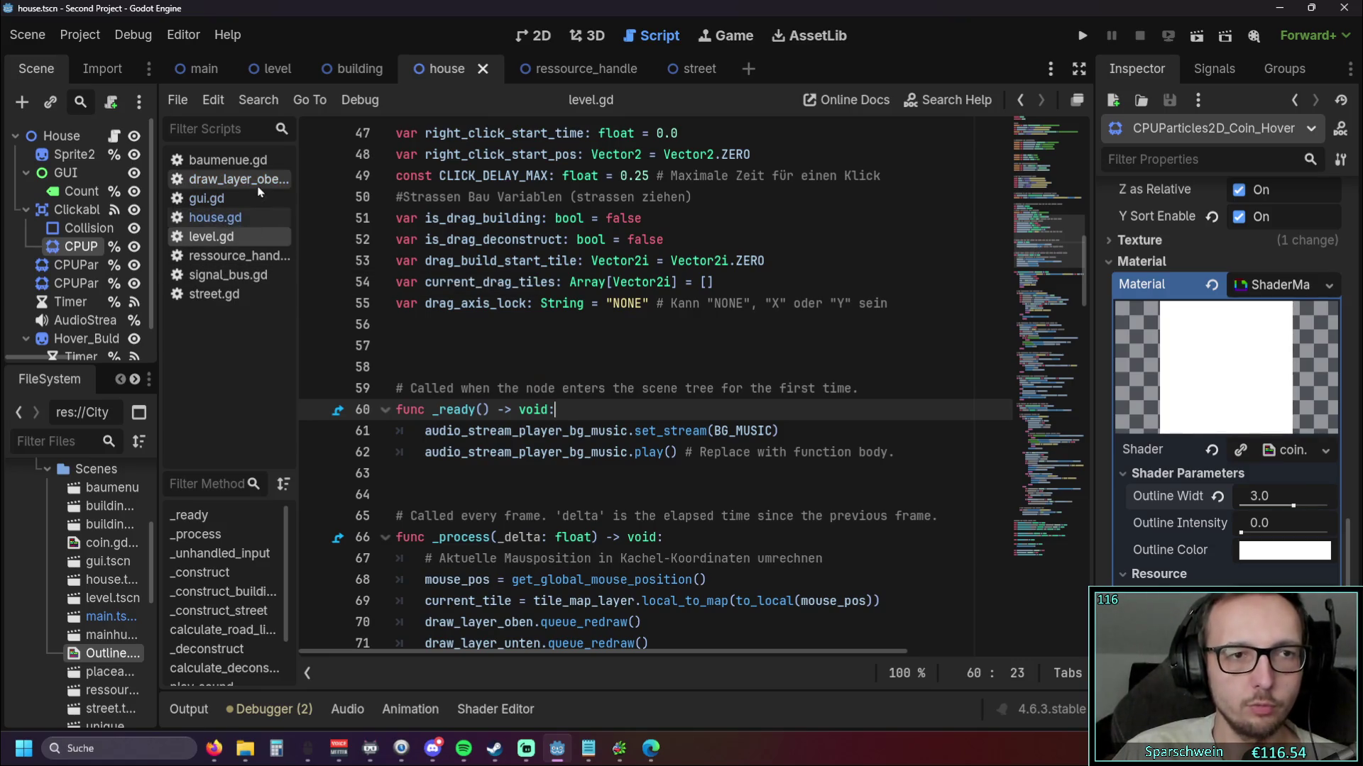
pyautogui.click(234, 218)
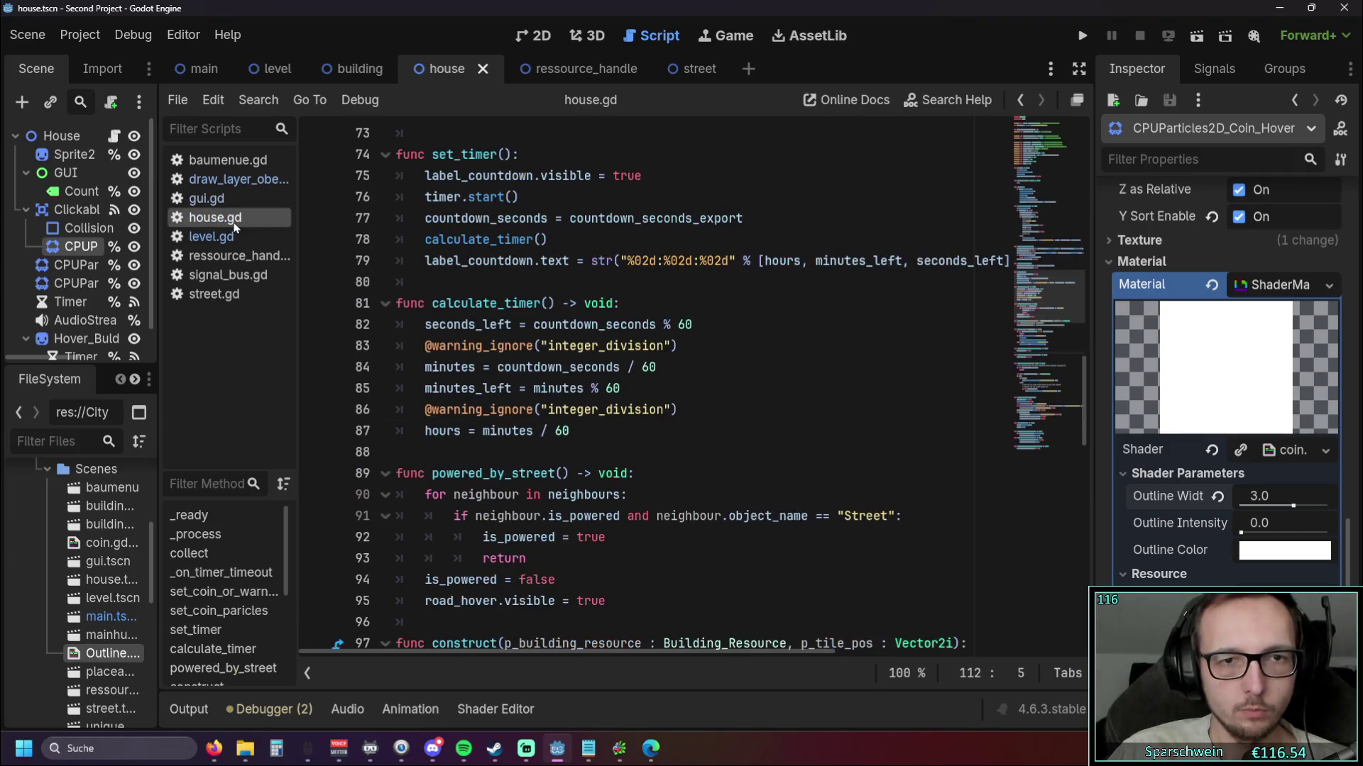
pyautogui.scroll(-3, 503, 355)
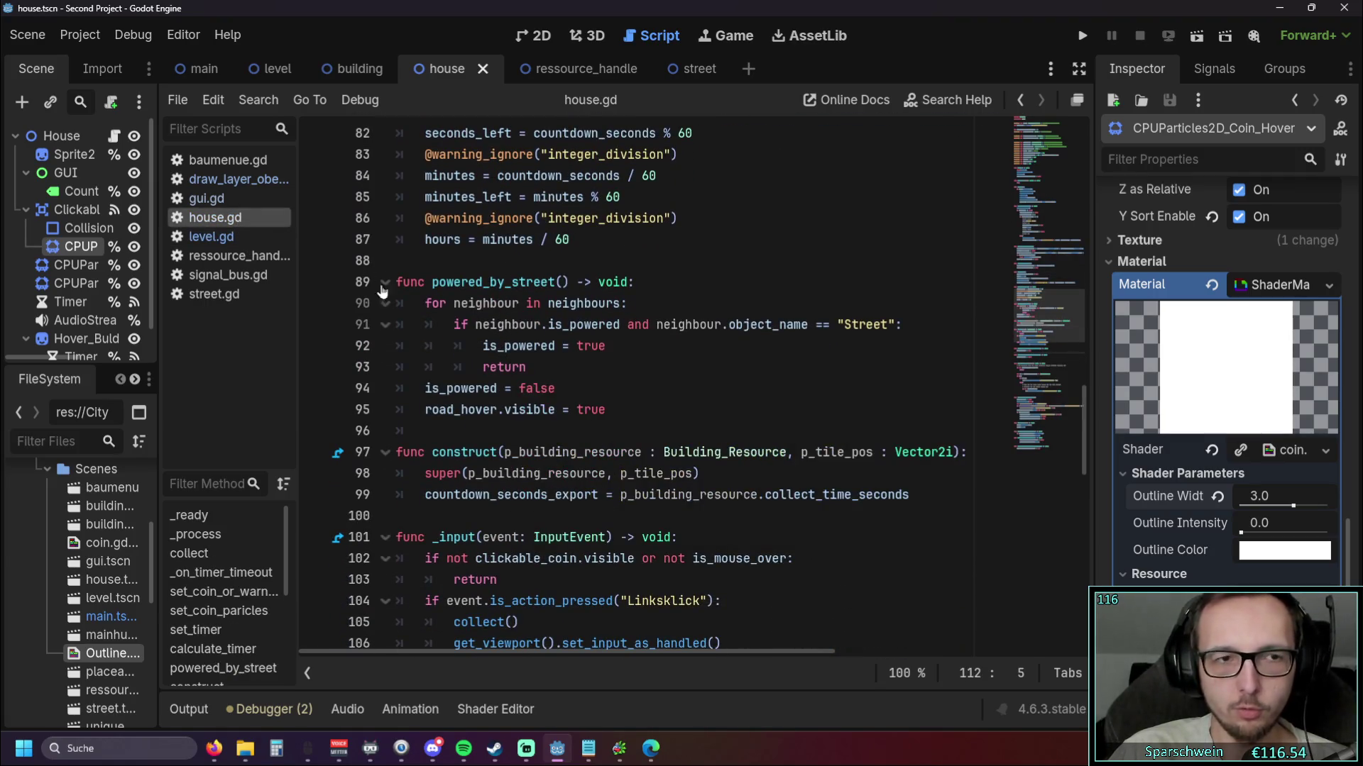
pyautogui.click(538, 37)
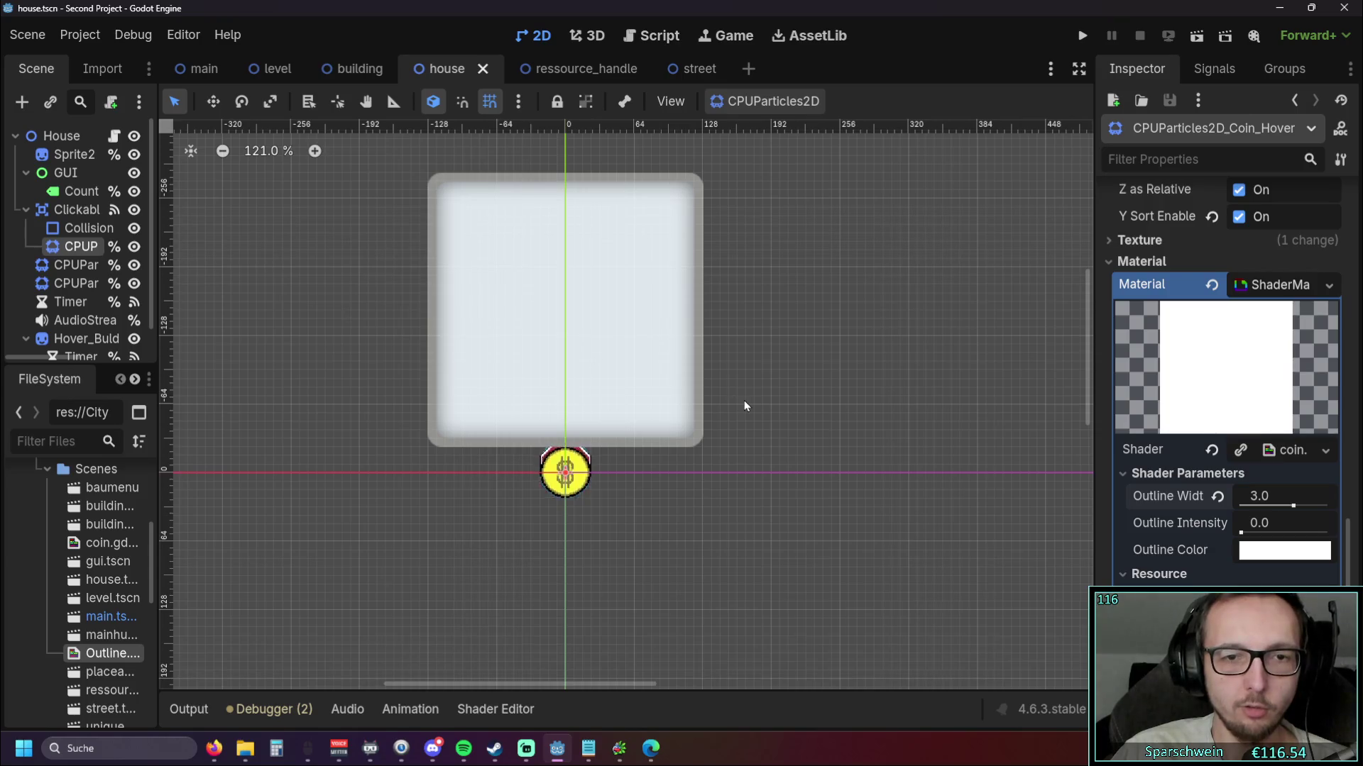
# Hide Hover_Bulding_Info and the road hover particles, keeping the coin hover particles visible
pyautogui.scroll(5, 743, 401)
pyautogui.scroll(5, 564, 520)
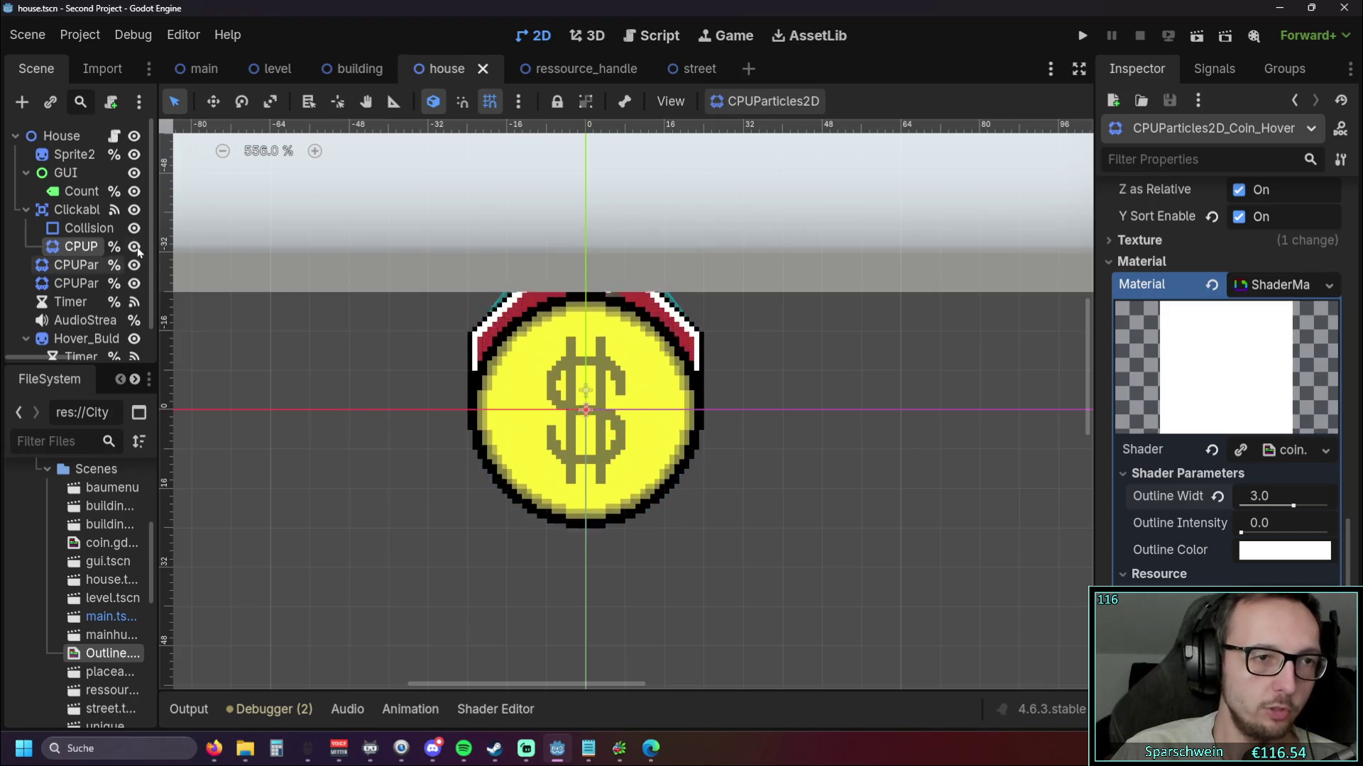
pyautogui.moveTo(159, 250); pyautogui.dragTo(270, 250)
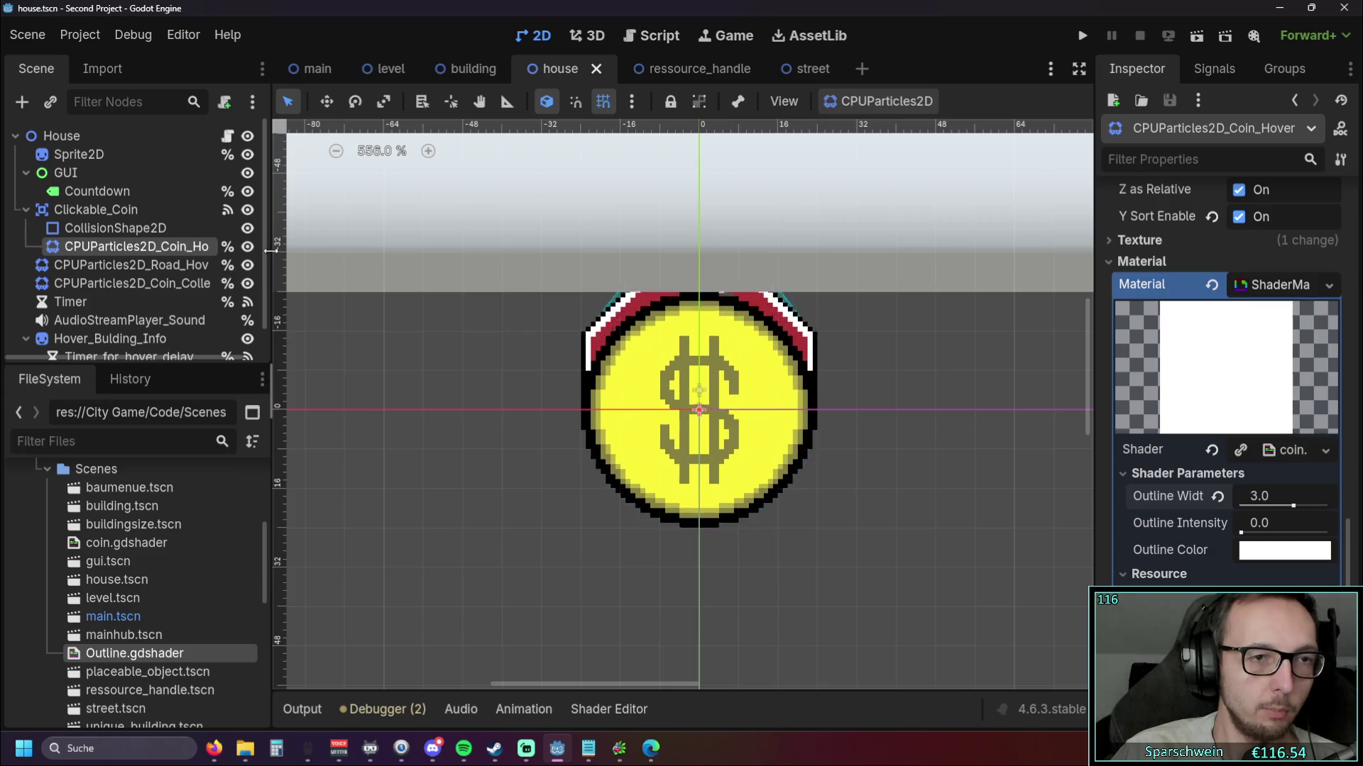
pyautogui.scroll(-1, 201, 291)
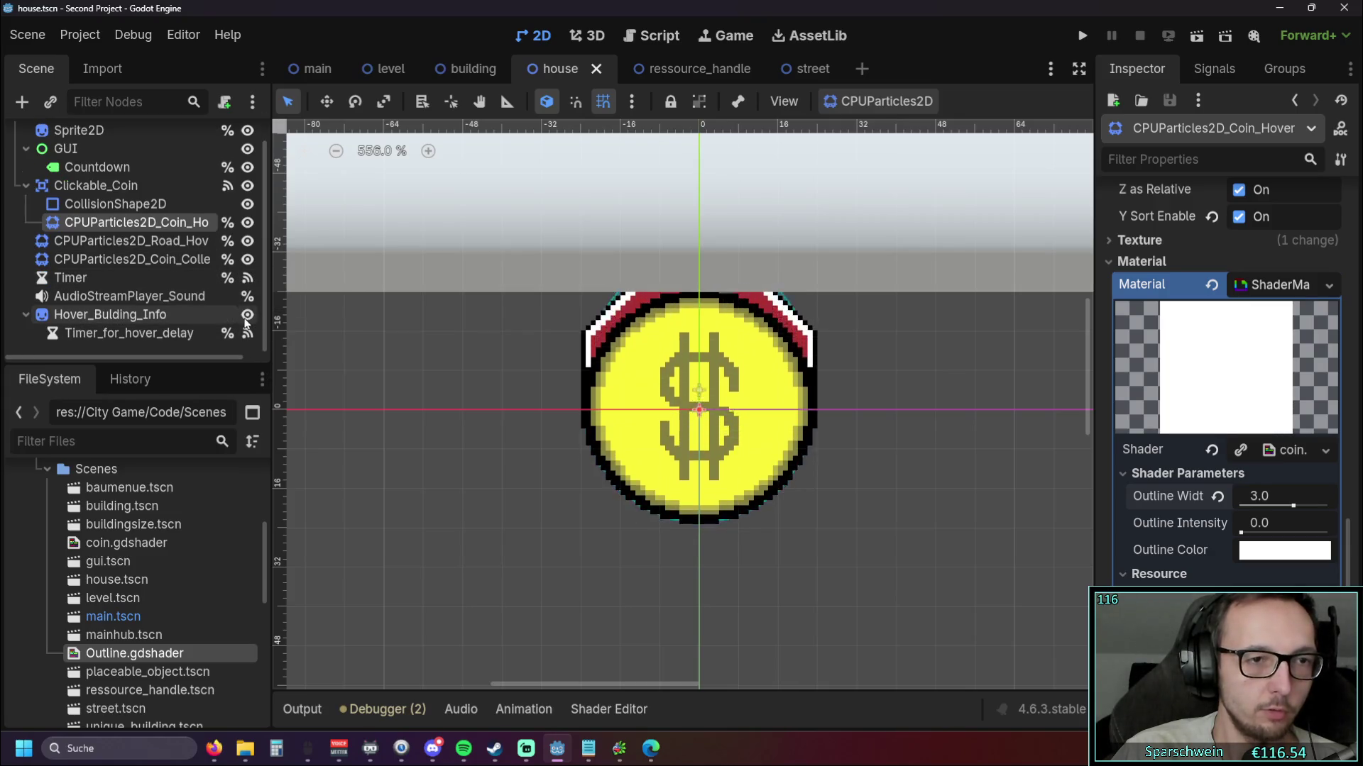
pyautogui.click(247, 314)
pyautogui.scroll(1, 423, 368)
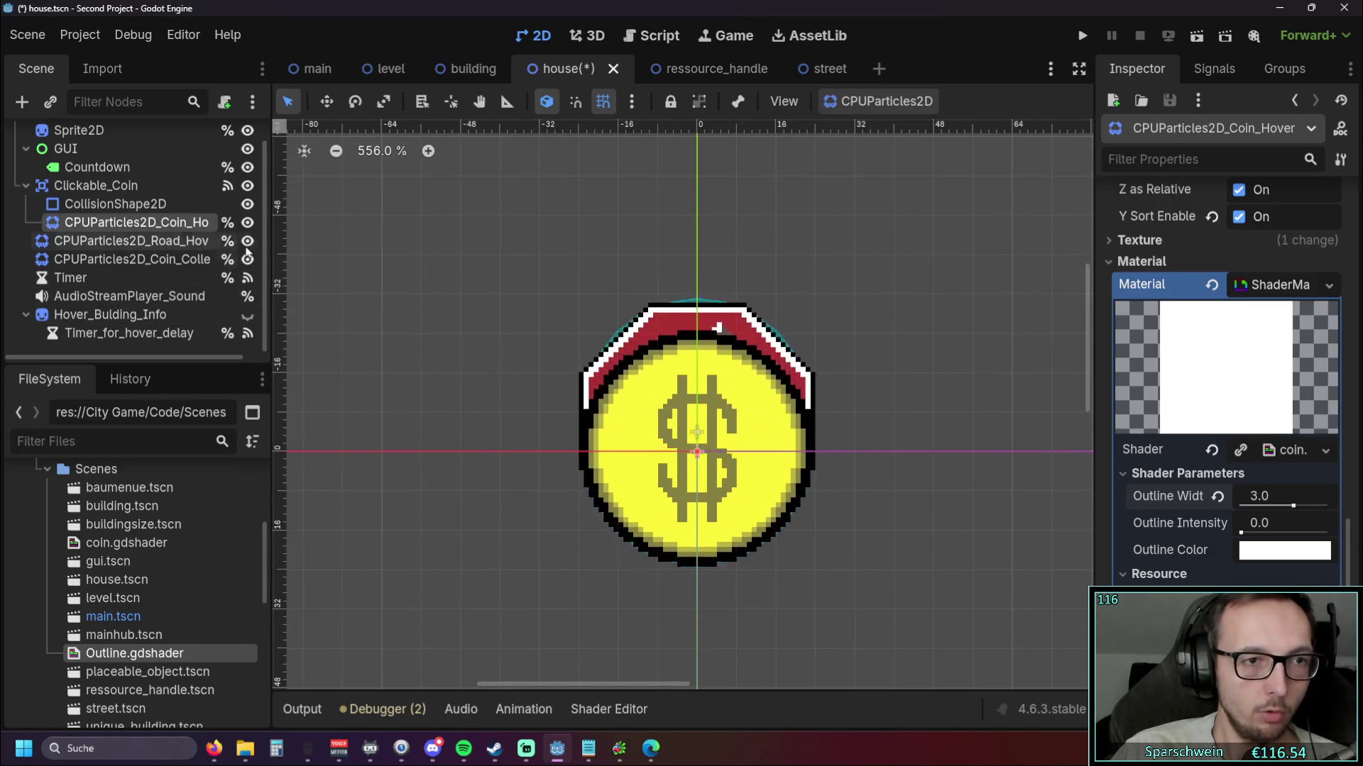
pyautogui.click(247, 224)
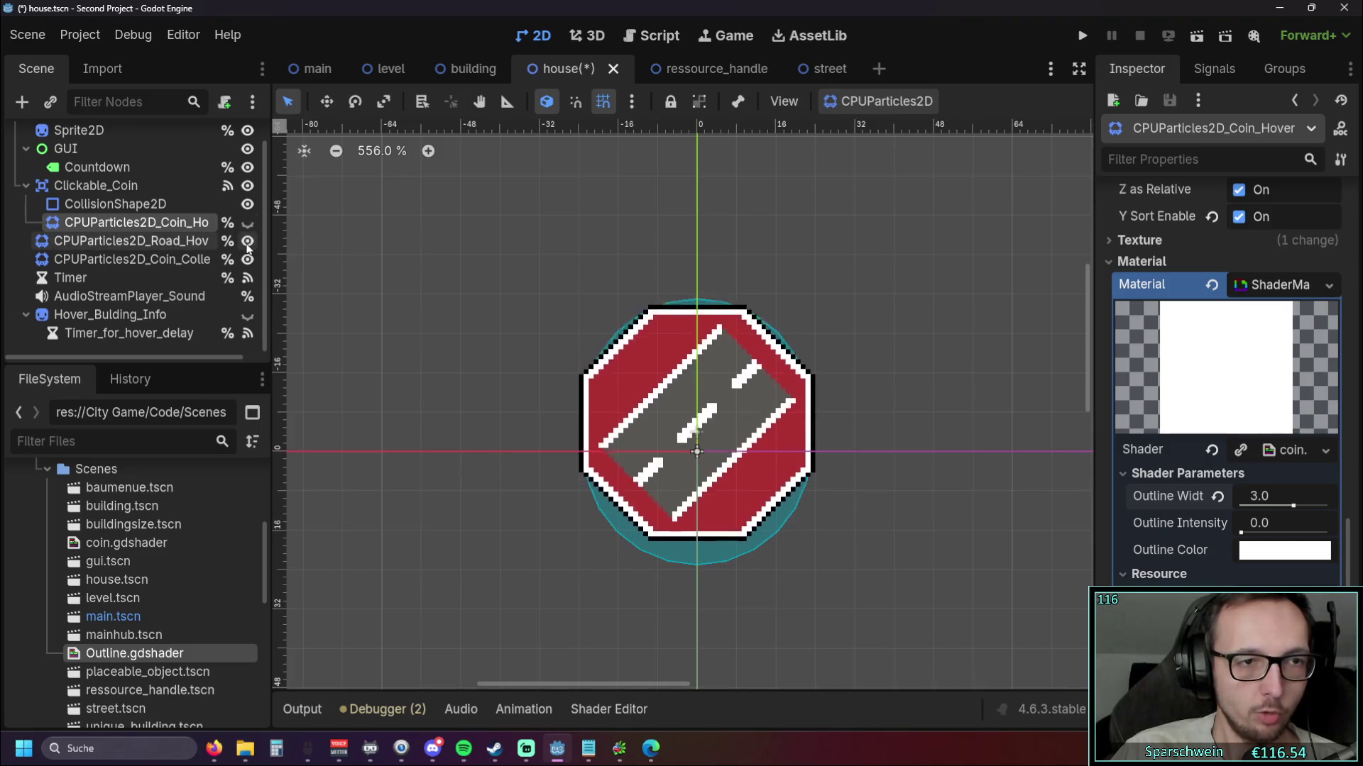
pyautogui.click(247, 241)
pyautogui.moveTo(384, 317); pyautogui.dragTo(317, 312)
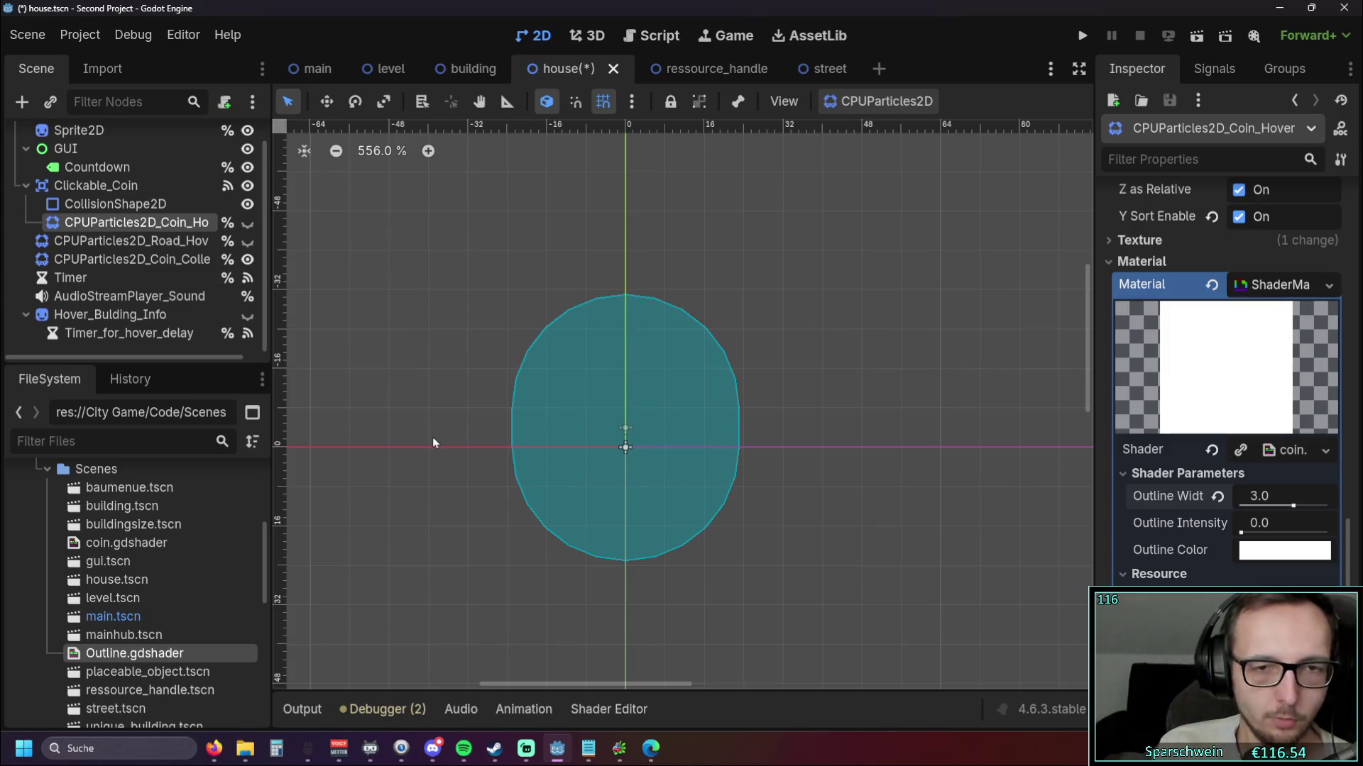
pyautogui.click(249, 224)
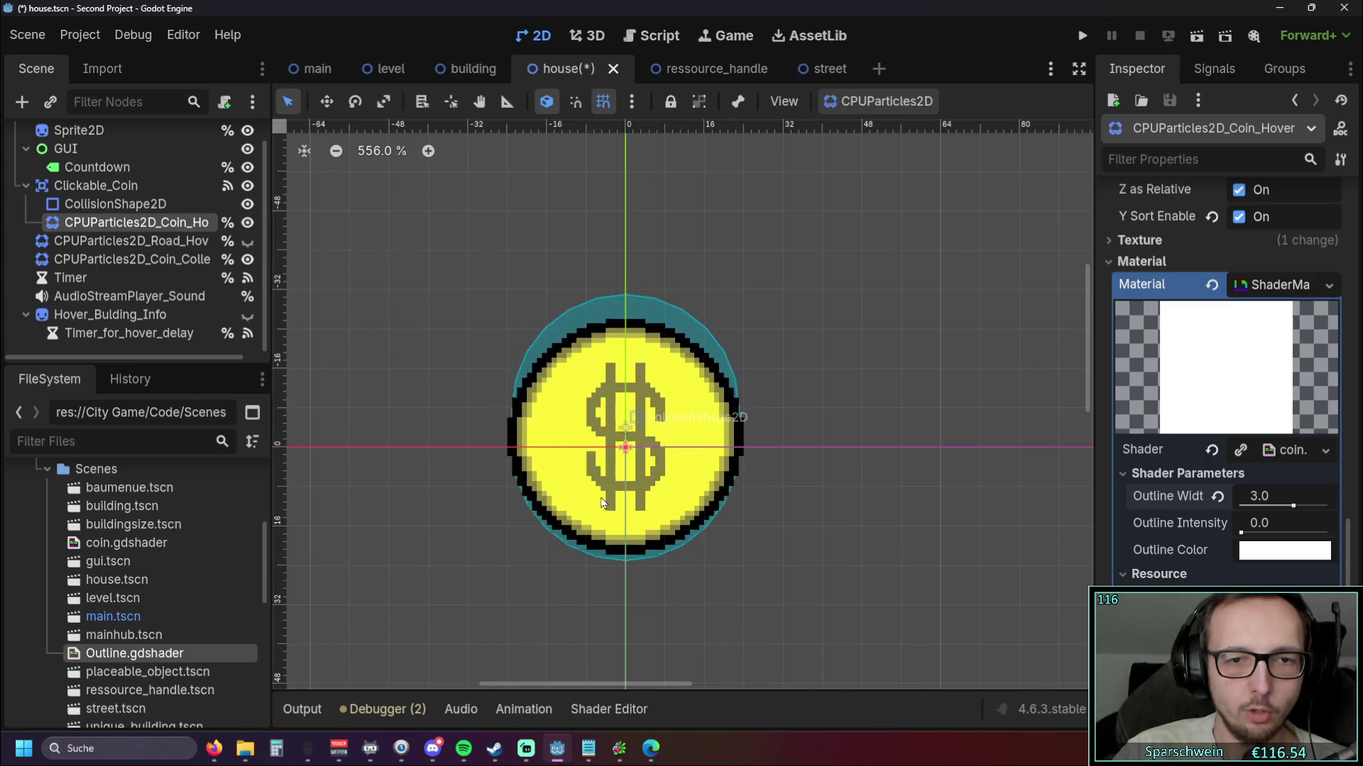
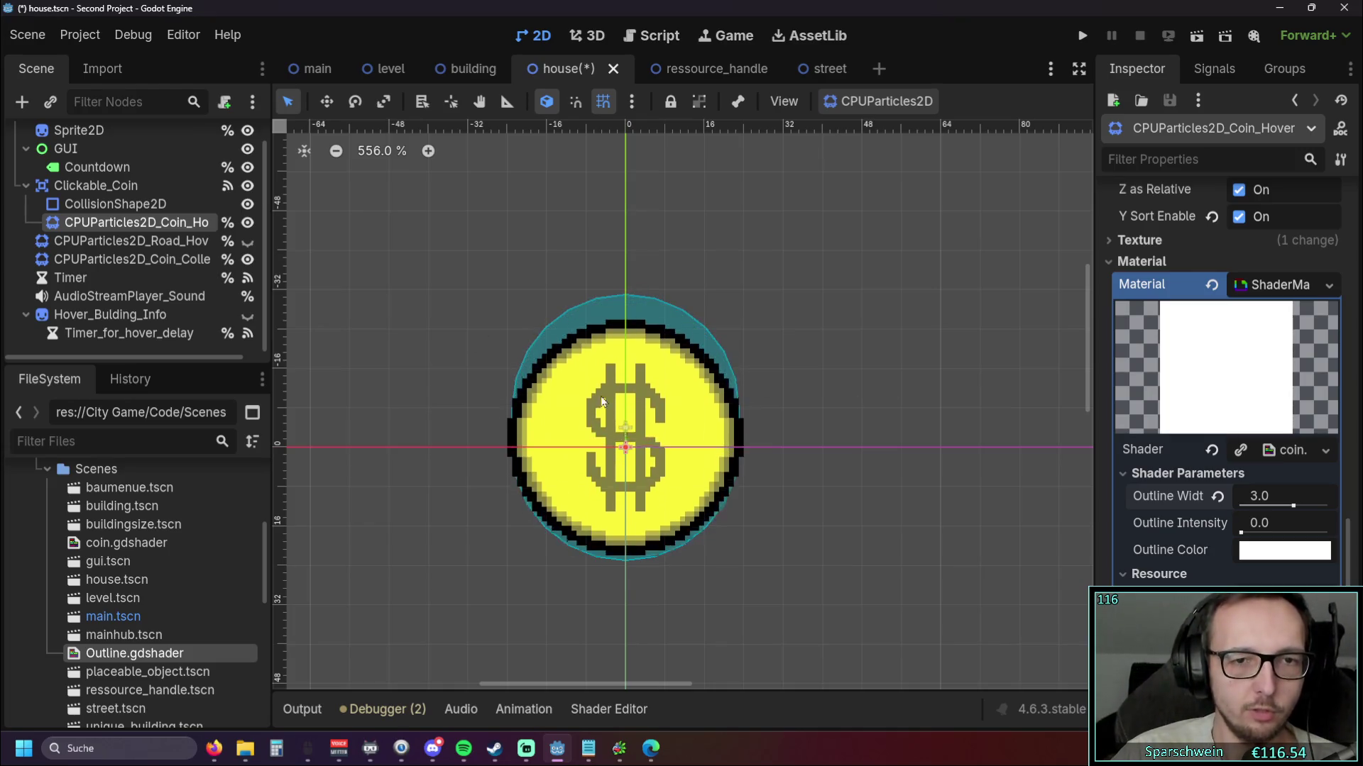
# Pan around the coin and make the Hover_Bulding_Info panel visible
pyautogui.moveTo(397, 426); pyautogui.dragTo(425, 408)
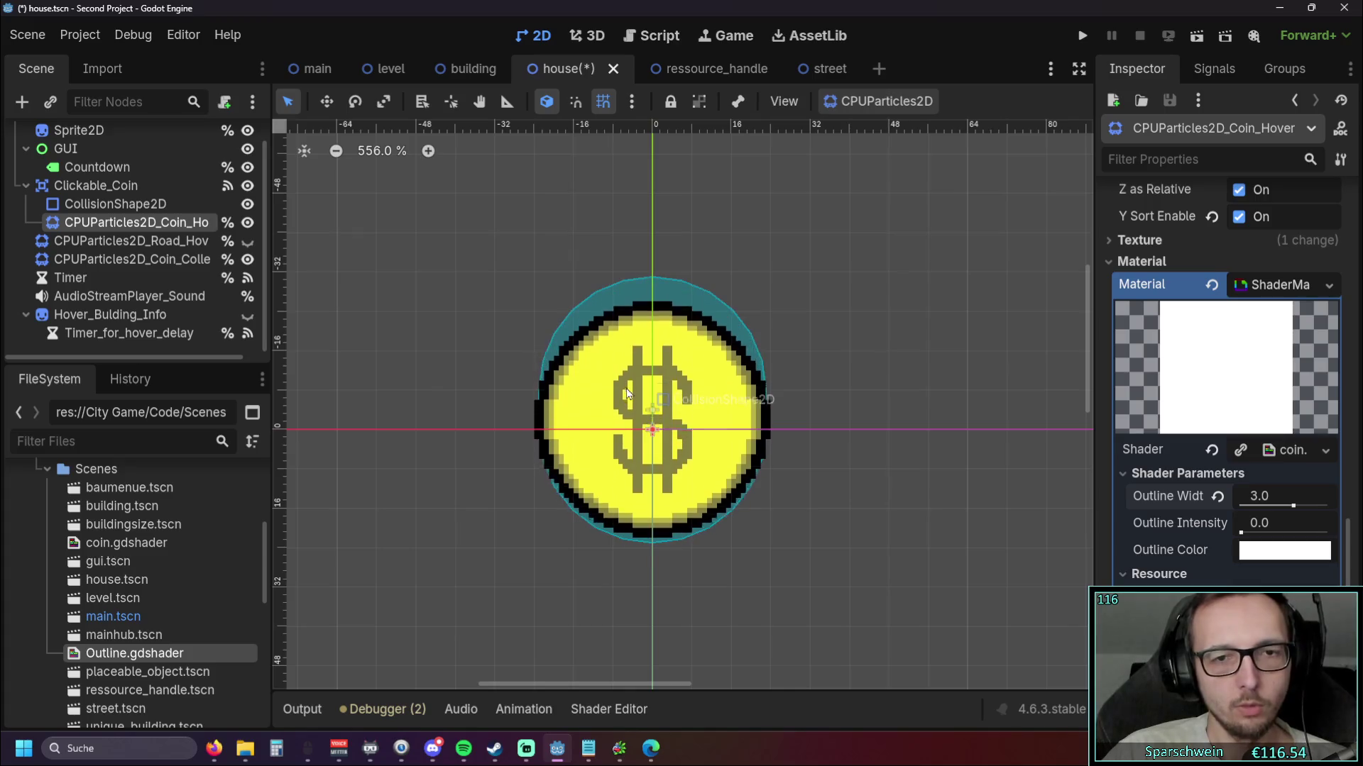
pyautogui.moveTo(621, 382); pyautogui.dragTo(646, 393)
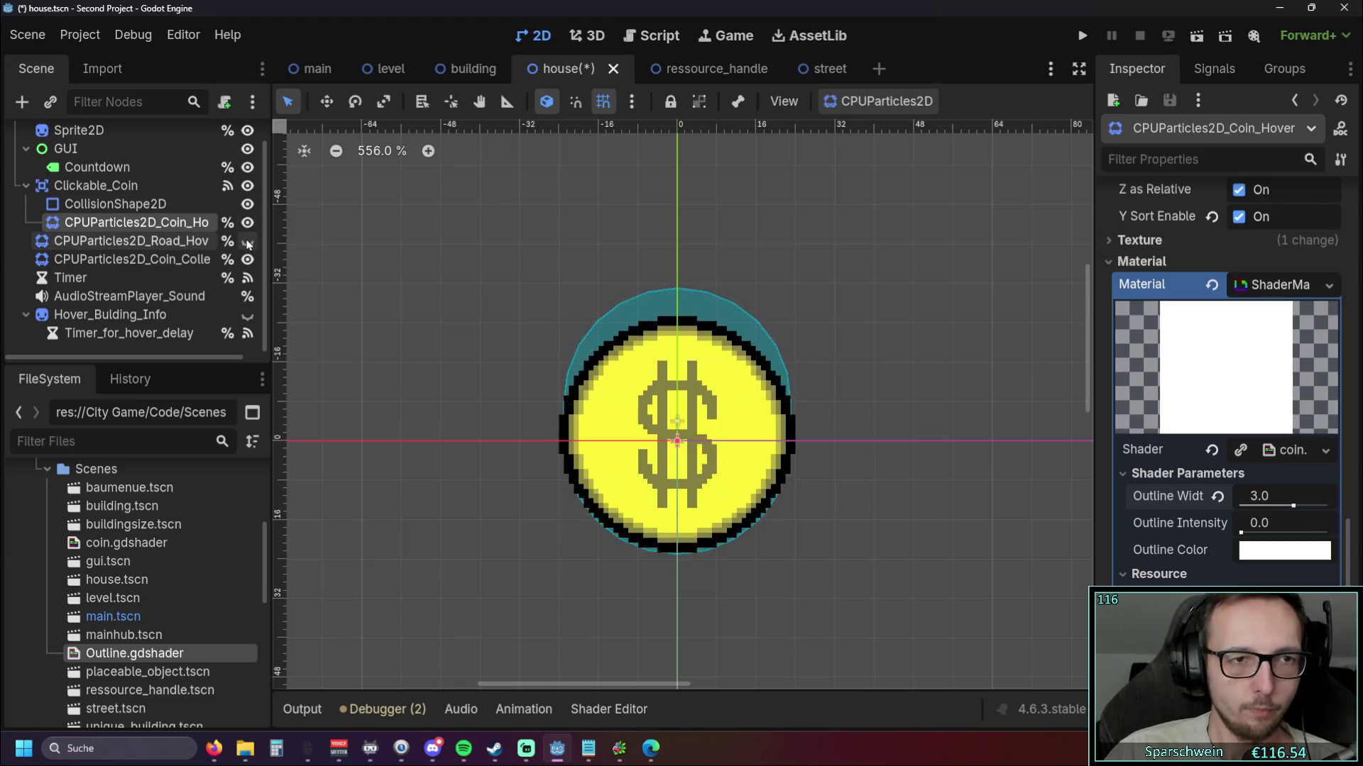
pyautogui.click(247, 316)
# Glance at the building scene, then return to the house scene and open house.gd
pyautogui.click(410, 372)
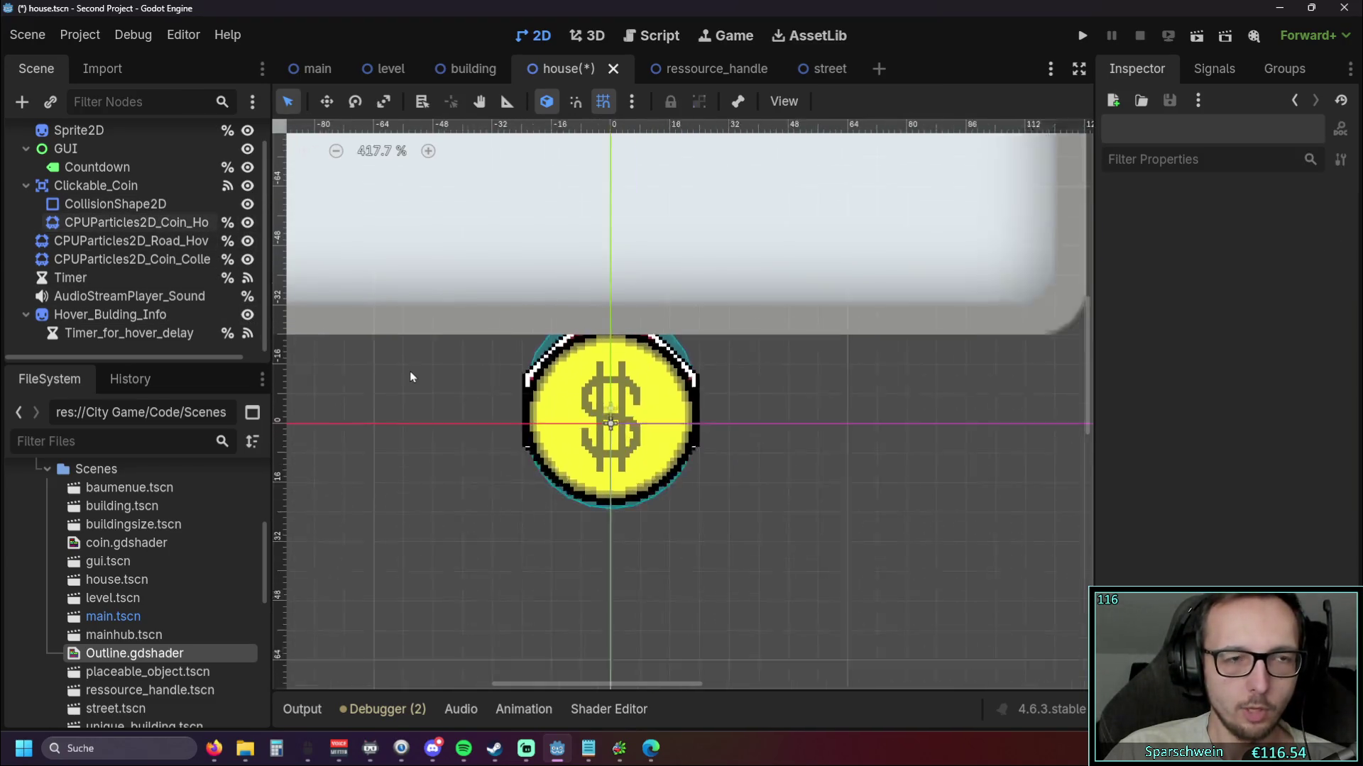
pyautogui.click(456, 69)
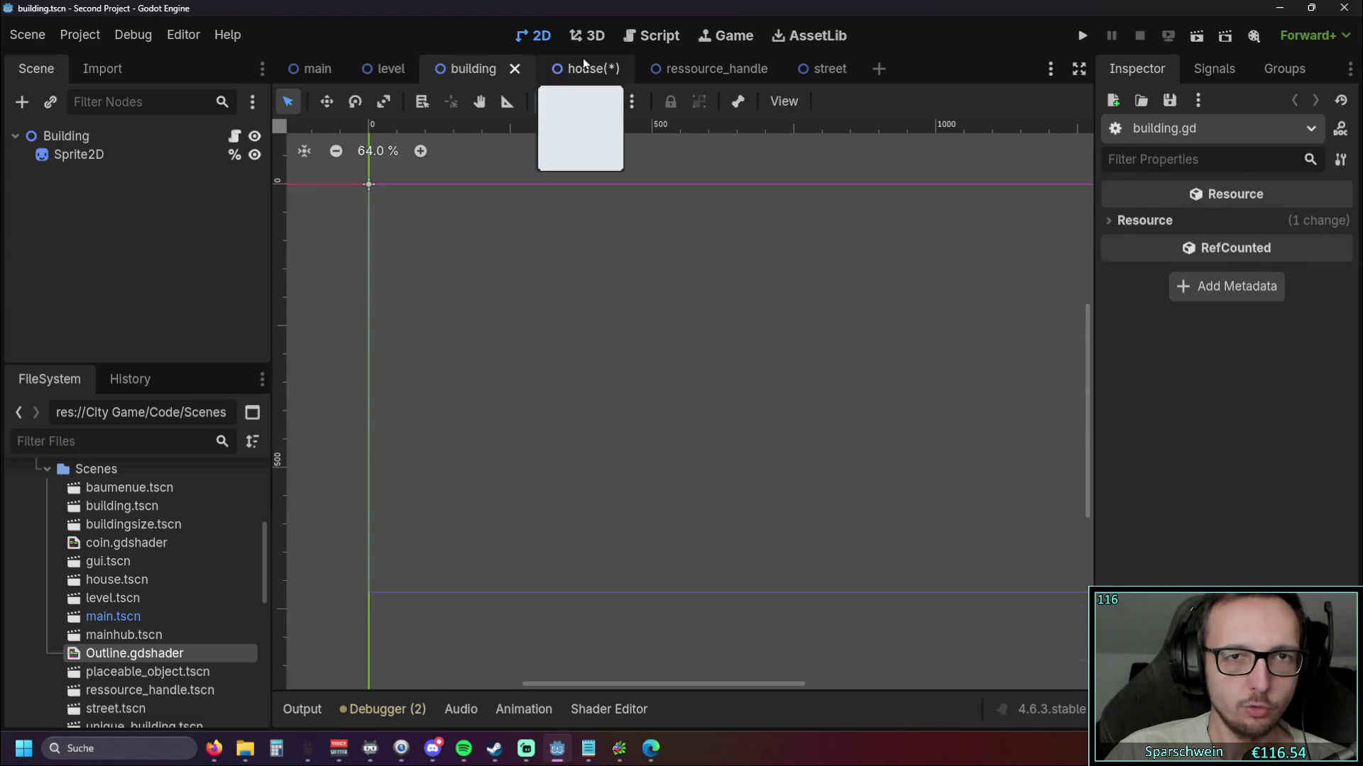
pyautogui.click(575, 69)
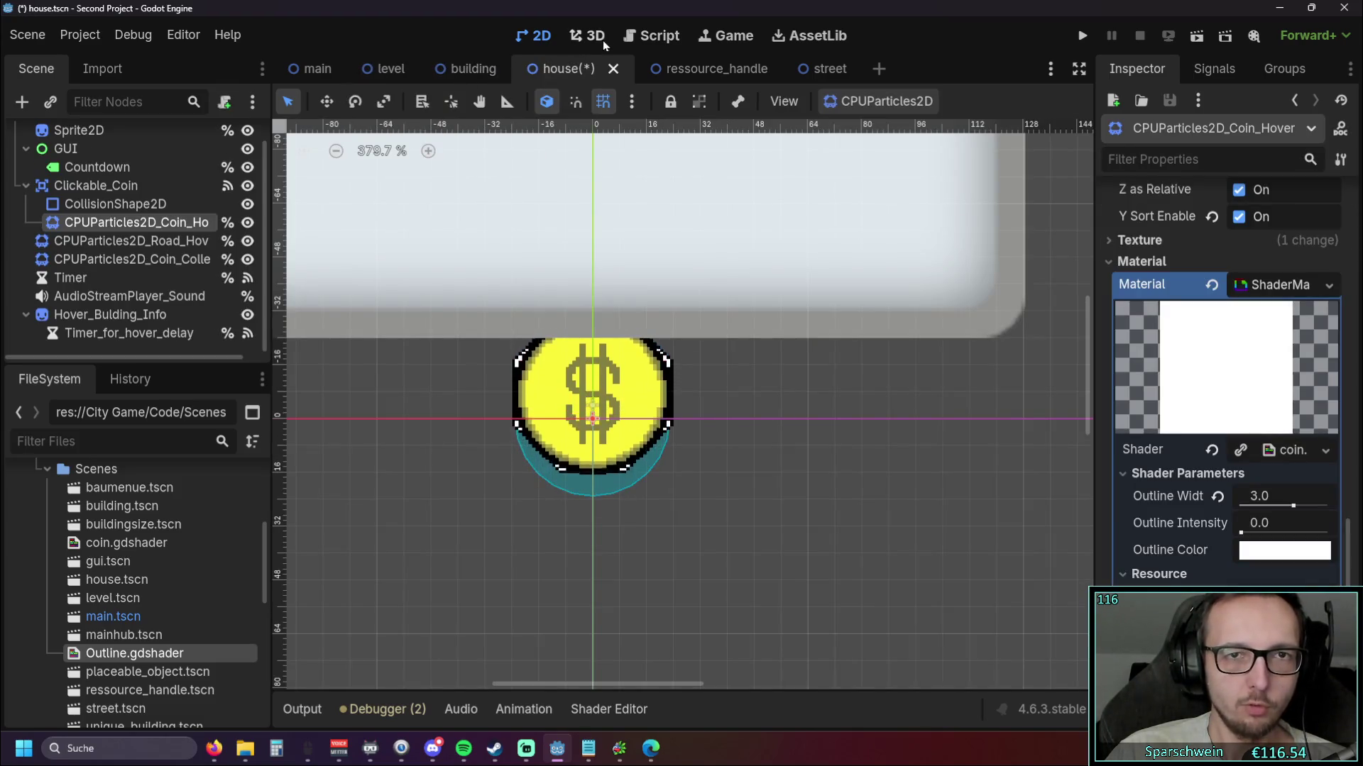
pyautogui.click(643, 35)
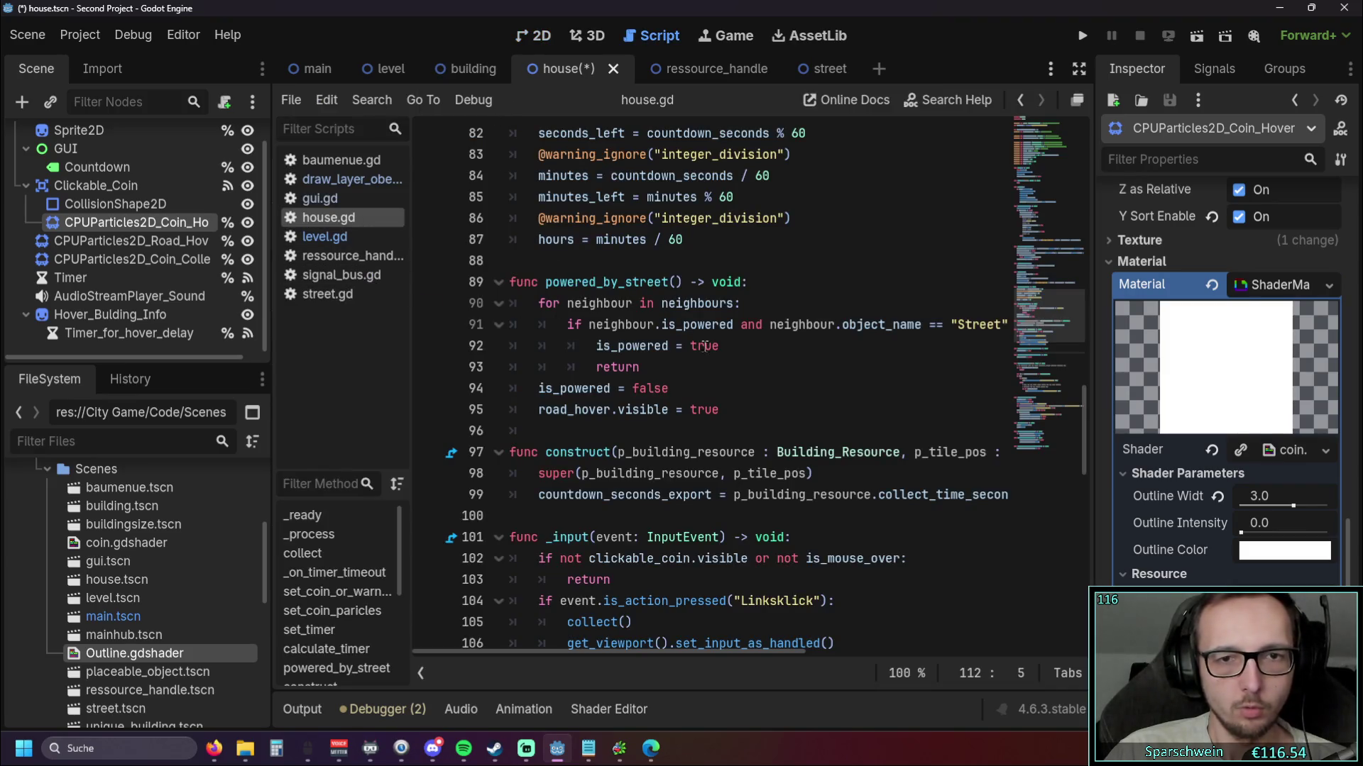
# Inspect the _on_clickable_coin_mouse_entered handler code in house.gd
pyautogui.scroll(3, 718, 345)
pyautogui.scroll(-9, 718, 346)
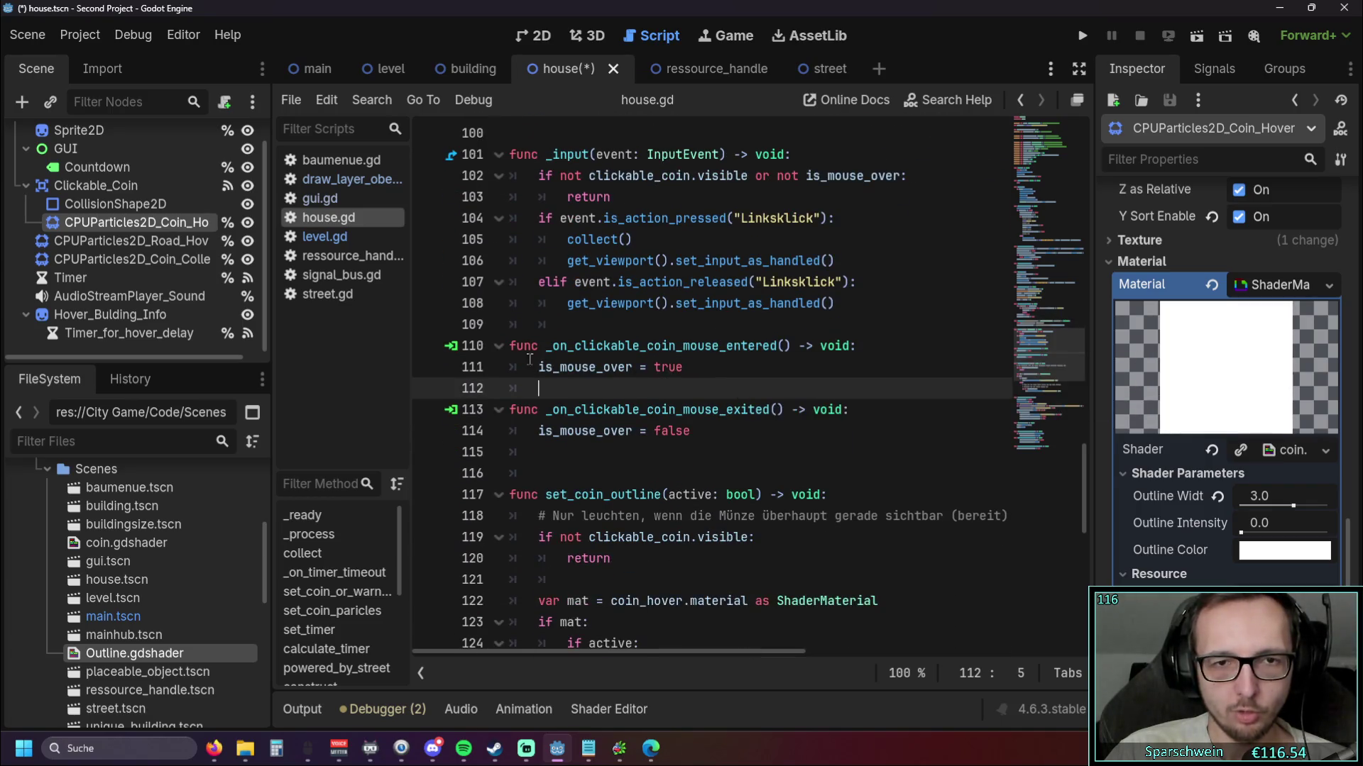
pyautogui.moveTo(546, 346); pyautogui.dragTo(784, 346)
pyautogui.click(623, 396)
pyautogui.click(726, 367)
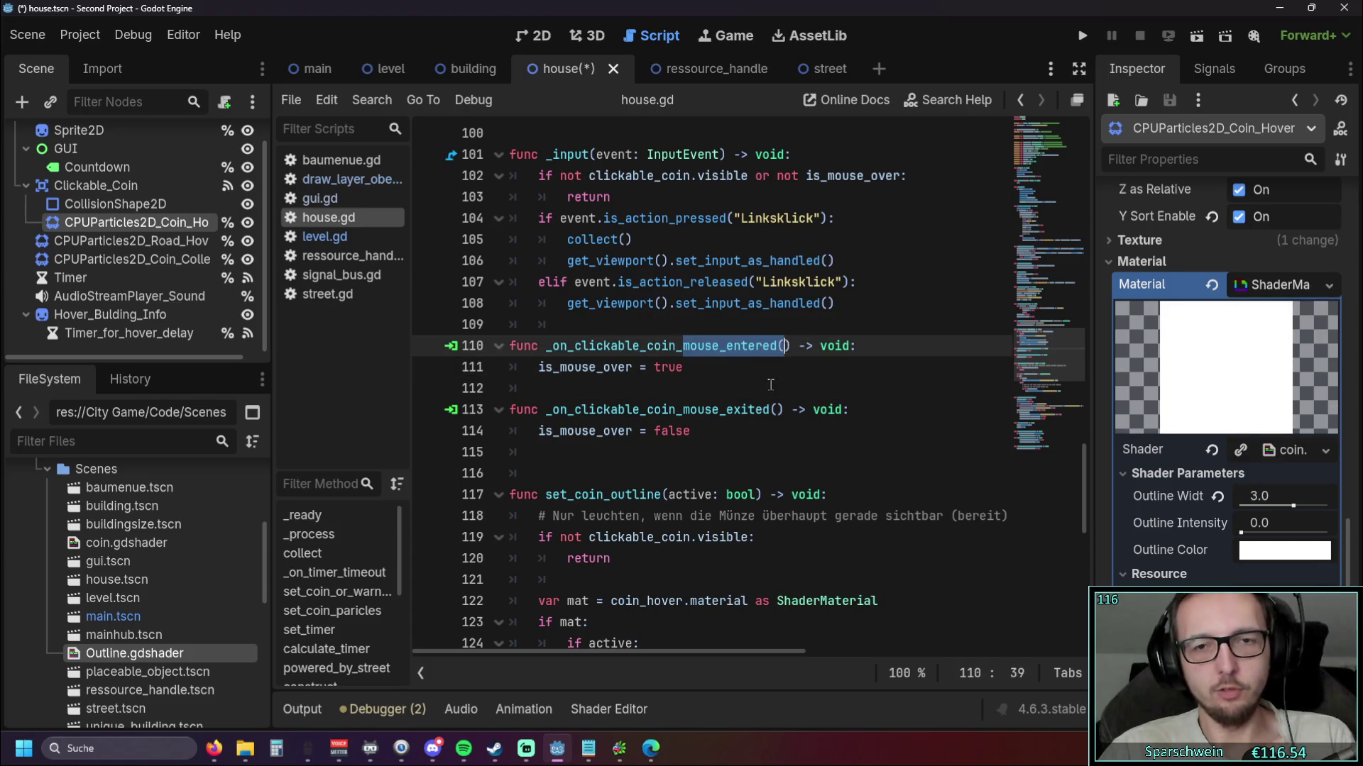
pyautogui.click(771, 385)
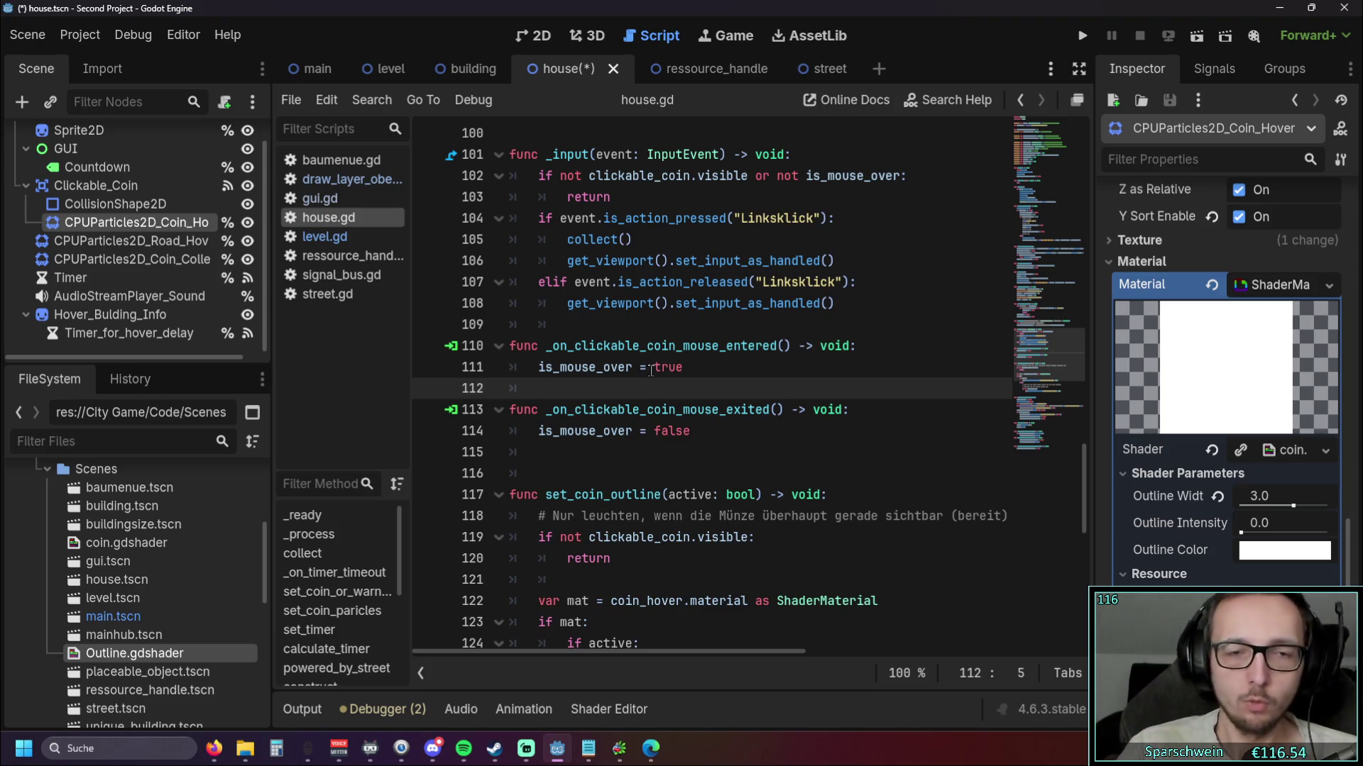
# Show the node's Signals list in the right dock
pyautogui.rightClick(128, 226)
pyautogui.click(95, 219)
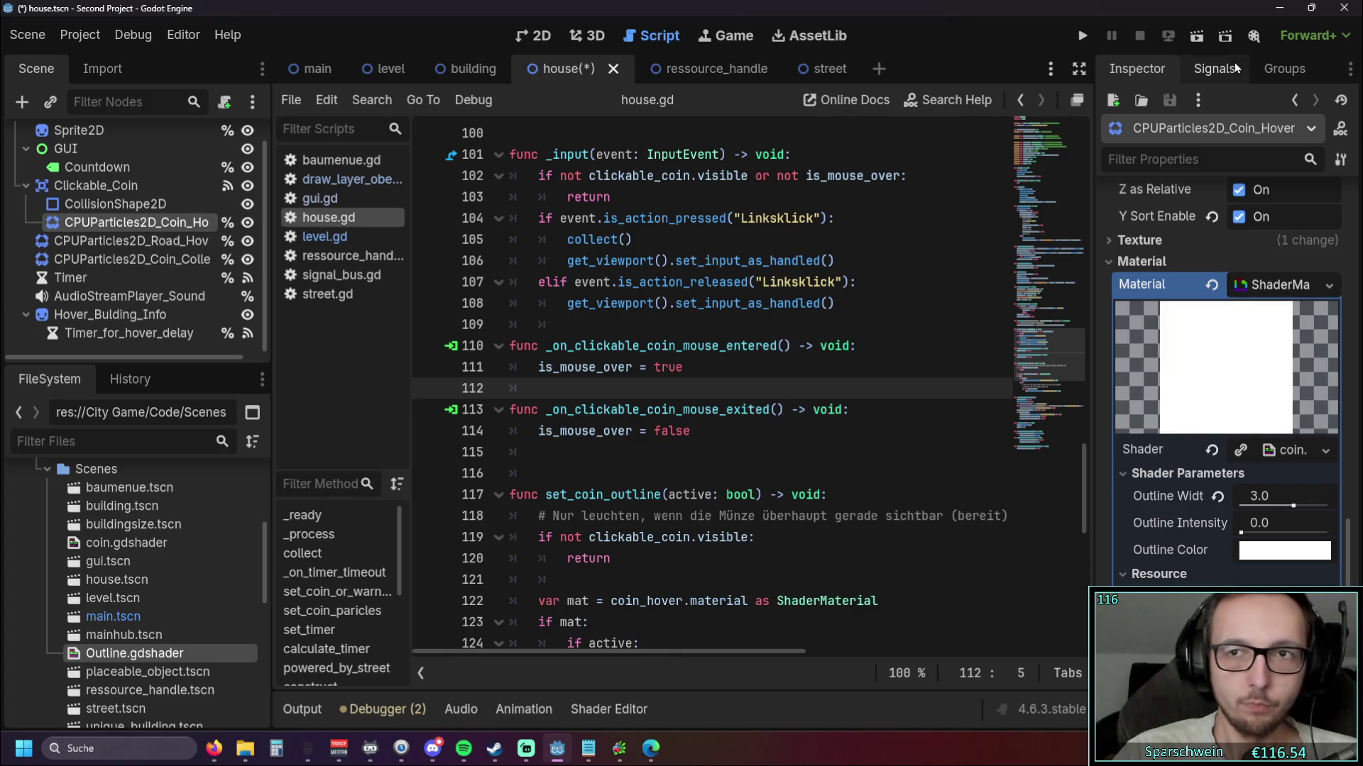
pyautogui.click(1229, 65)
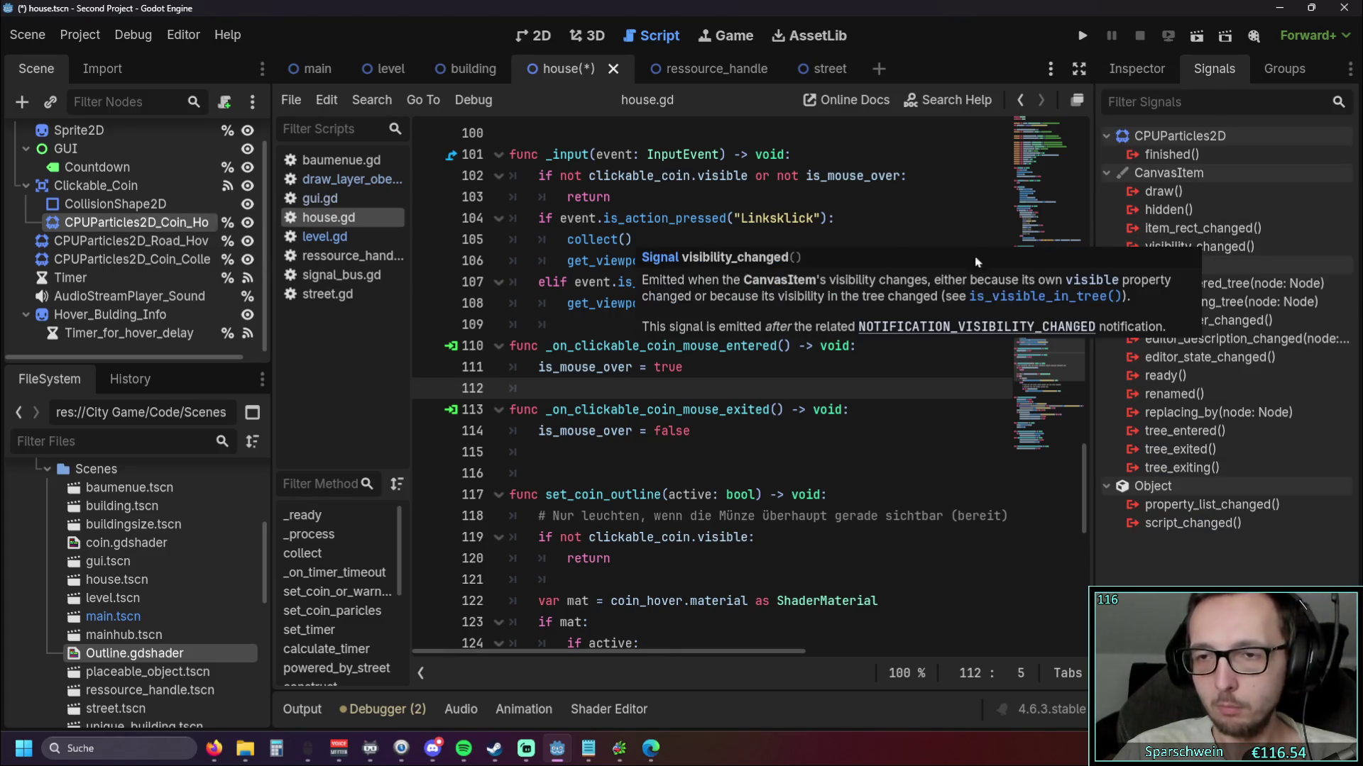
# Reconnect Clickable_Coin's mouse_entered signal to a receiver named _collect_coin_mouse_entered
pyautogui.click(121, 204)
pyautogui.click(125, 188)
pyautogui.click(1236, 357)
pyautogui.rightClick(1236, 356)
pyautogui.click(1229, 377)
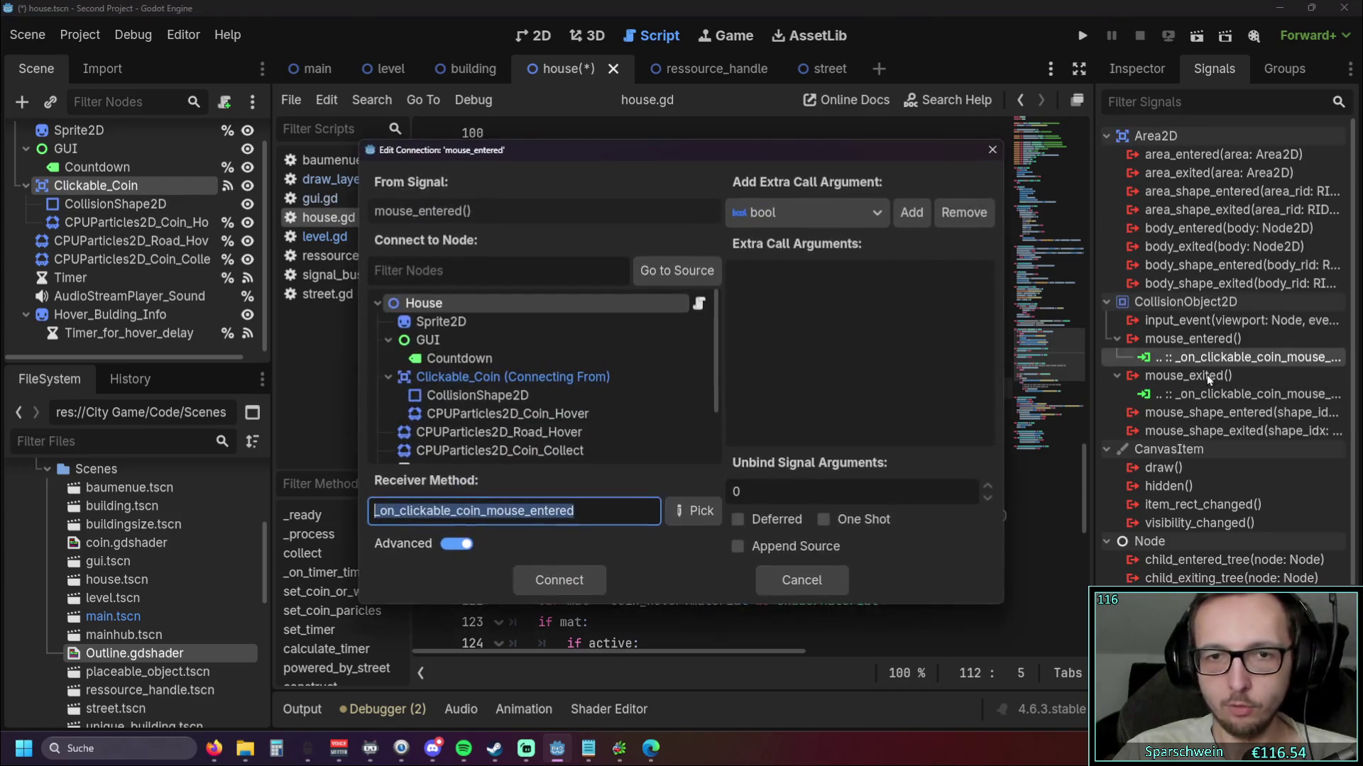
pyautogui.click(452, 511)
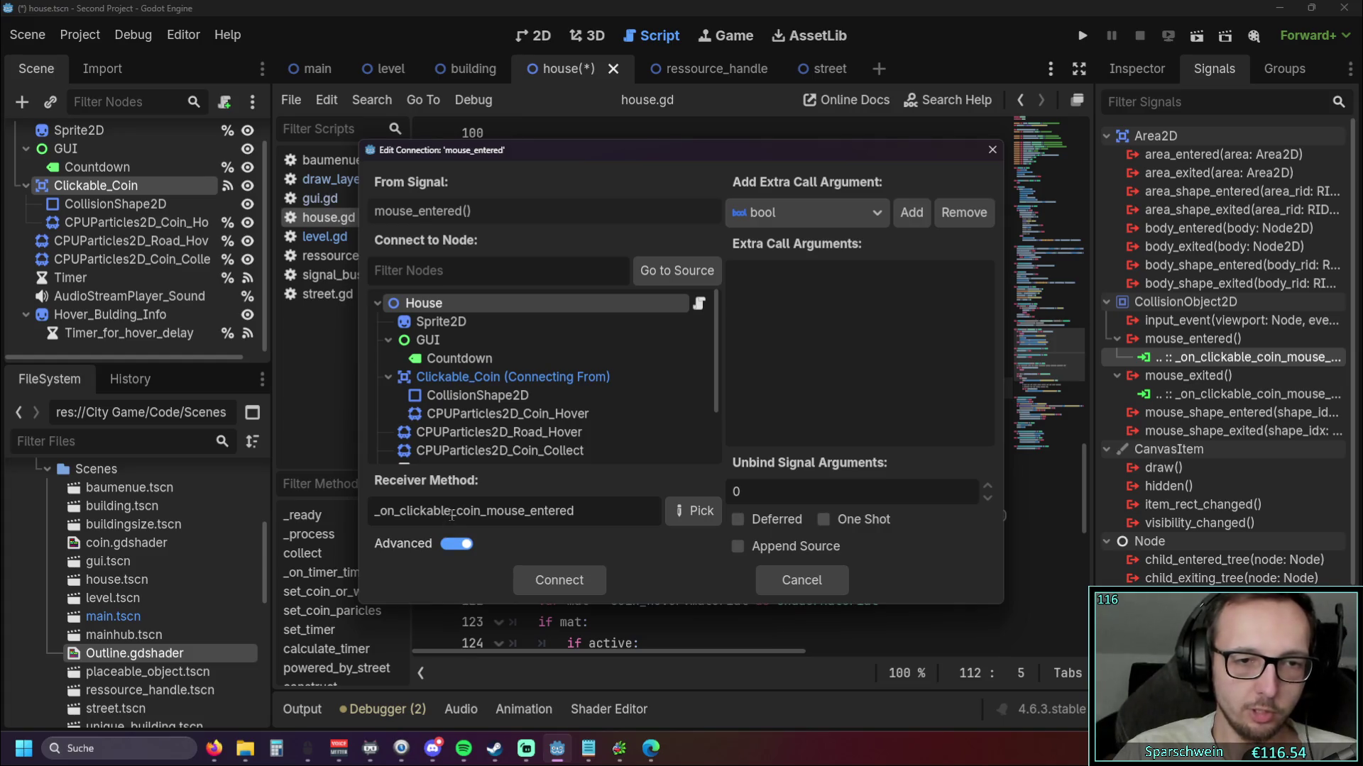
pyautogui.moveTo(456, 511); pyautogui.dragTo(424, 511)
pyautogui.click(423, 514)
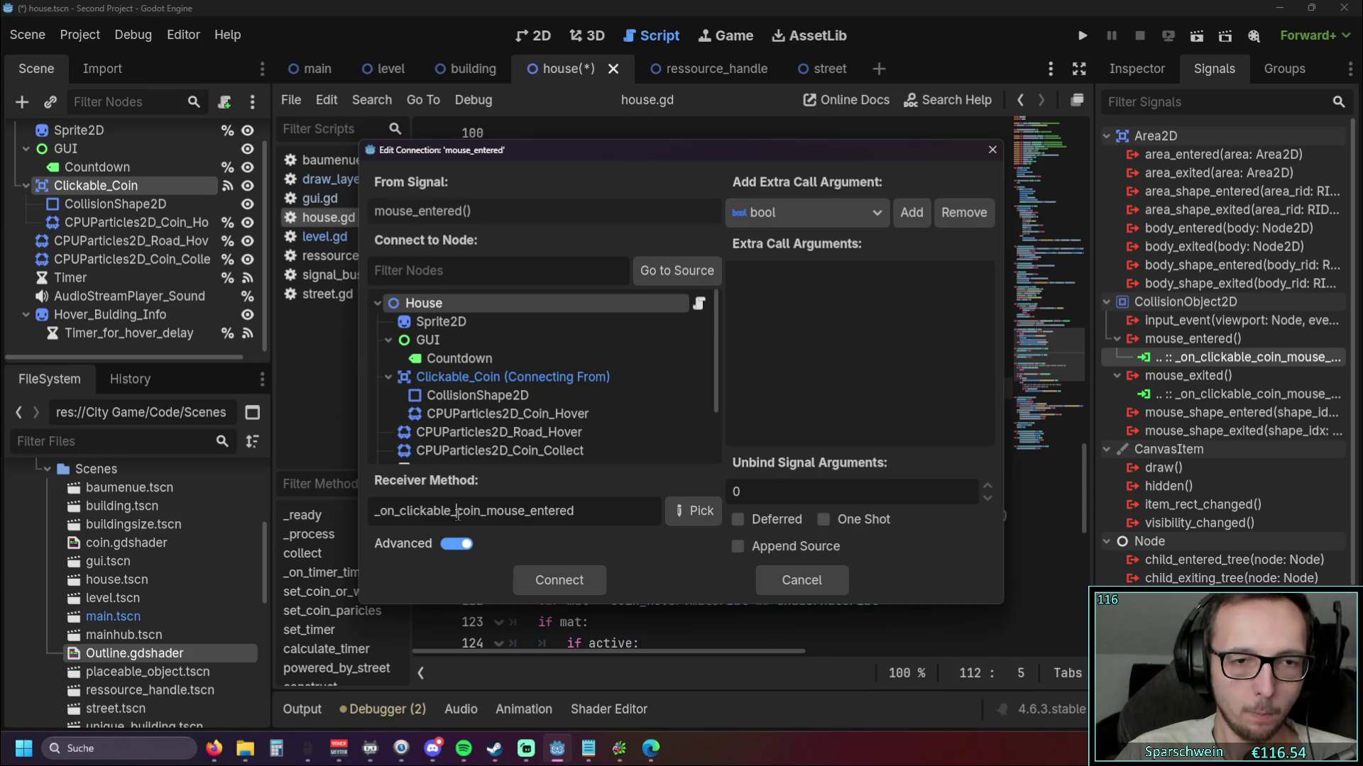
pyautogui.moveTo(453, 514); pyautogui.dragTo(374, 513)
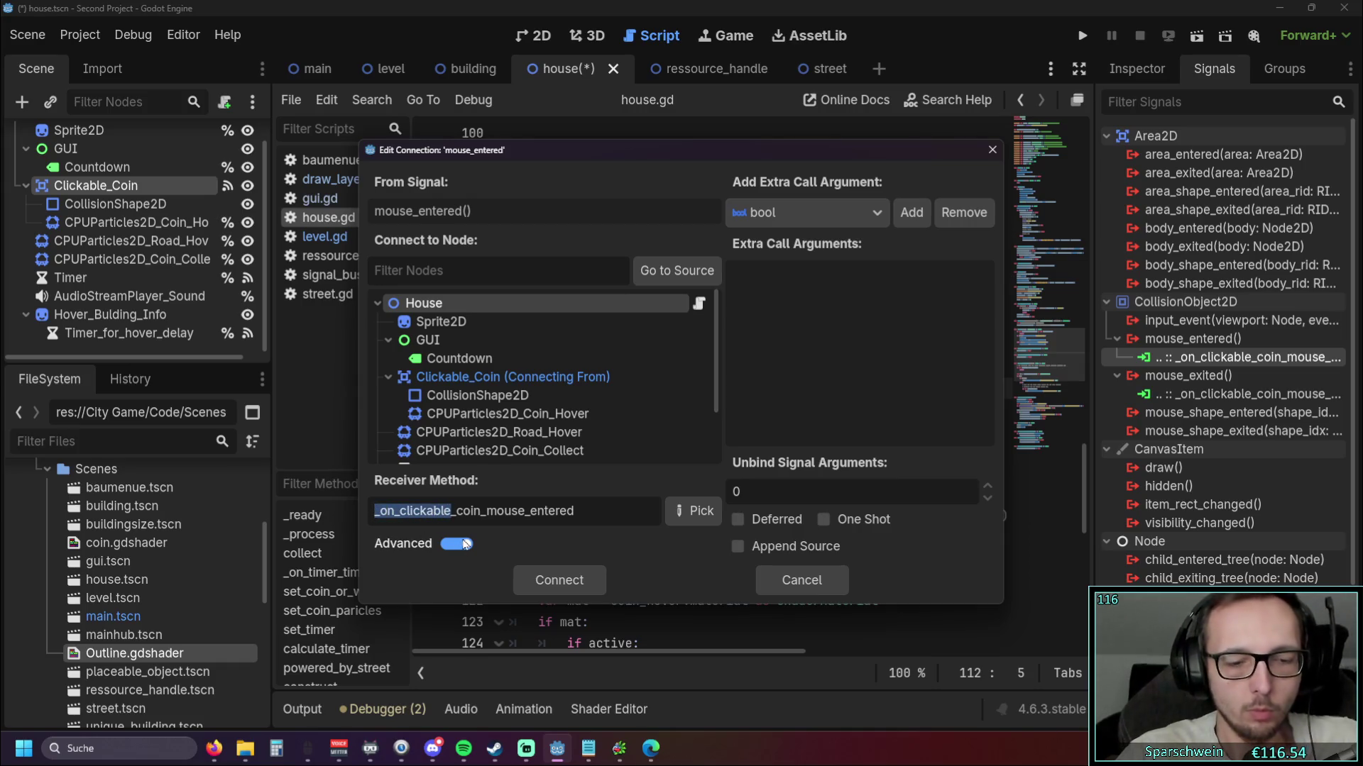
pyautogui.write('_collec')
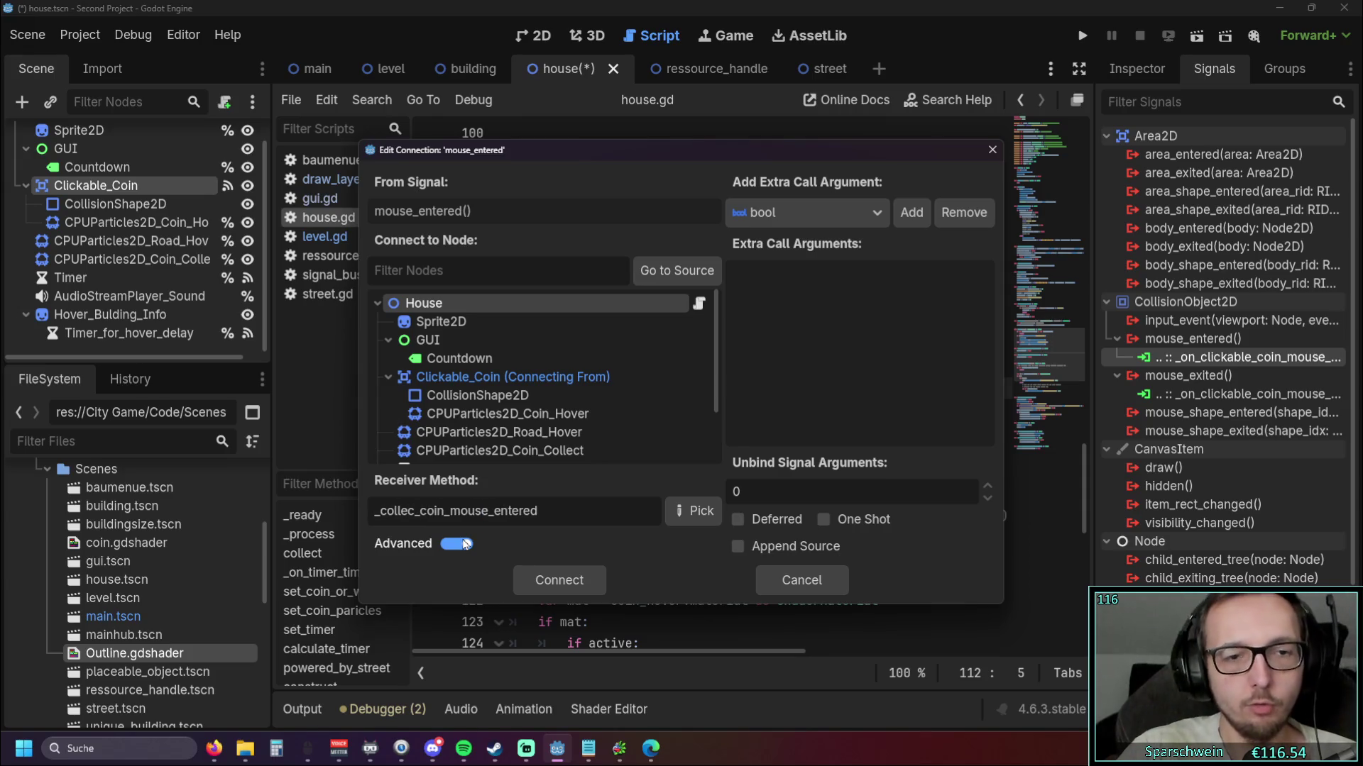
pyautogui.write('t')
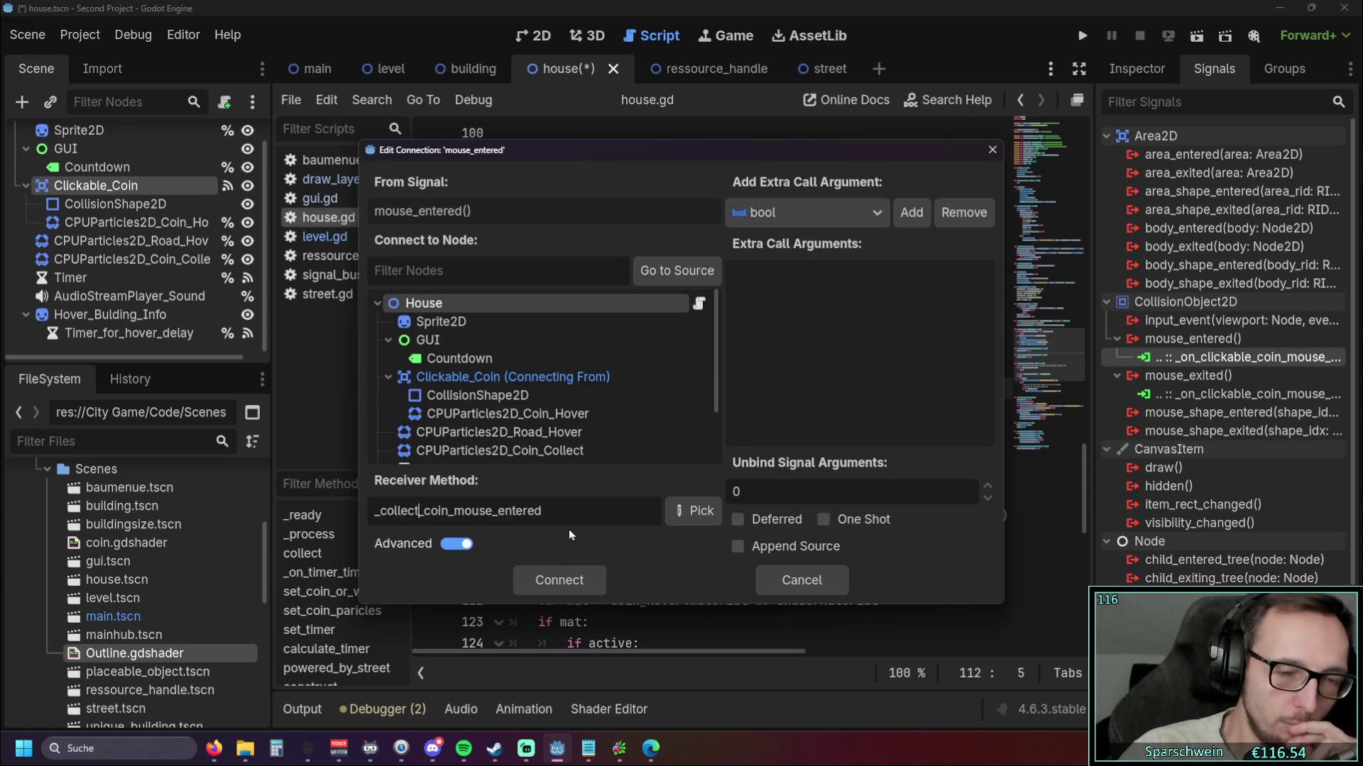
pyautogui.click(543, 522)
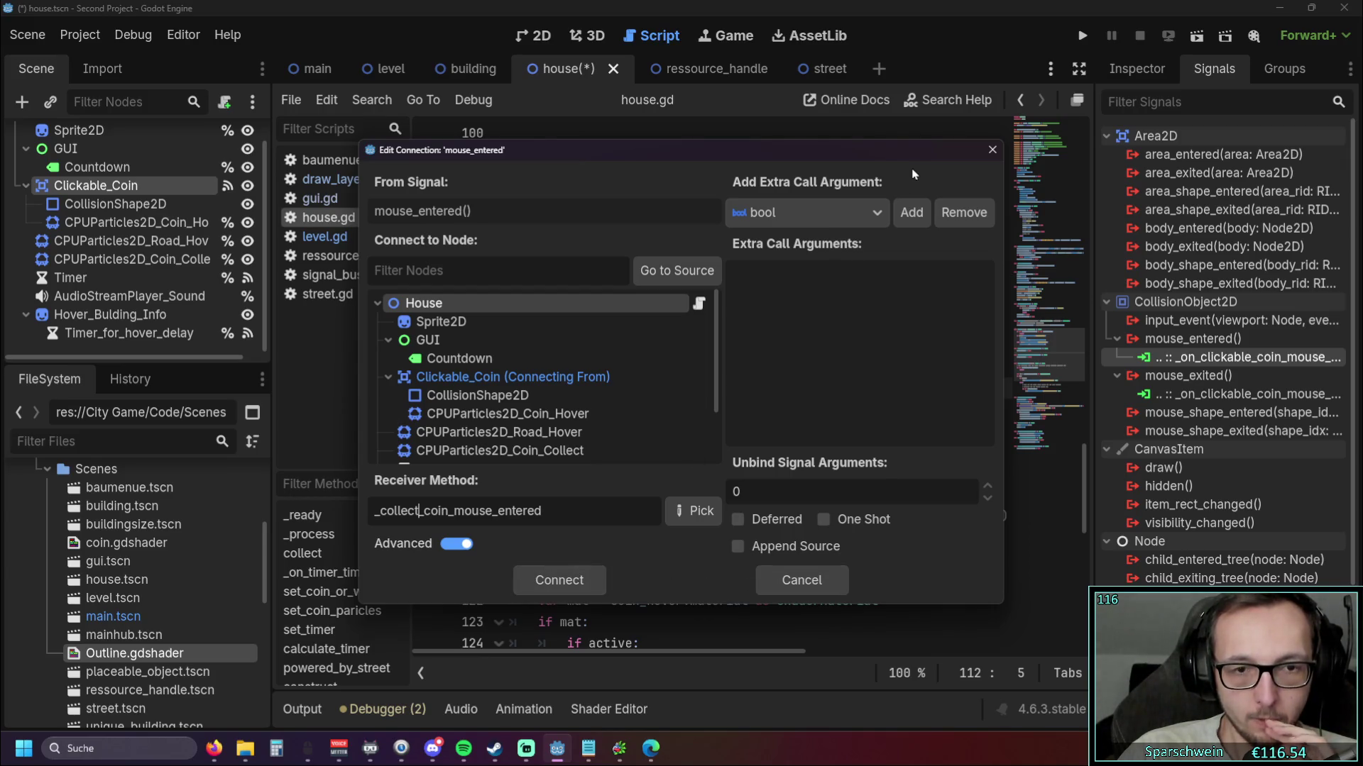
pyautogui.click(562, 585)
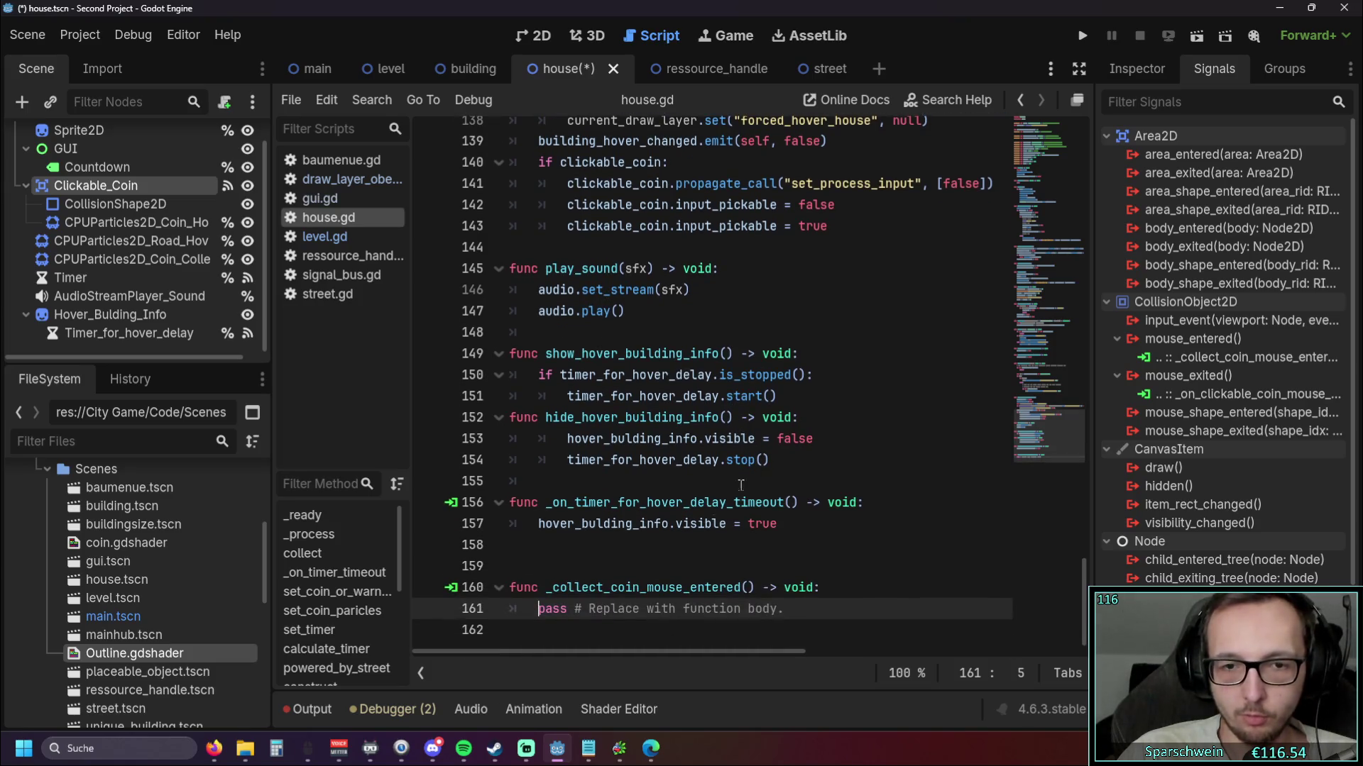
# Rename the old handler to _collect_coin_mouse_entered and delete the duplicate generated stub
pyautogui.moveTo(548, 587); pyautogui.dragTo(756, 587)
pyautogui.hotkey('ctrl', 'c')
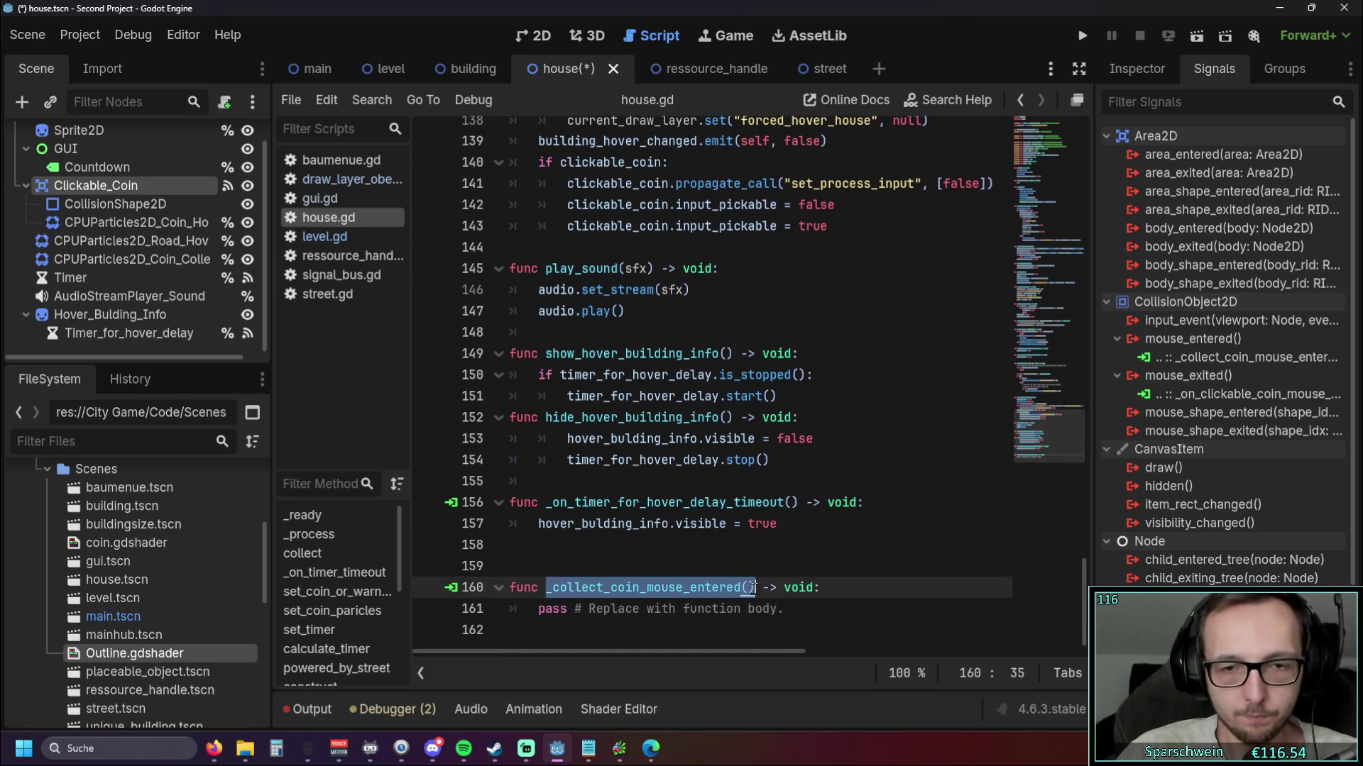
pyautogui.scroll(8, 627, 495)
pyautogui.scroll(6, 627, 495)
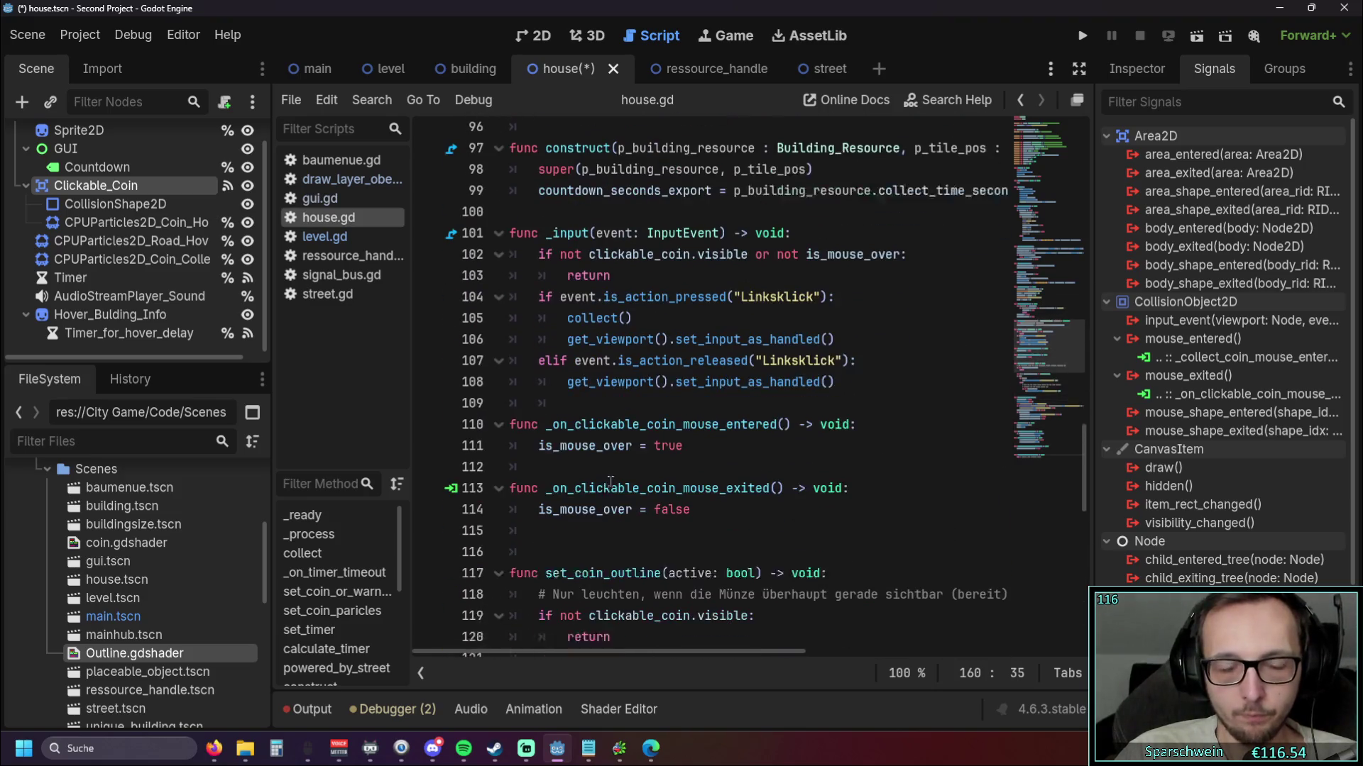
pyautogui.moveTo(546, 417); pyautogui.dragTo(777, 418)
pyautogui.hotkey('ctrl', 'v')
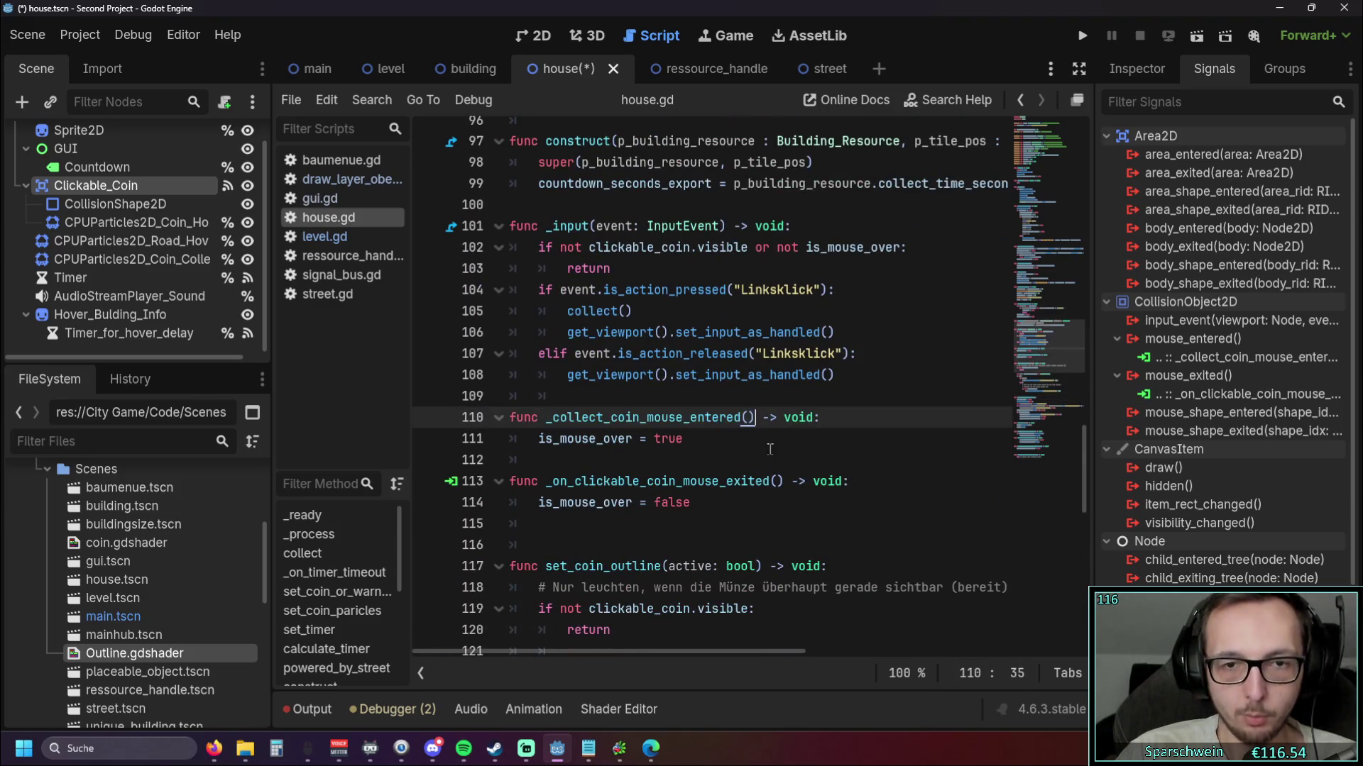
pyautogui.click(693, 456)
pyautogui.scroll(-14, 694, 456)
pyautogui.moveTo(792, 581); pyautogui.dragTo(484, 557)
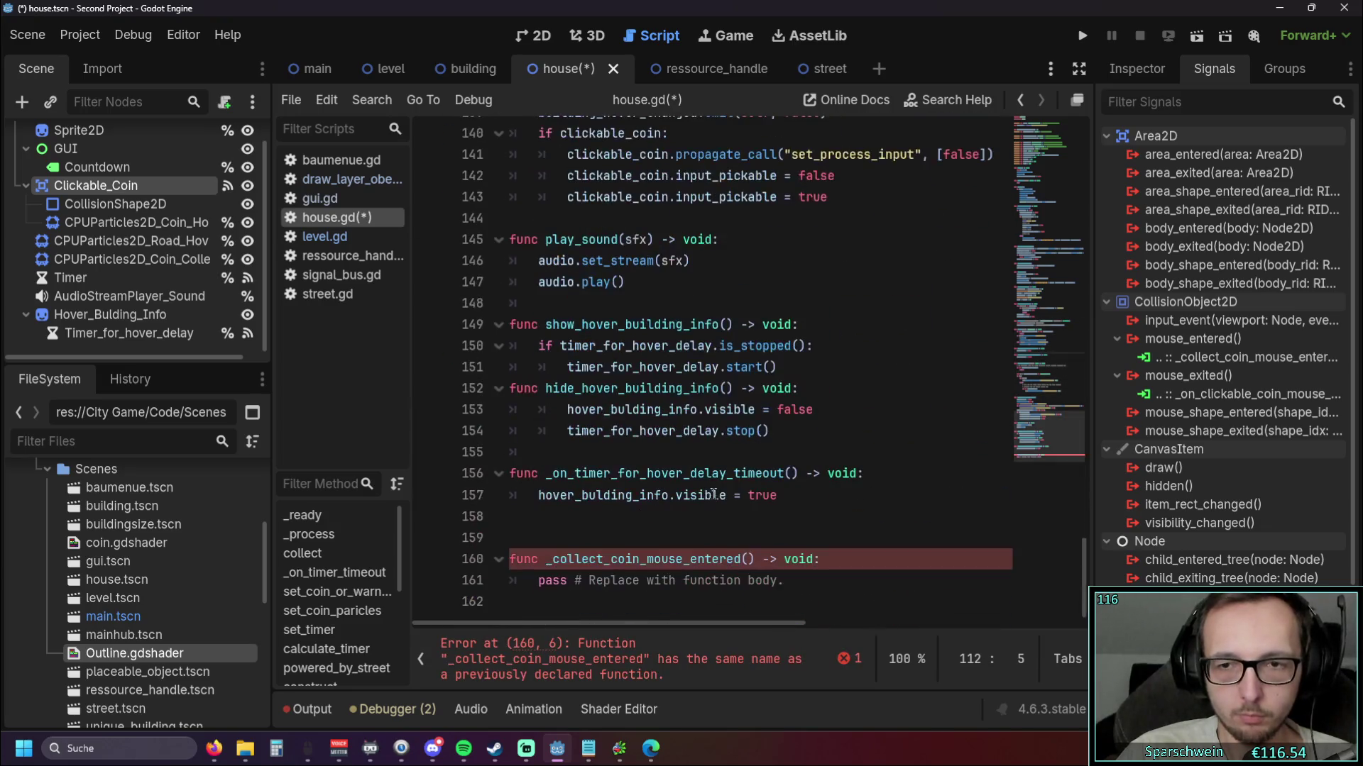
pyautogui.press('BackSpace')
pyautogui.press('BackSpace')
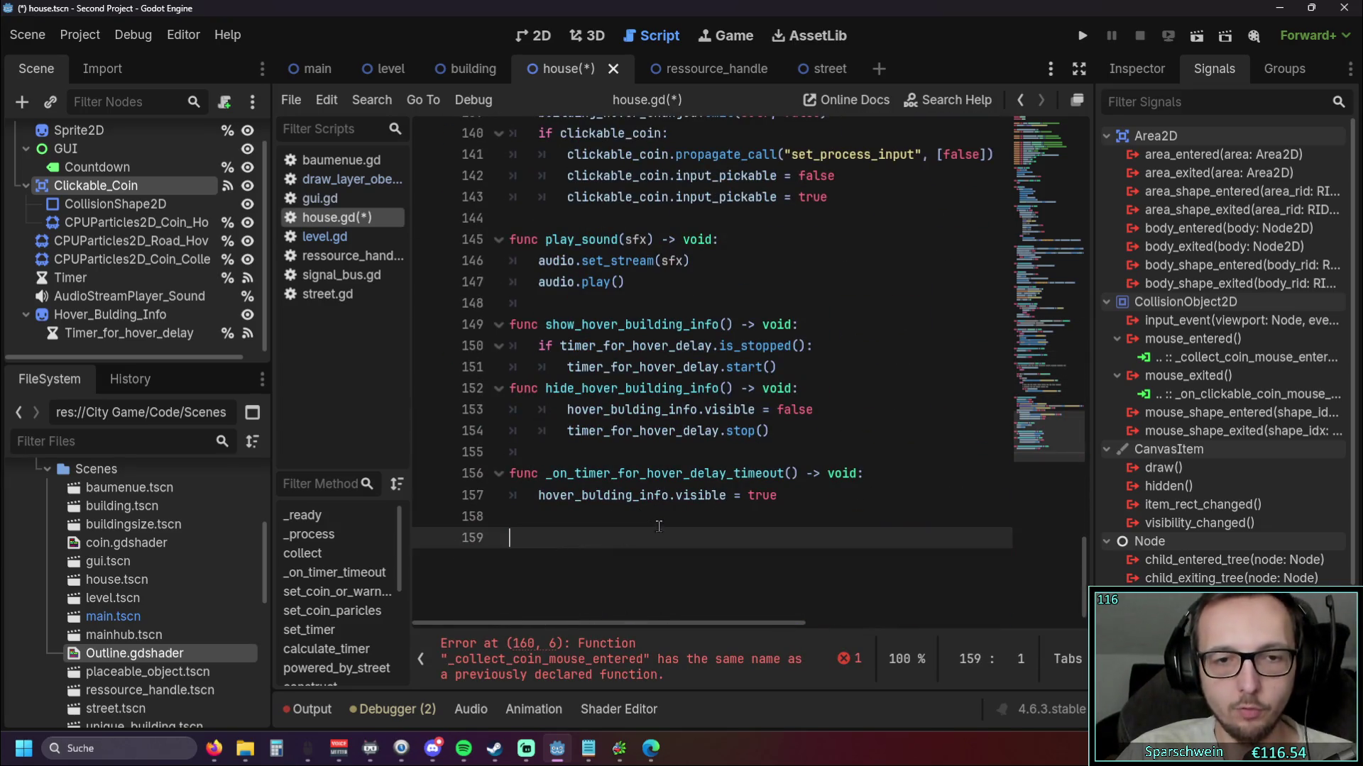
pyautogui.scroll(14, 654, 526)
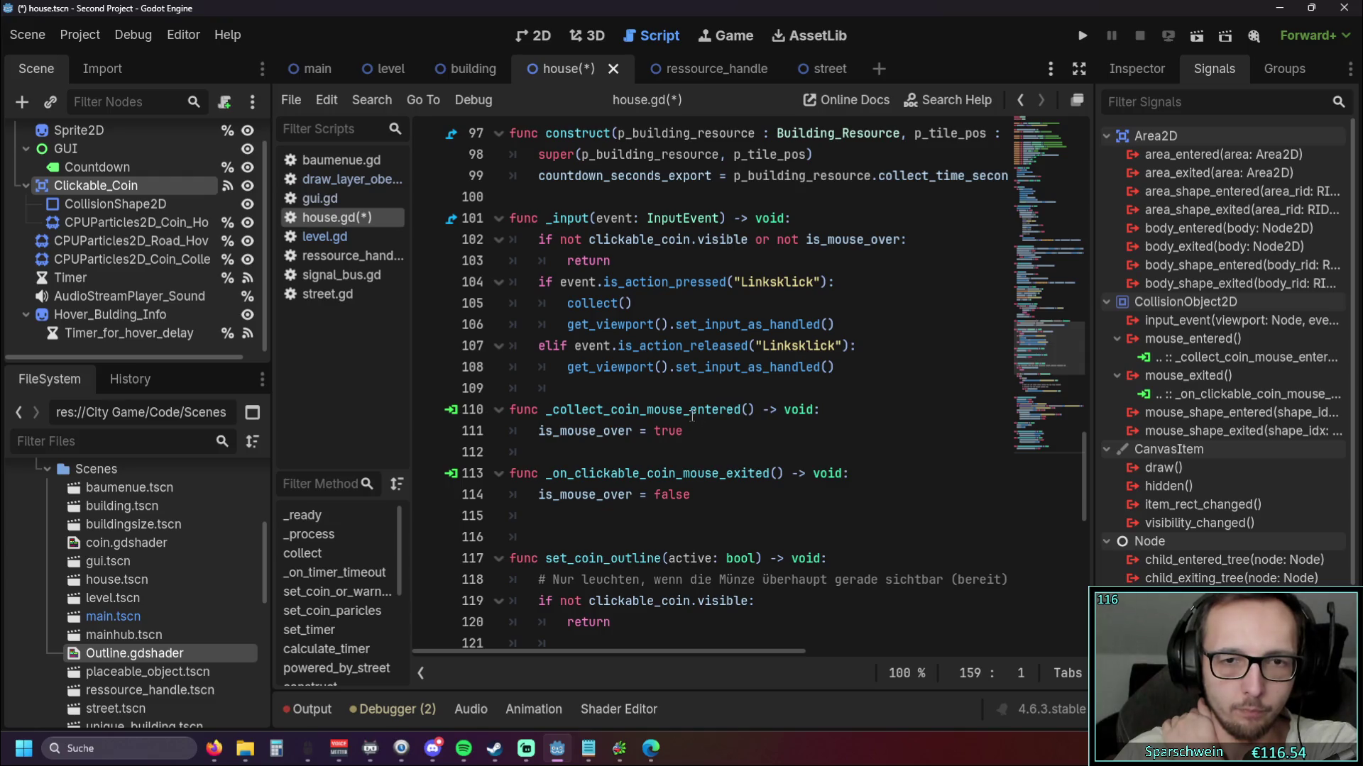
pyautogui.scroll(-1, 724, 421)
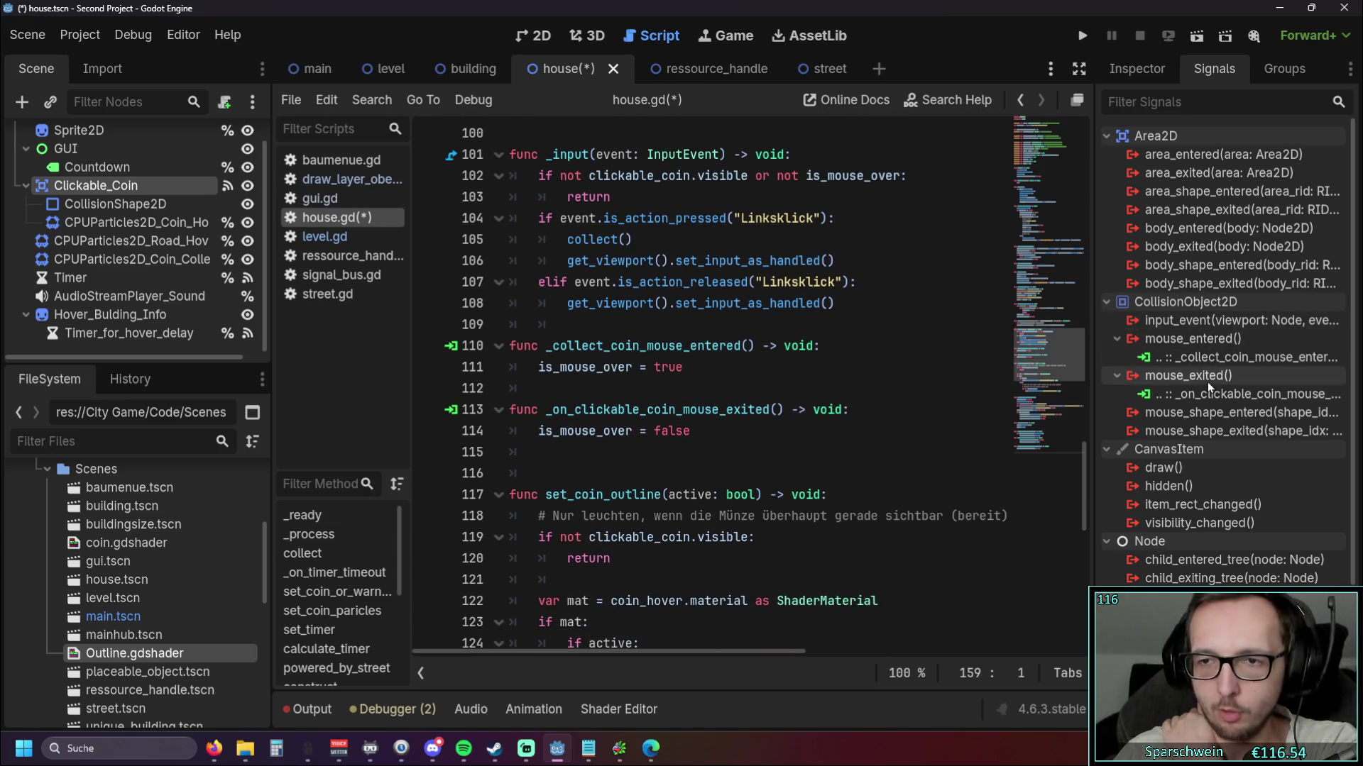
# Reconnect the mouse_exited signal to _collect_coin_mouse_exited, picked from the script's methods
pyautogui.rightClick(1184, 395)
pyautogui.click(1206, 407)
pyautogui.click(451, 517)
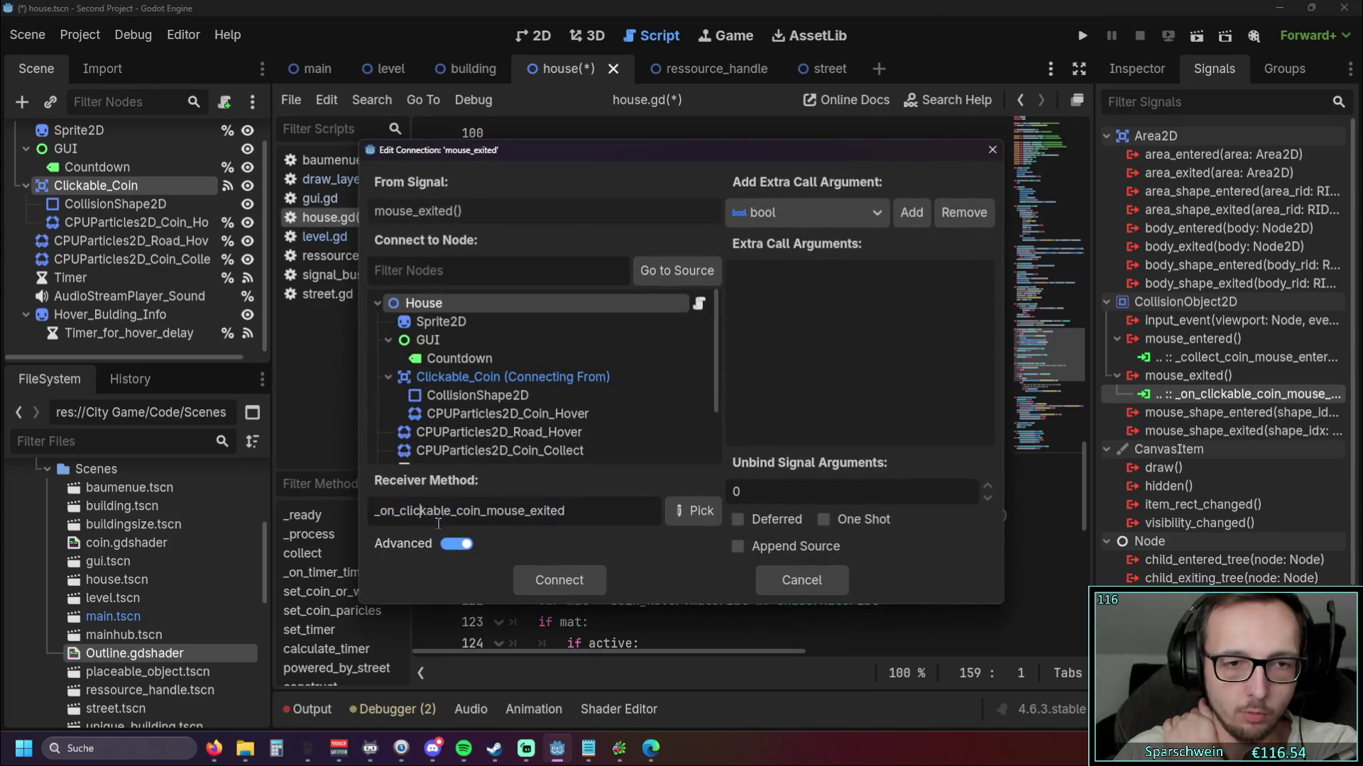
pyautogui.moveTo(451, 516); pyautogui.dragTo(364, 521)
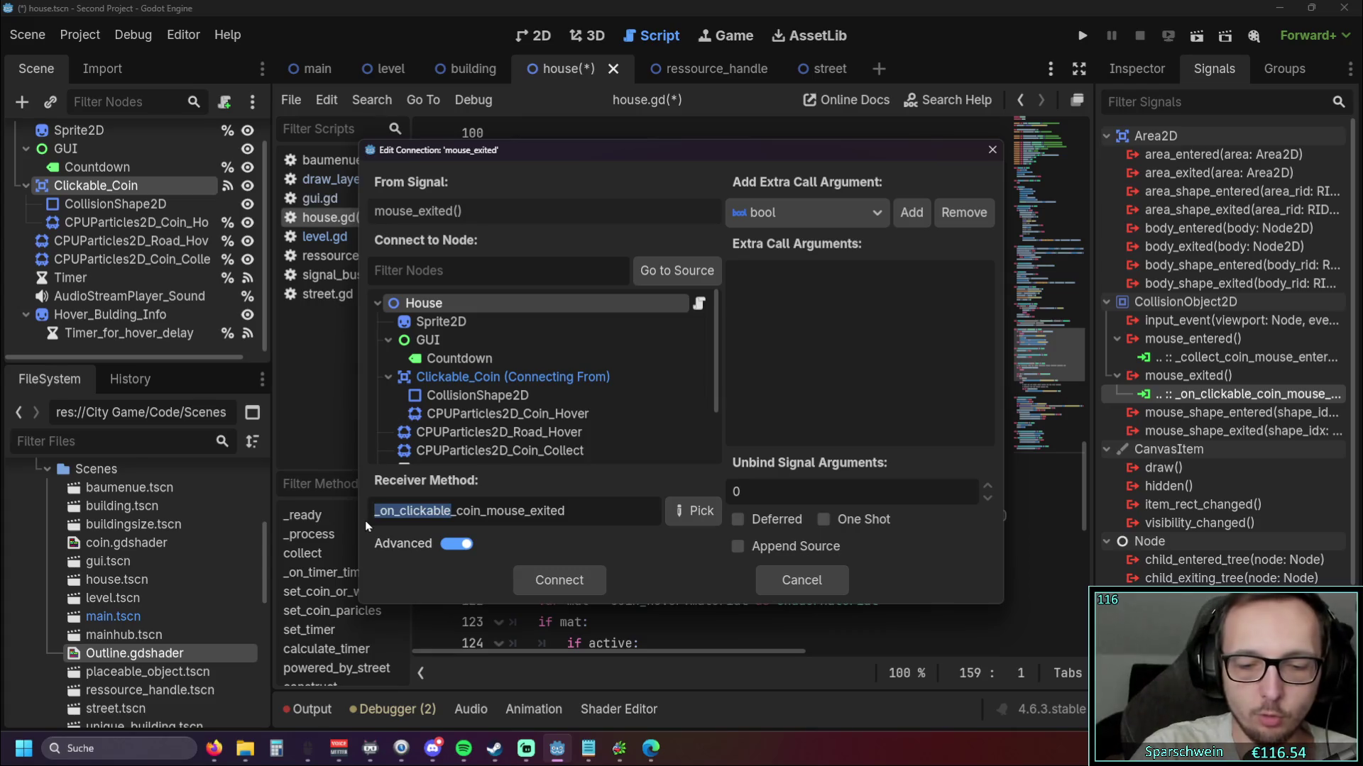
pyautogui.write('_co')
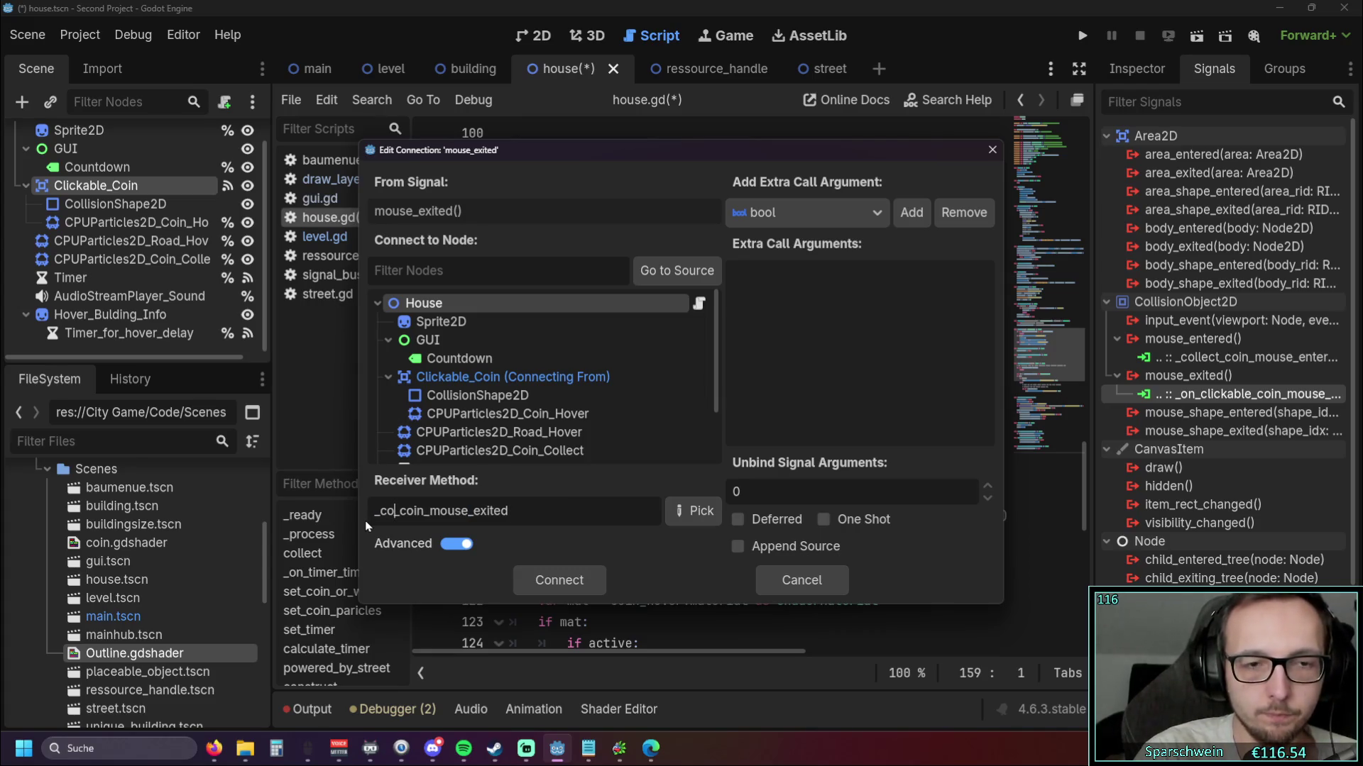
pyautogui.write('llect')
pyautogui.press('End')
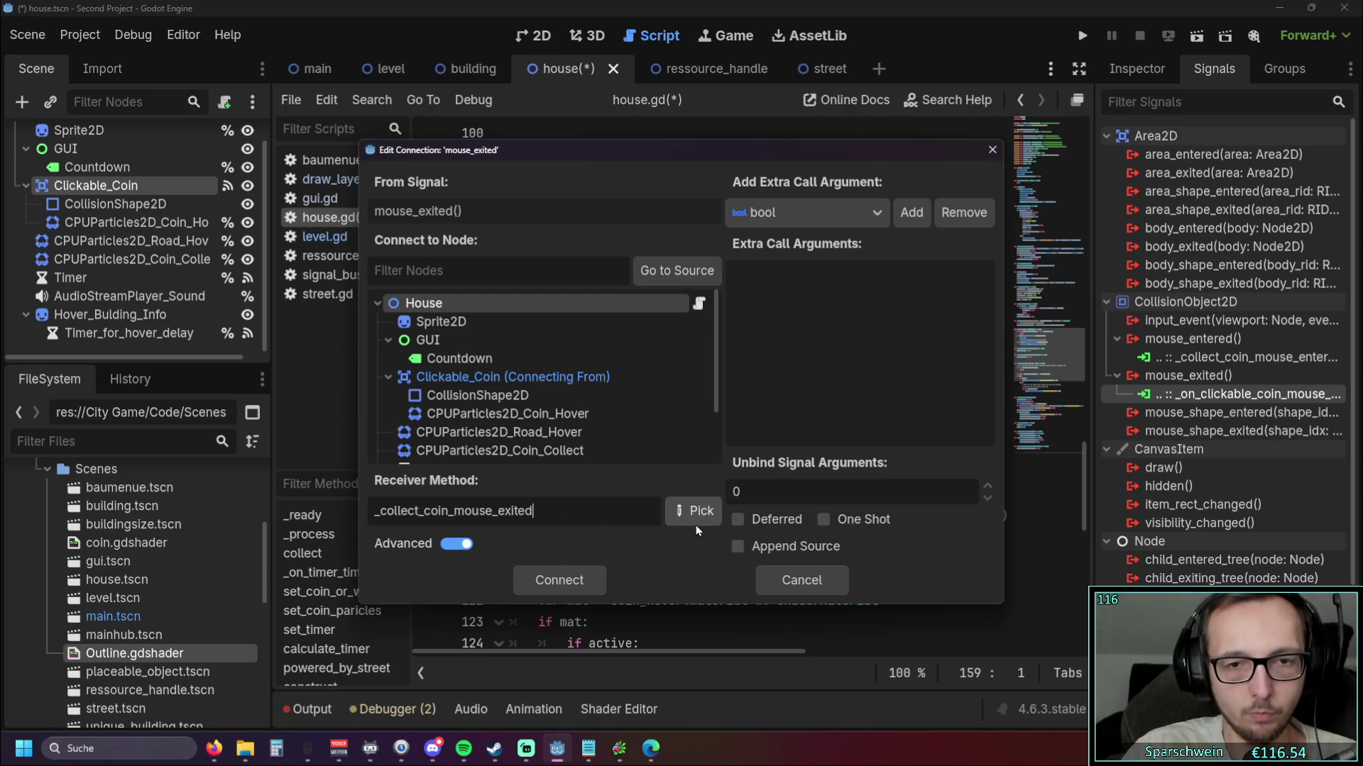
pyautogui.click(682, 519)
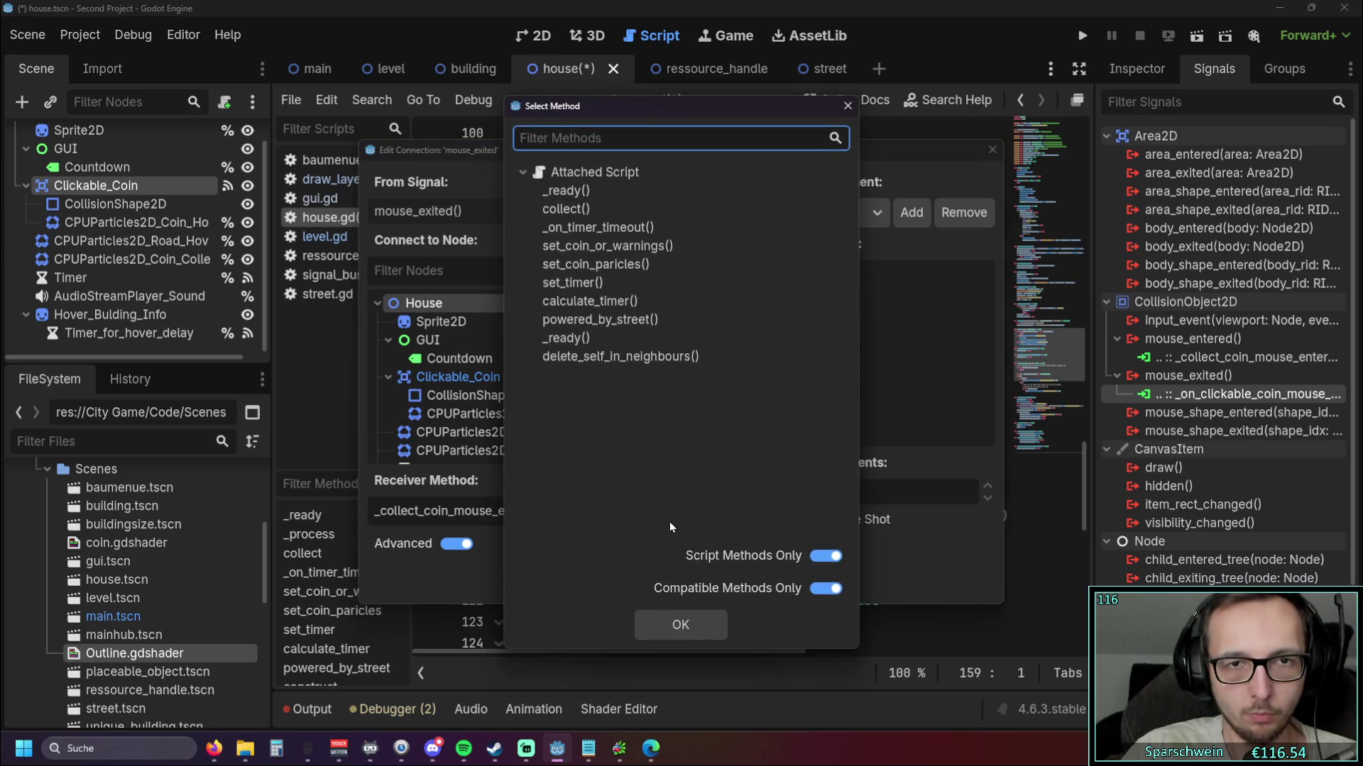
pyautogui.click(847, 105)
pyautogui.click(572, 582)
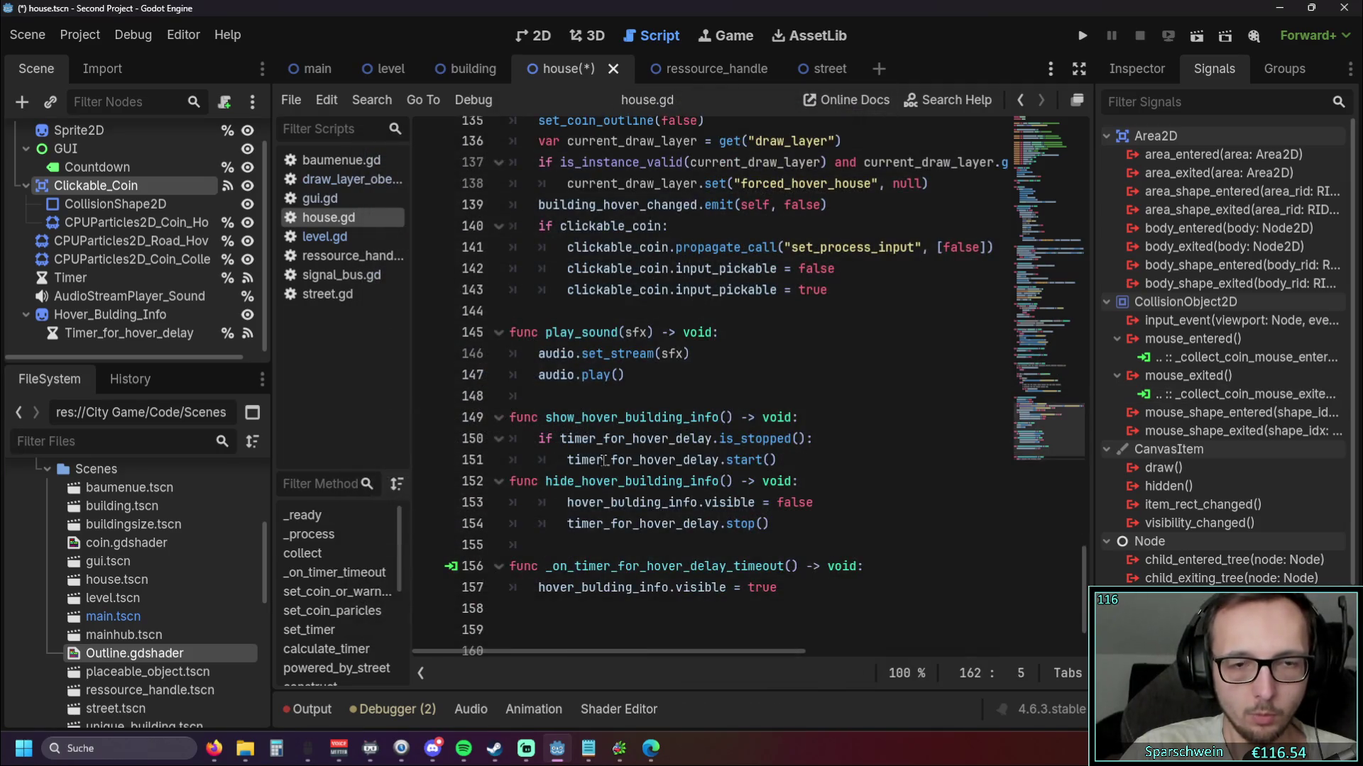
# Delete the auto-generated _collect_coin_mouse_exited stub from house.gd
pyautogui.moveTo(822, 619); pyautogui.dragTo(446, 575)
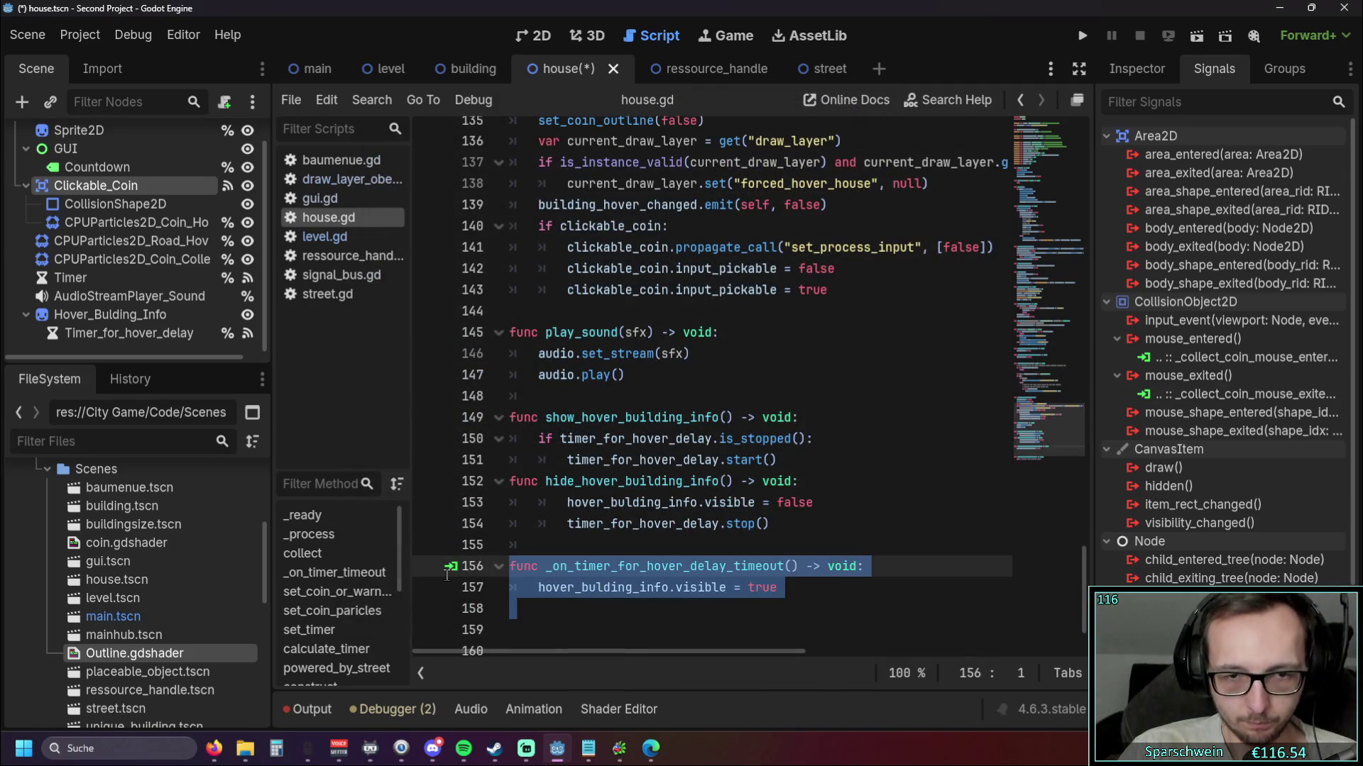
pyautogui.scroll(-1, 442, 575)
pyautogui.click(809, 587)
pyautogui.keyDown('shift'); pyautogui.click(472, 568); pyautogui.keyUp('shift')
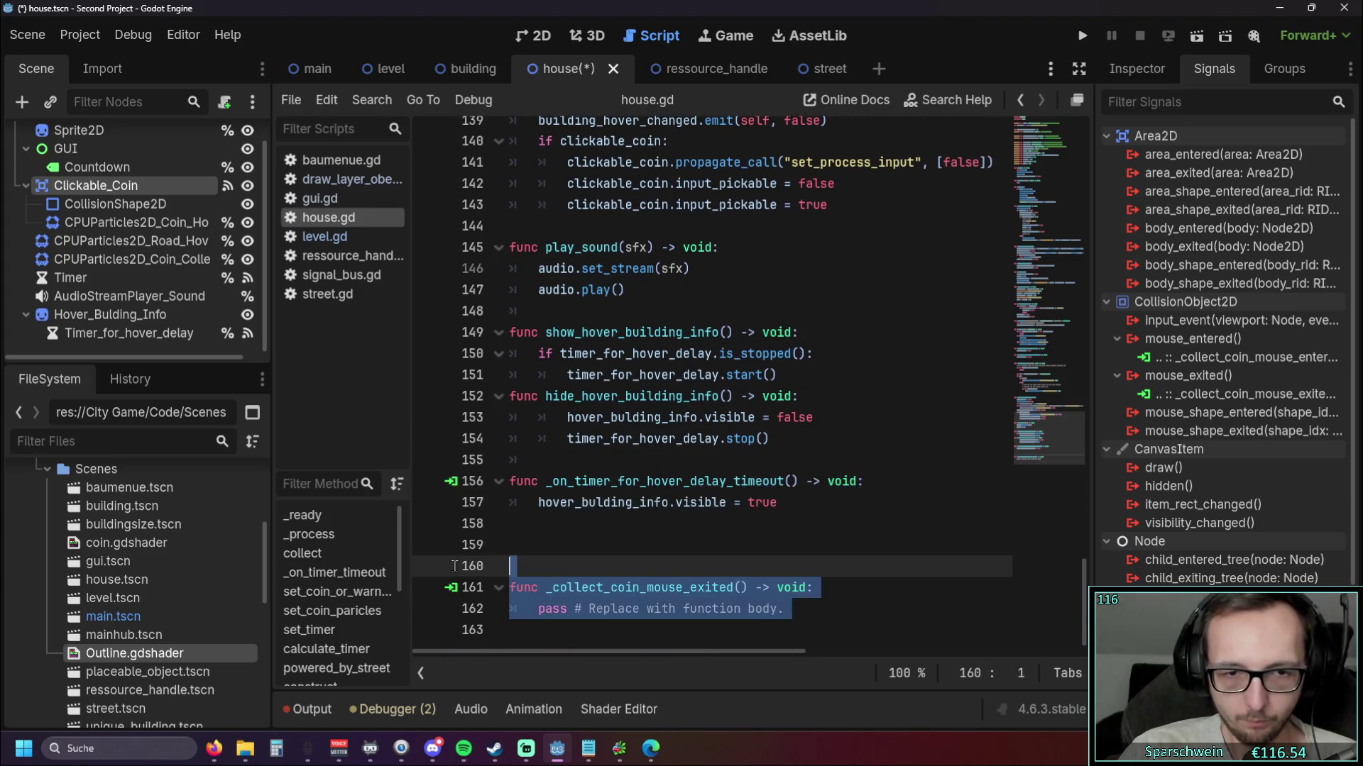
pyautogui.press('BackSpace')
pyautogui.press('BackSpace')
pyautogui.scroll(15, 599, 485)
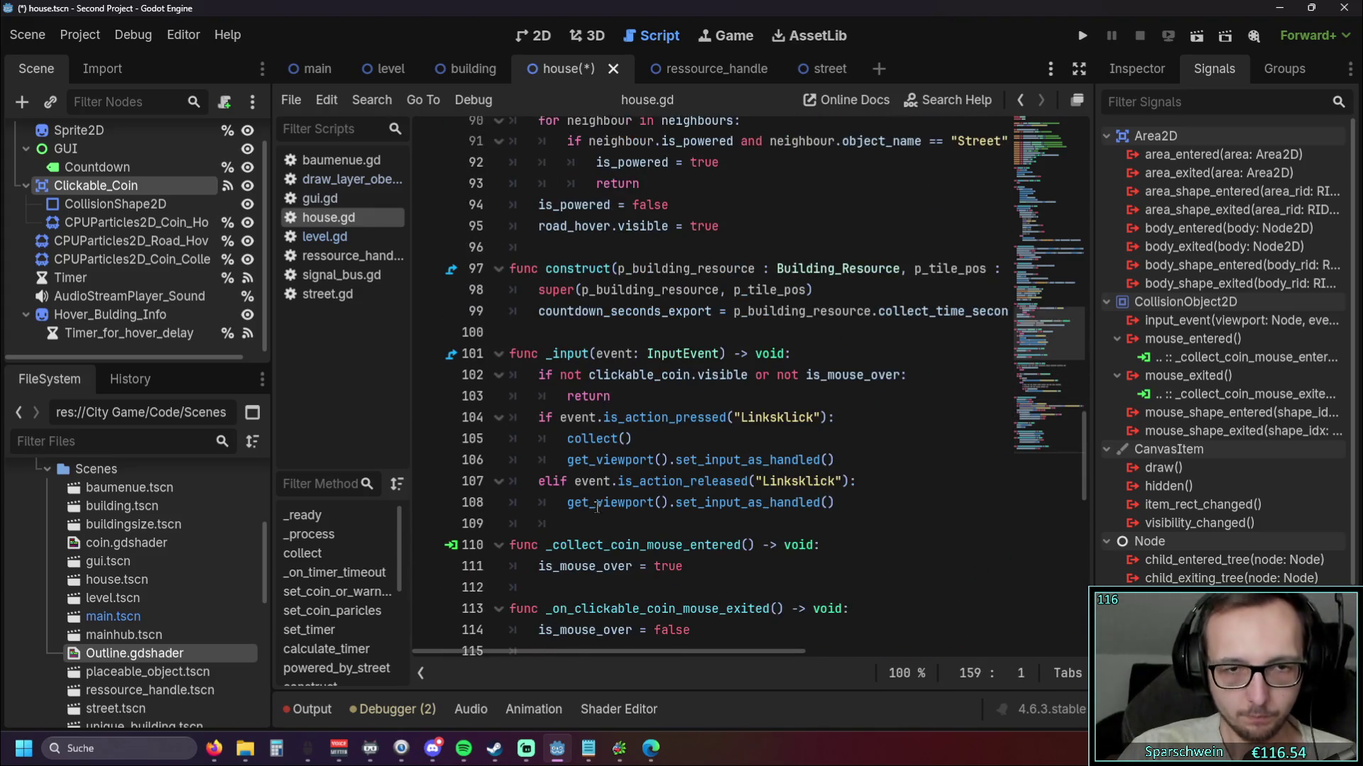
pyautogui.scroll(-7, 600, 485)
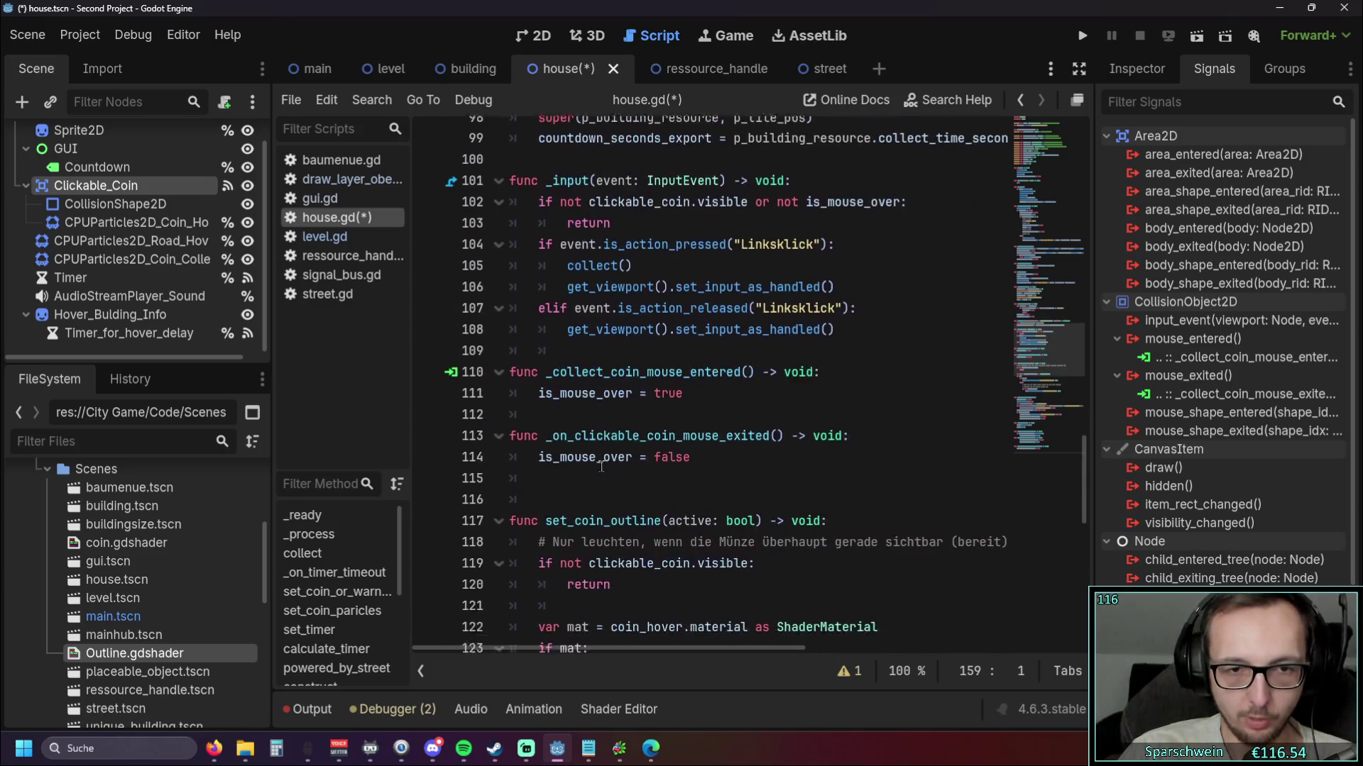
# Rename the old exit handler to _collect_coin_mouse_exited and save house.gd
pyautogui.moveTo(553, 433); pyautogui.dragTo(636, 433)
pyautogui.write('collect')
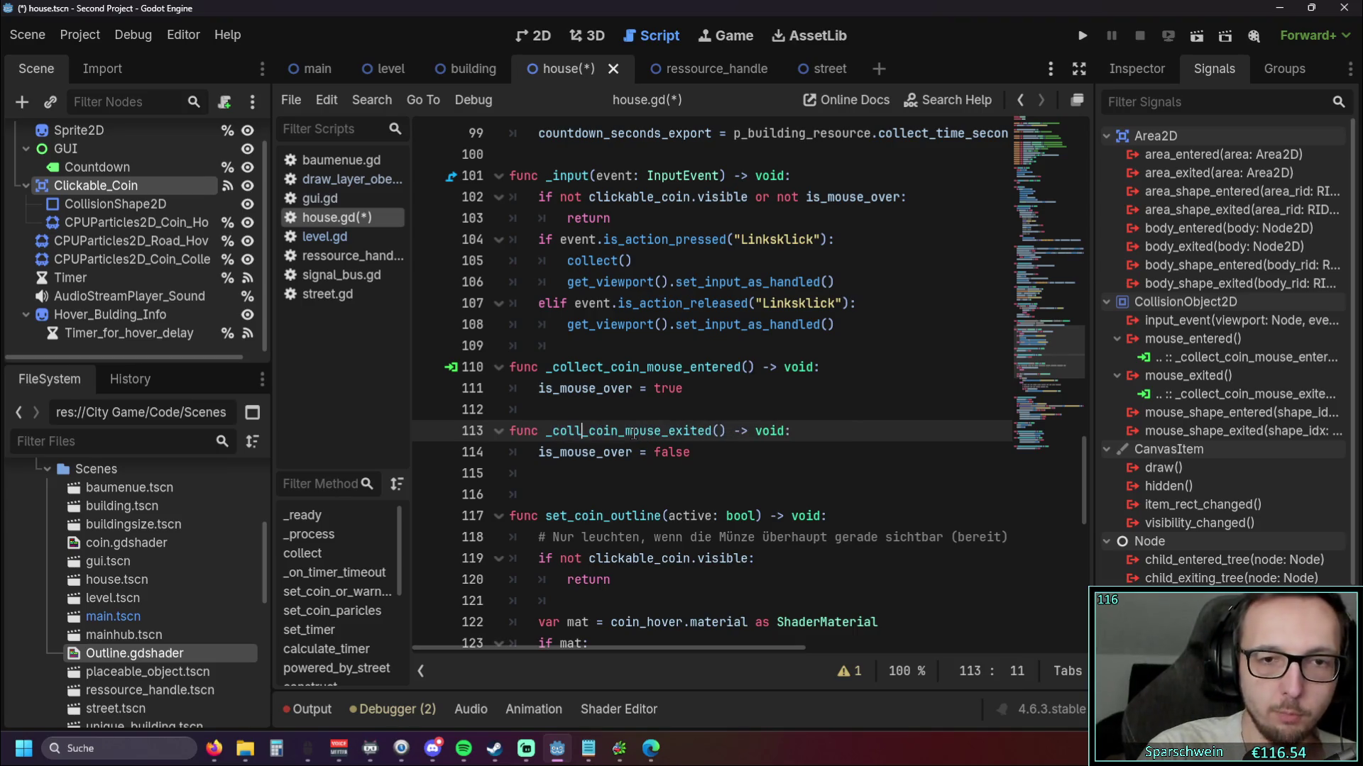
pyautogui.click(627, 494)
pyautogui.hotkey('ctrl', 's')
pyautogui.click(641, 474)
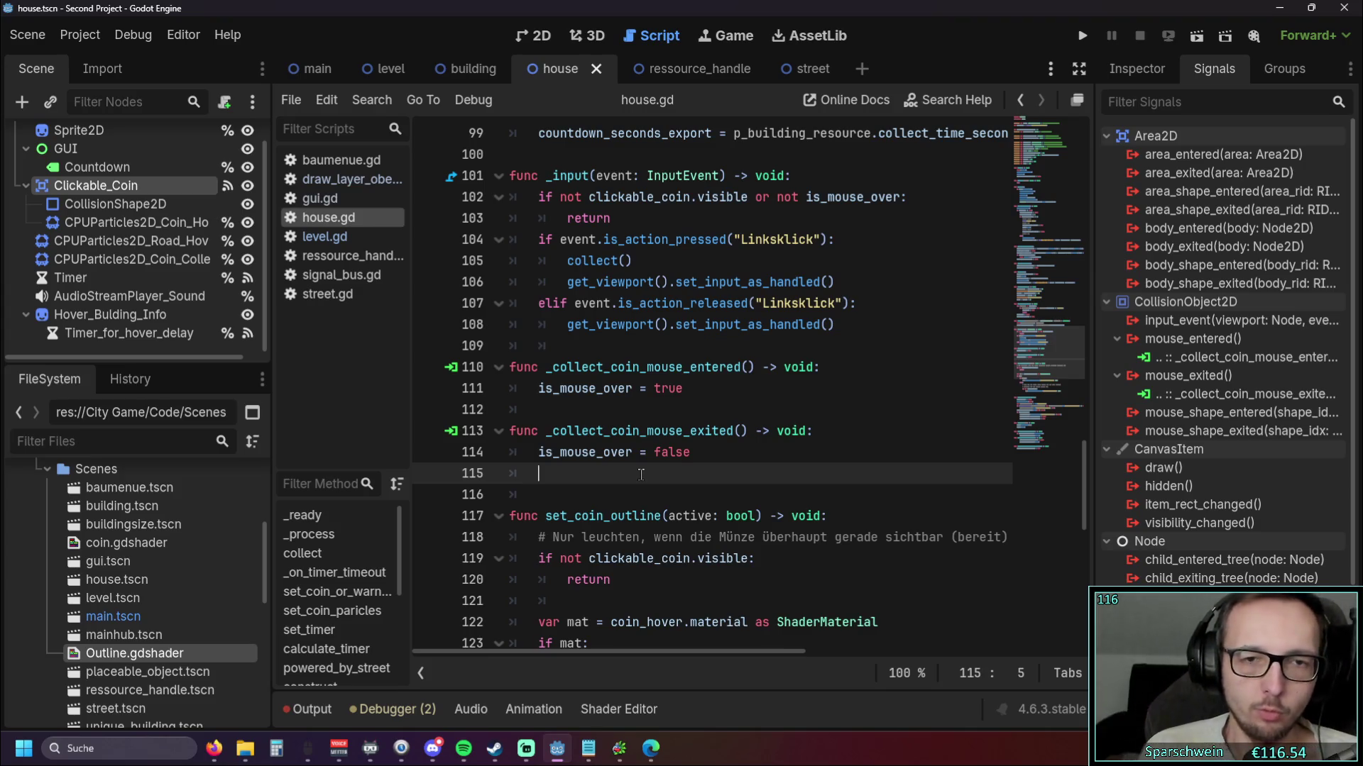
pyautogui.scroll(1, 549, 367)
pyautogui.scroll(-1, 548, 367)
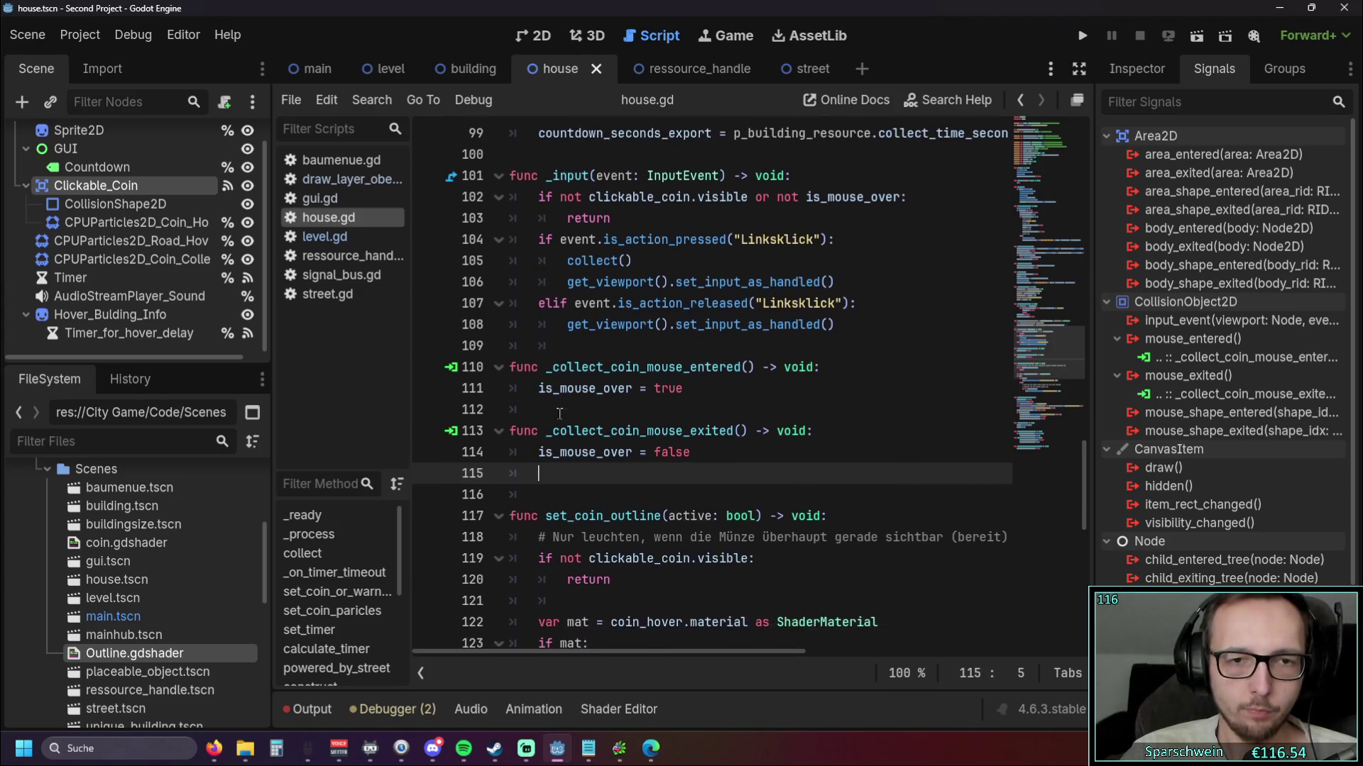
pyautogui.moveTo(549, 368); pyautogui.dragTo(641, 368)
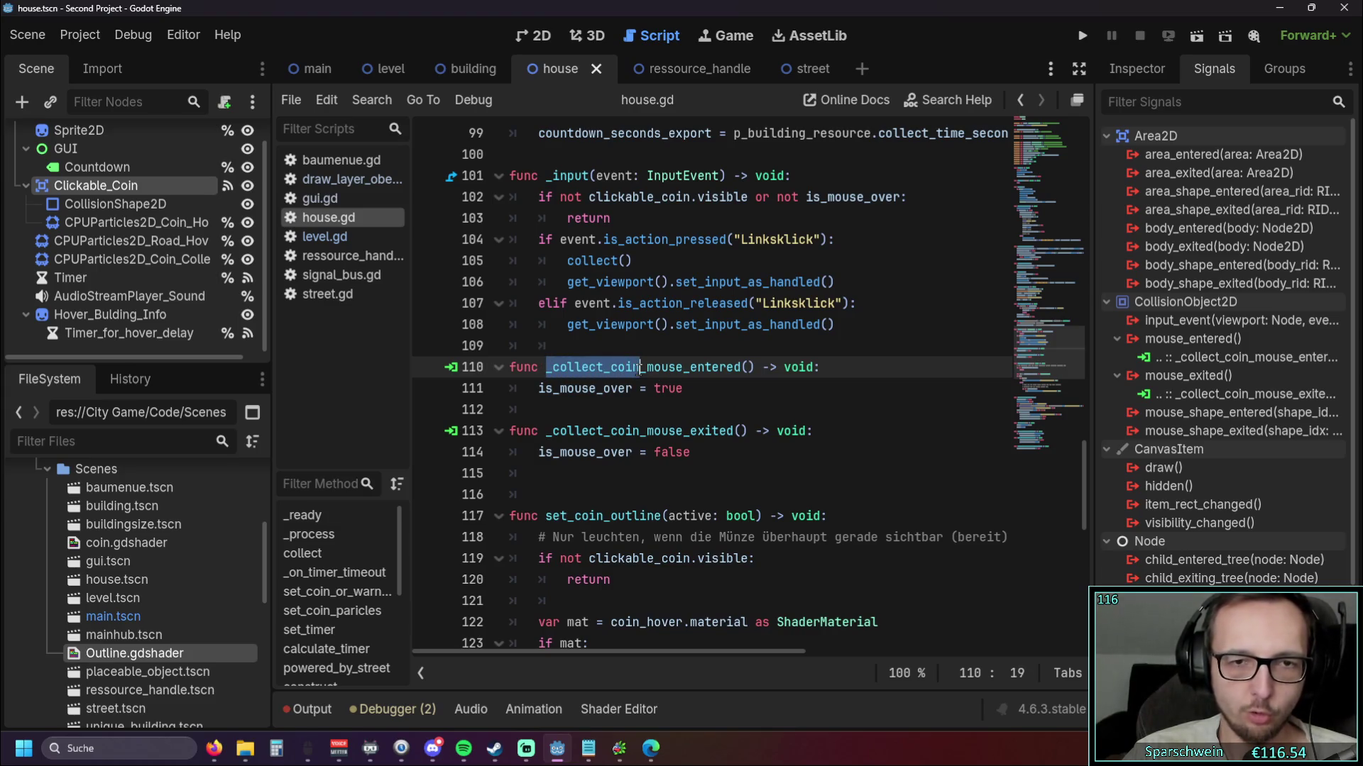
pyautogui.click(683, 389)
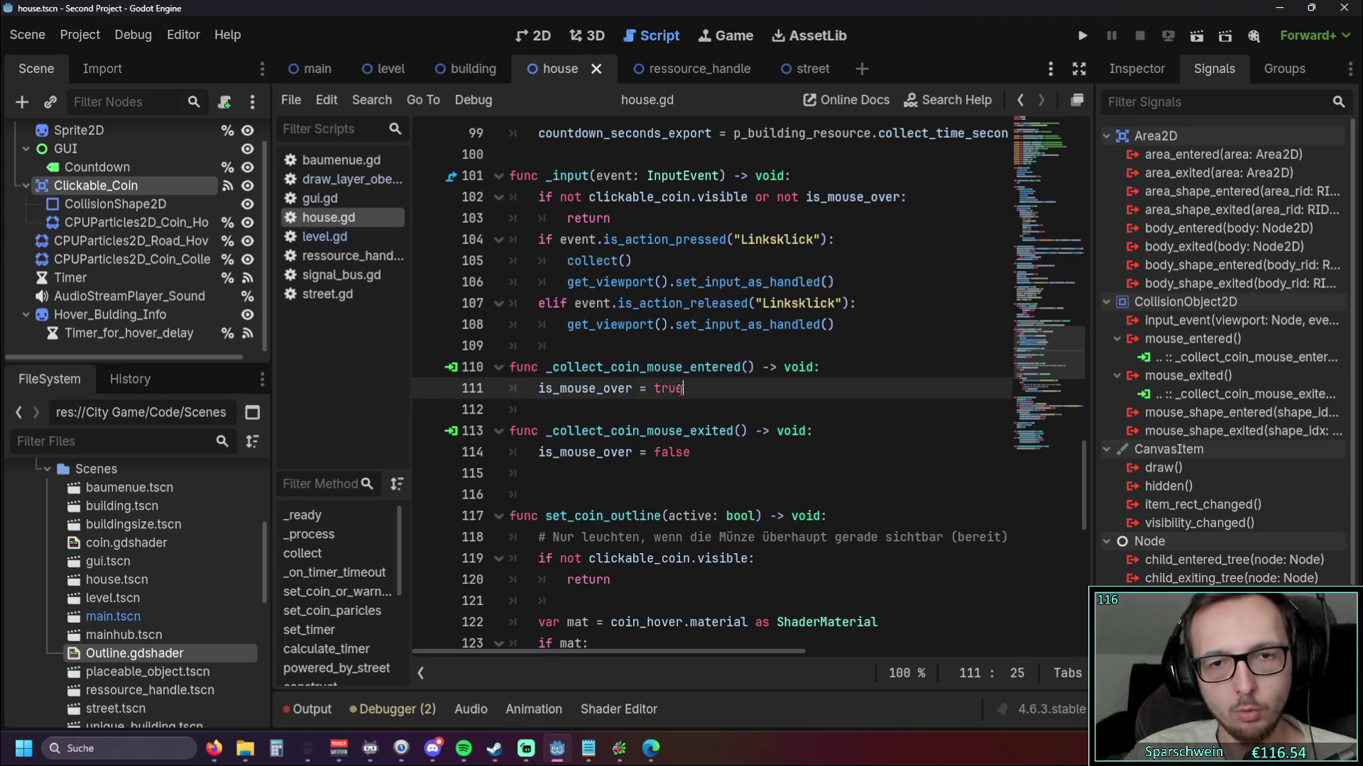
pyautogui.moveTo(651, 367); pyautogui.dragTo(754, 368)
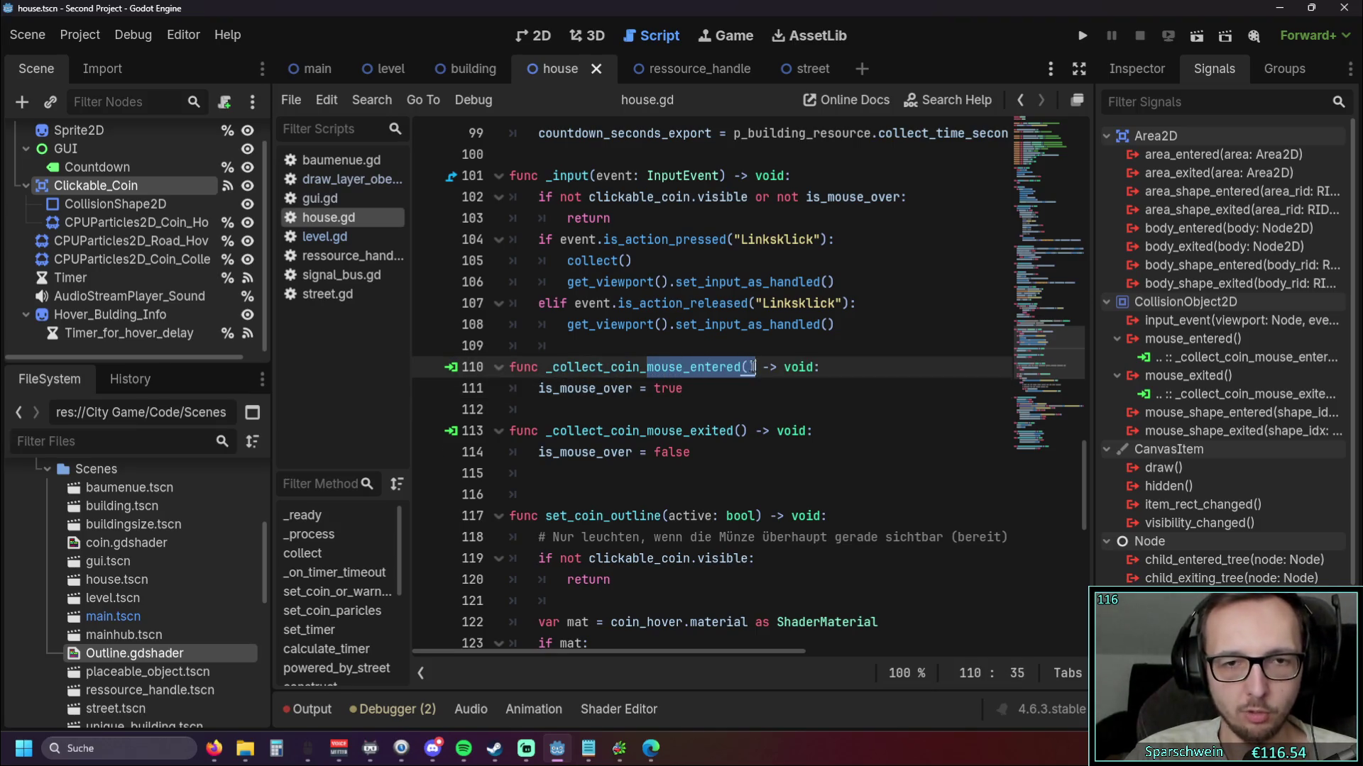
pyautogui.click(687, 397)
pyautogui.moveTo(538, 388); pyautogui.dragTo(686, 389)
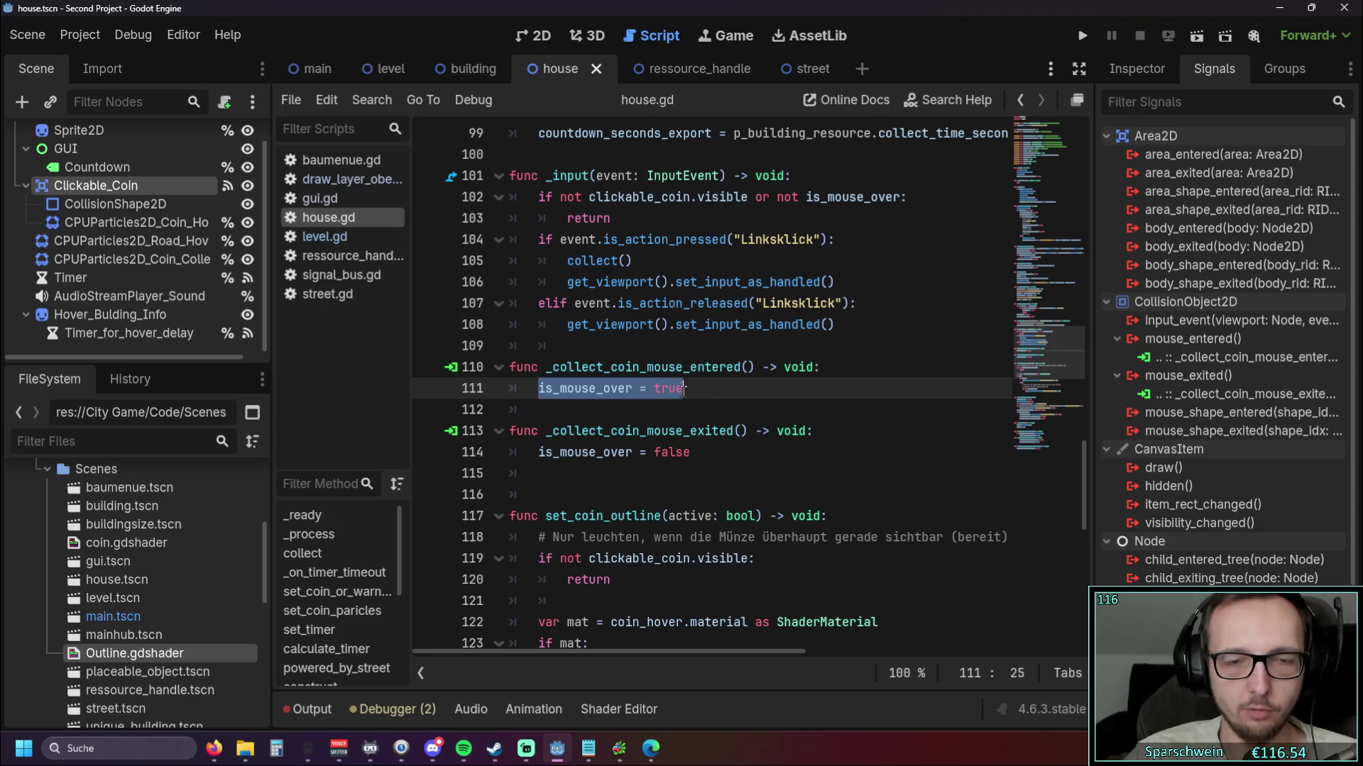
pyautogui.click(704, 411)
pyautogui.moveTo(547, 431)
pyautogui.mouseDown()
pyautogui.moveTo(745, 431)
pyautogui.moveTo(546, 452)
pyautogui.mouseUp()
pyautogui.press('Down')
pyautogui.click(557, 482)
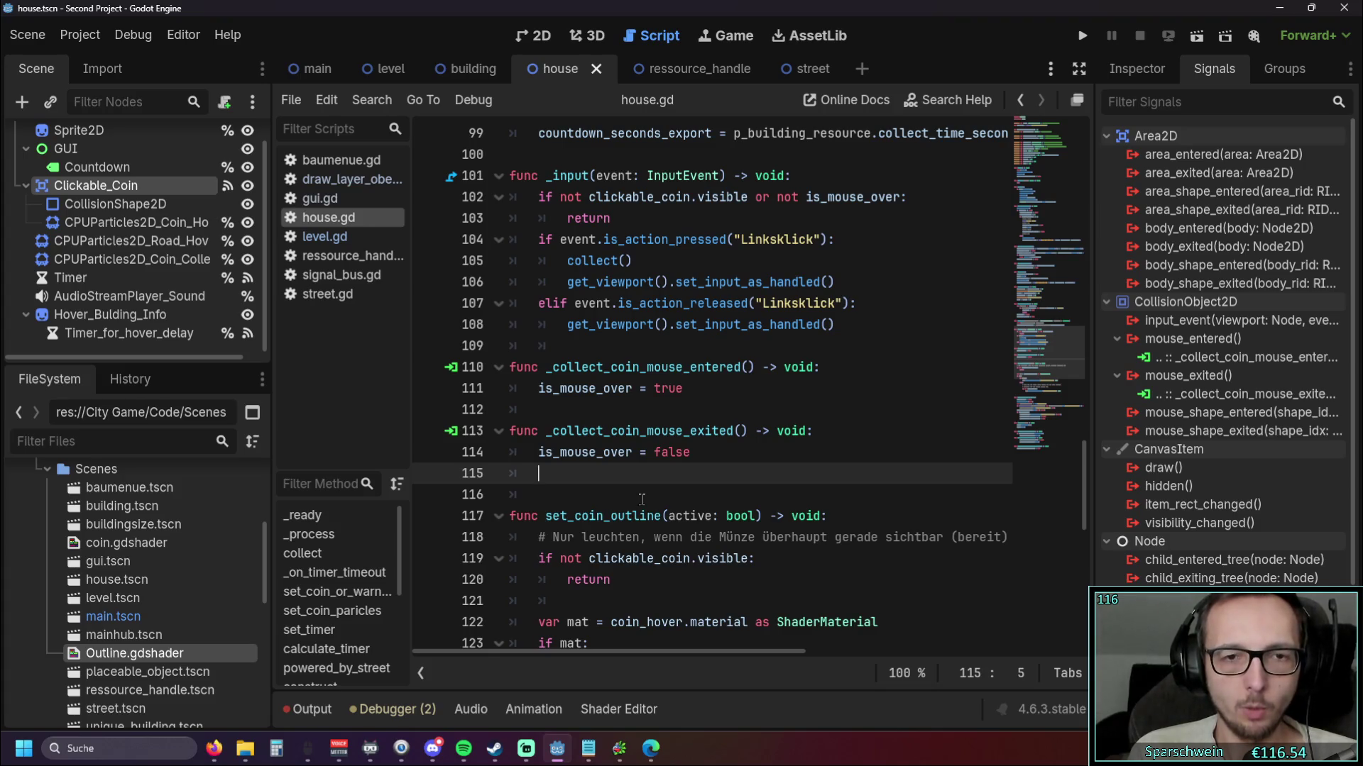
pyautogui.scroll(2, 642, 498)
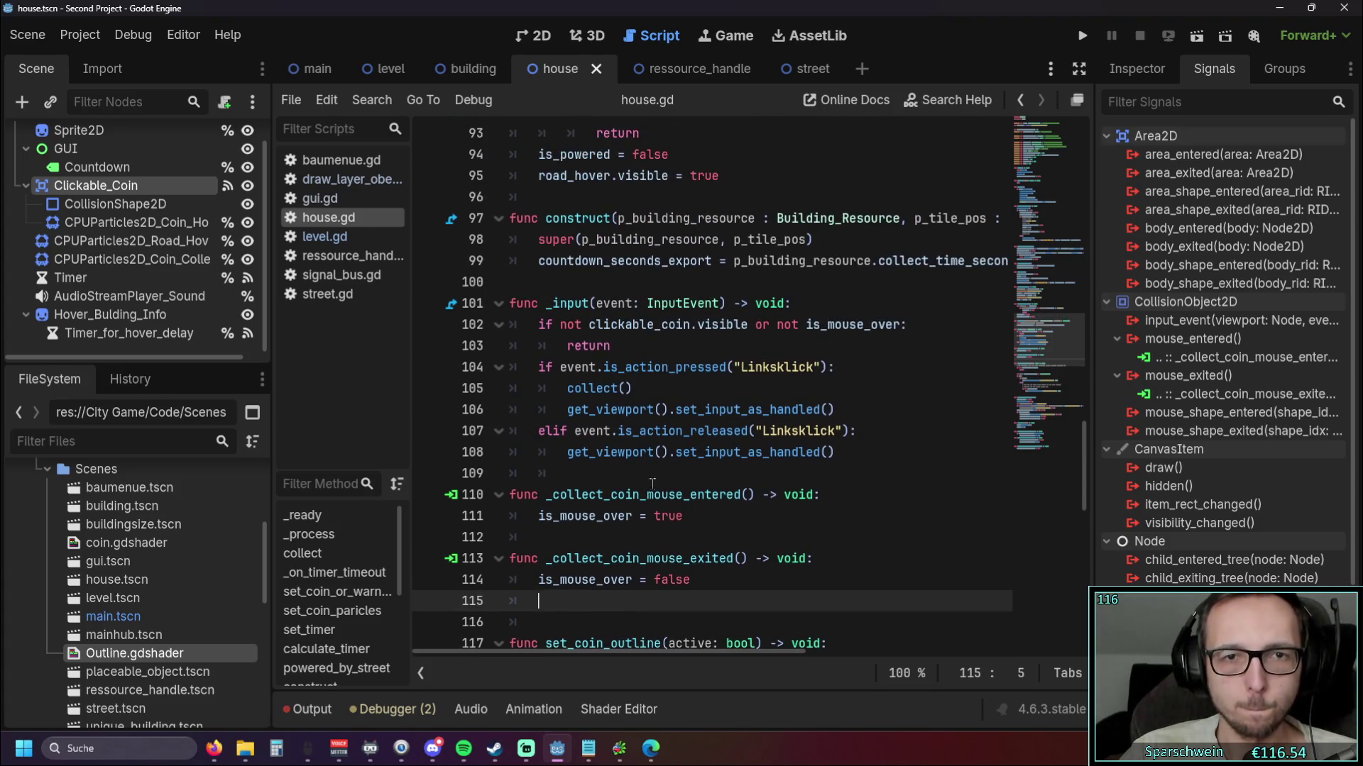
pyautogui.scroll(-5, 648, 487)
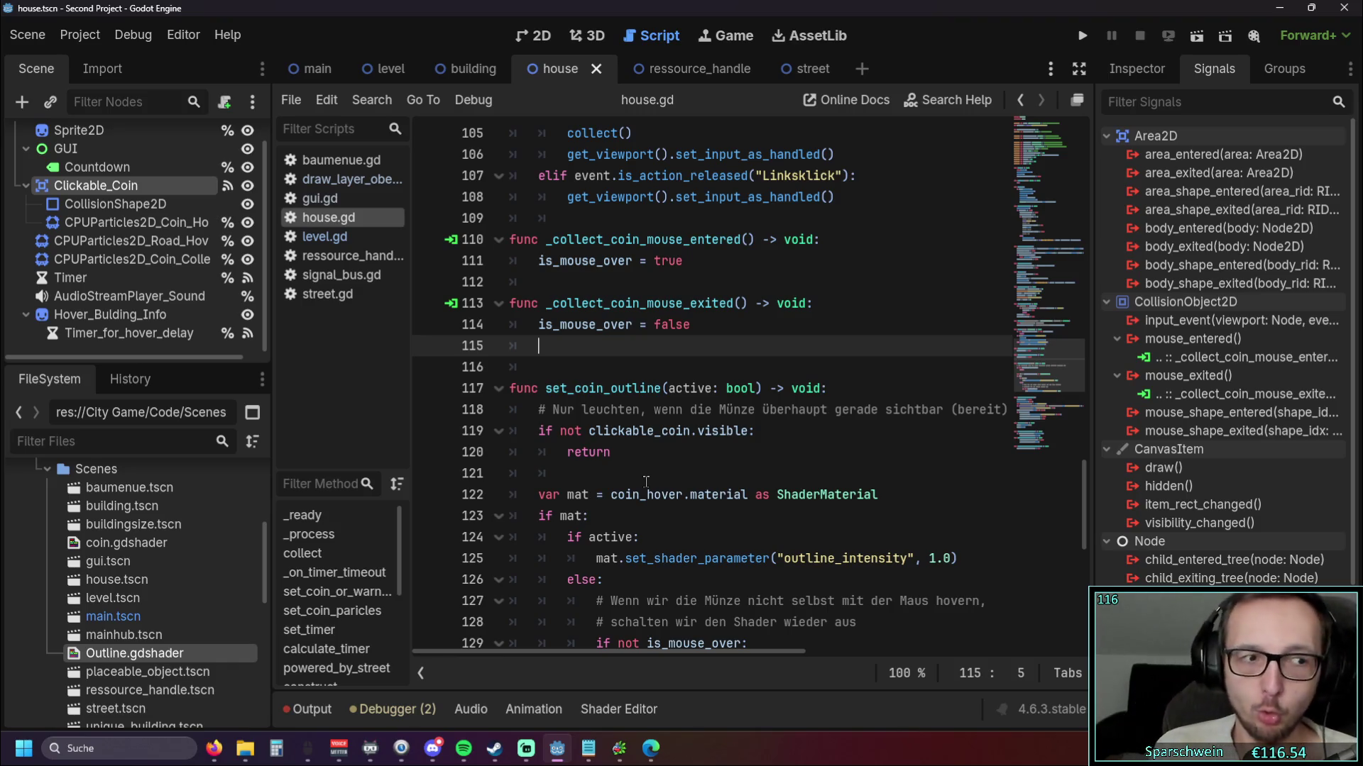
pyautogui.scroll(-3, 645, 481)
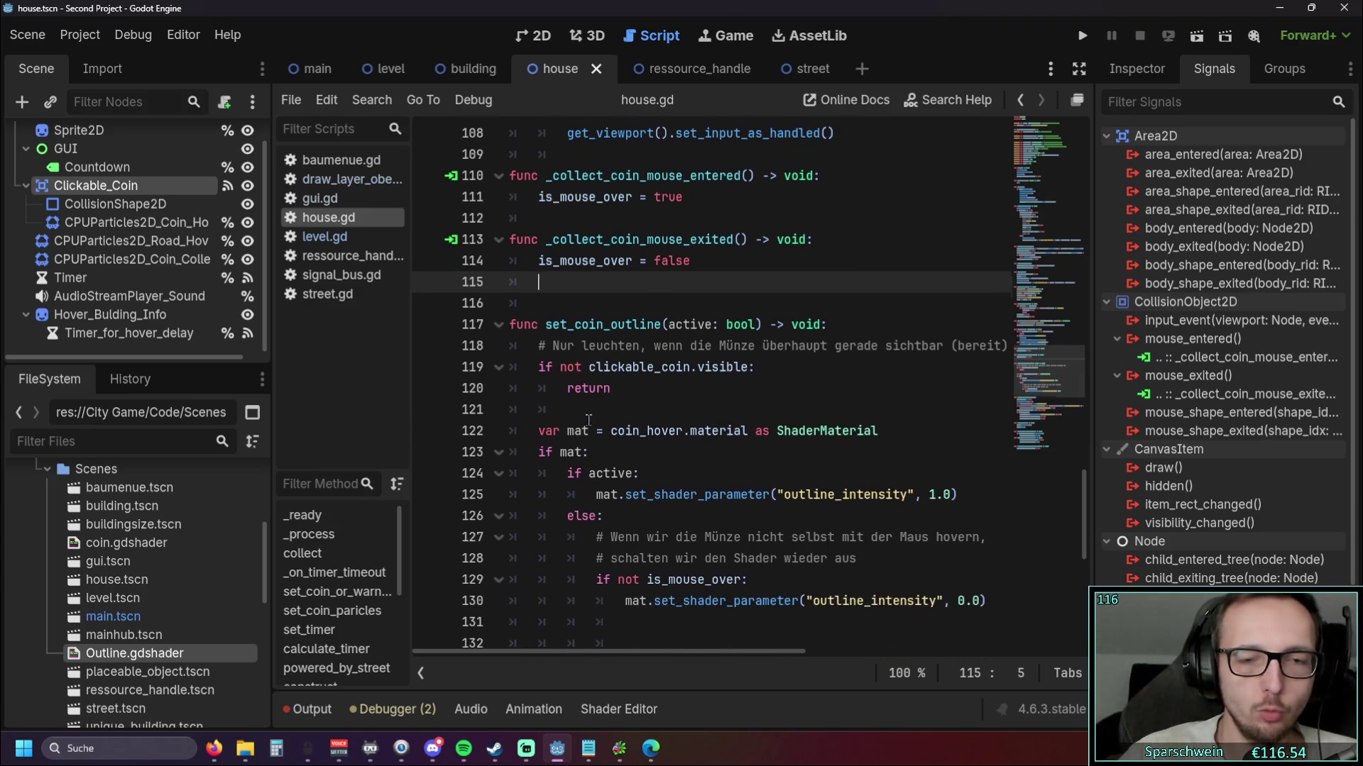
pyautogui.scroll(1, 607, 411)
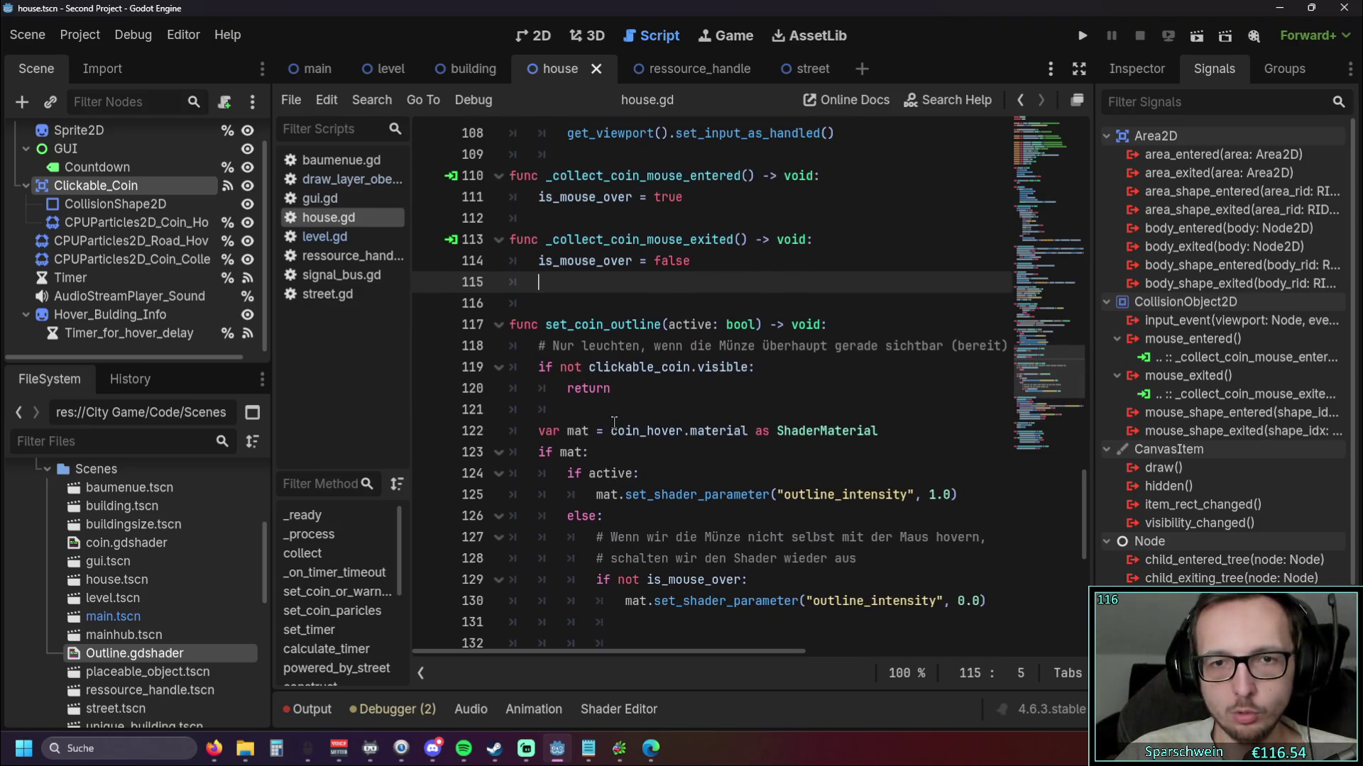
pyautogui.click(612, 415)
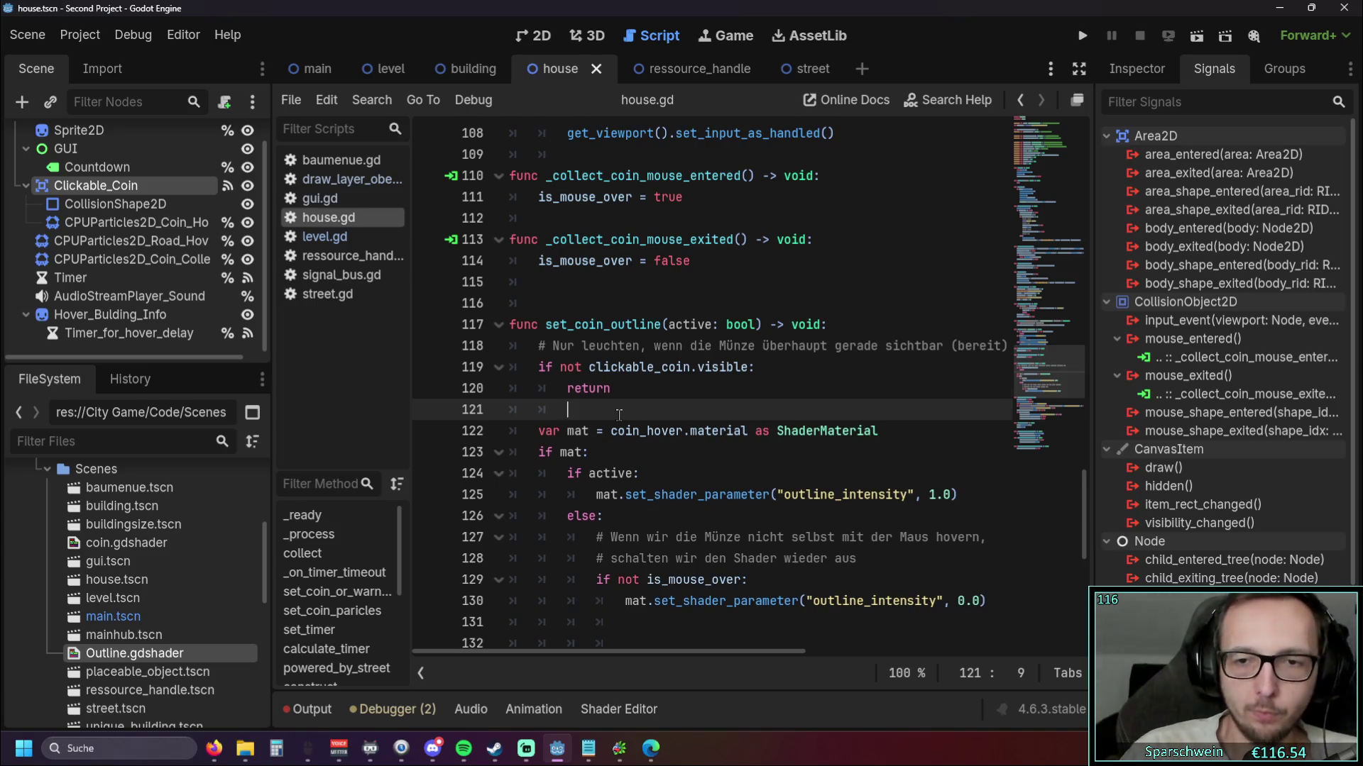
pyautogui.scroll(-1, 620, 415)
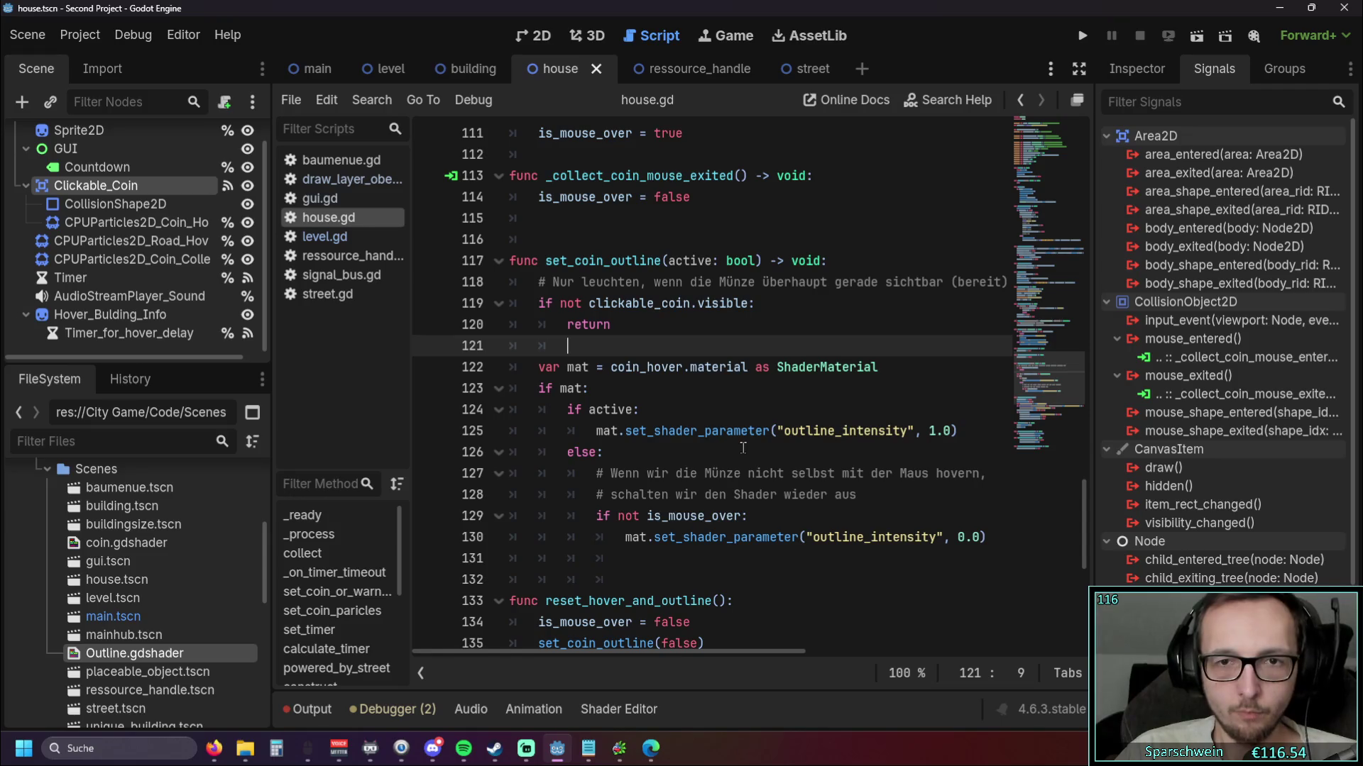
pyautogui.moveTo(545, 653)
pyautogui.mouseDown()
pyautogui.moveTo(594, 658)
pyautogui.moveTo(526, 658)
pyautogui.mouseUp()
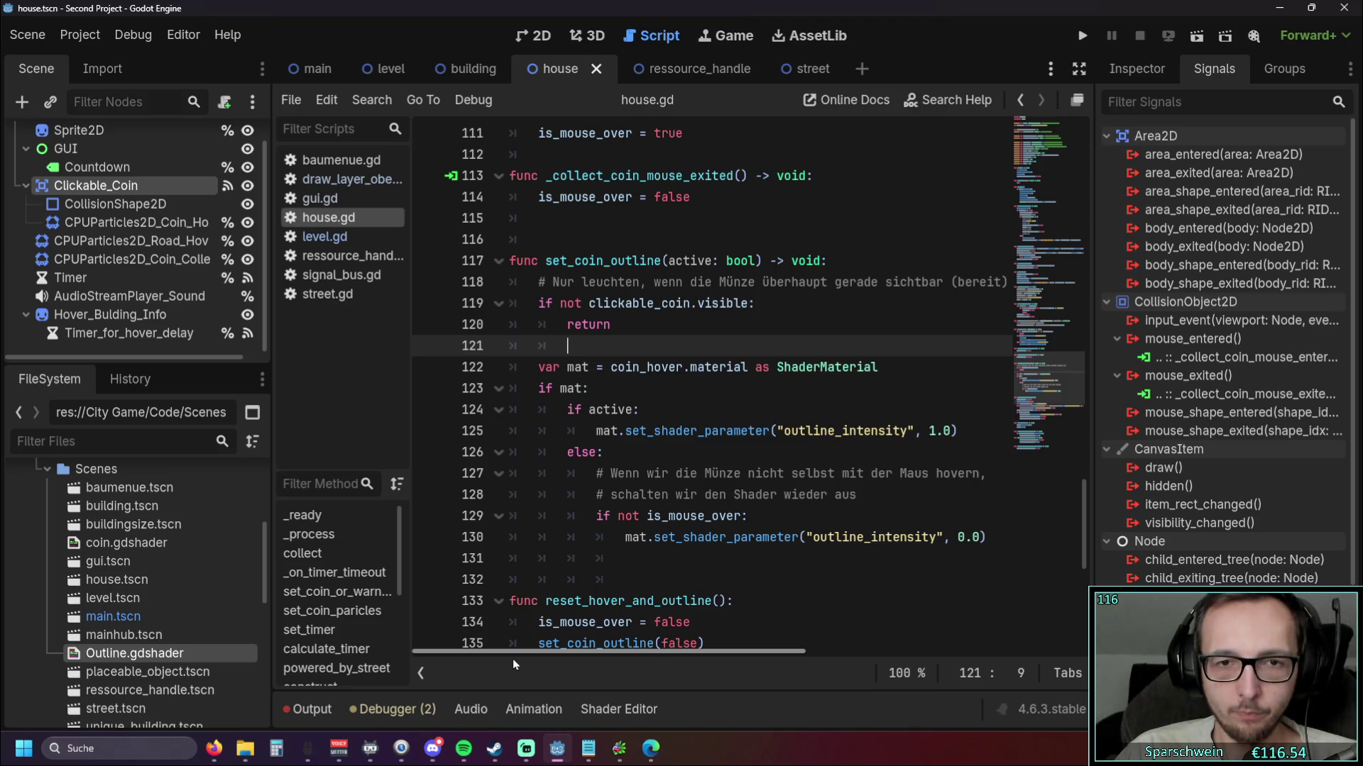
pyautogui.moveTo(518, 658)
pyautogui.mouseDown()
pyautogui.moveTo(633, 653)
pyautogui.moveTo(487, 654)
pyautogui.mouseUp()
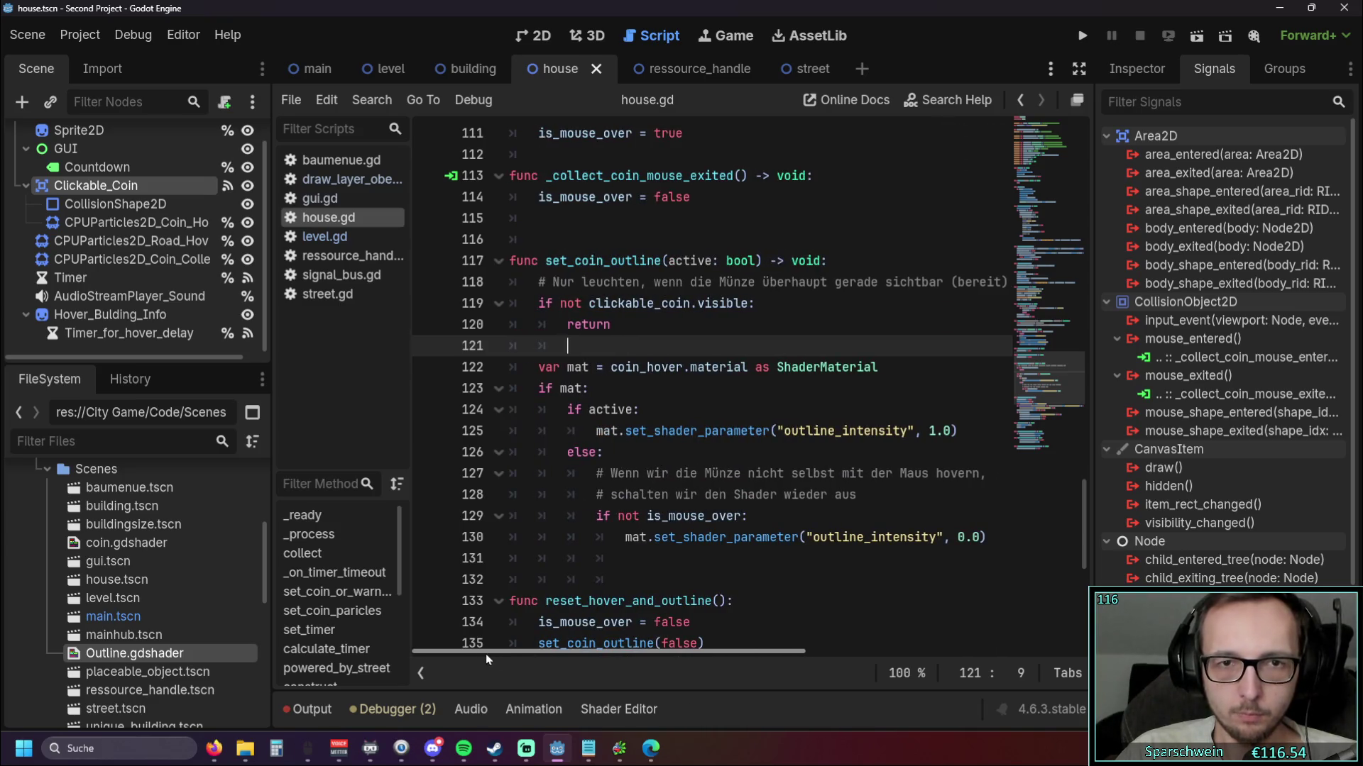
pyautogui.moveTo(546, 263); pyautogui.dragTo(661, 261)
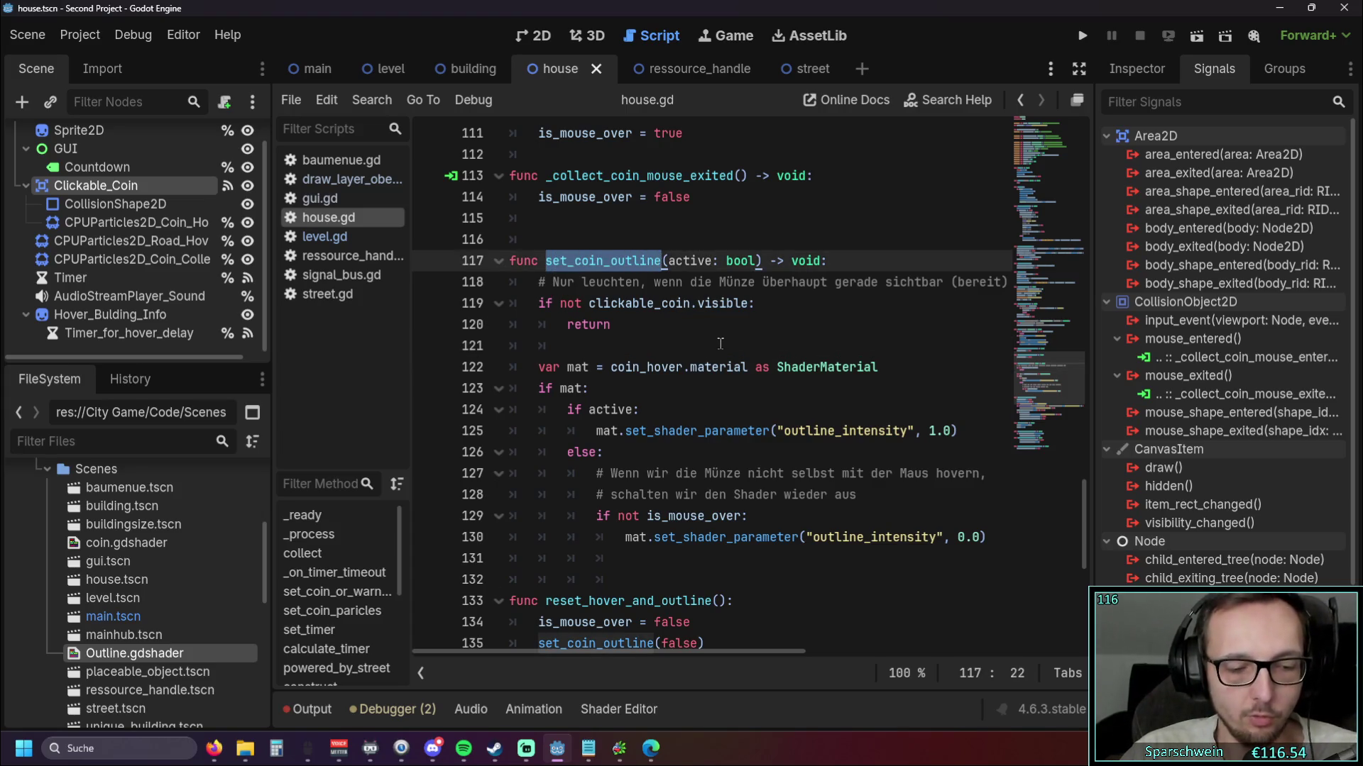
# Search the project for set_coin_outline and review its 6 uses in house.gd and draw_layer_oben.gd
pyautogui.hotkey('ctrl', 'shift', 'f')
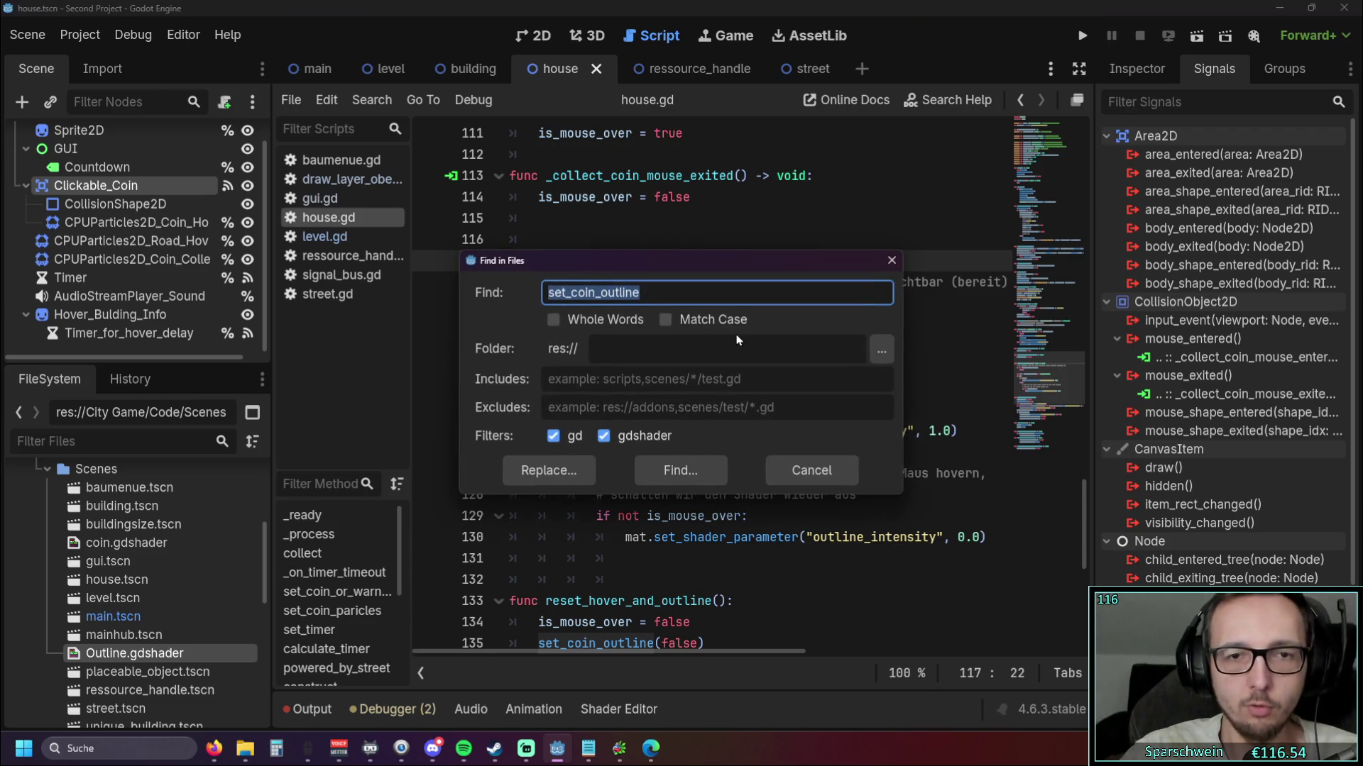
pyautogui.click(702, 463)
pyautogui.scroll(-1, 648, 595)
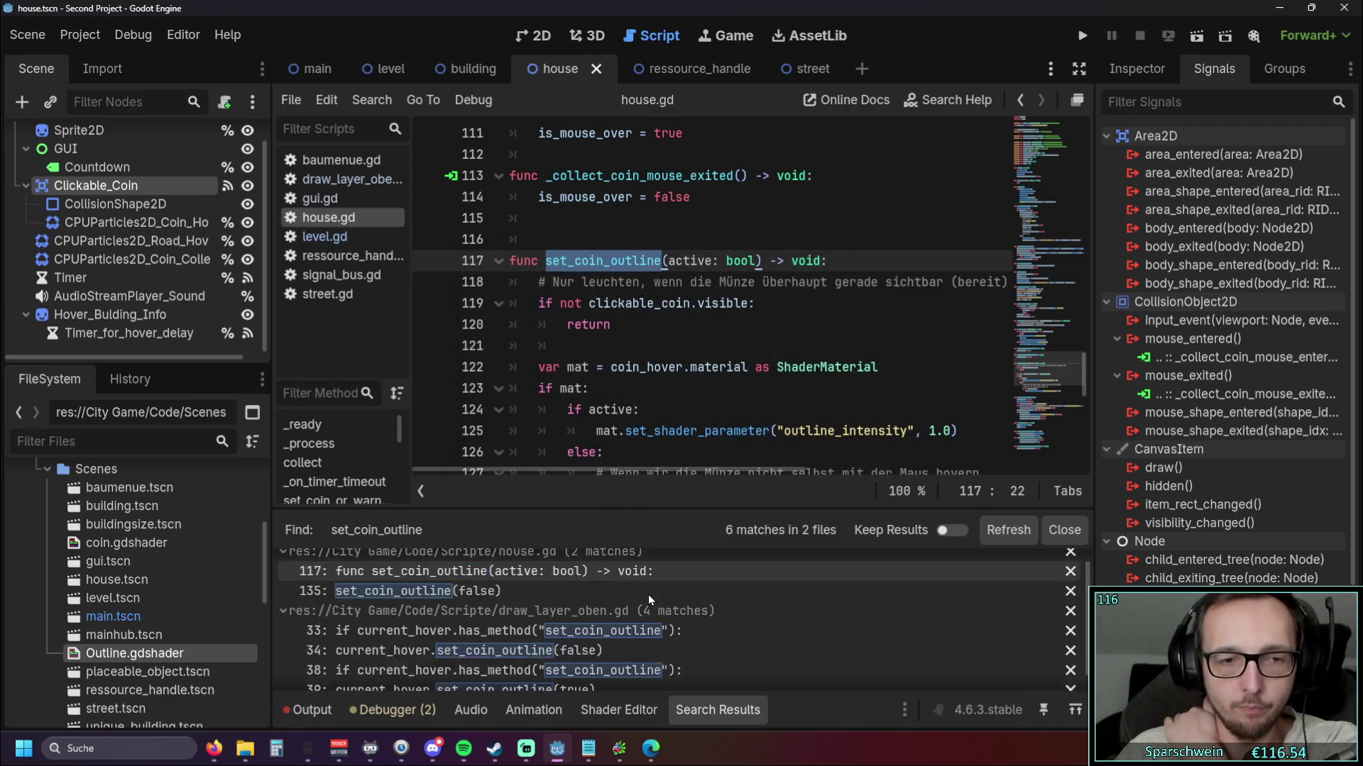
pyautogui.scroll(1, 748, 612)
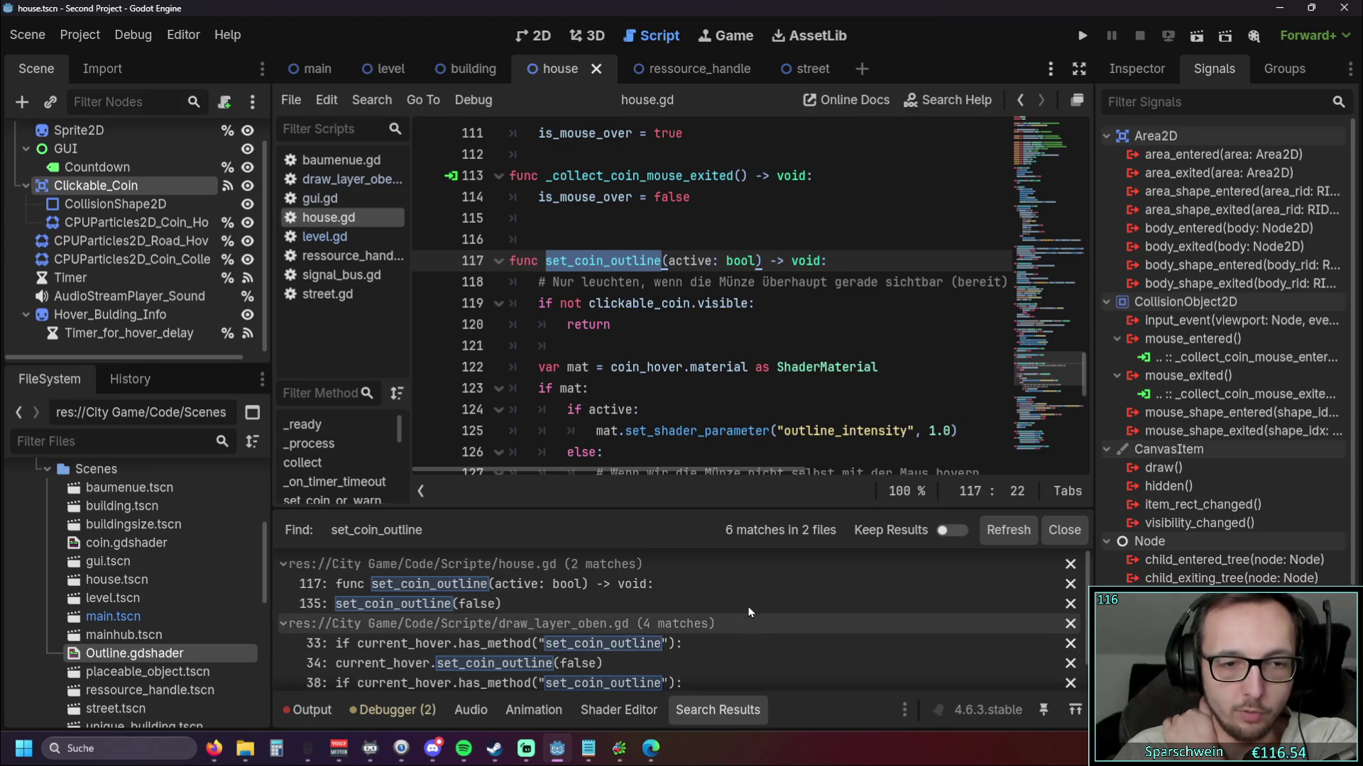
pyautogui.scroll(-1, 749, 612)
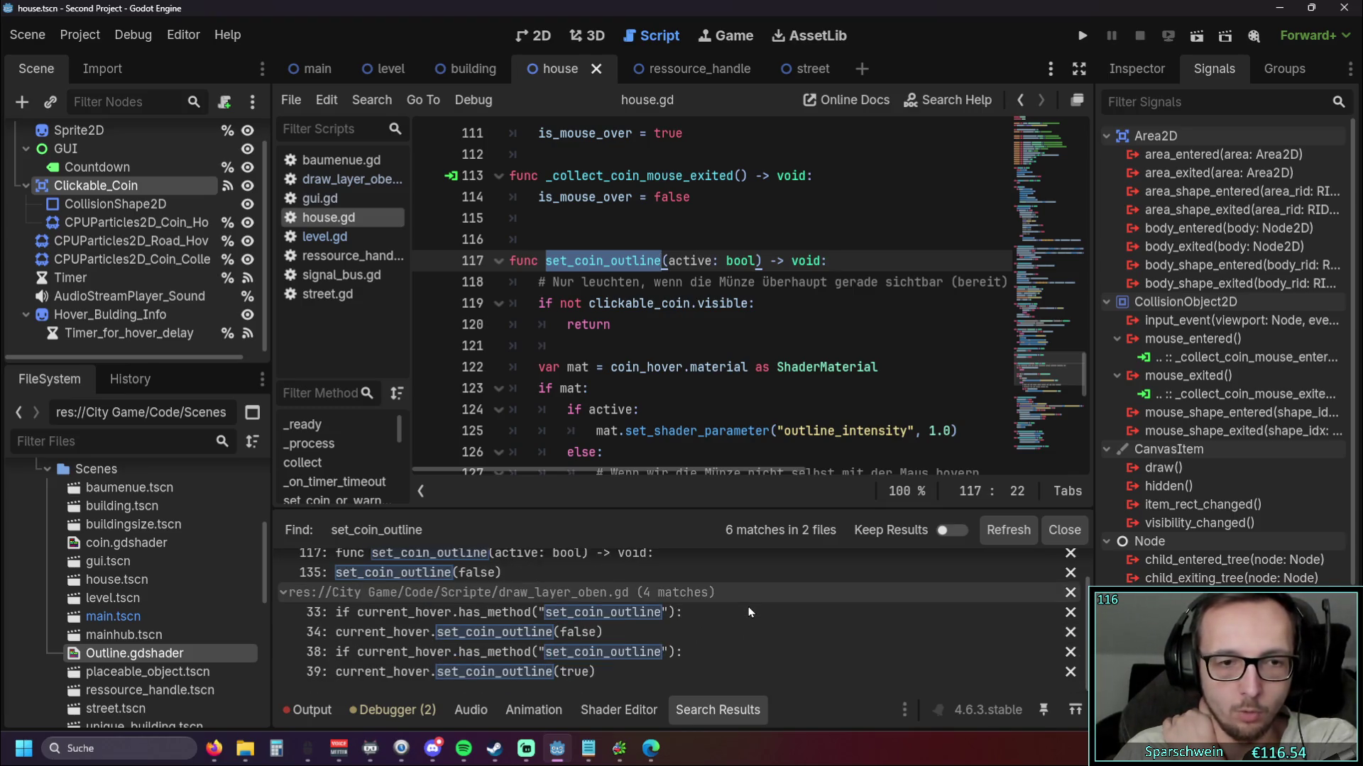
pyautogui.scroll(1, 749, 612)
pyautogui.scroll(-1, 749, 612)
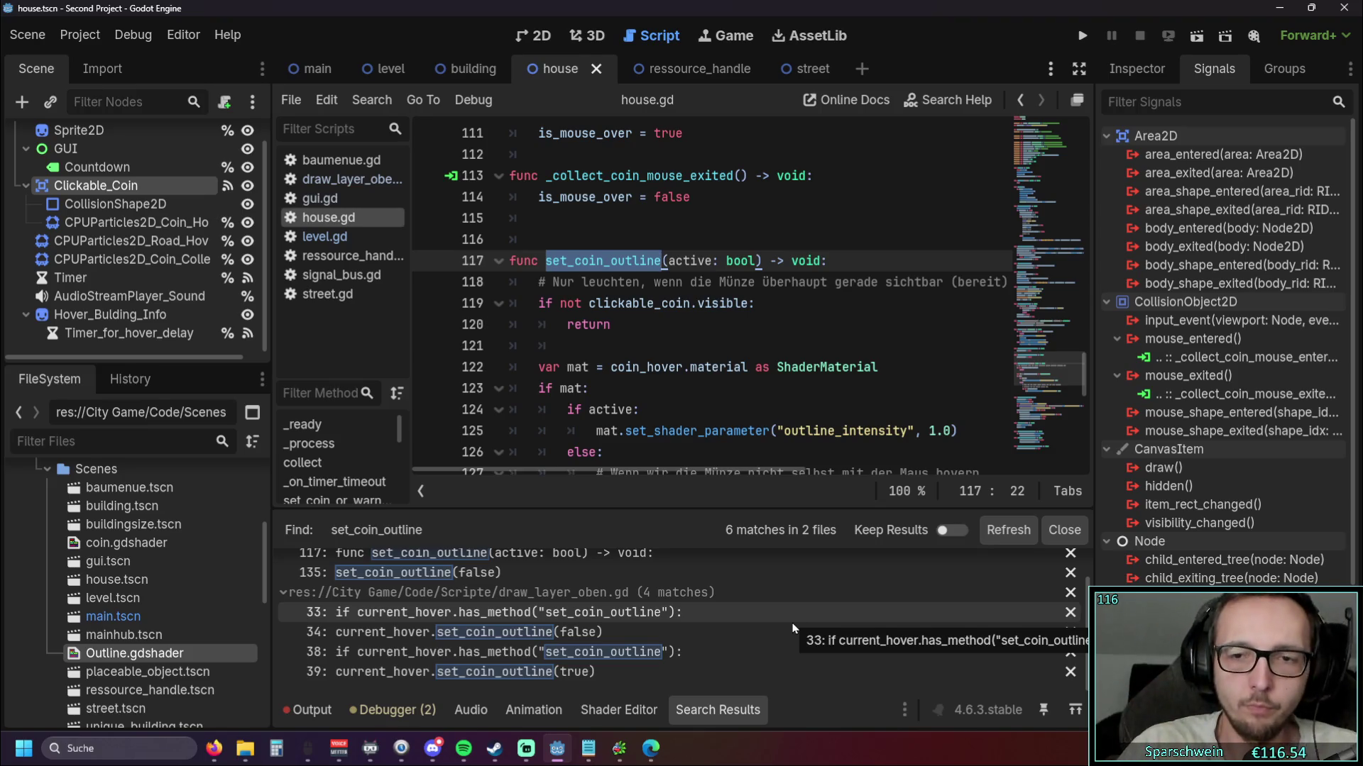
pyautogui.click(1052, 527)
# Raise the active outline_intensity in set_coin_outline from 1.0 to 100.0
pyautogui.click(771, 447)
pyautogui.scroll(-1, 771, 447)
pyautogui.moveTo(607, 653); pyautogui.dragTo(645, 651)
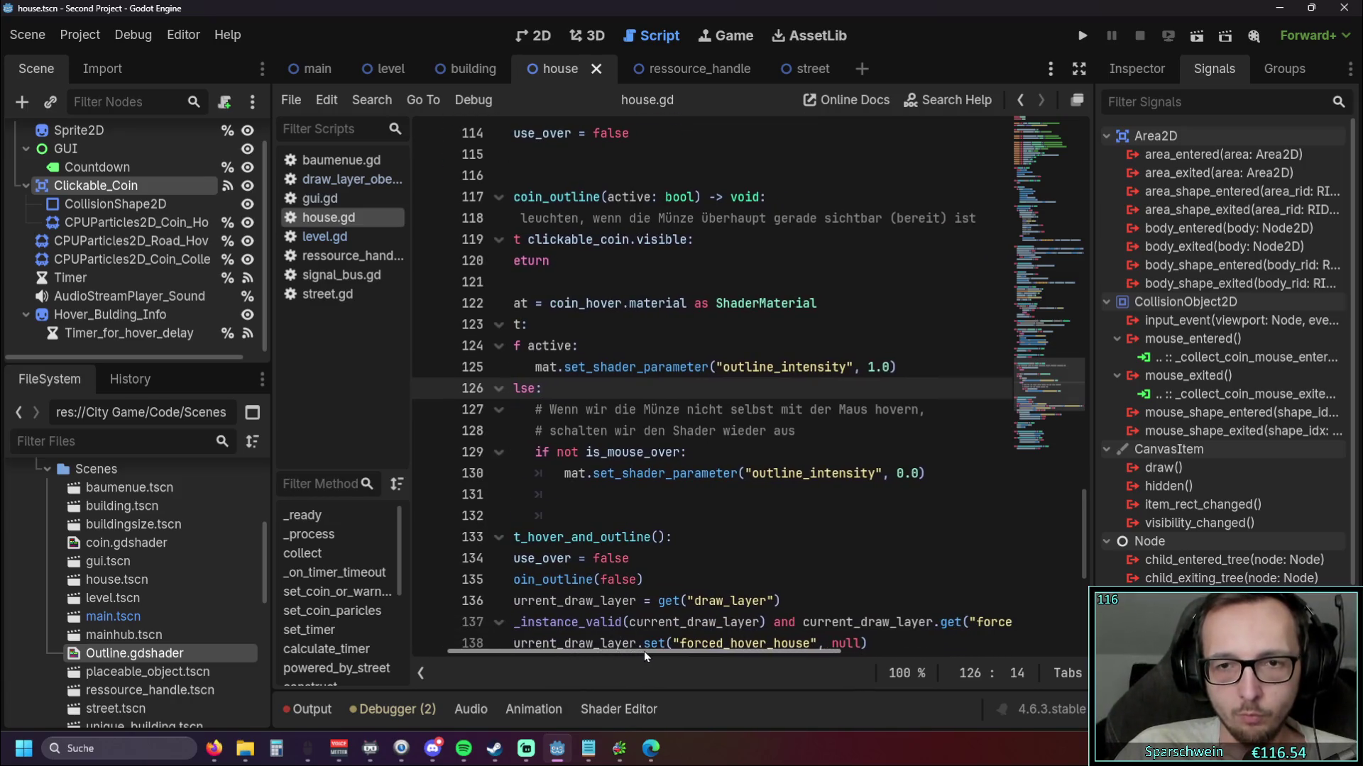
pyautogui.click(876, 367)
pyautogui.write('00')
pyautogui.press('Down')
pyautogui.press('Down')
pyautogui.press('Down')
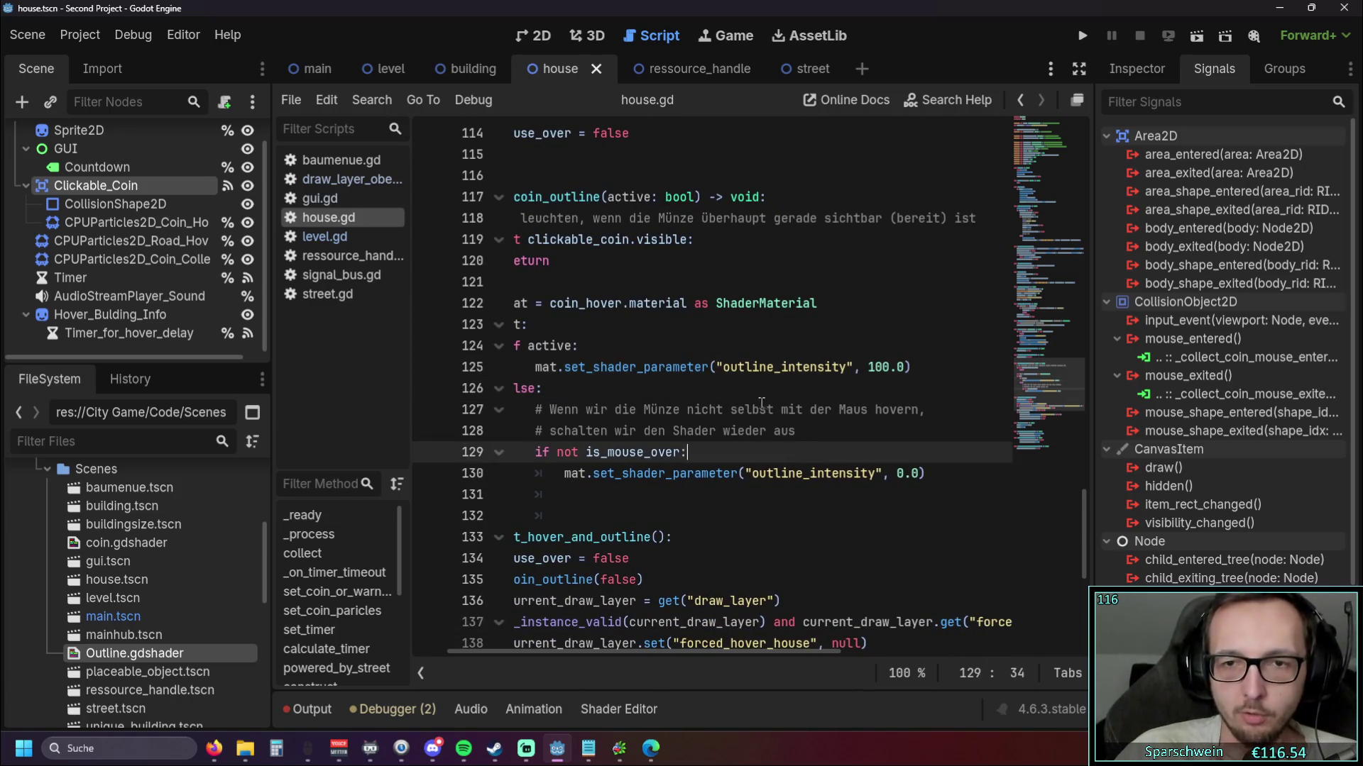
pyautogui.moveTo(666, 654); pyautogui.dragTo(628, 654)
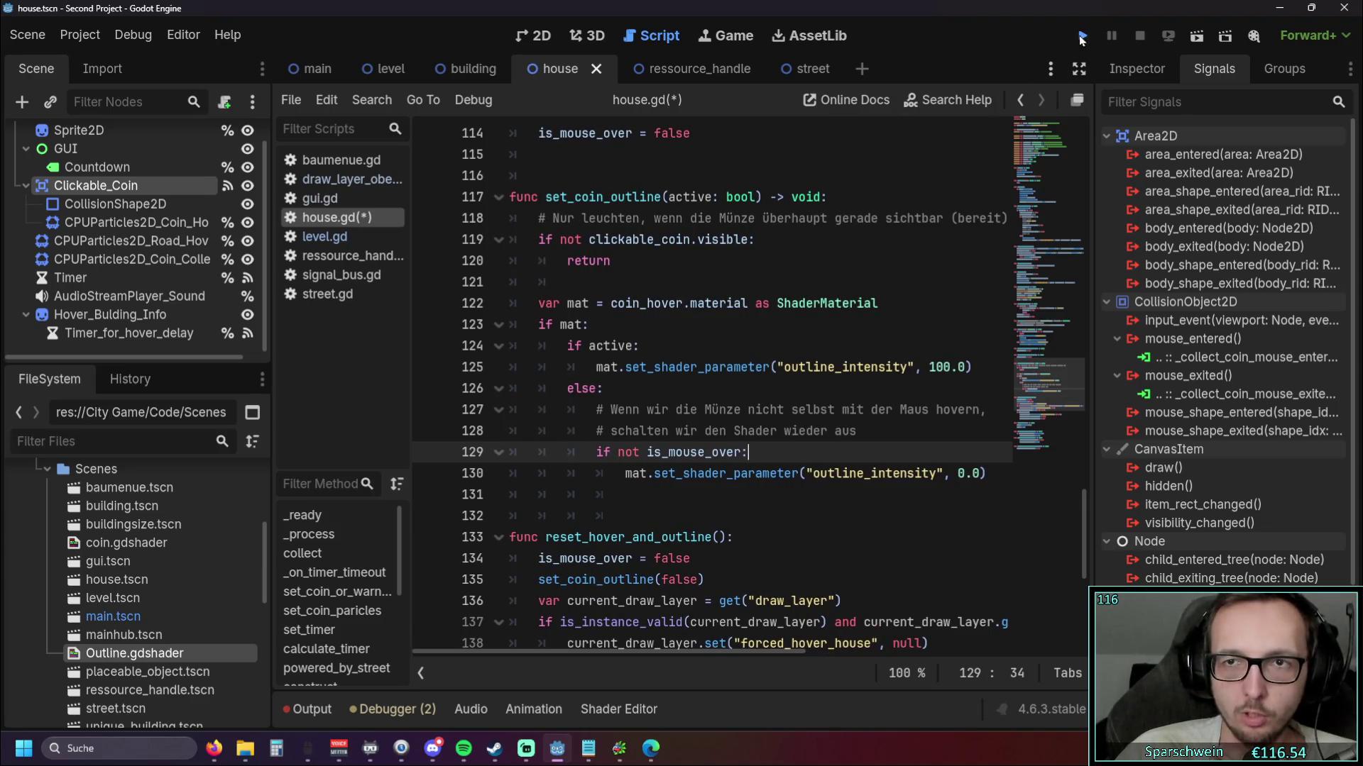
# Test-run the game, placing a house and a road beside it, then close the game
pyautogui.click(1080, 36)
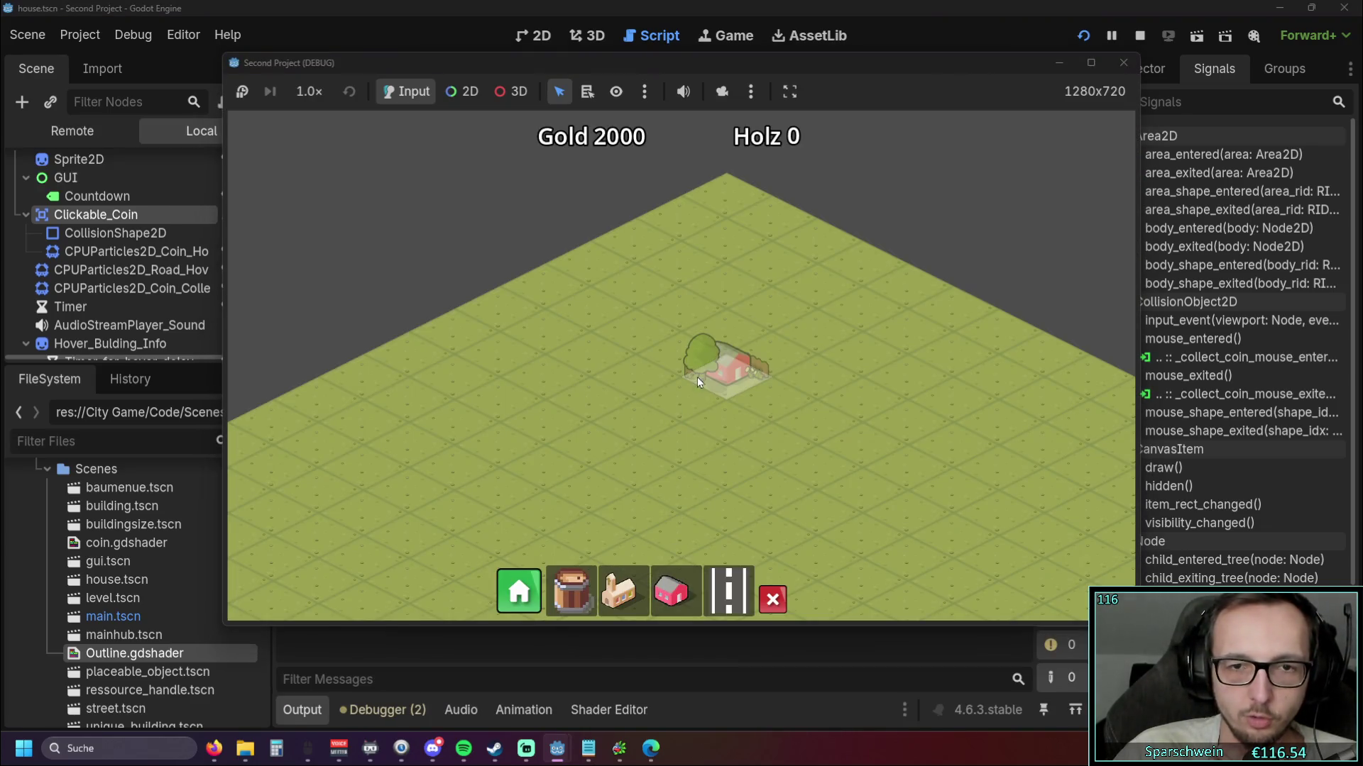
pyautogui.click(656, 398)
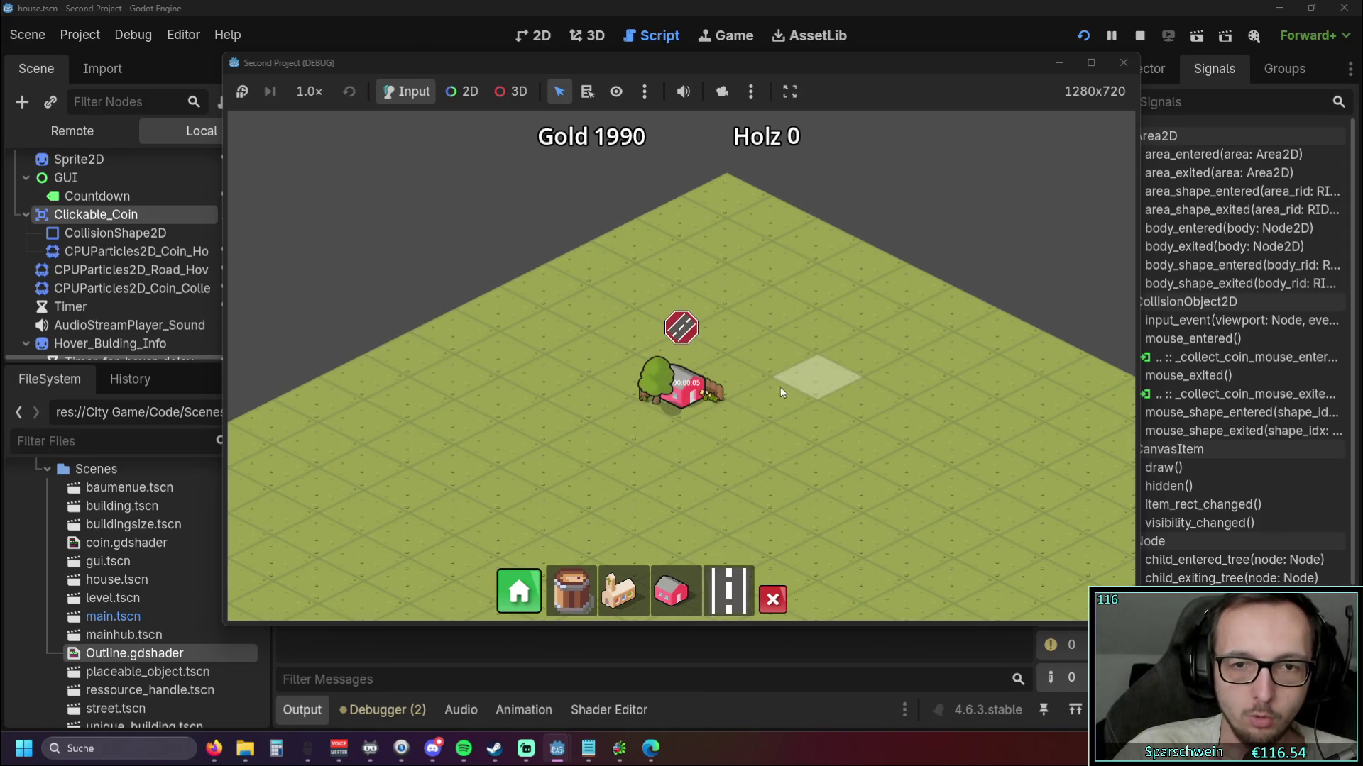
pyautogui.moveTo(793, 384); pyautogui.dragTo(642, 572)
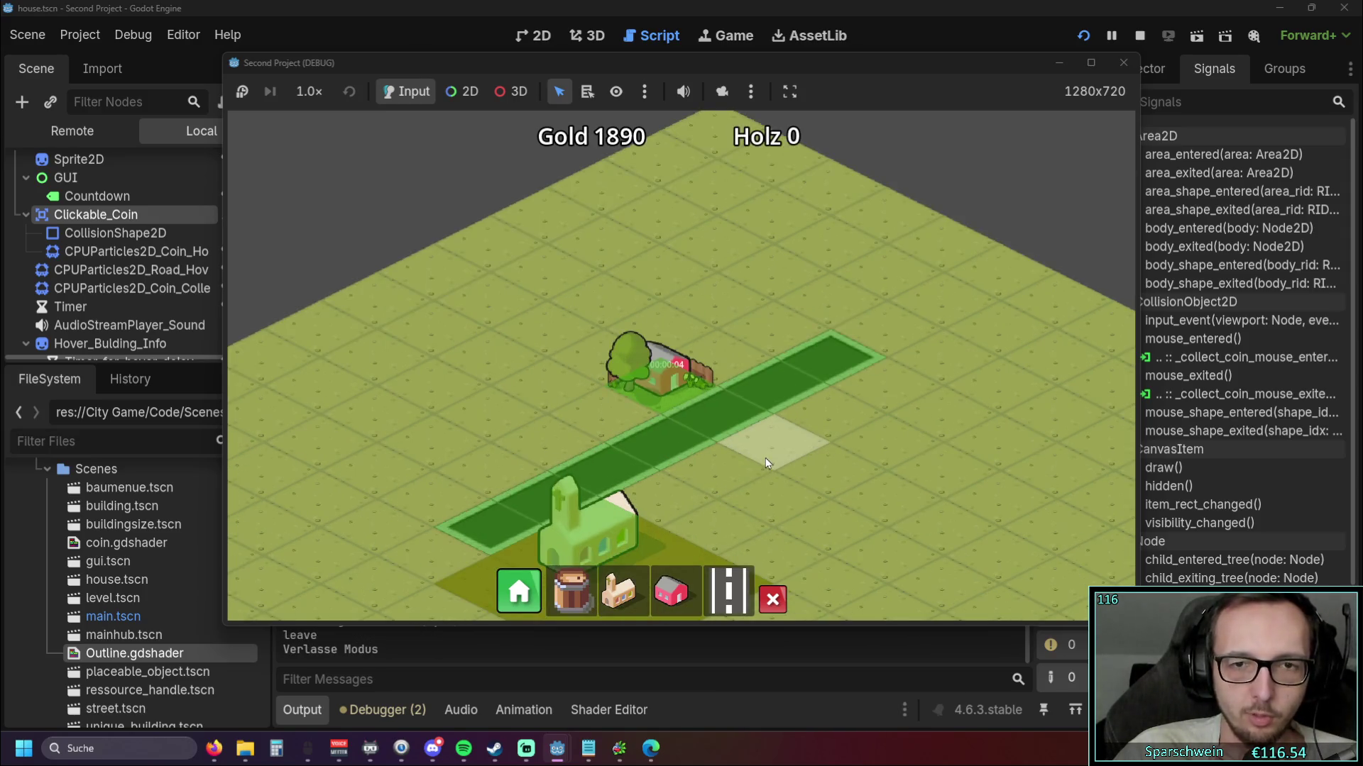
pyautogui.scroll(1, 727, 463)
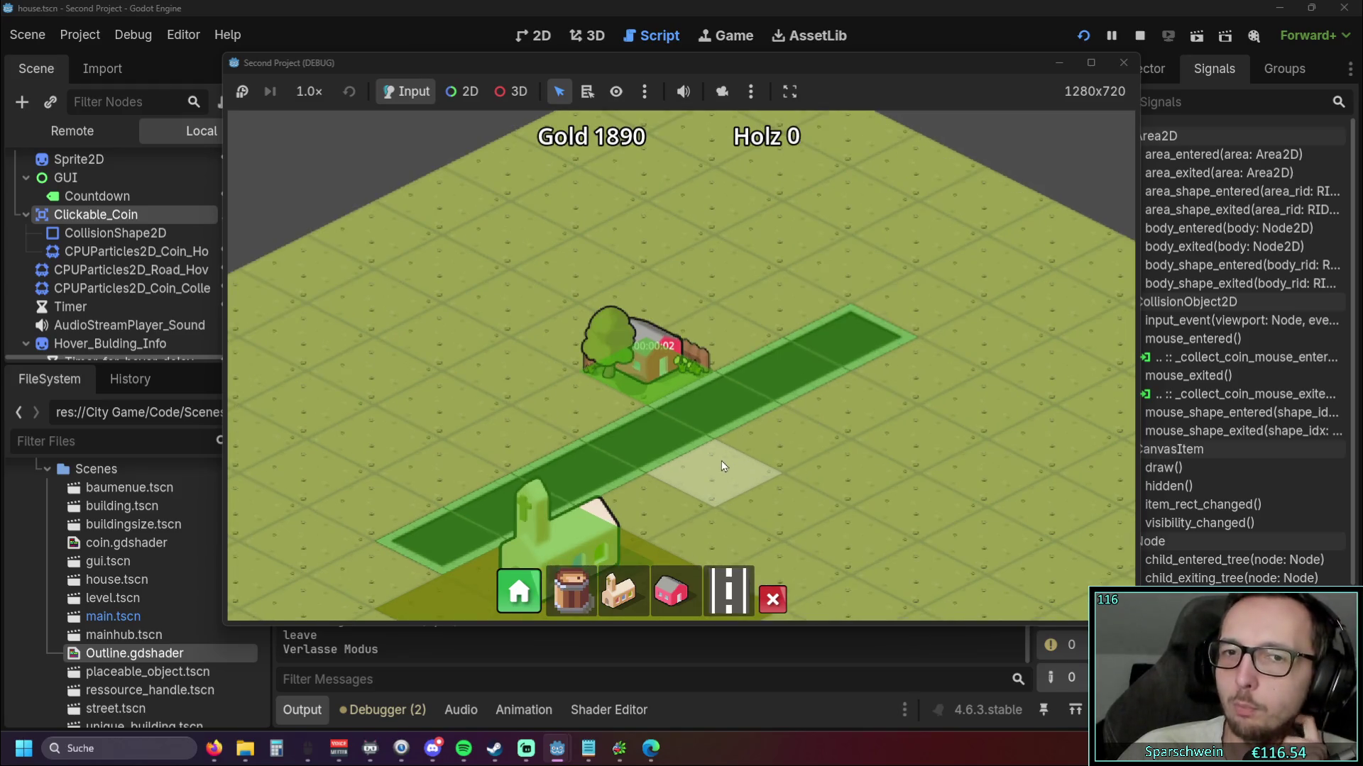
pyautogui.scroll(1, 723, 466)
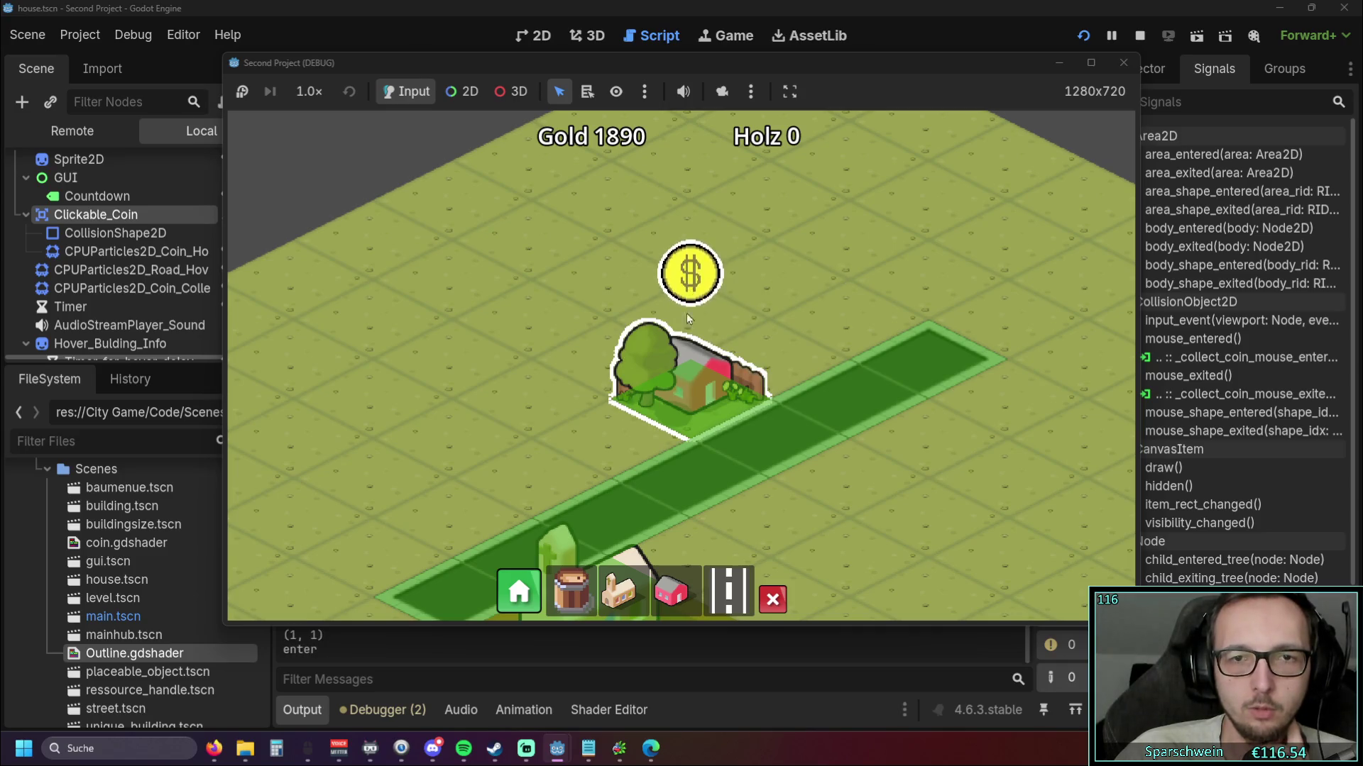
pyautogui.click(1123, 62)
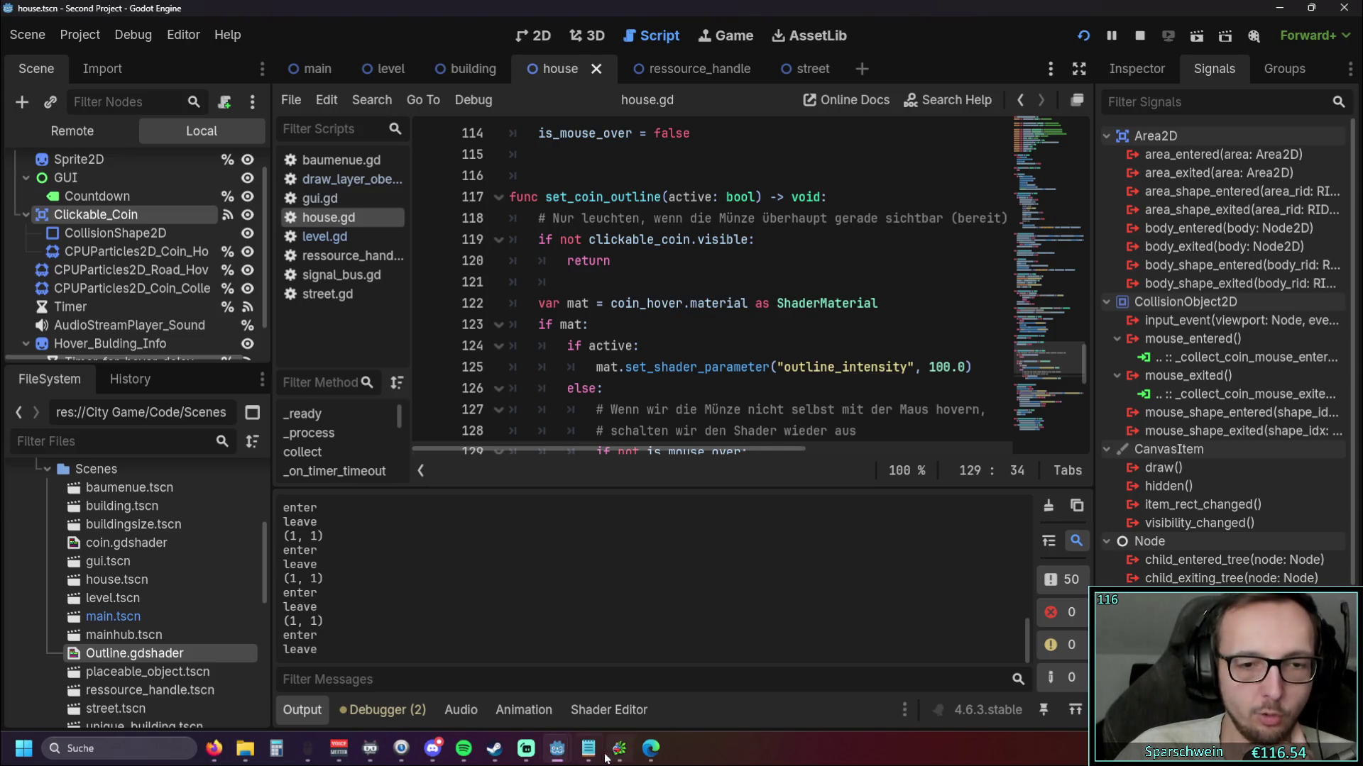
pyautogui.moveTo(557, 749)
pyautogui.click(665, 670)
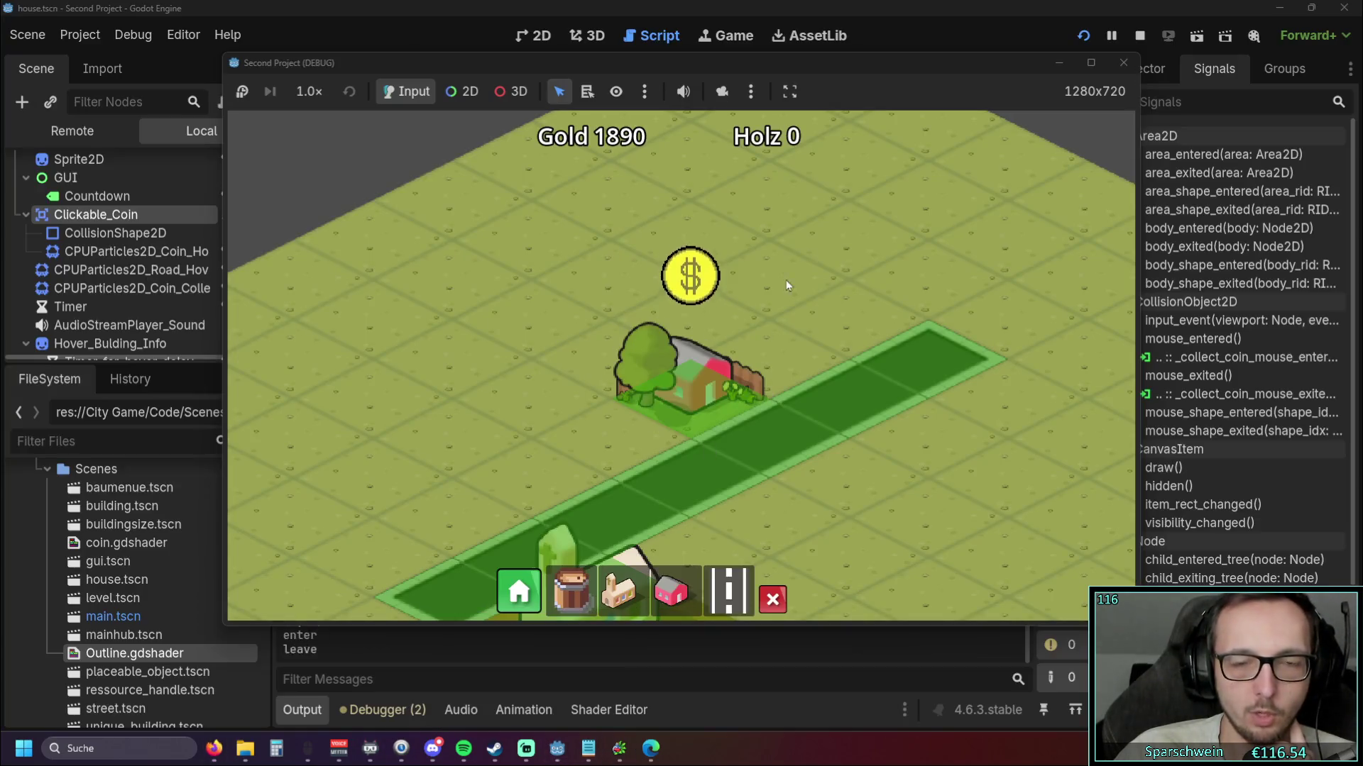
pyautogui.click(1124, 63)
pyautogui.scroll(-1, 606, 426)
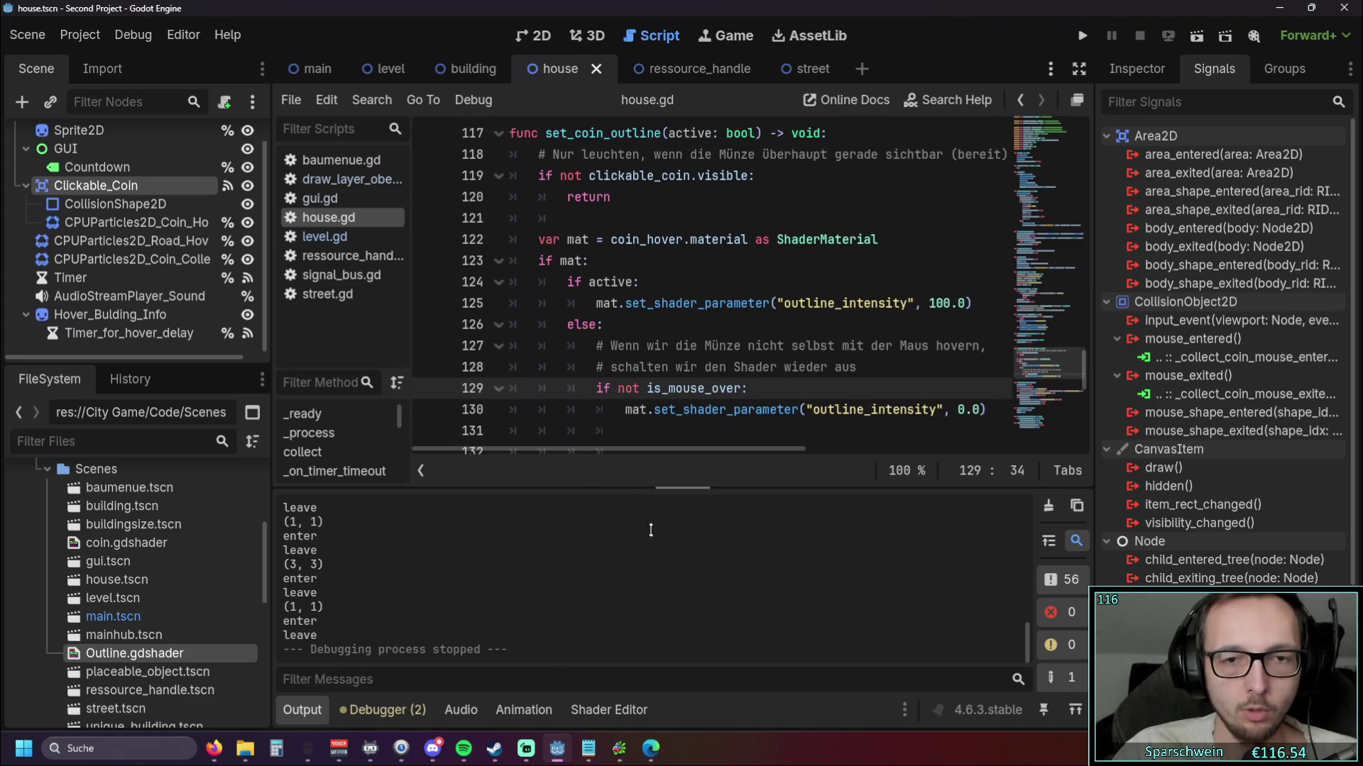
# Change the active outline_intensity back from 100.0 to 1.0
pyautogui.click(301, 710)
pyautogui.scroll(1, 806, 444)
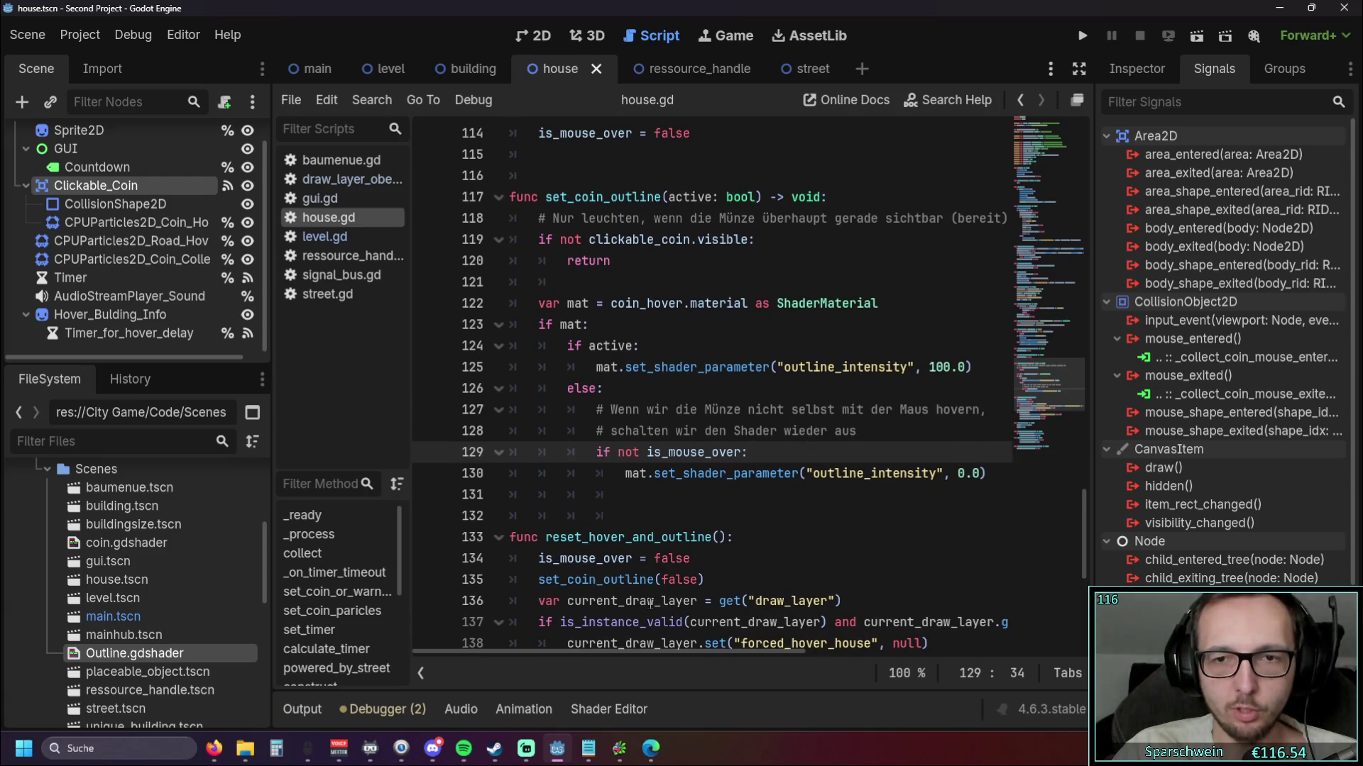
pyautogui.moveTo(601, 650); pyautogui.dragTo(638, 650)
pyautogui.moveTo(864, 367); pyautogui.dragTo(880, 367)
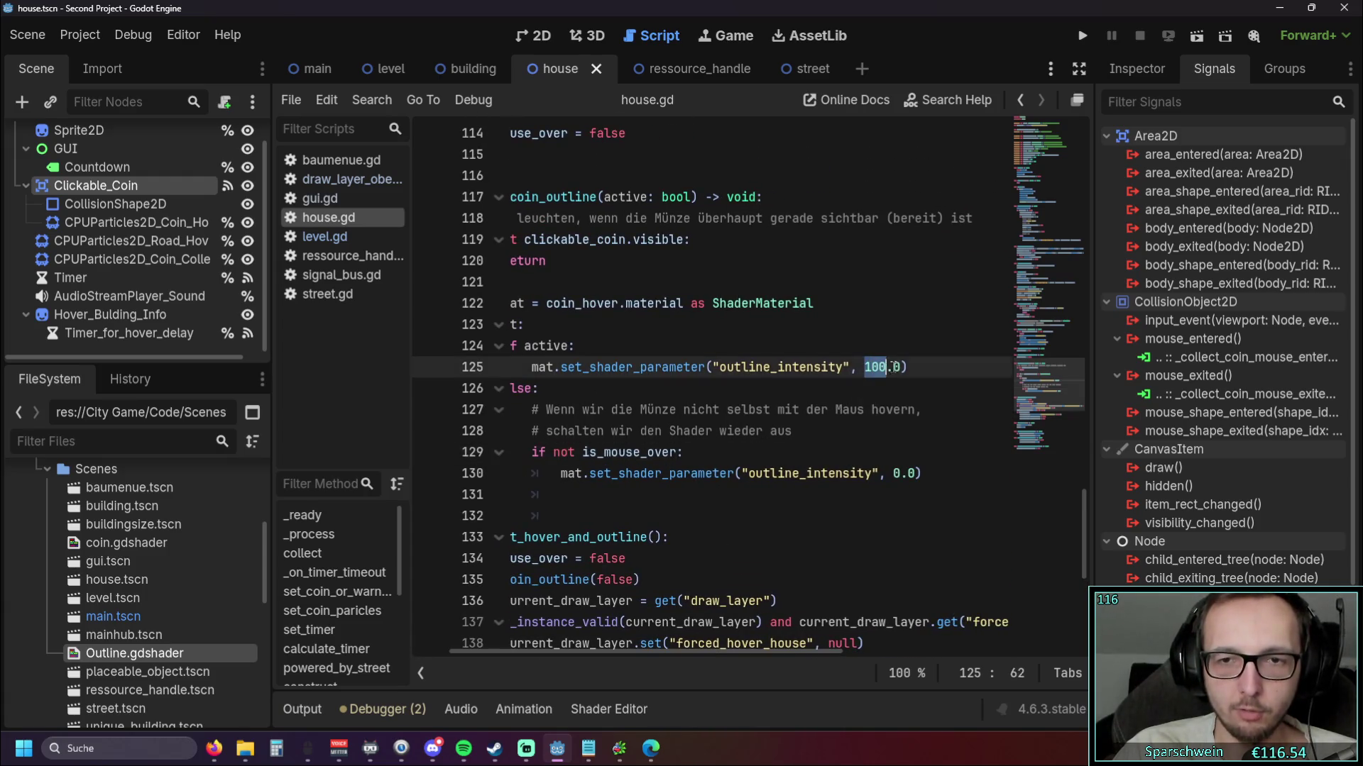
pyautogui.write('1')
pyautogui.click(765, 431)
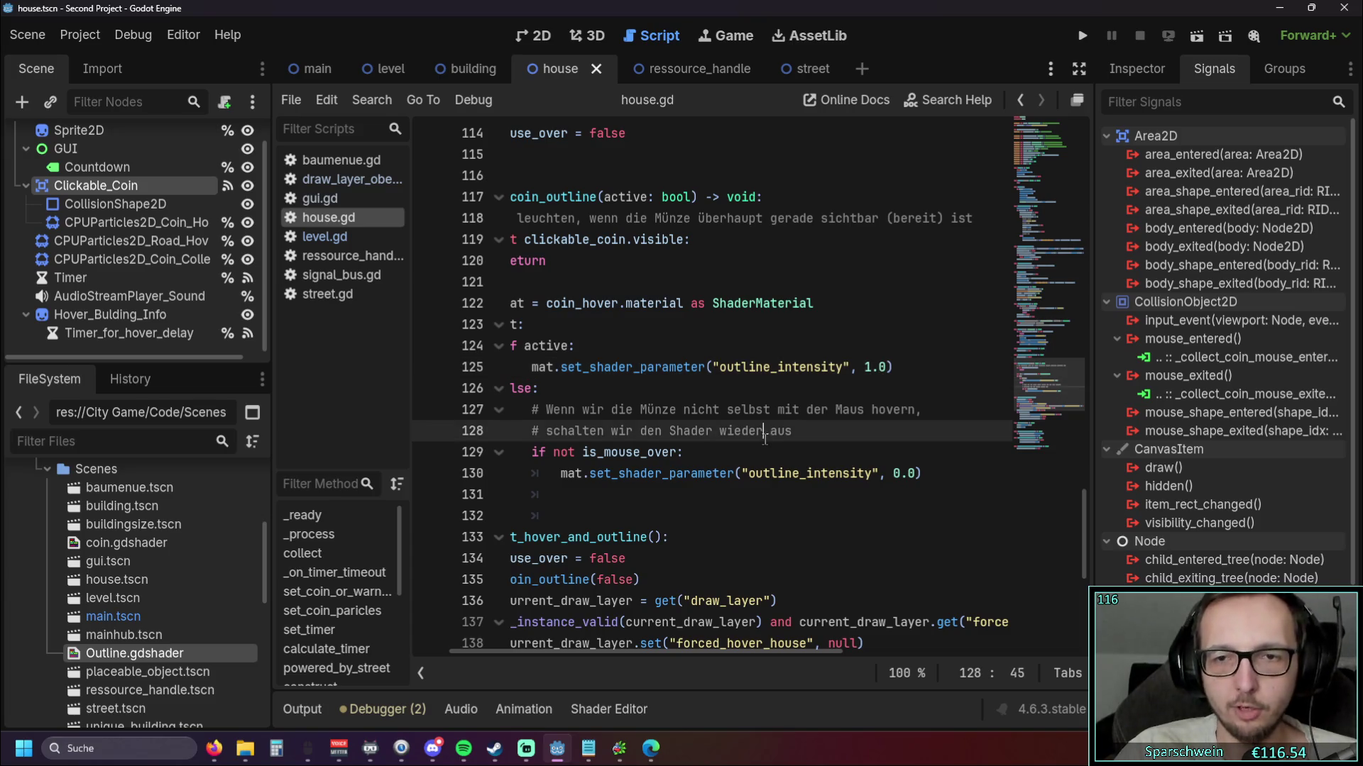
# Delete the shader outline block (lines 122–132) from set_coin_outline
pyautogui.moveTo(719, 653); pyautogui.dragTo(681, 652)
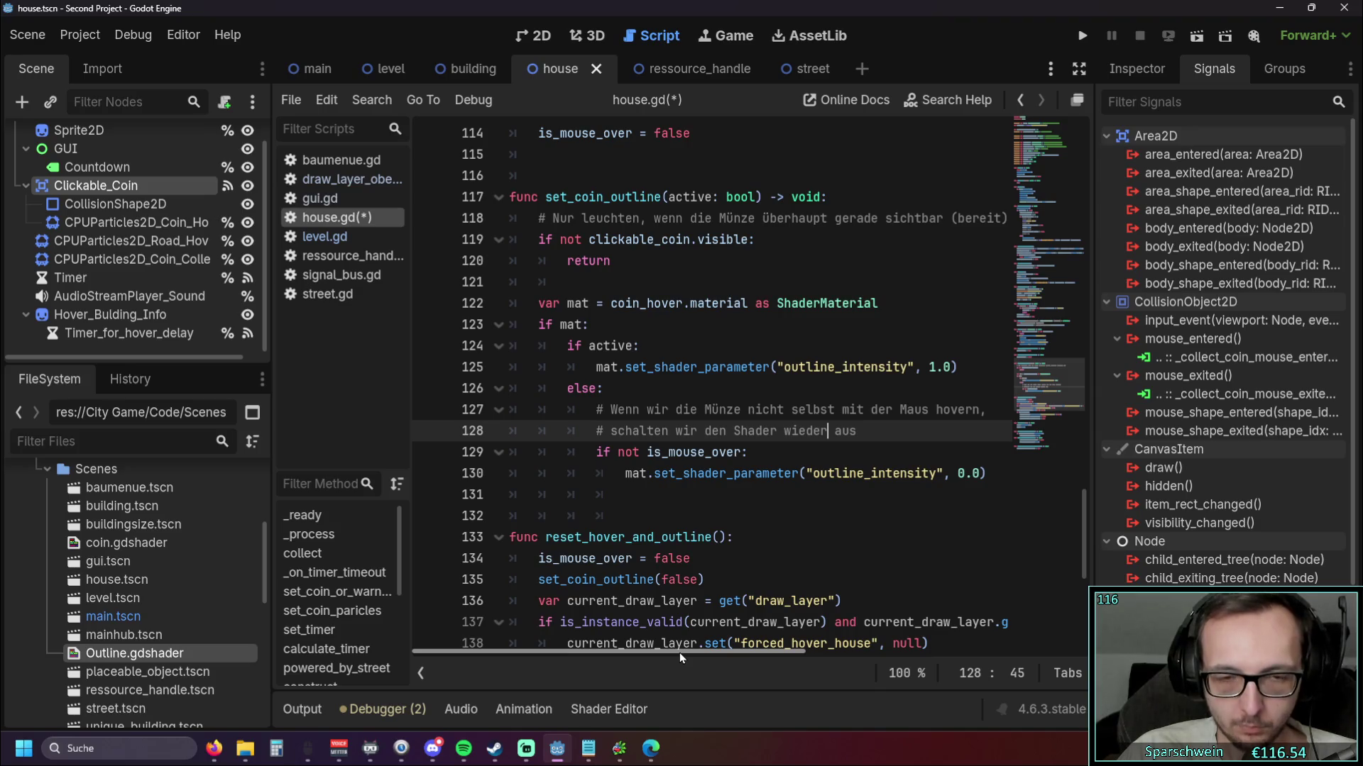
pyautogui.moveTo(679, 652); pyautogui.dragTo(616, 645)
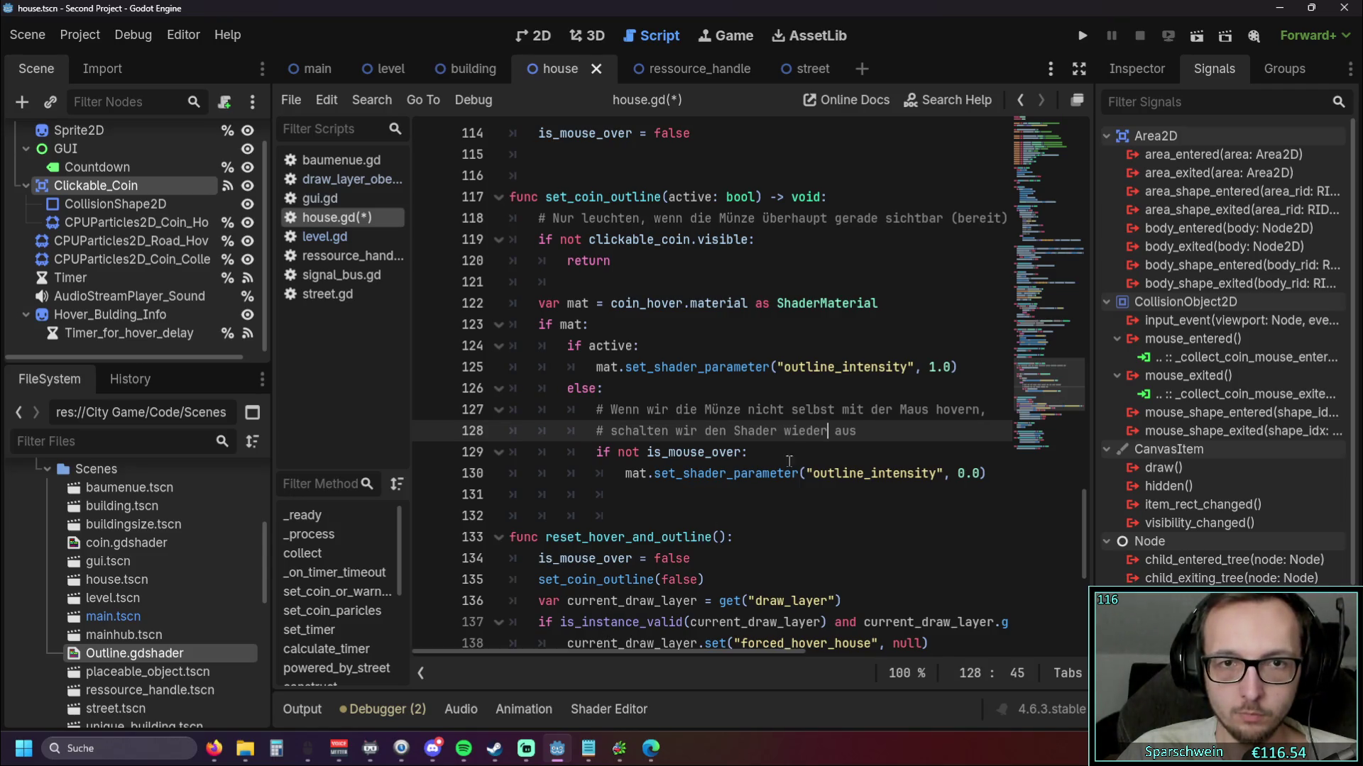
pyautogui.scroll(-1, 776, 467)
pyautogui.scroll(2, 702, 473)
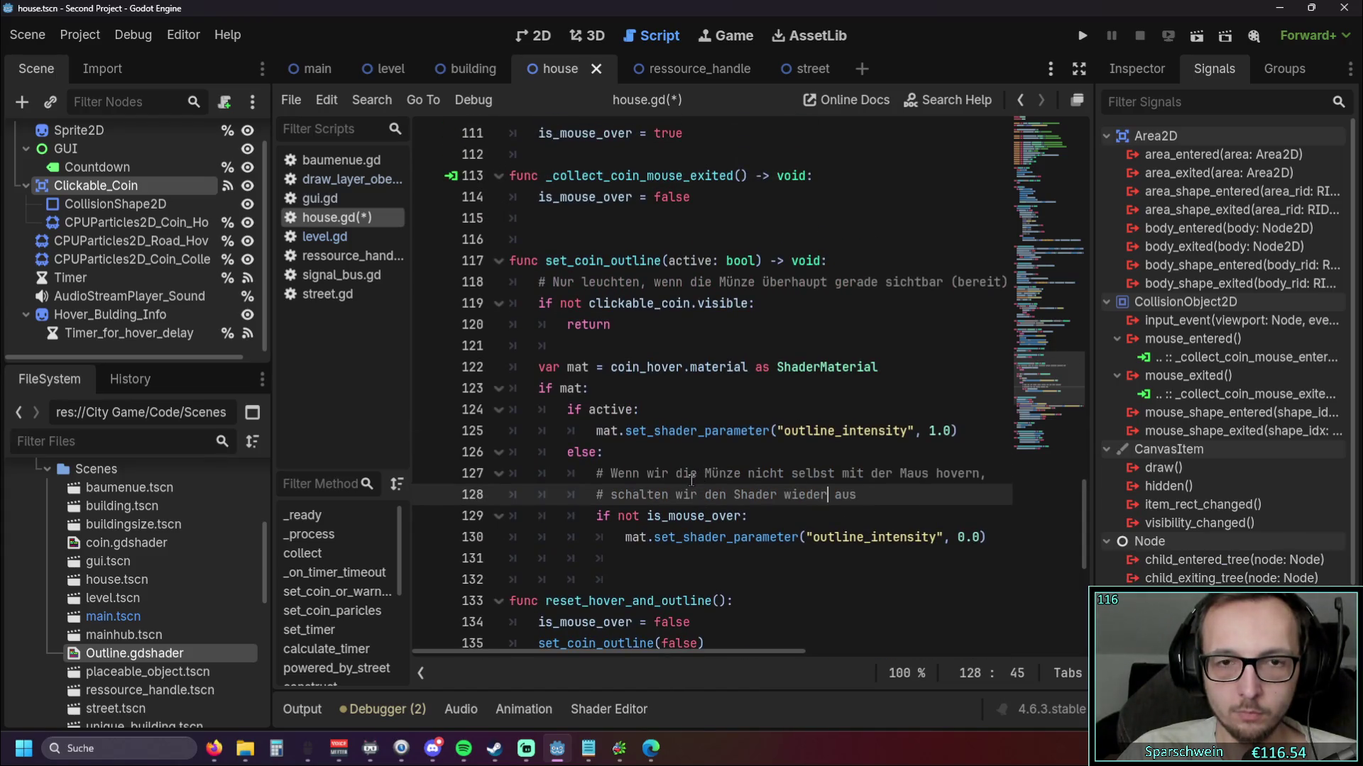
pyautogui.moveTo(687, 579)
pyautogui.mouseDown()
pyautogui.moveTo(660, 571)
pyautogui.moveTo(511, 408)
pyautogui.moveTo(468, 397)
pyautogui.moveTo(453, 347)
pyautogui.mouseUp()
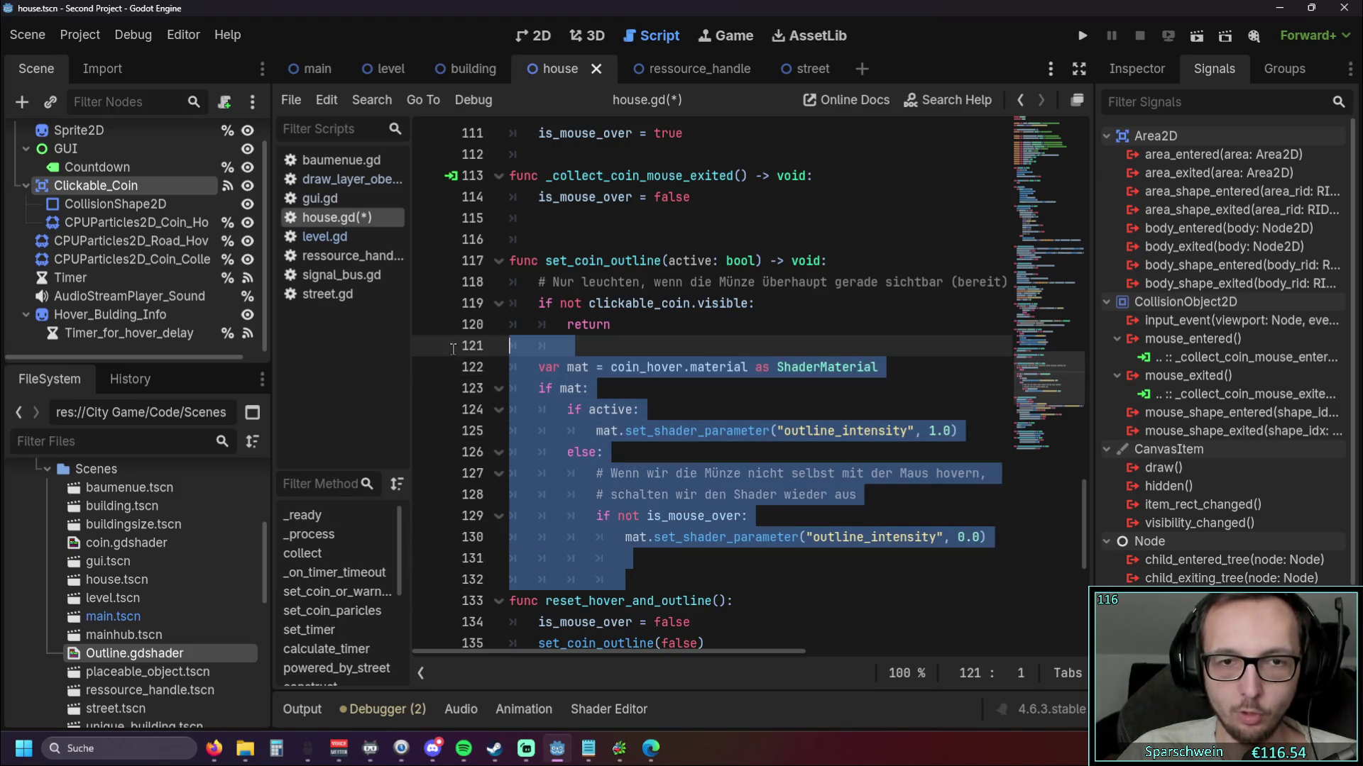
pyautogui.press('Delete')
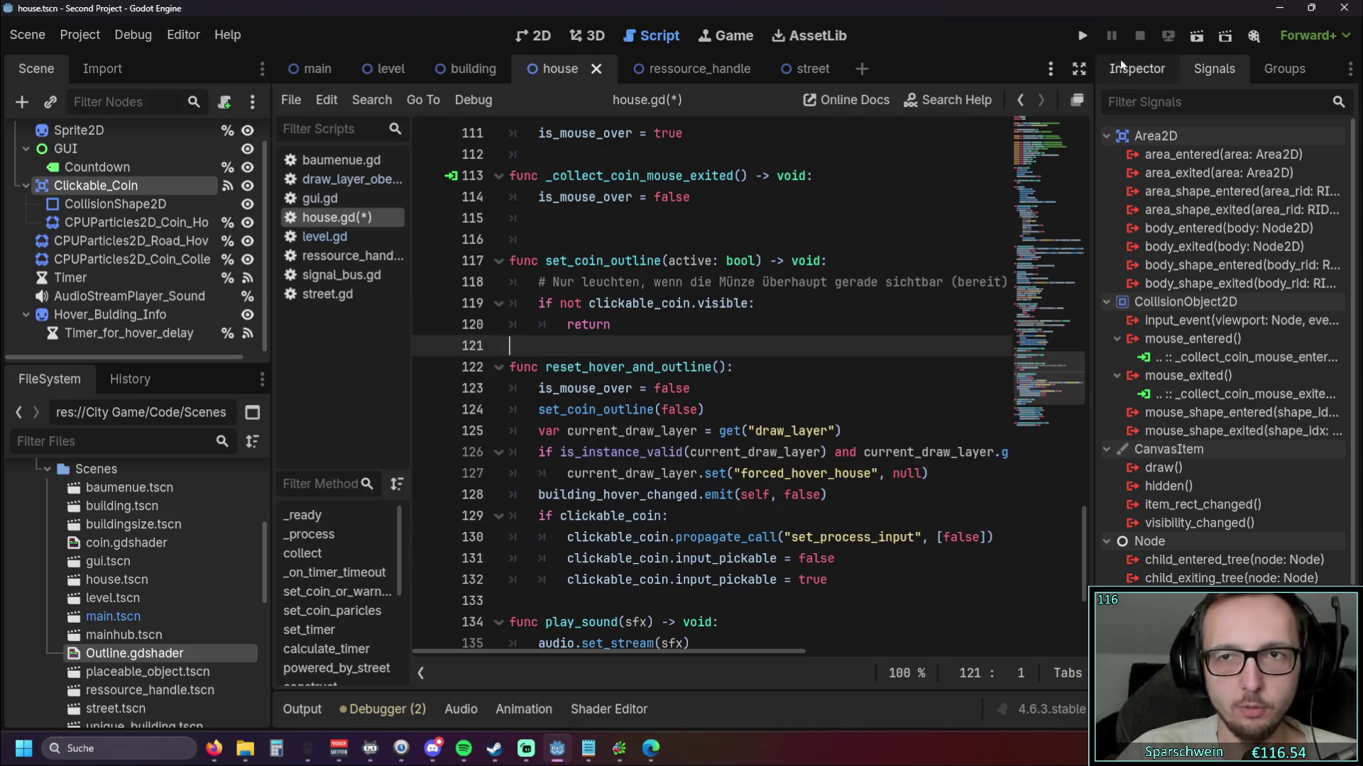
# Test-run the game with a house and road, hover the house, then close it
pyautogui.click(1081, 35)
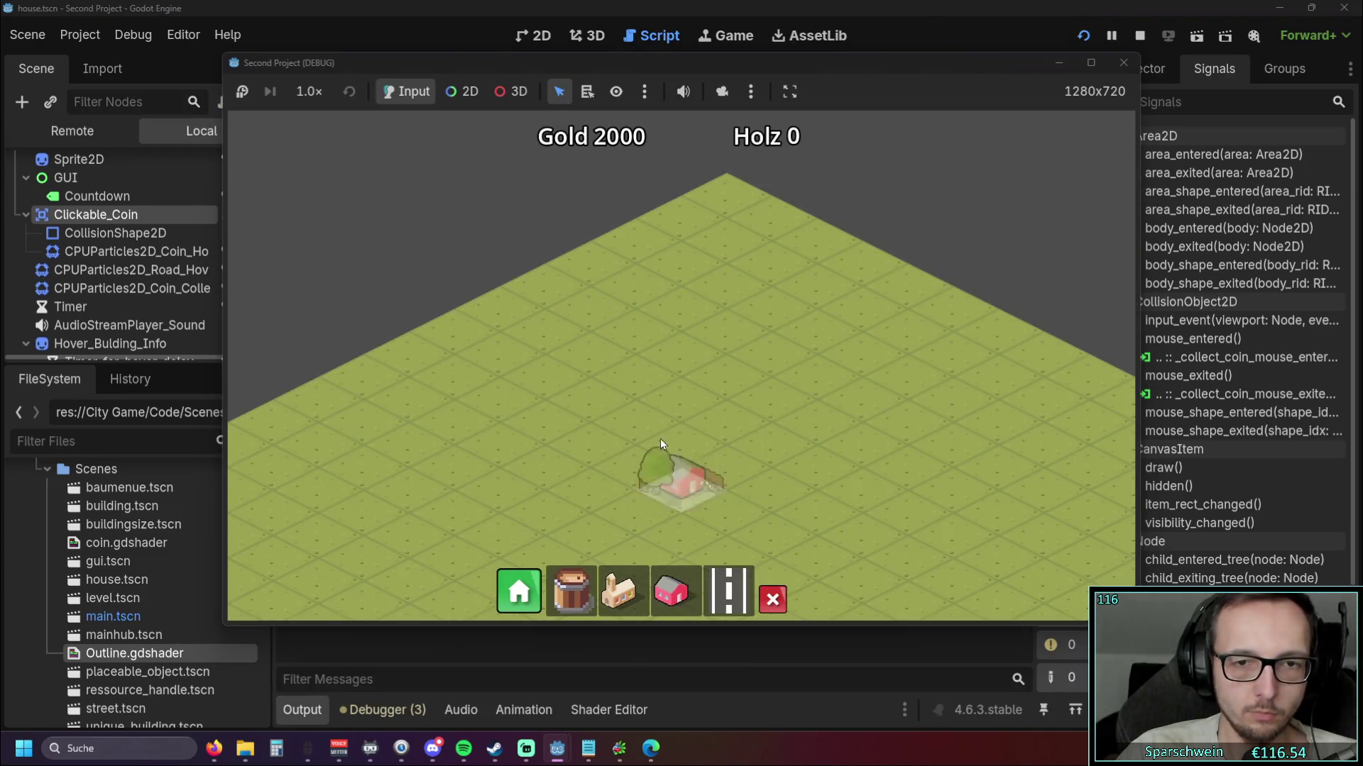
pyautogui.click(671, 444)
pyautogui.click(729, 591)
pyautogui.moveTo(741, 398); pyautogui.dragTo(522, 516)
pyautogui.click(618, 591)
pyautogui.scroll(2, 679, 476)
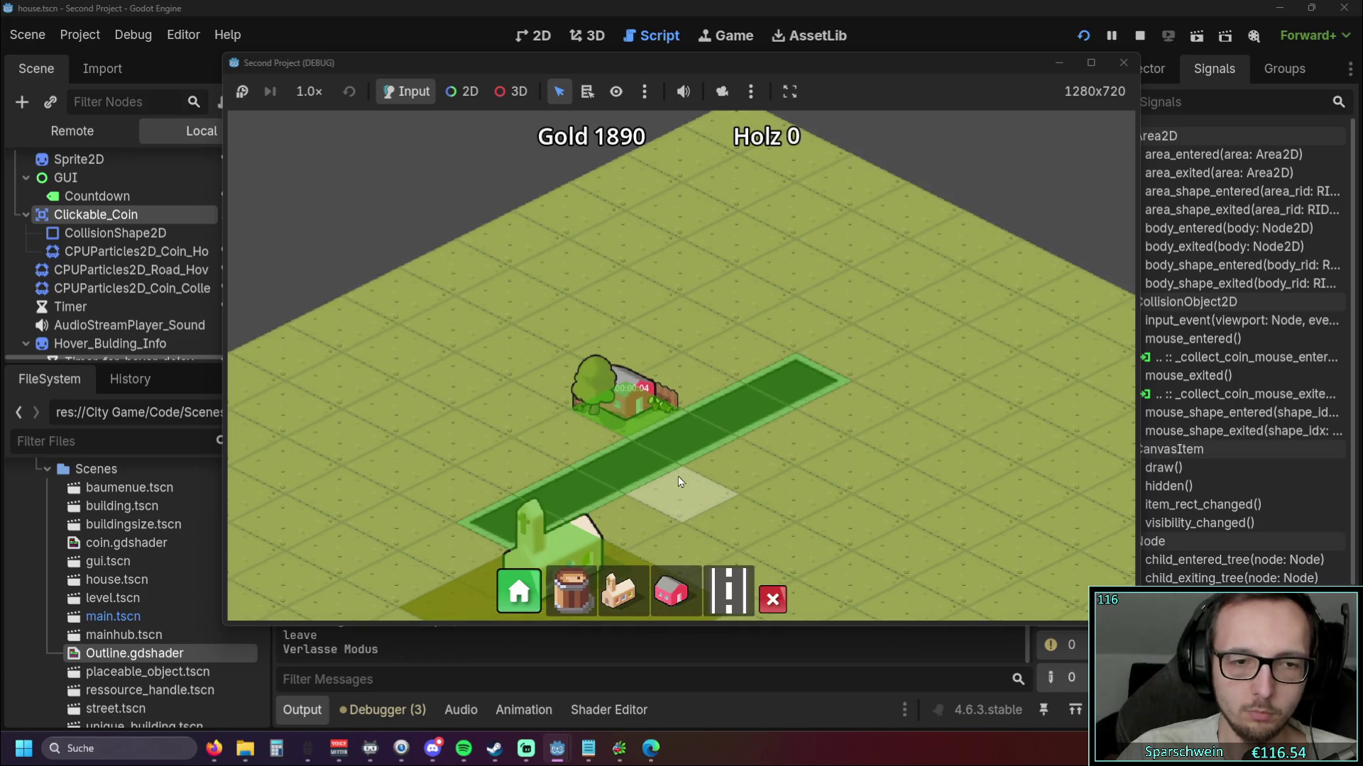
pyautogui.scroll(1, 599, 437)
pyautogui.moveTo(599, 437); pyautogui.dragTo(556, 437)
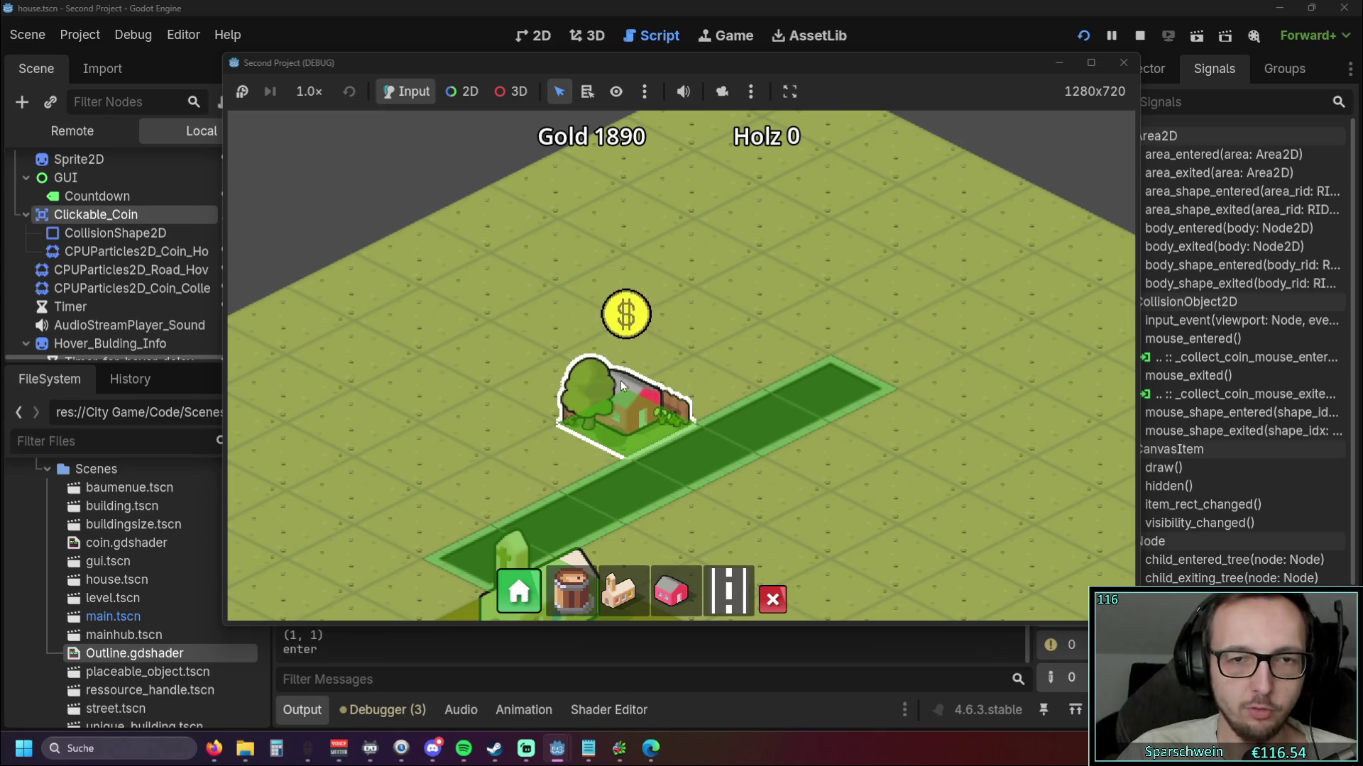
pyautogui.click(1122, 63)
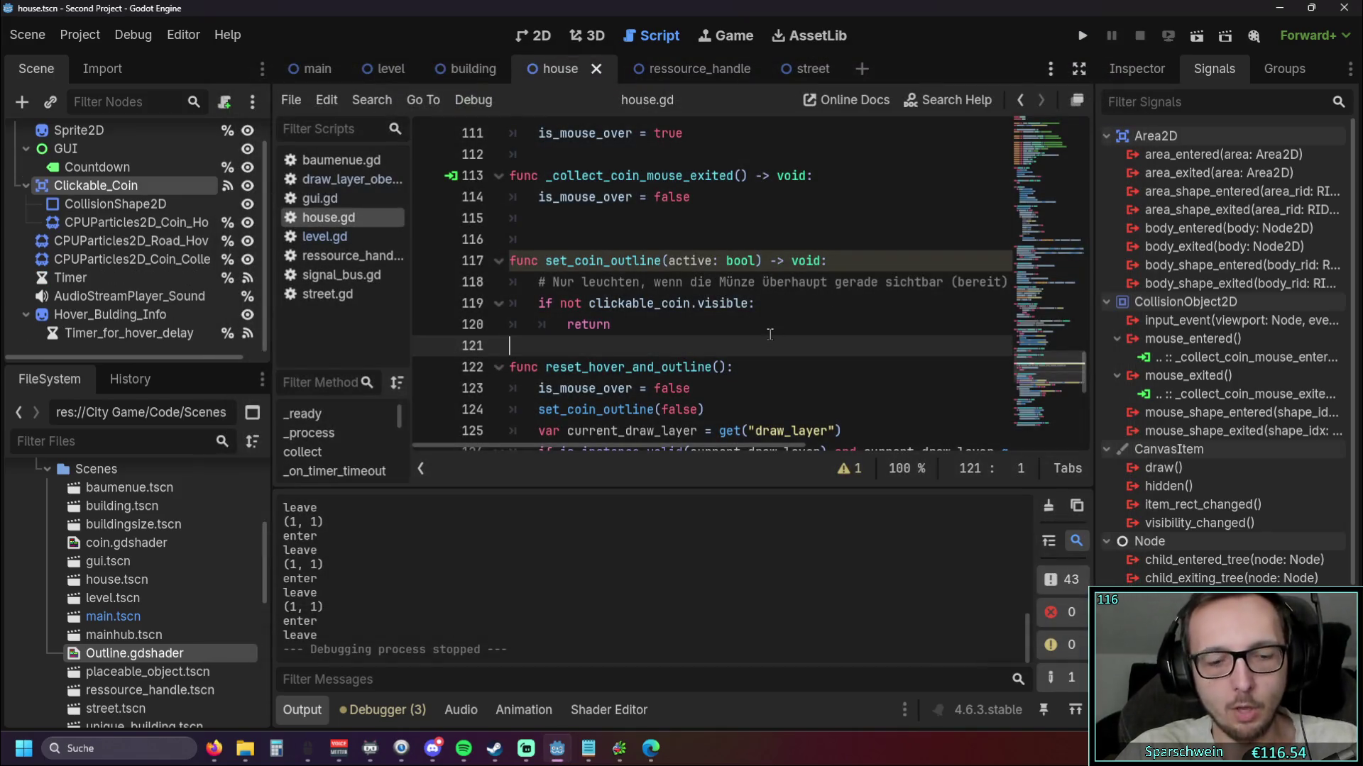
# Undo to restore the deleted shader block and widen the script editor
pyautogui.hotkey('ctrl', 'z')
pyautogui.scroll(-3, 765, 342)
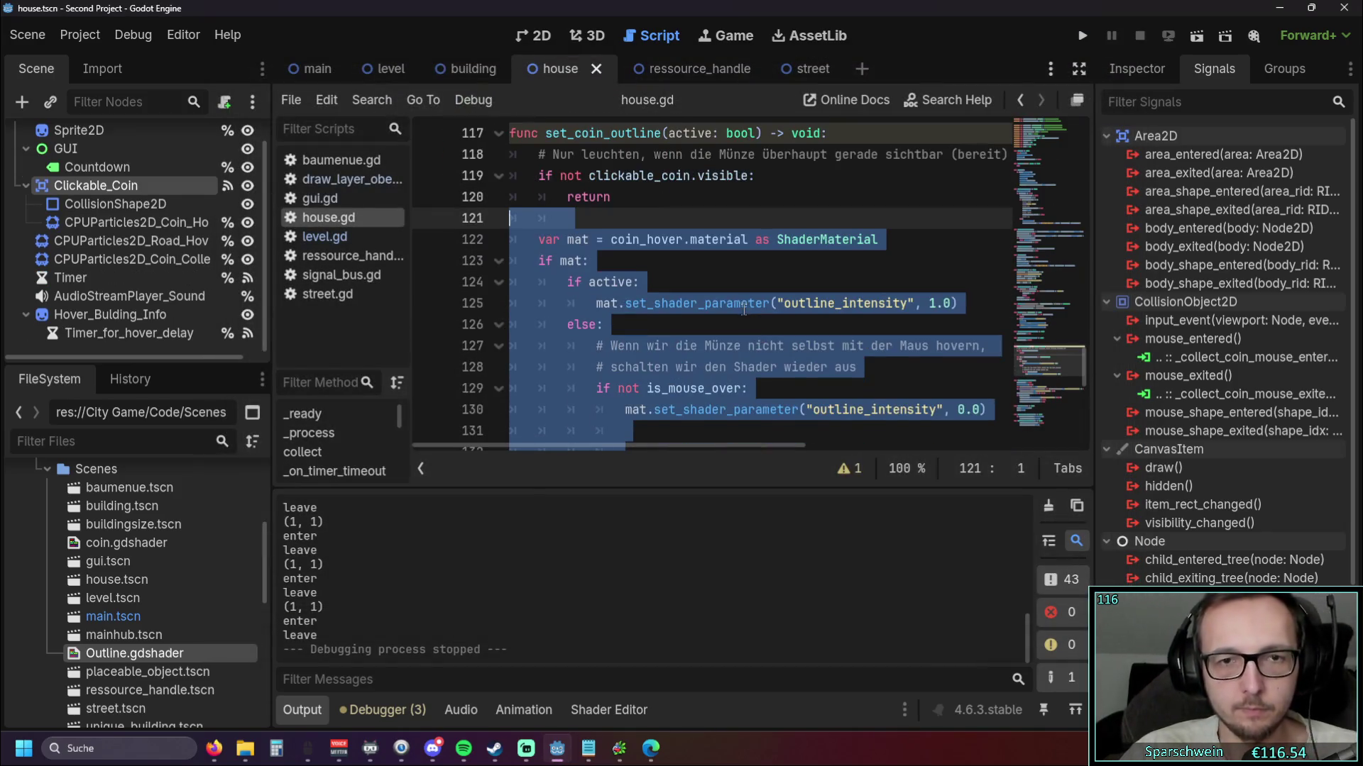
pyautogui.hotkey('ctrl', 'z')
pyautogui.scroll(1, 701, 387)
pyautogui.moveTo(670, 448); pyautogui.dragTo(687, 448)
pyautogui.moveTo(270, 386); pyautogui.dragTo(229, 387)
# Change the active outline_intensity from 1.0 to 0.5 and run the project
pyautogui.moveTo(667, 416)
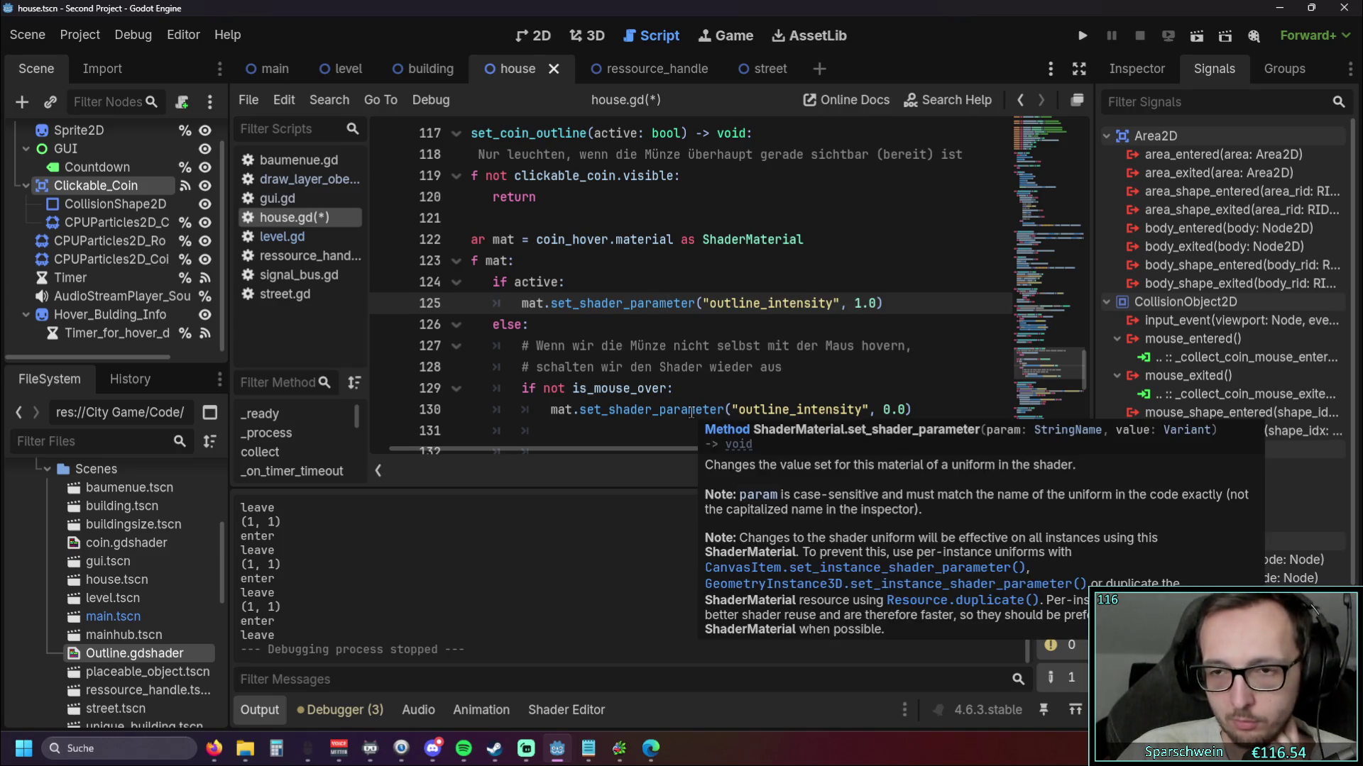
pyautogui.doubleClick(858, 305)
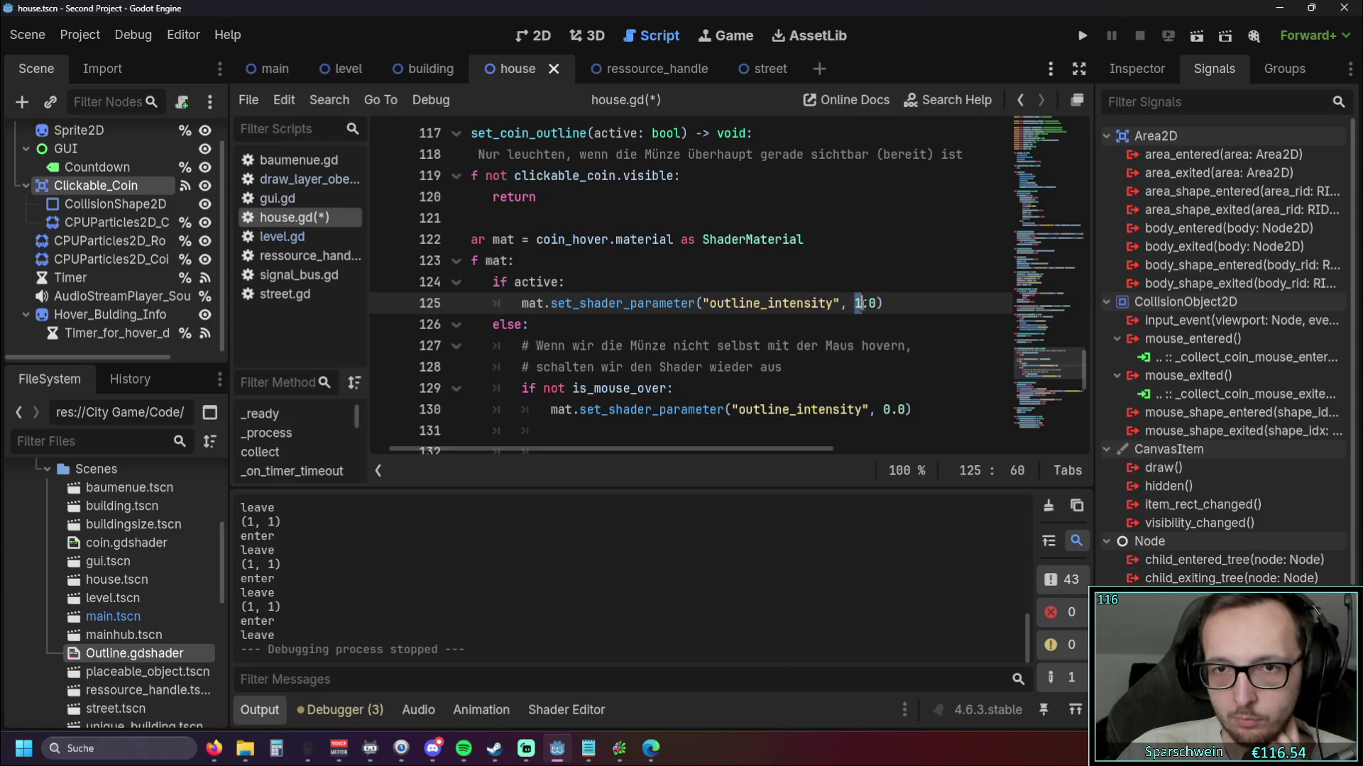
pyautogui.write('0')
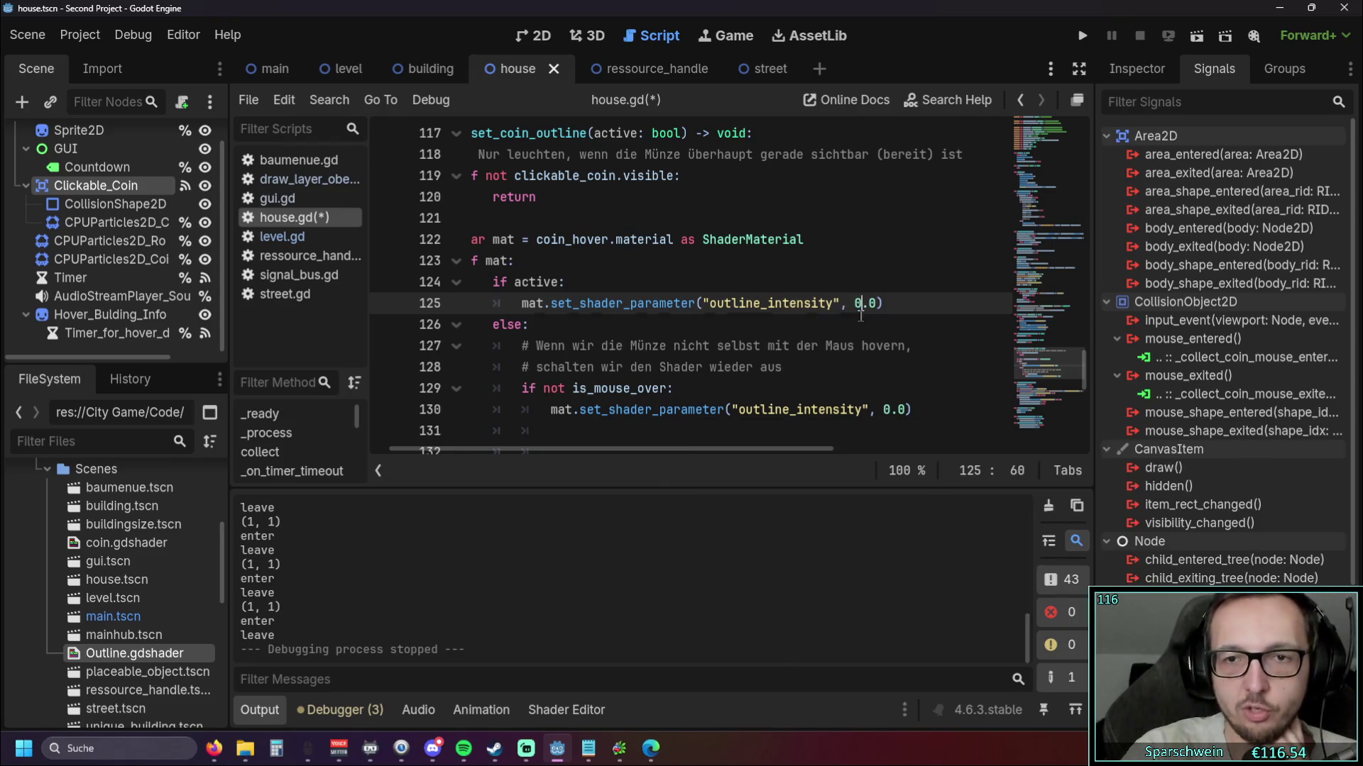
pyautogui.press('Right')
pyautogui.press('BackSpace')
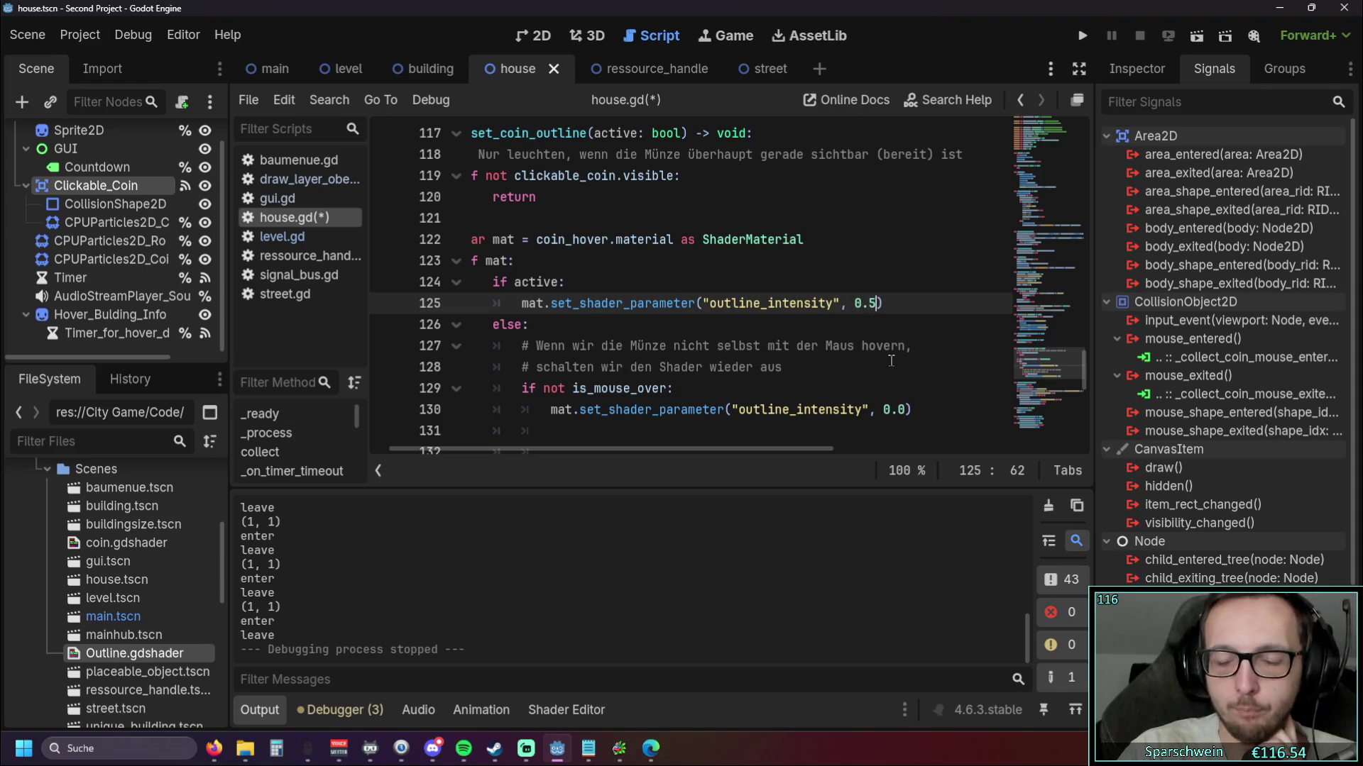
pyautogui.write('5')
pyautogui.click(858, 367)
pyautogui.moveTo(693, 448); pyautogui.dragTo(675, 448)
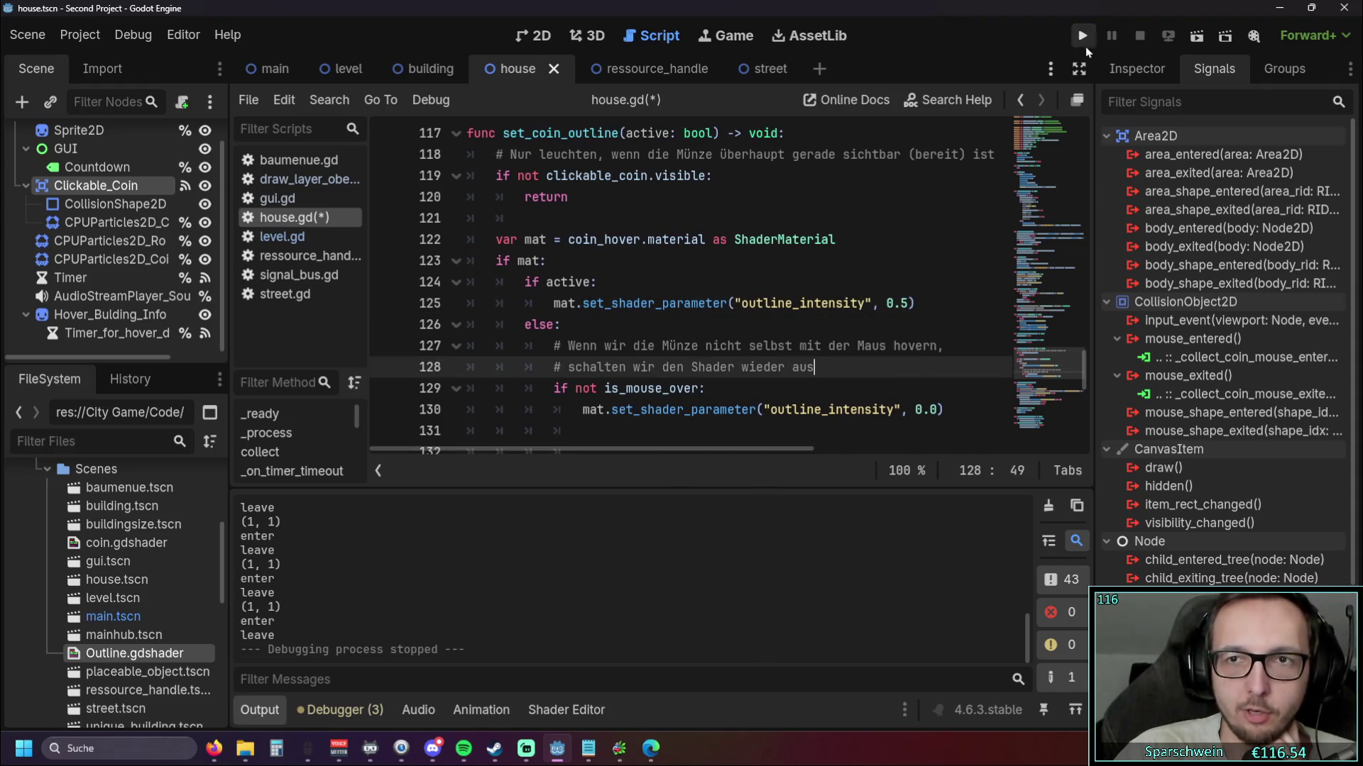
pyautogui.click(1083, 37)
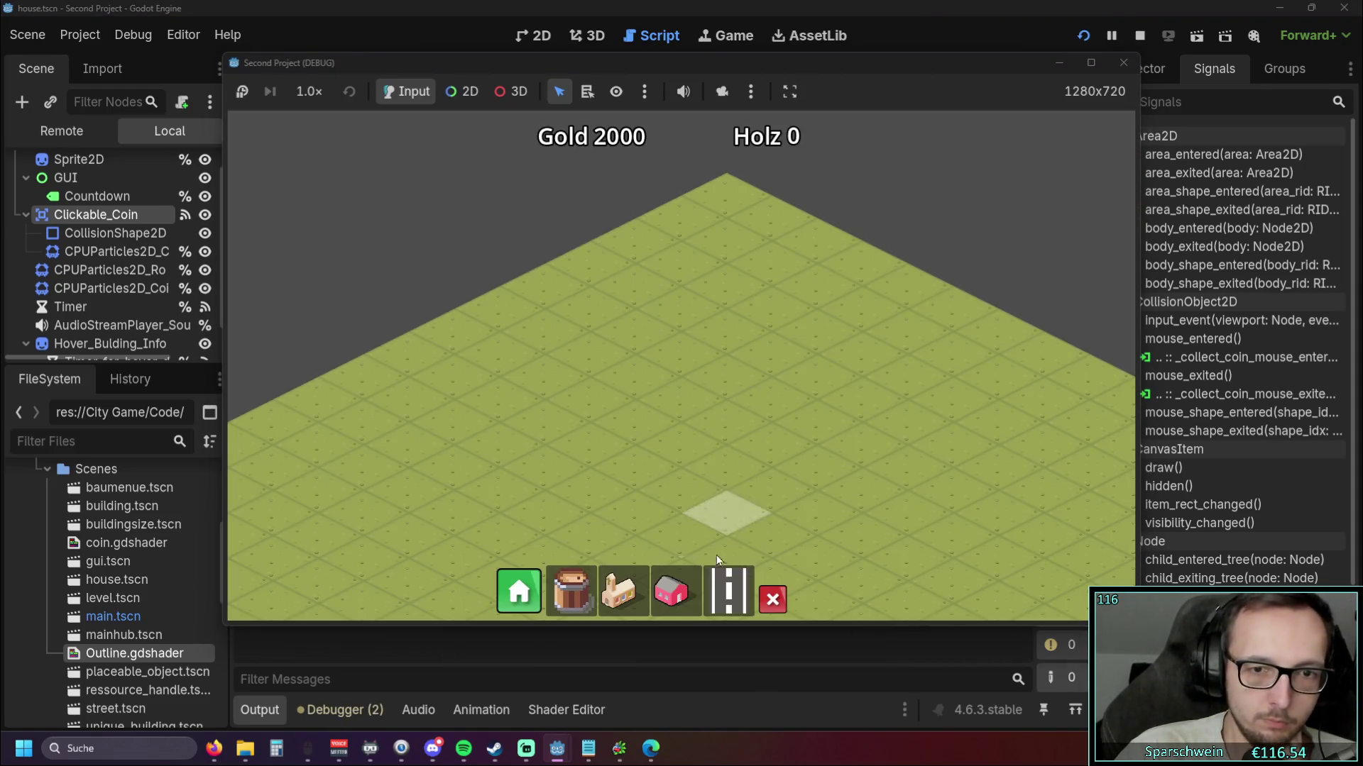
# Place a house and road strip, zoom in to check the 0.5 outline, then close the game
pyautogui.click(670, 592)
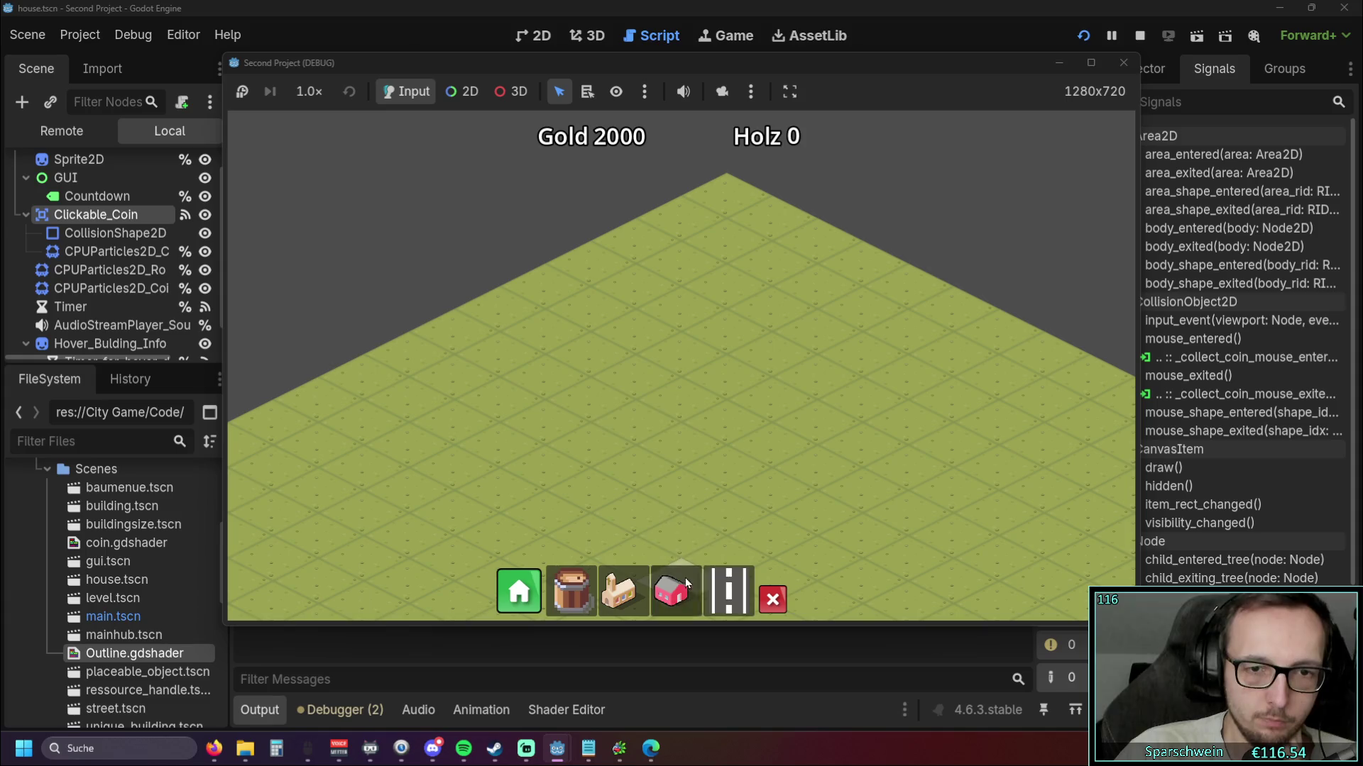
pyautogui.click(681, 389)
pyautogui.click(728, 591)
pyautogui.moveTo(531, 513); pyautogui.dragTo(772, 385)
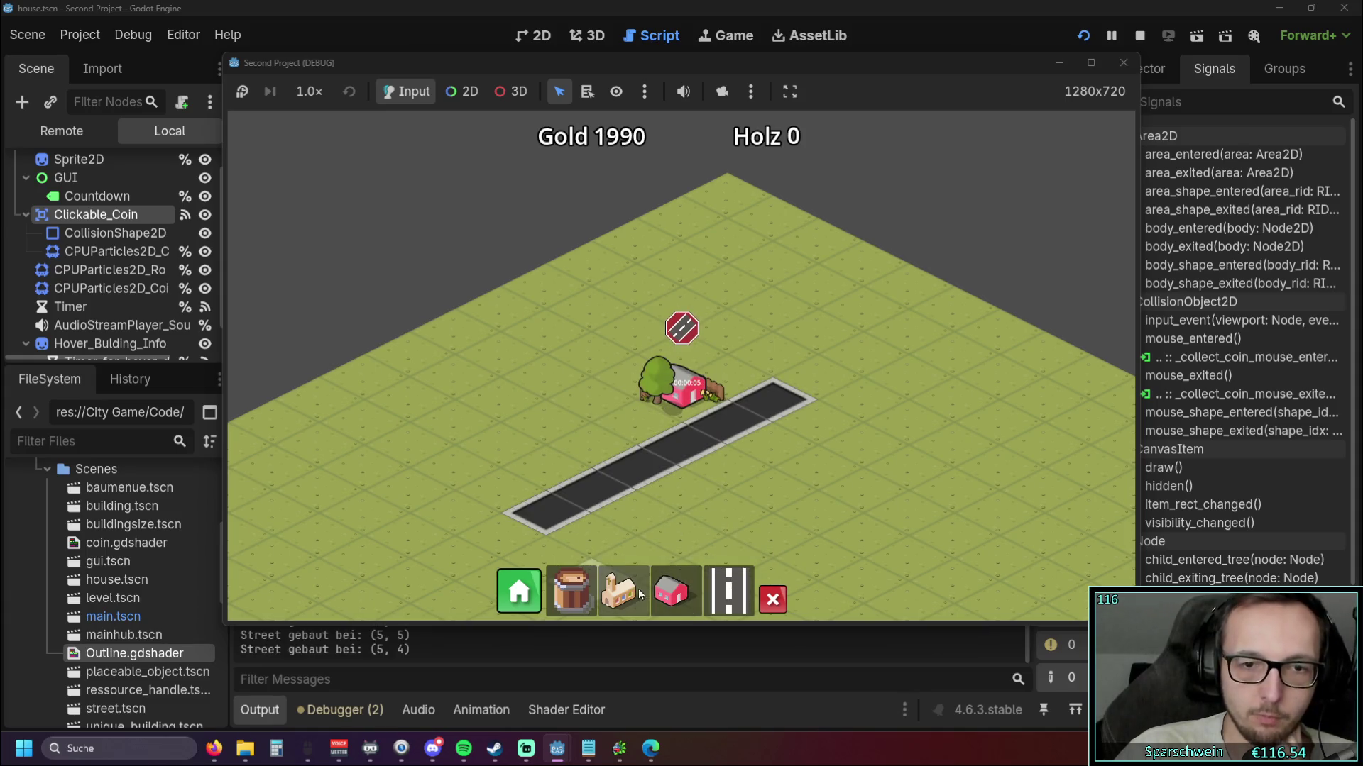
pyautogui.click(619, 591)
pyautogui.scroll(1, 709, 460)
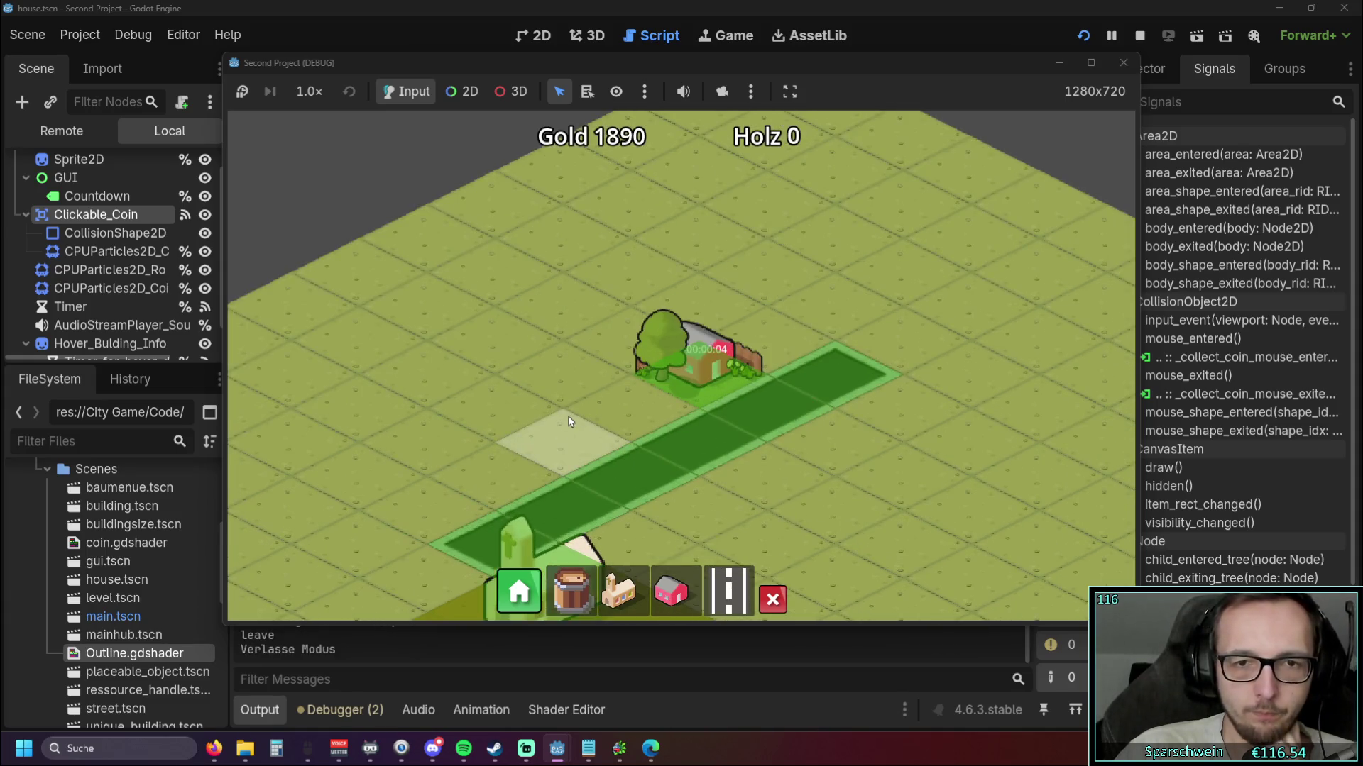
pyautogui.scroll(1, 568, 416)
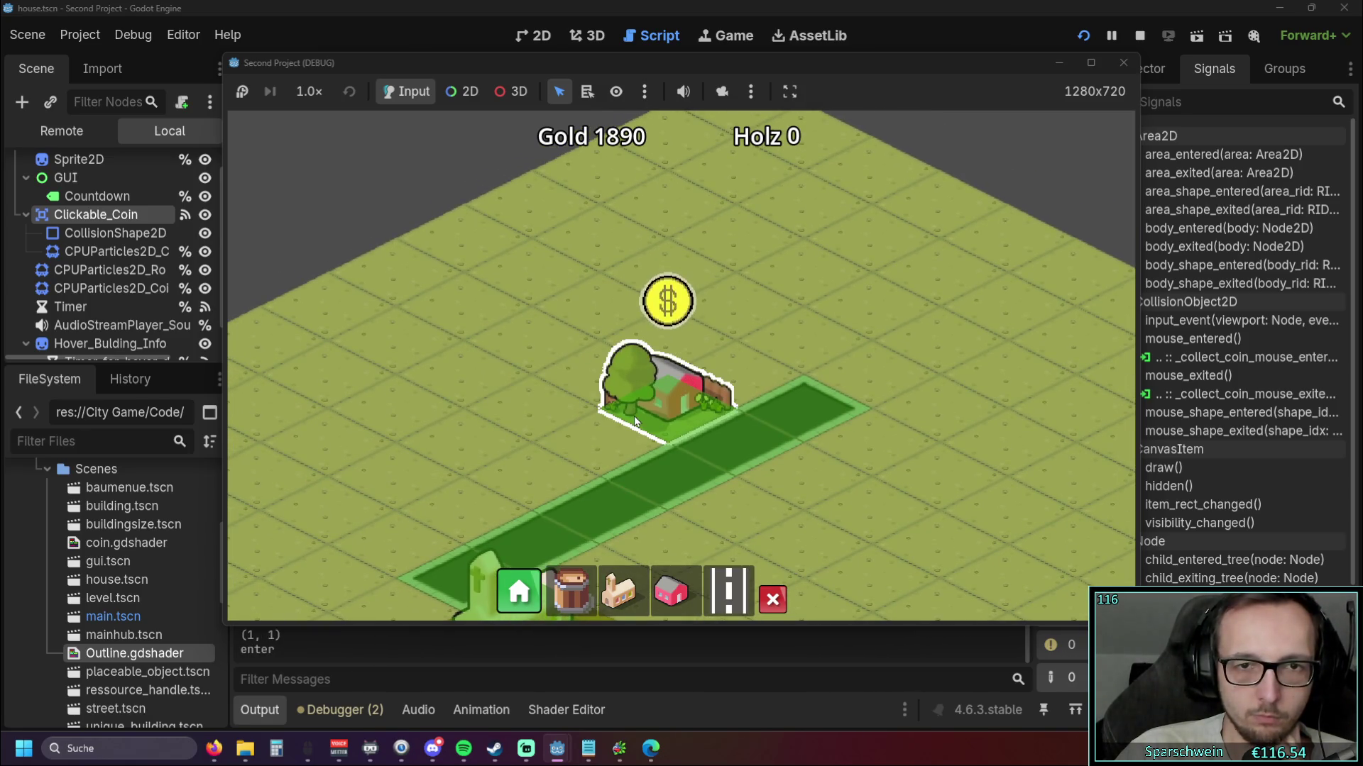
pyautogui.click(1132, 63)
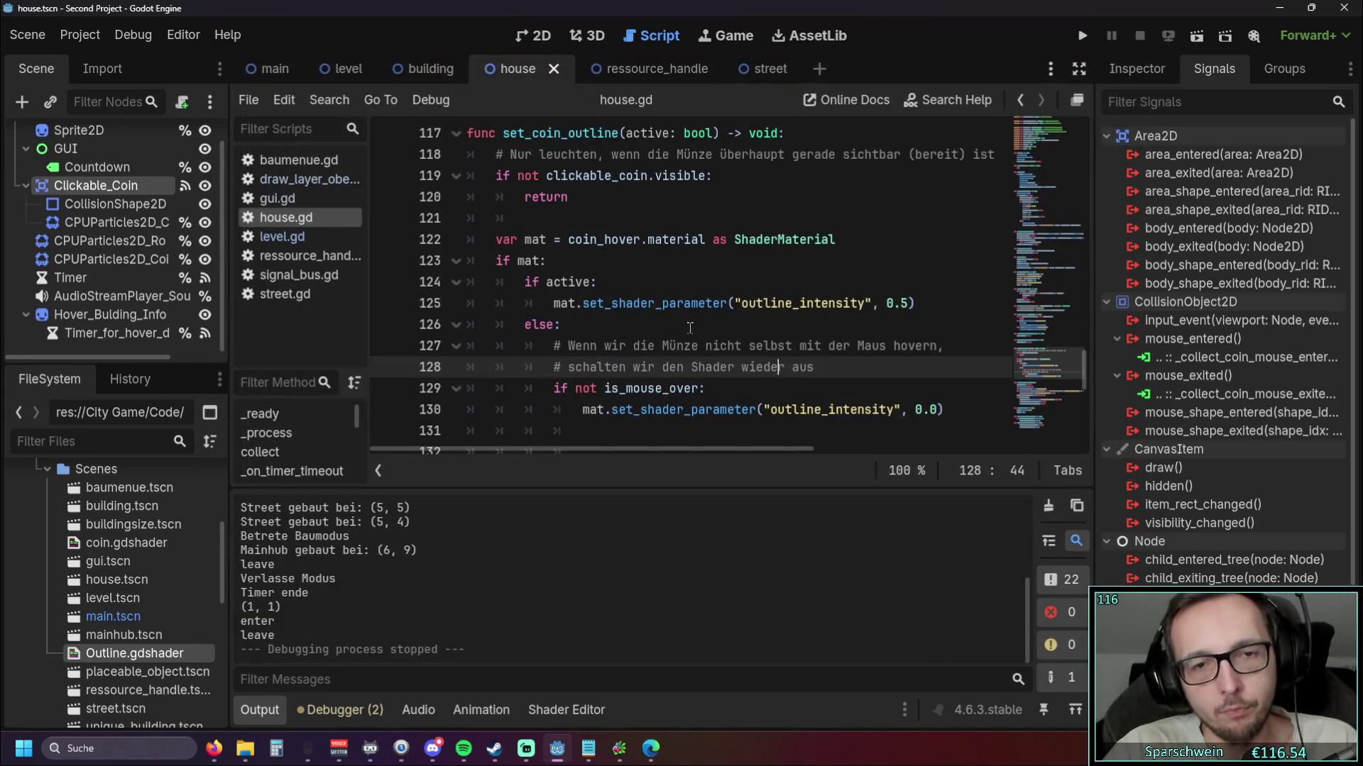
# Change the active outline_intensity in set_coin_outline from 0.5 to 1.0
pyautogui.moveTo(823, 367)
pyautogui.mouseDown()
pyautogui.moveTo(633, 367)
pyautogui.moveTo(467, 345)
pyautogui.mouseUp()
pyautogui.click(833, 368)
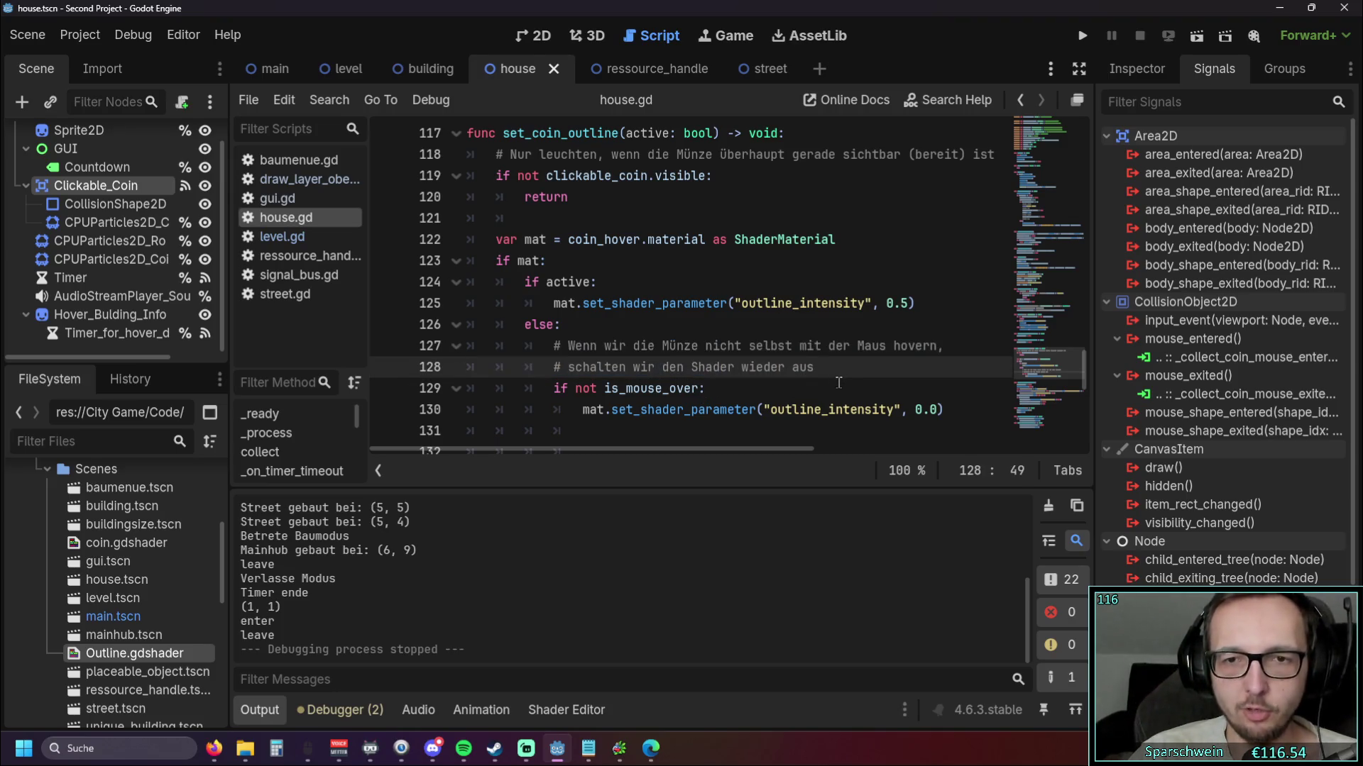
pyautogui.click(893, 303)
pyautogui.press('Down')
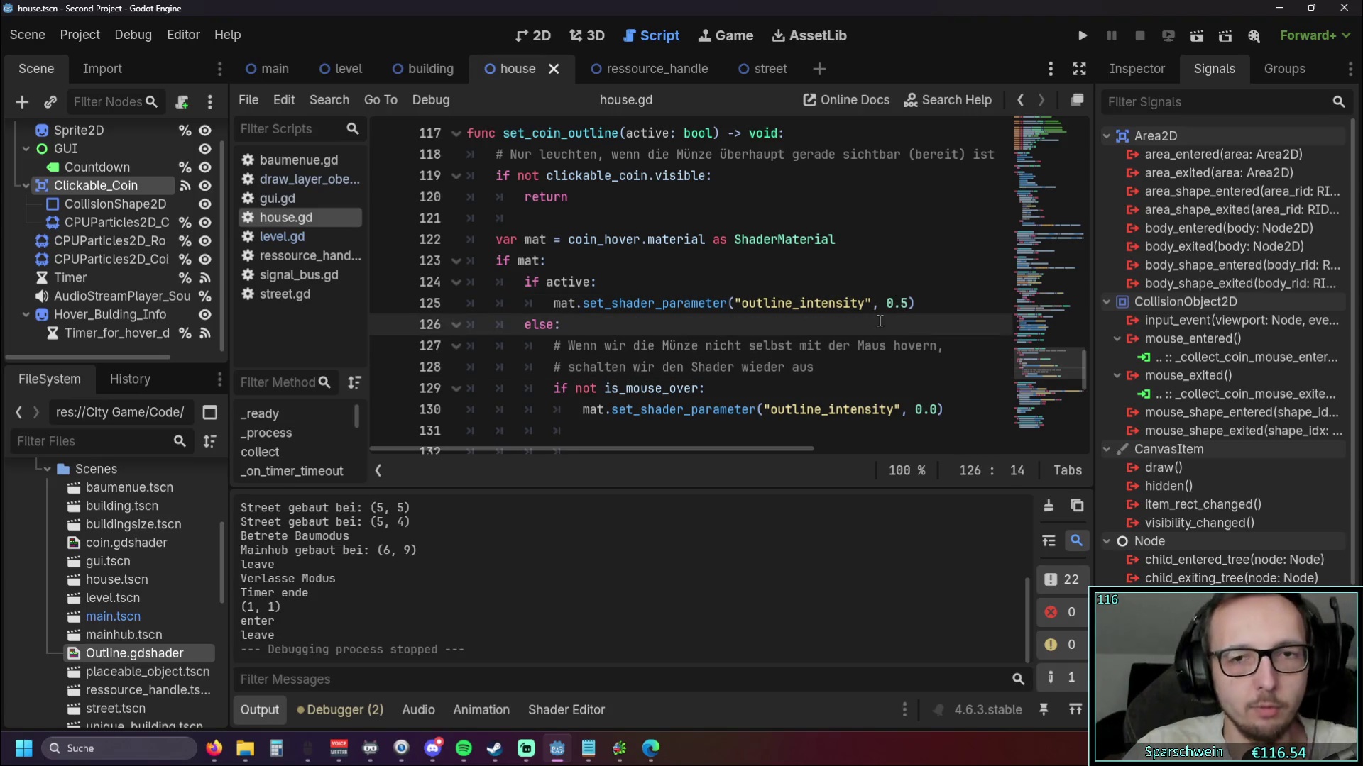
pyautogui.doubleClick(892, 303)
pyautogui.write('1.5')
pyautogui.write('0')
pyautogui.press('Down')
# Delete the coin visibility check on lines 118–121, run the project, and pick the house building
pyautogui.click(869, 368)
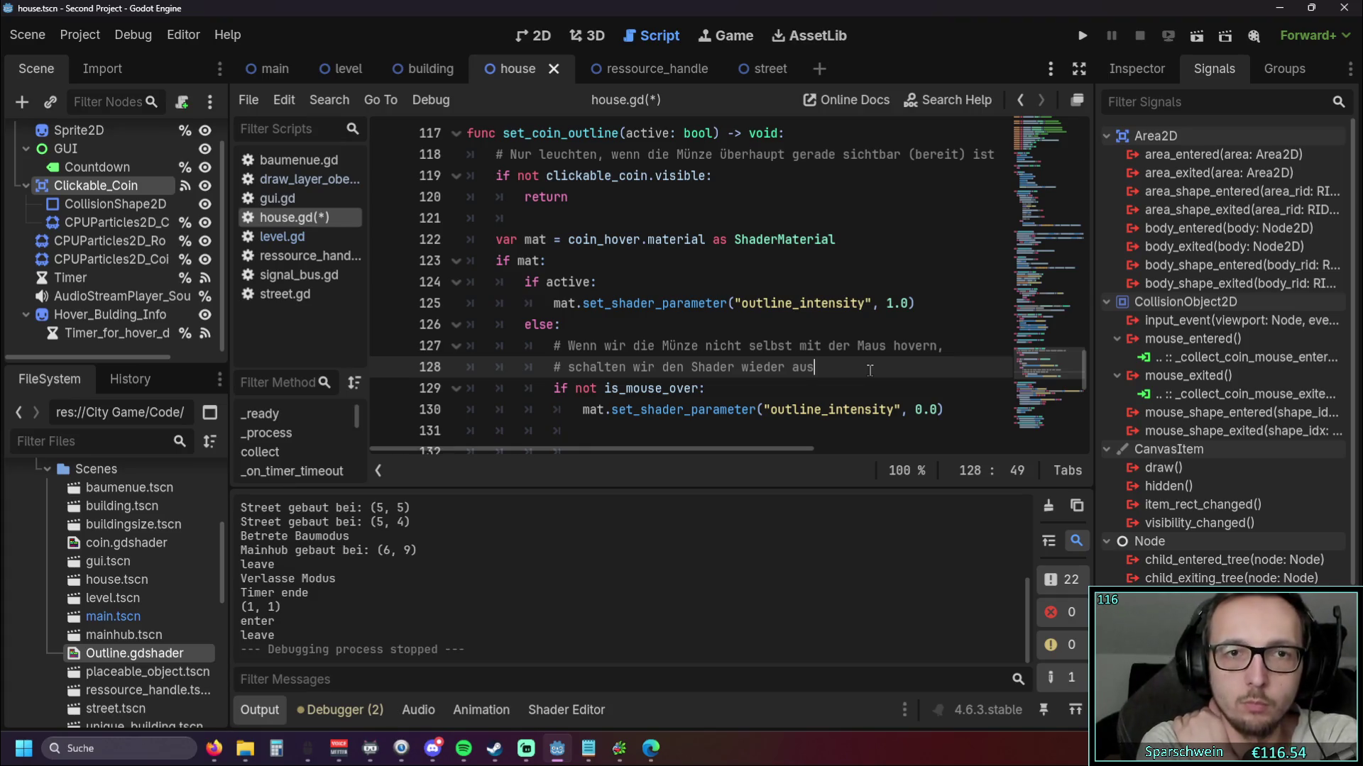
pyautogui.moveTo(528, 220); pyautogui.dragTo(444, 162)
pyautogui.press('BackSpace')
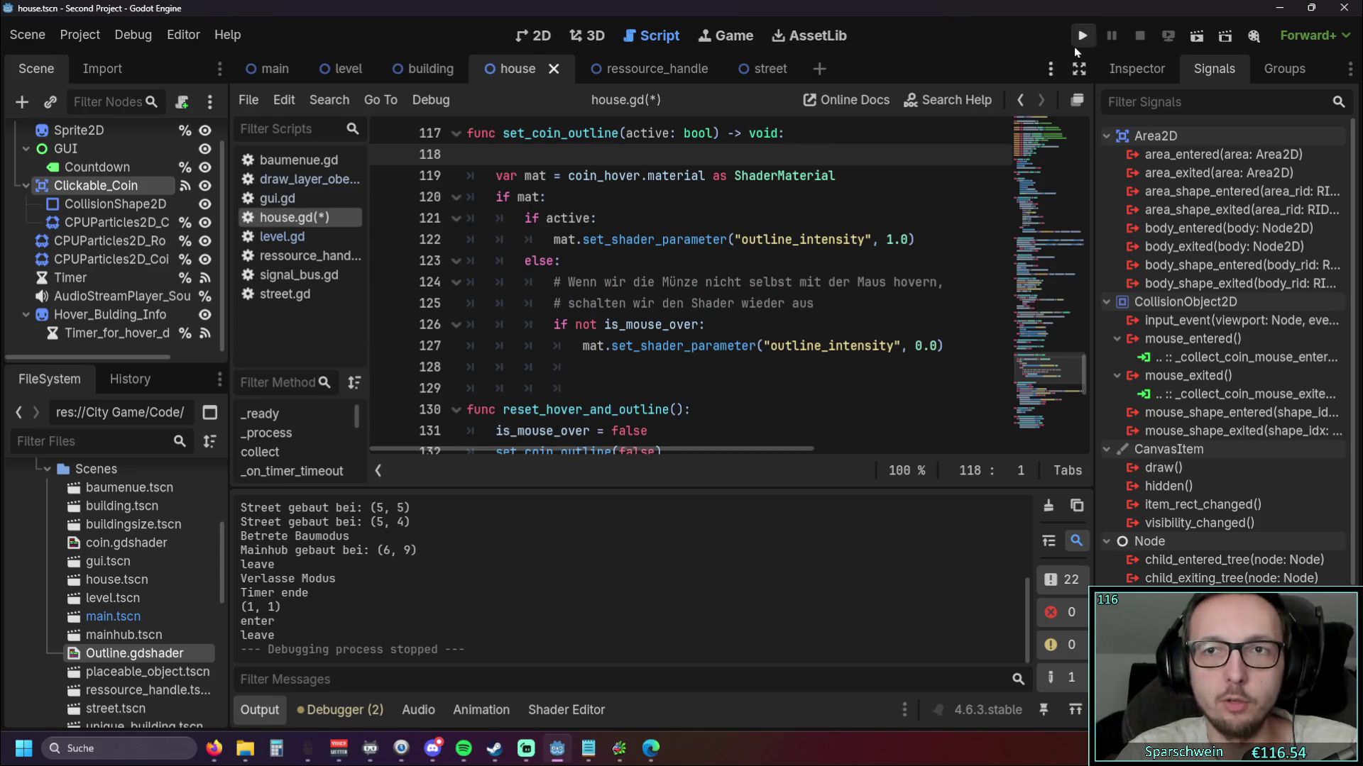
pyautogui.press('F5')
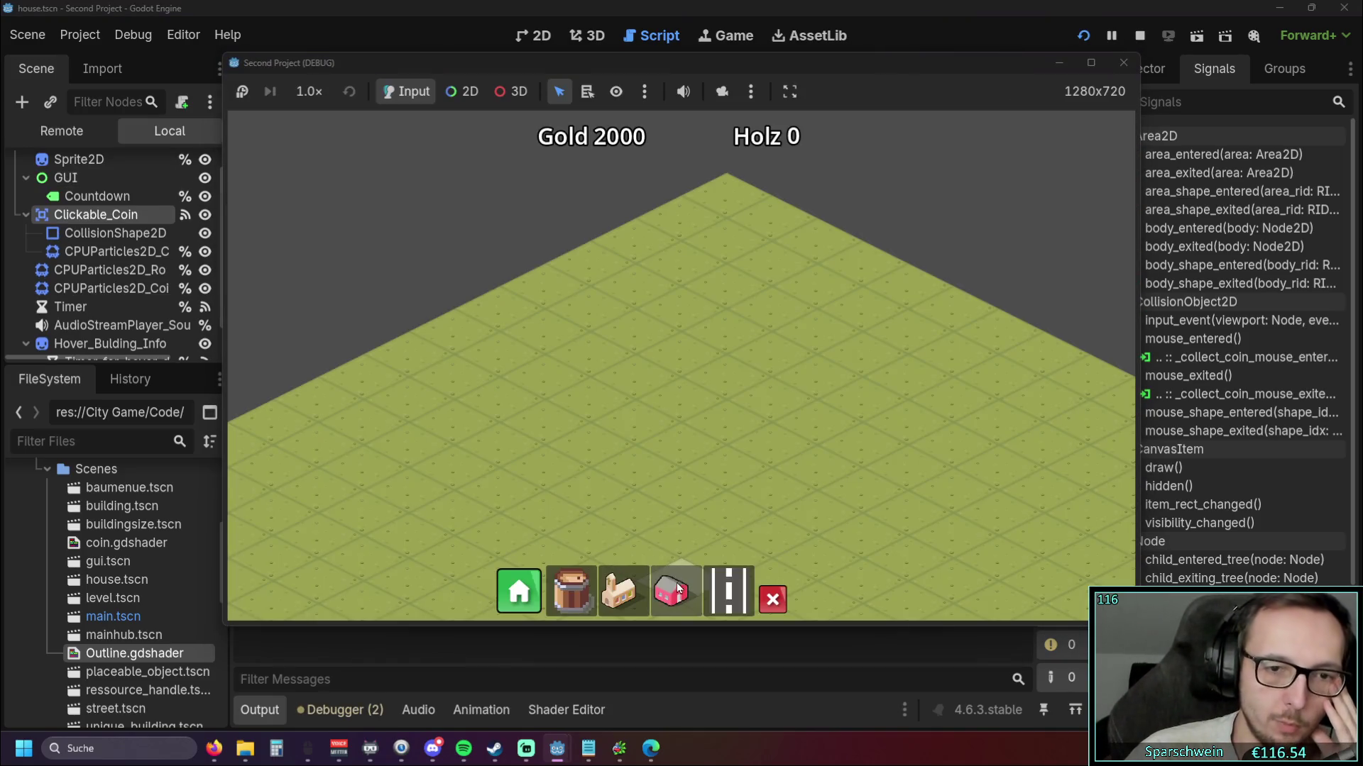
pyautogui.click(671, 591)
# Place a house mid-field, lay a road strip from it, start a church, then stop the game
pyautogui.click(671, 455)
pyautogui.click(728, 591)
pyautogui.moveTo(568, 529); pyautogui.dragTo(802, 458)
pyautogui.click(619, 599)
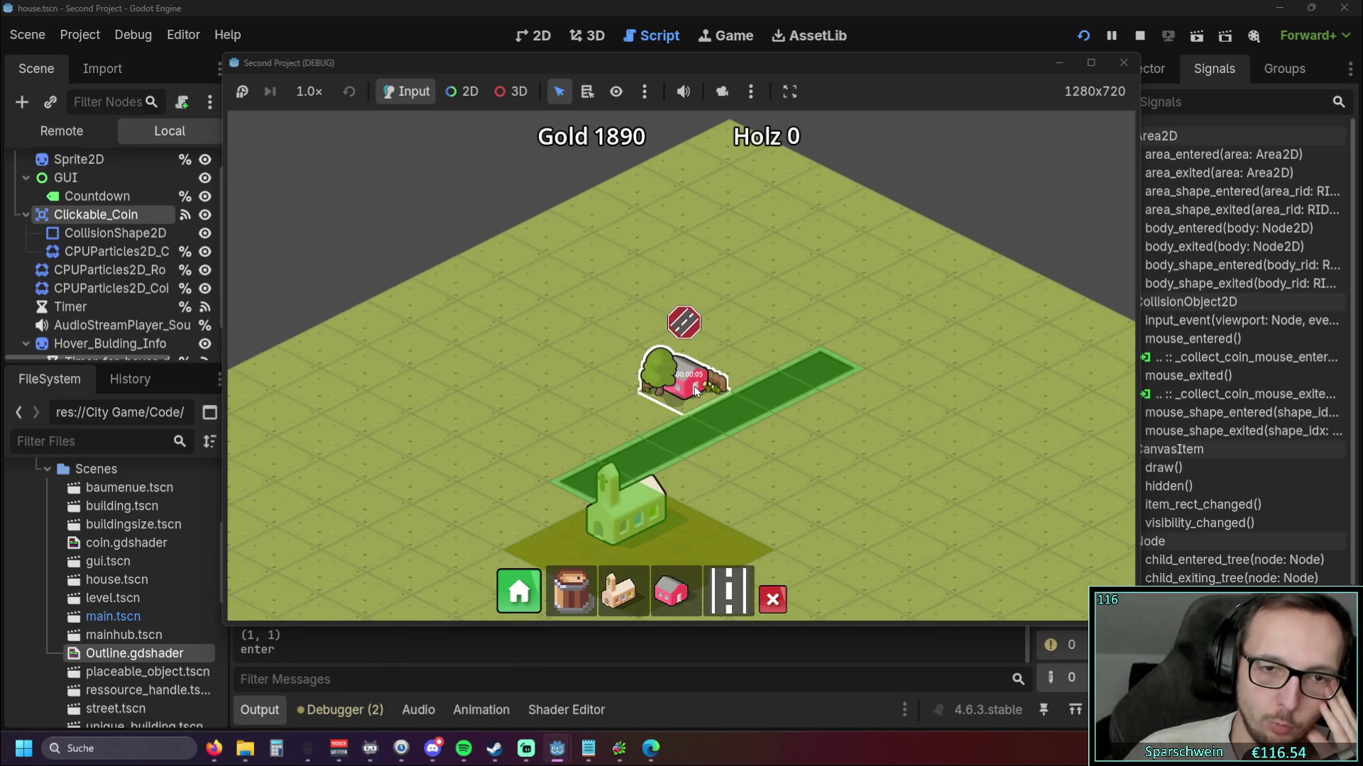
pyautogui.scroll(2, 754, 457)
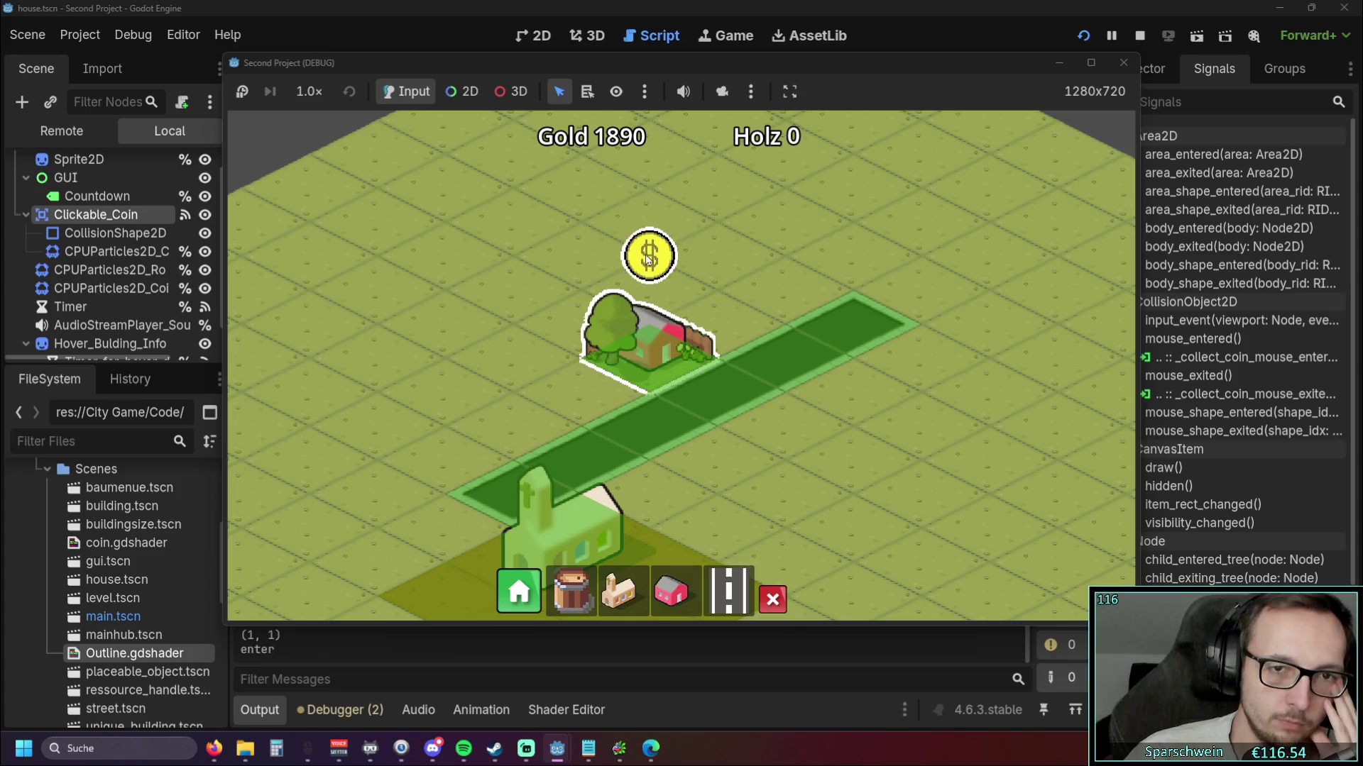
pyautogui.press('F8')
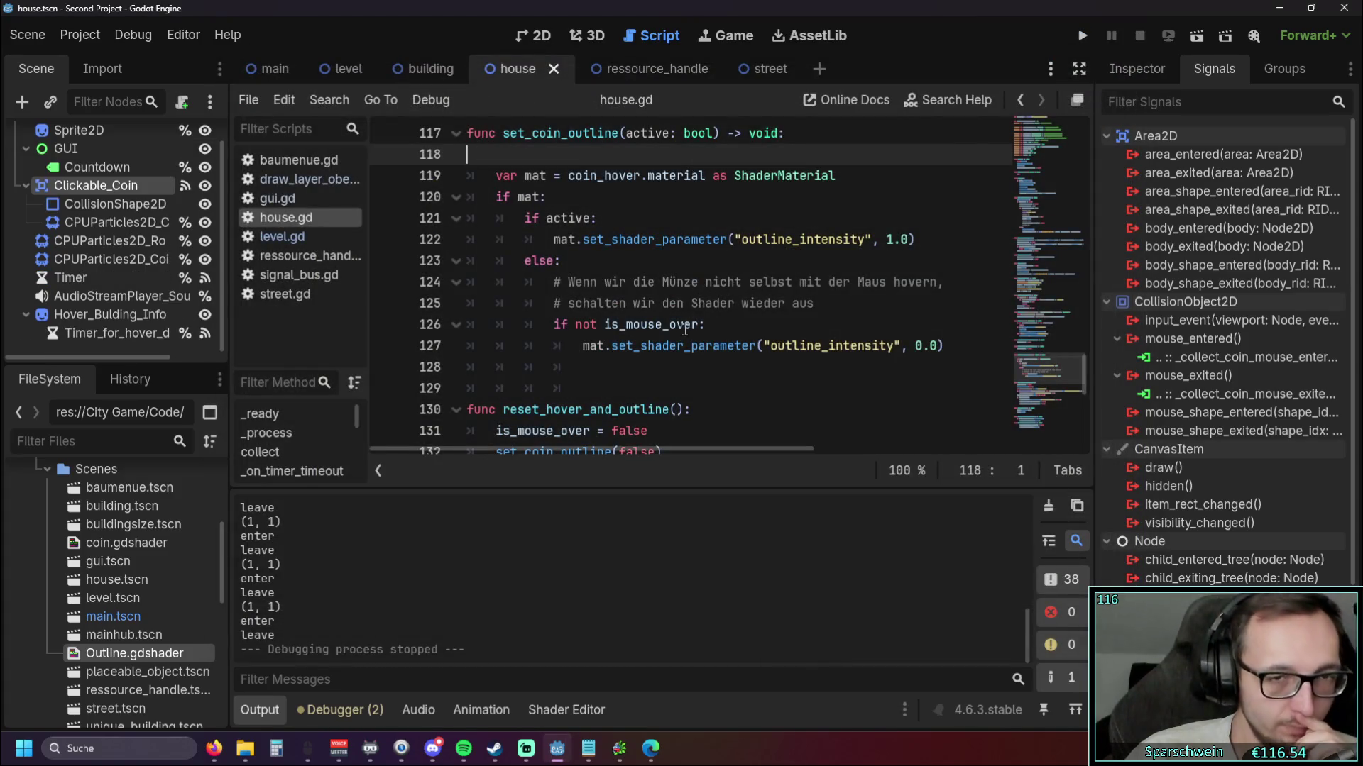
# Restore the 'if not clickable_coin.visible: return' block in set_coin_outline and review it
pyautogui.scroll(-1, 685, 327)
pyautogui.scroll(2, 680, 335)
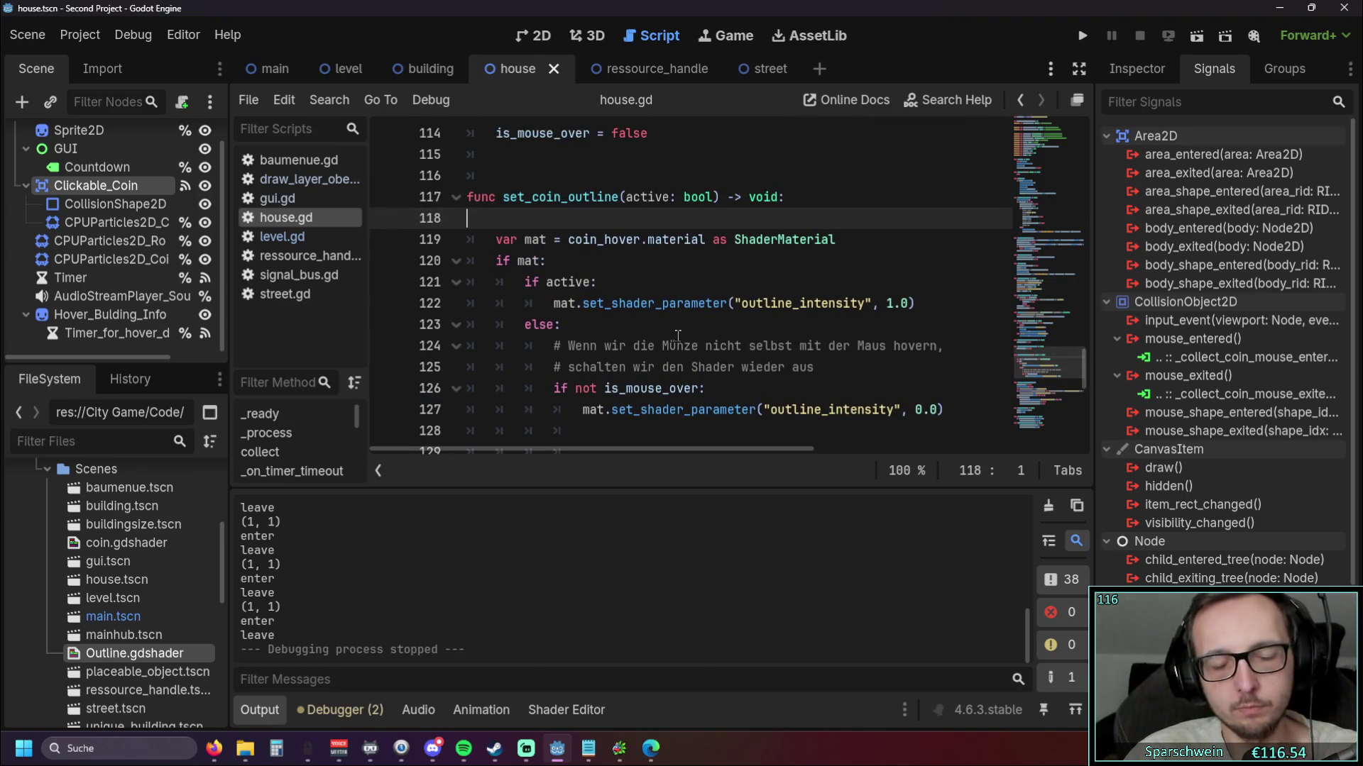
pyautogui.write('# Nur leuchten, wenn die Münze Überhaupt gerade sichtbar (bereit) ist \tif not clickable_coin.visible: \t\treturn')
pyautogui.click(686, 342)
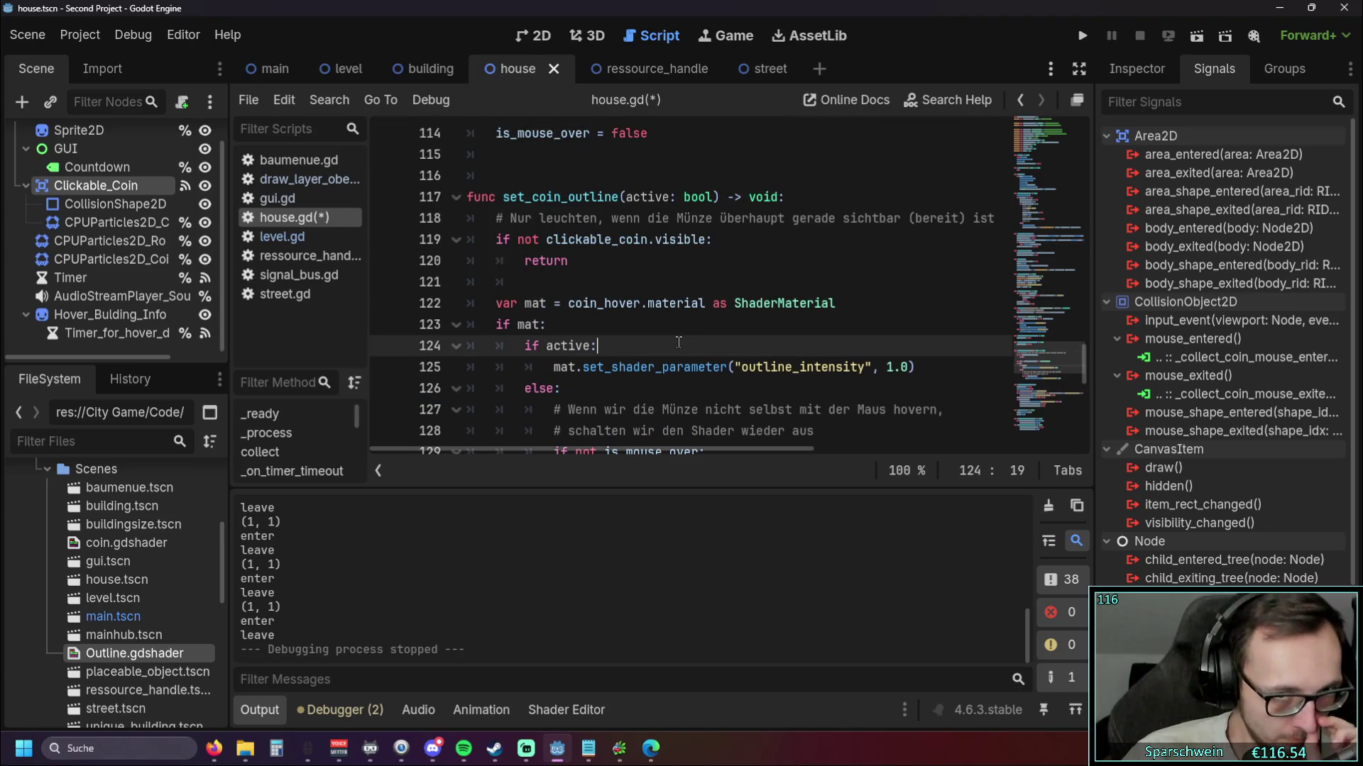
pyautogui.scroll(-1, 687, 359)
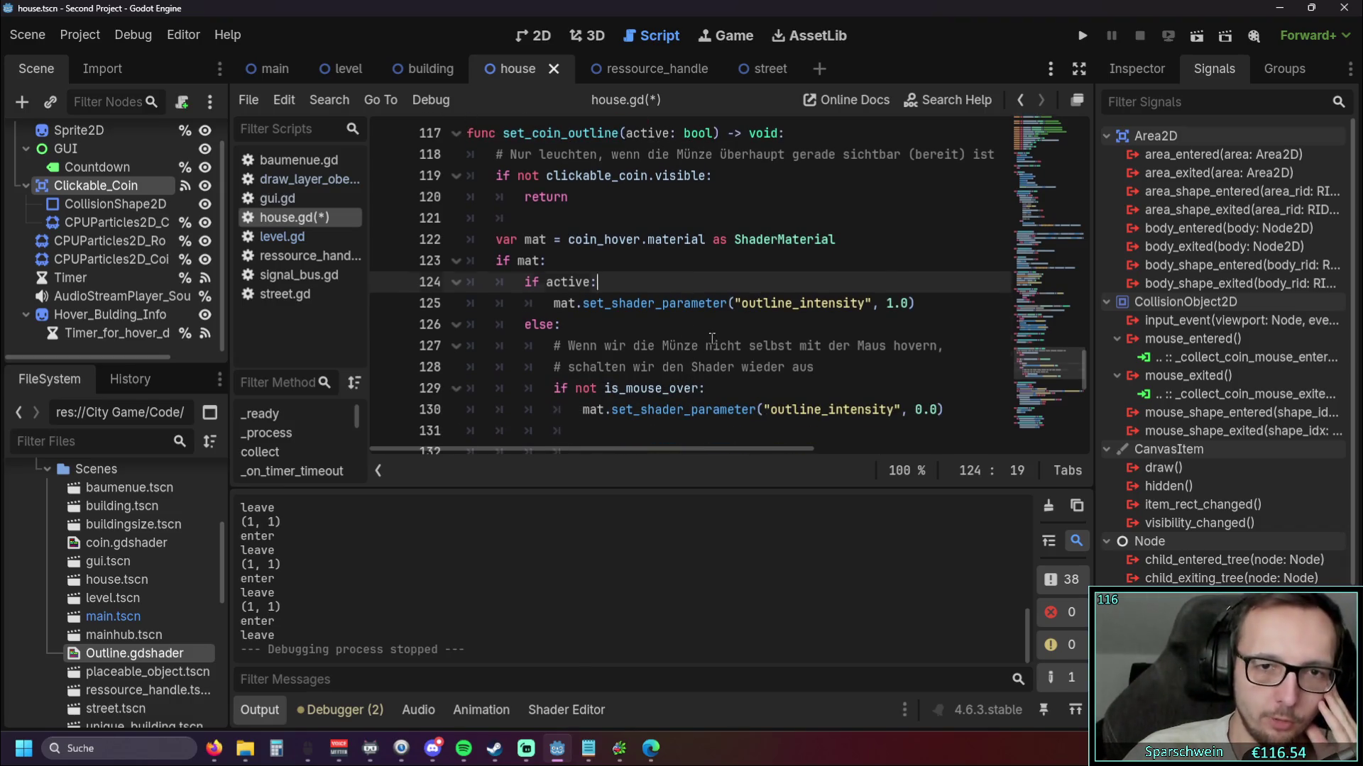
pyautogui.click(711, 342)
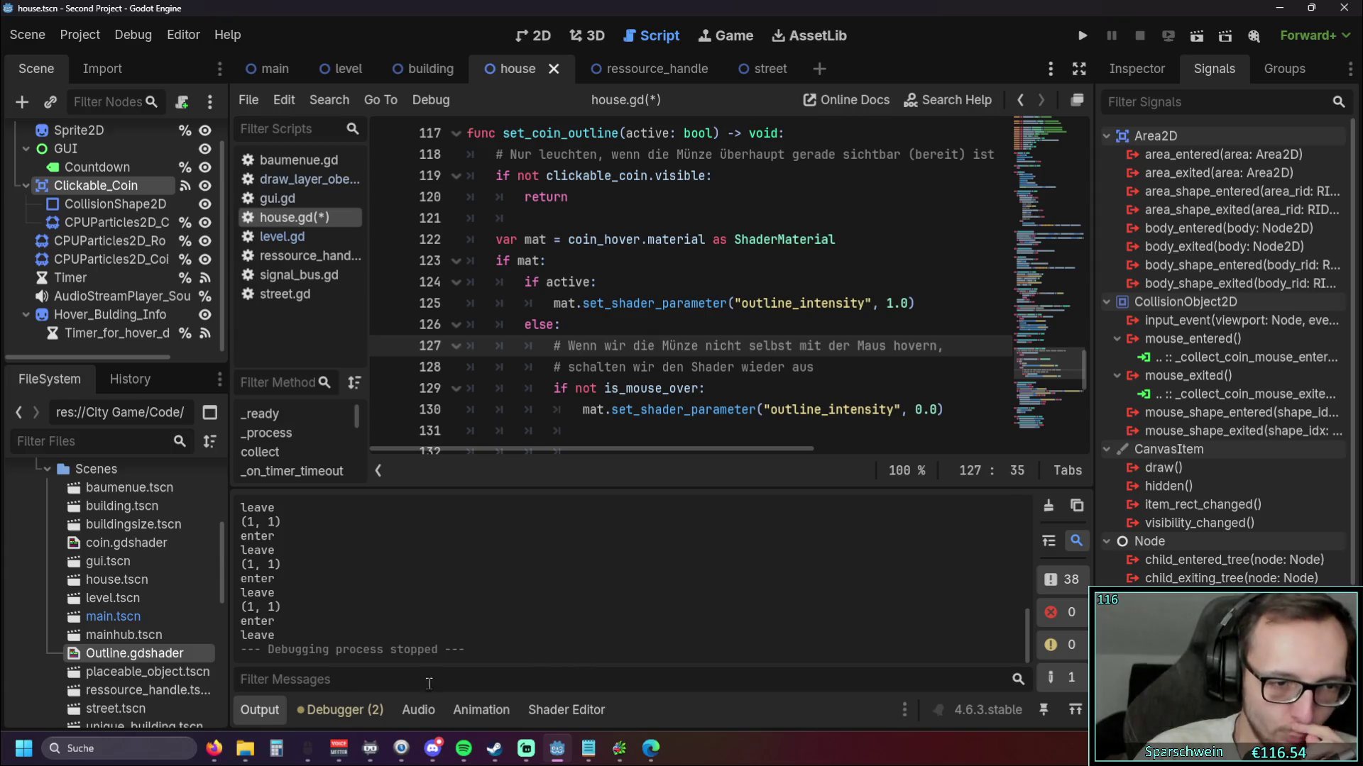
pyautogui.click(259, 710)
# Check is_mouse_over = false on line 114, then search the script for set_coin_outline
pyautogui.scroll(3, 777, 472)
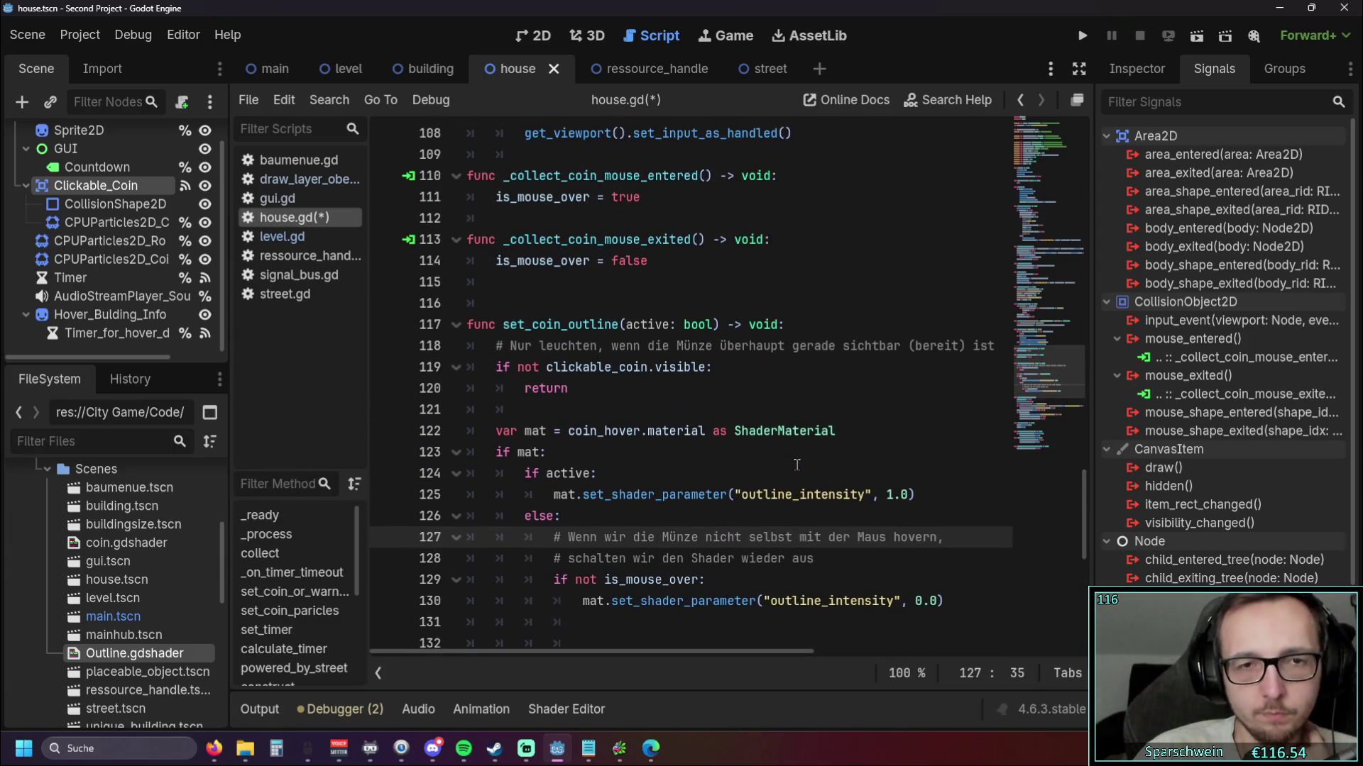
pyautogui.moveTo(648, 261); pyautogui.dragTo(501, 262)
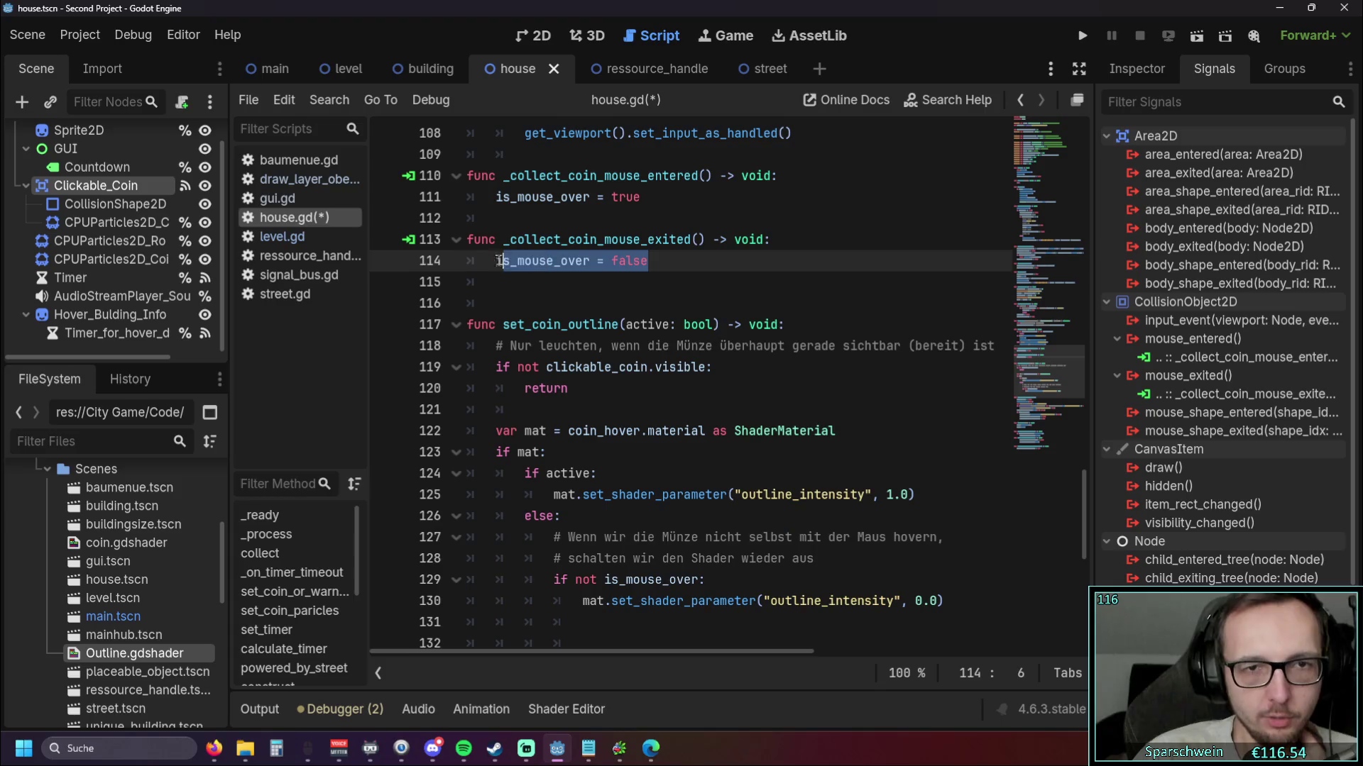
pyautogui.click(538, 292)
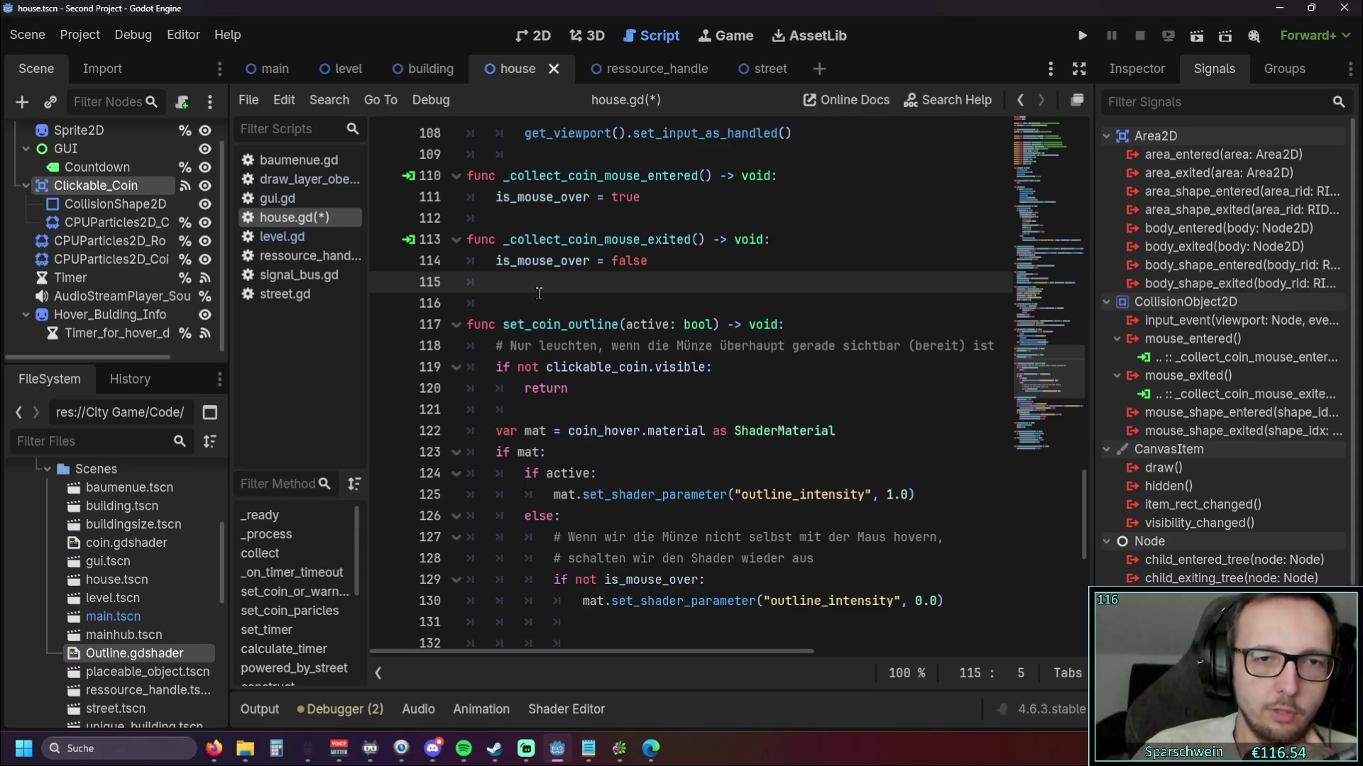
pyautogui.scroll(3, 672, 365)
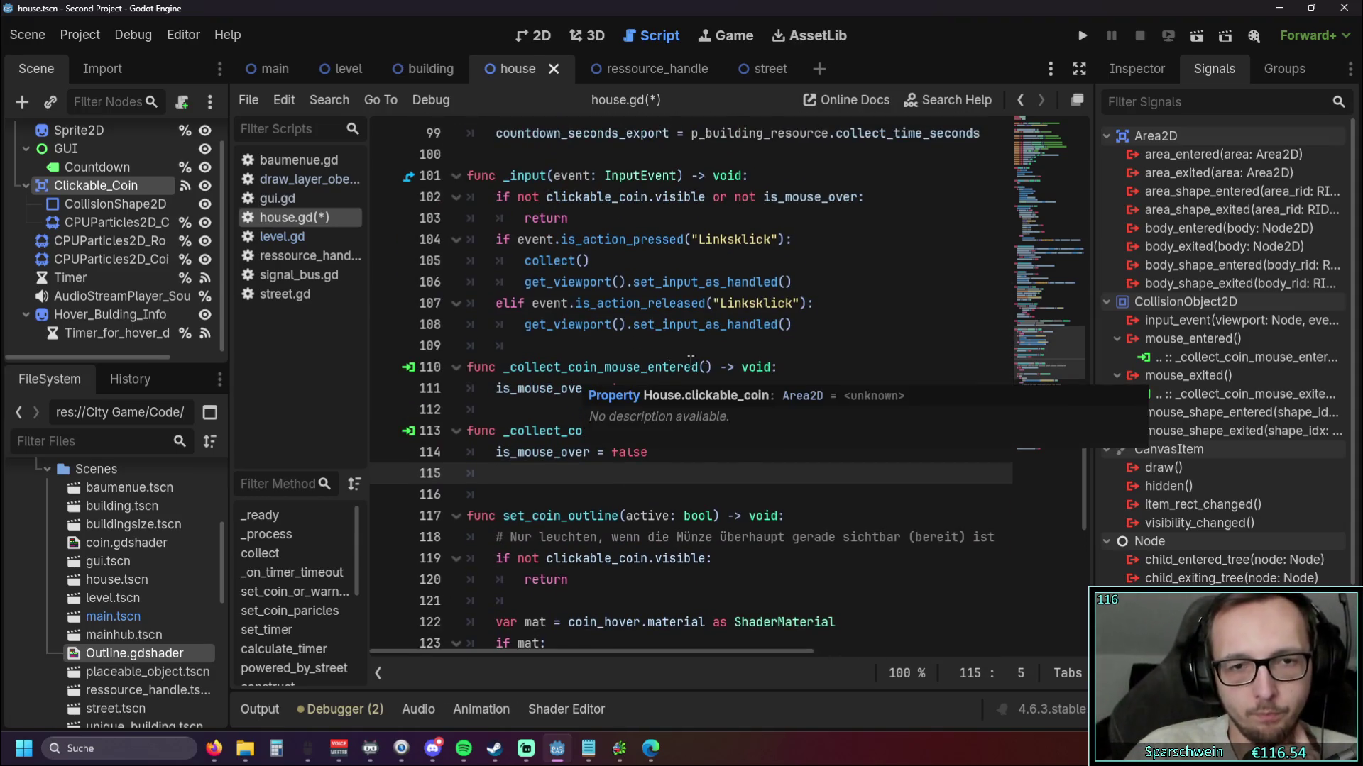
pyautogui.moveTo(503, 516); pyautogui.dragTo(621, 519)
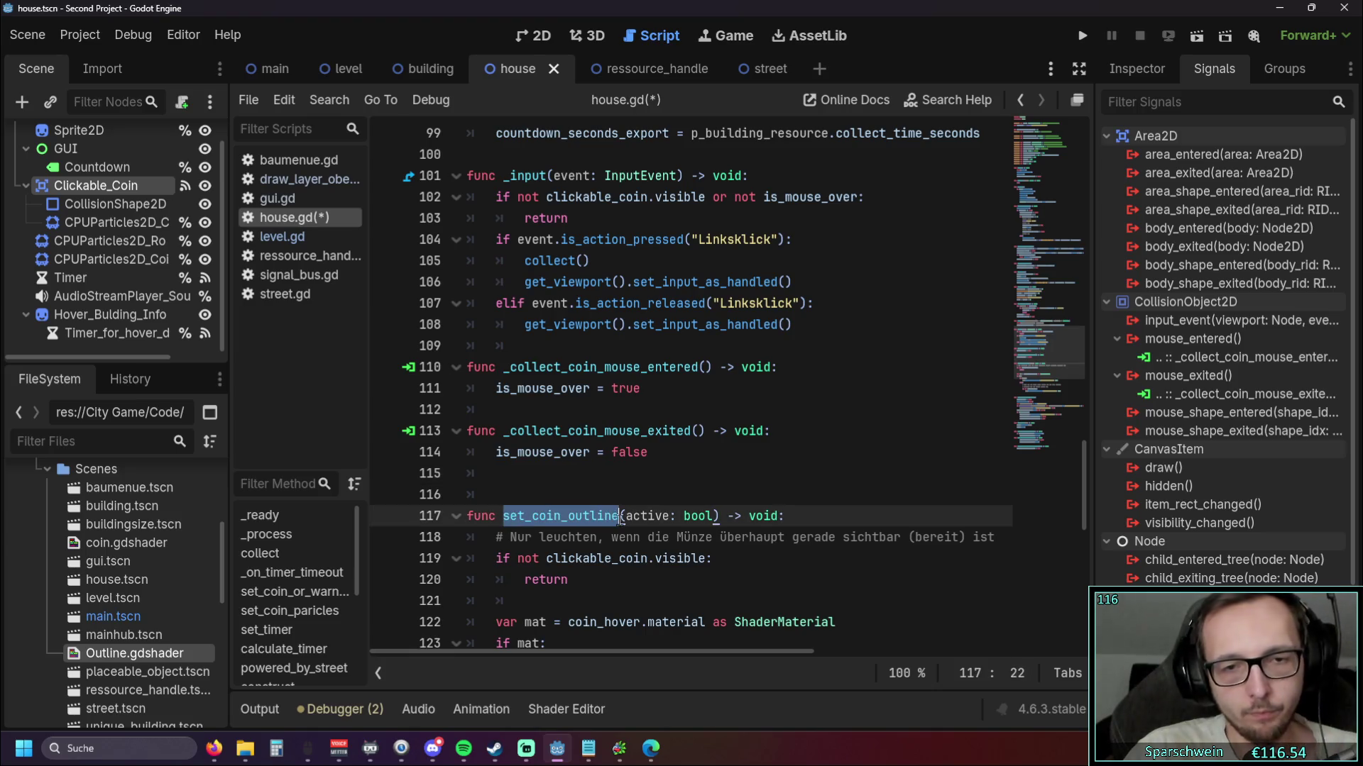
pyautogui.hotkey('ctrl', 'f')
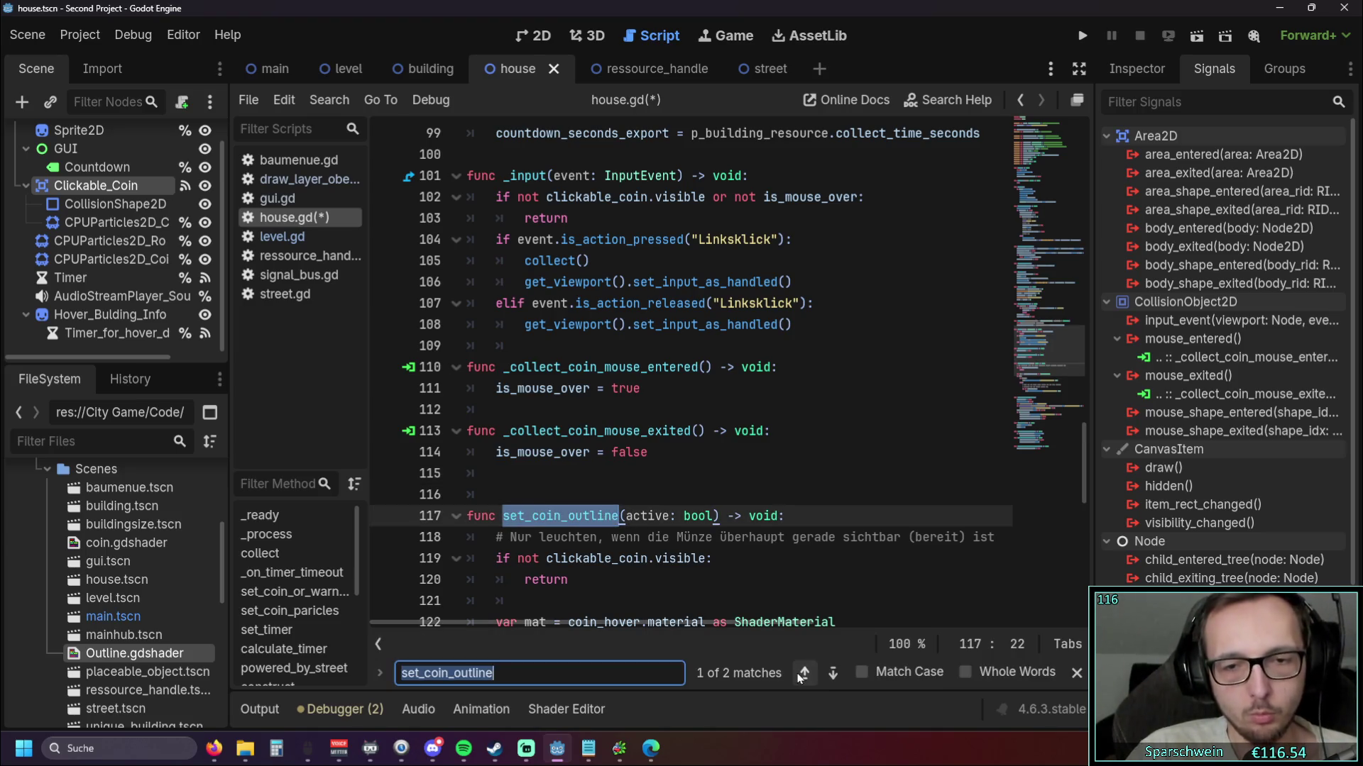
# Jump to the second match, set_coin_outline(false) on line 135, then close the search bar
pyautogui.click(802, 673)
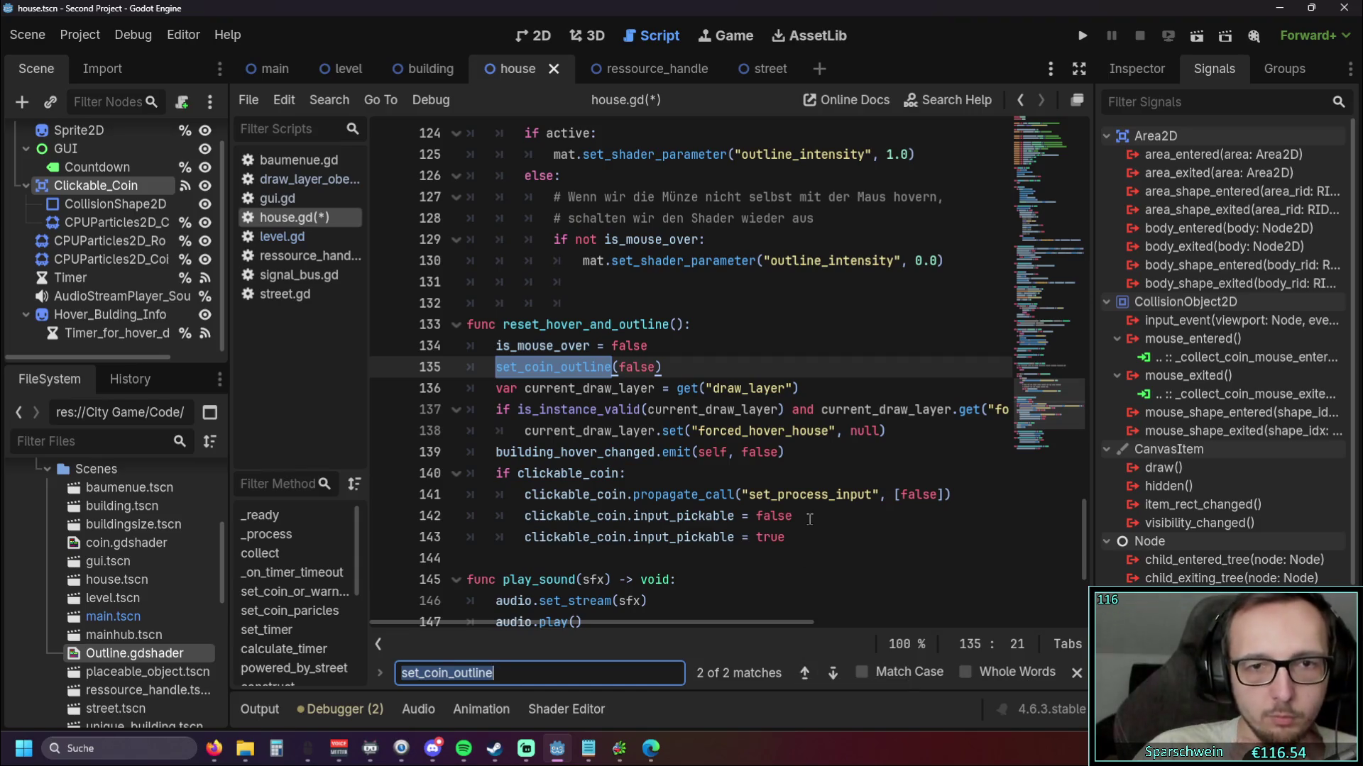
pyautogui.scroll(-1, 645, 407)
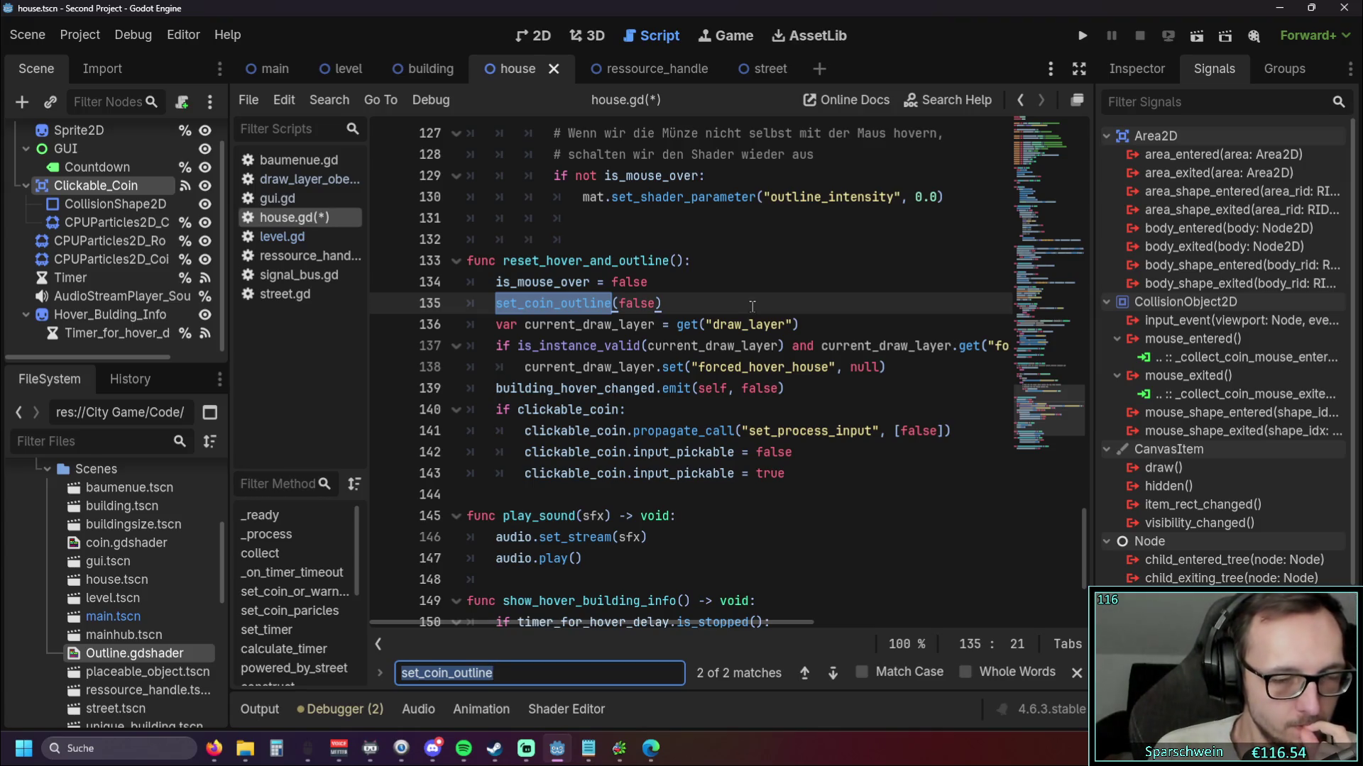
pyautogui.scroll(4, 753, 306)
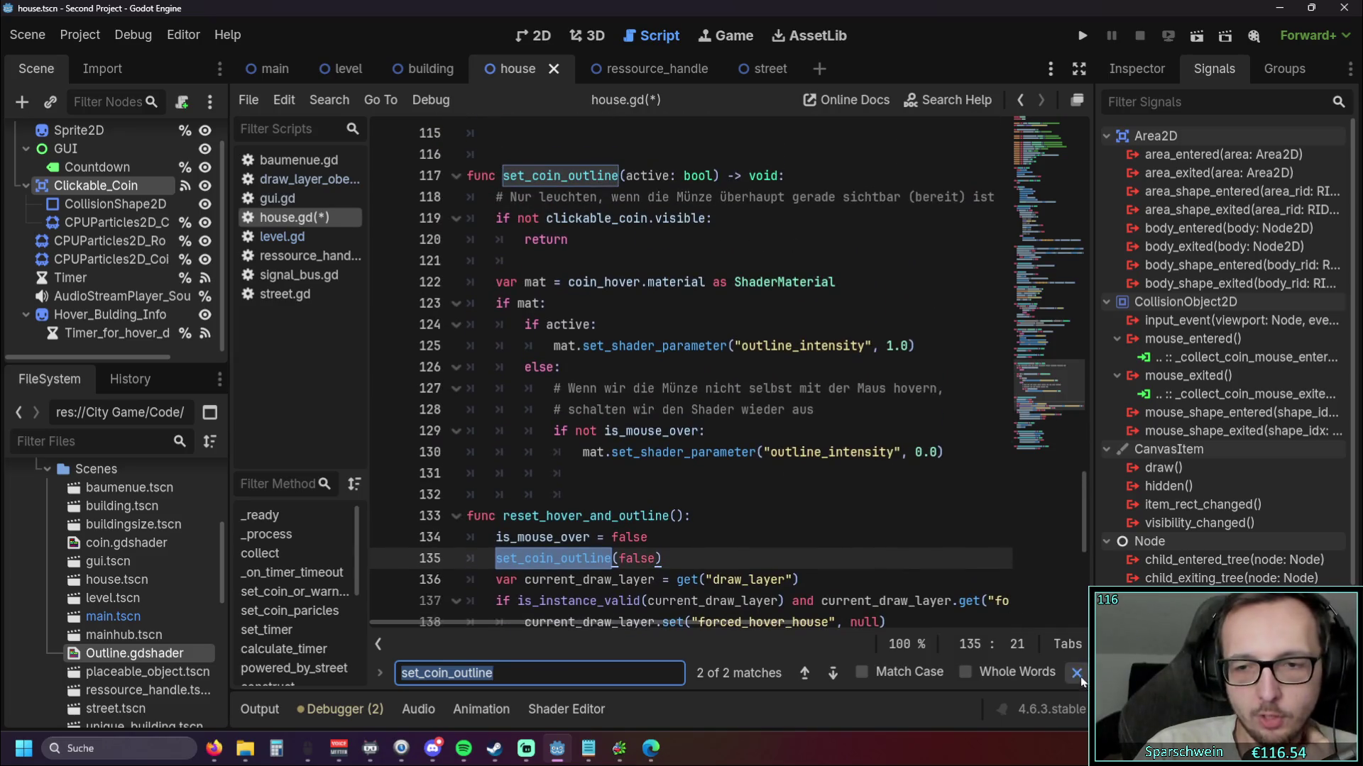
pyautogui.press('Escape')
# Scroll up to collect() and inspect its reset_hover_and_outline() call
pyautogui.doubleClick(645, 452)
pyautogui.click(820, 490)
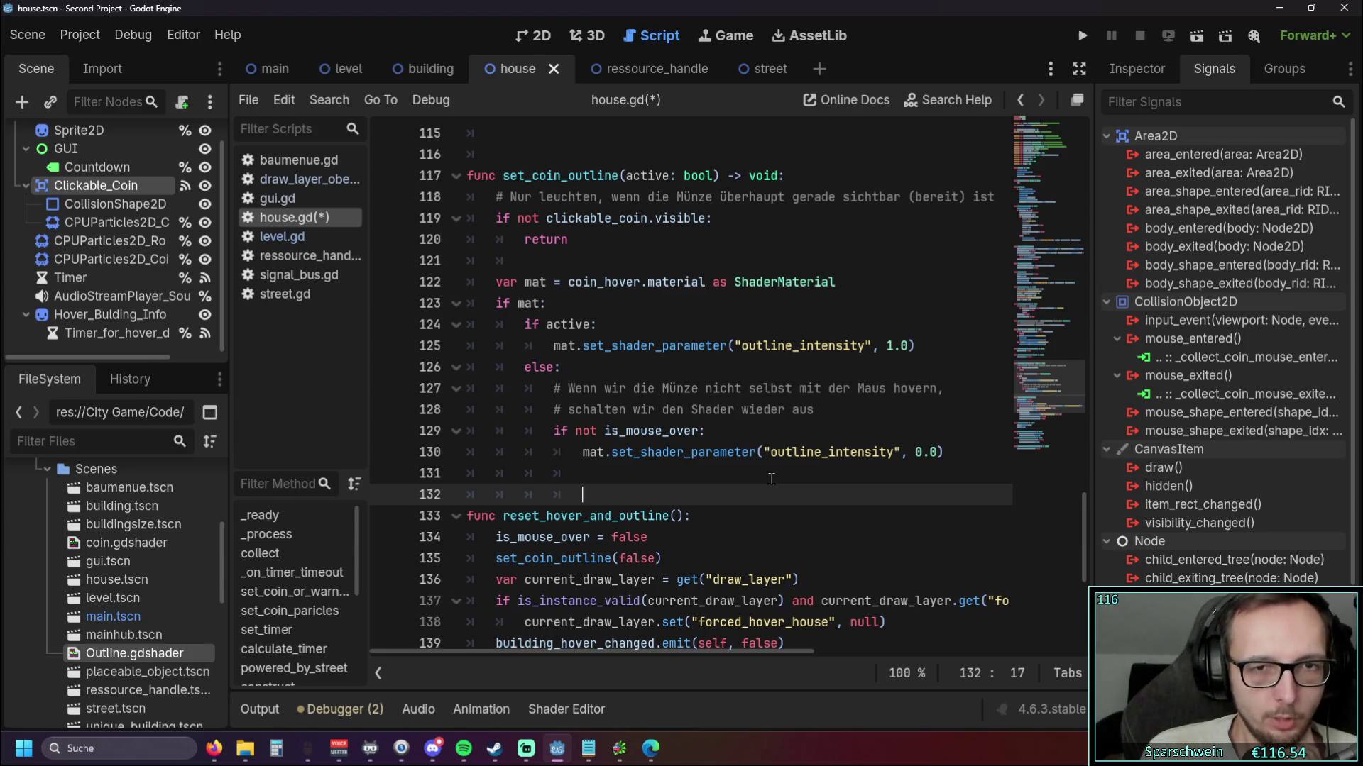
pyautogui.scroll(-3, 745, 456)
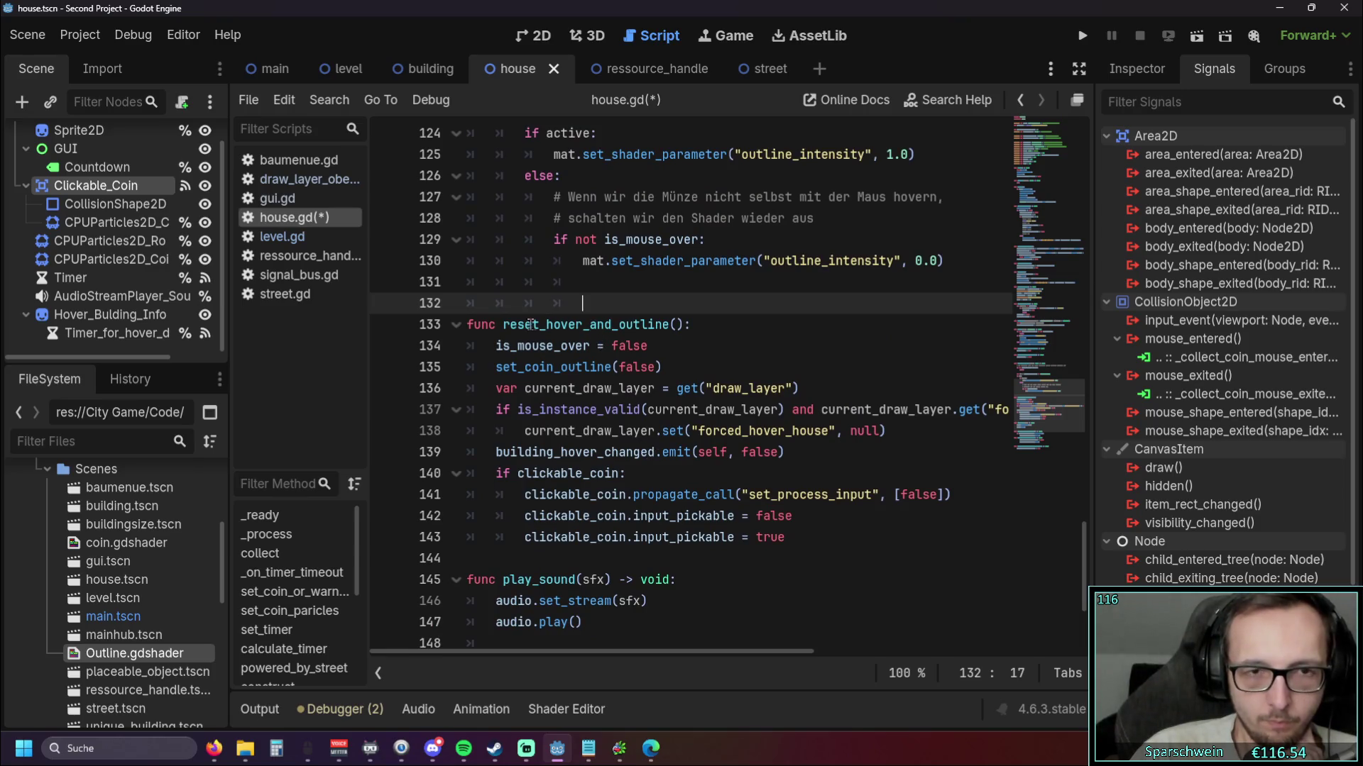
pyautogui.scroll(10, 600, 448)
pyautogui.scroll(4, 562, 461)
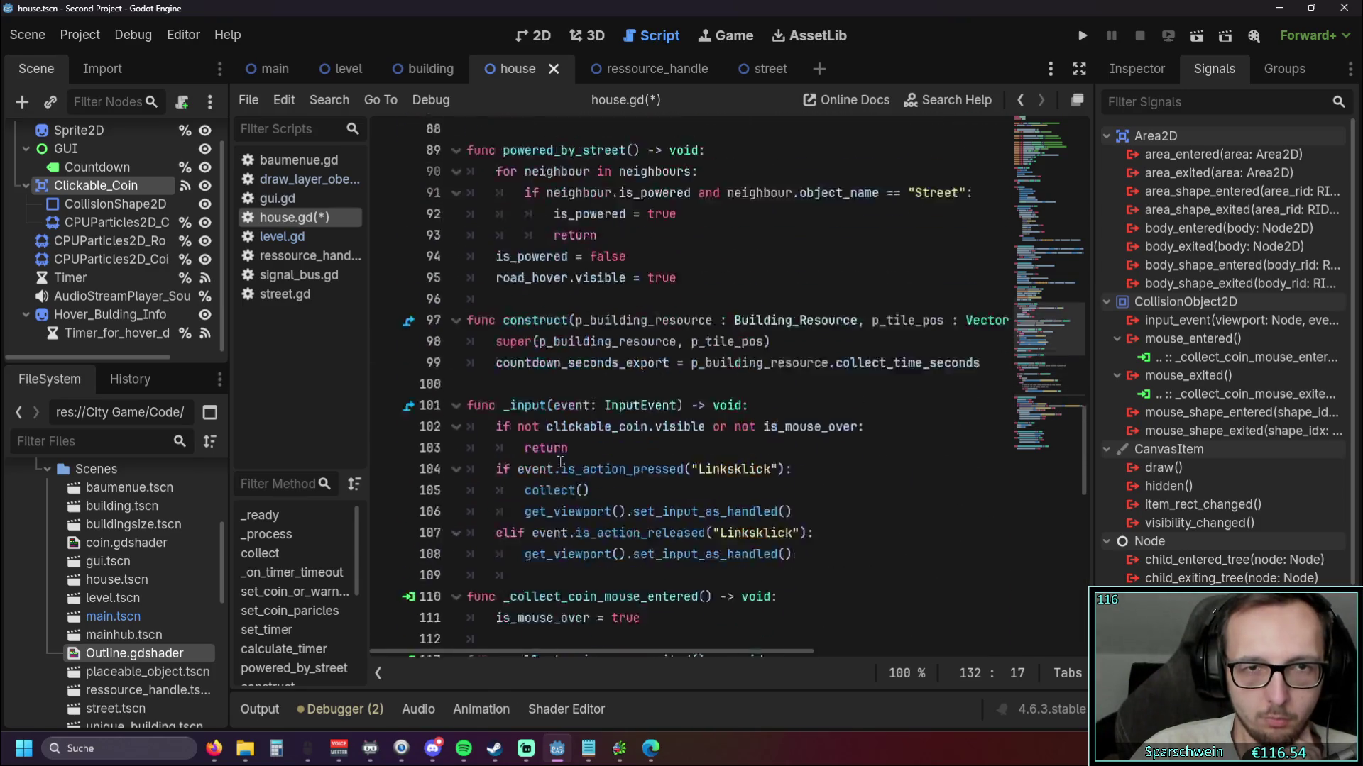
pyautogui.scroll(11, 562, 461)
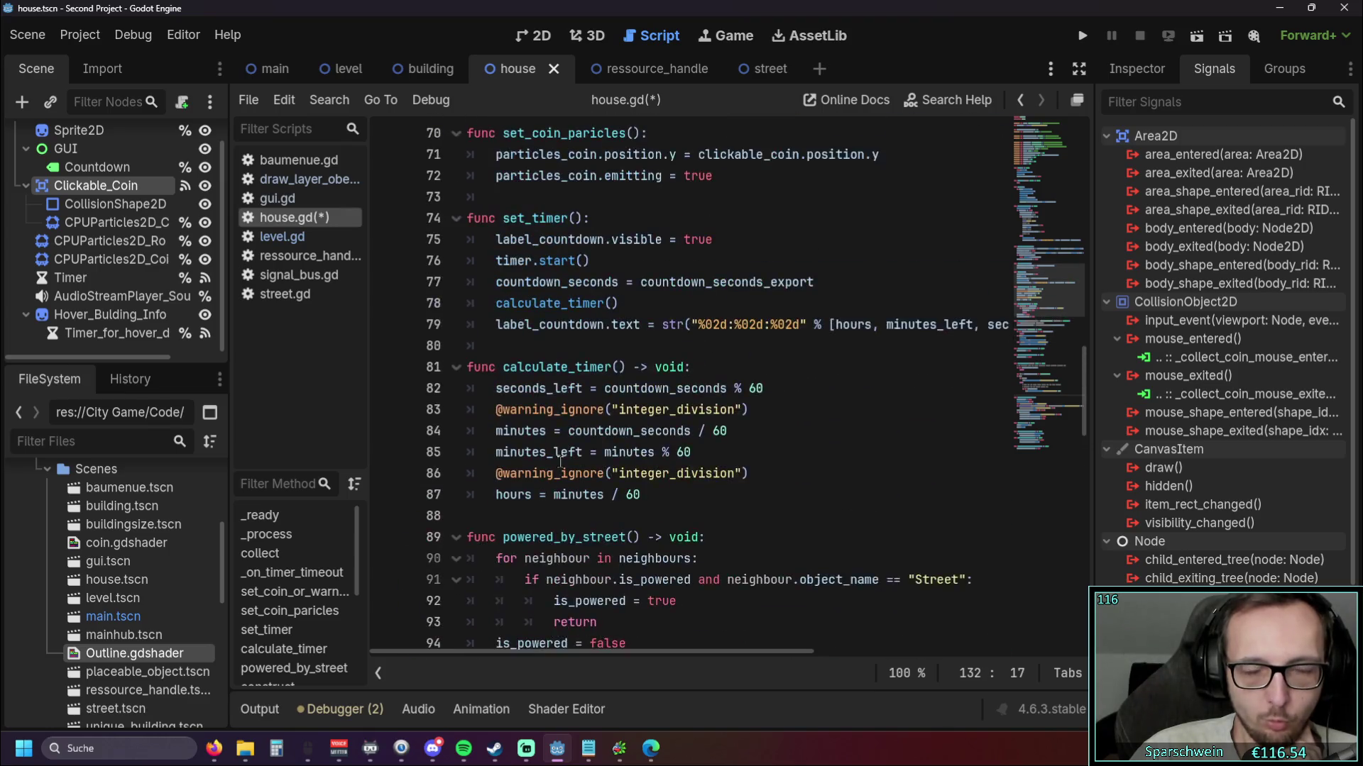
pyautogui.scroll(6, 561, 461)
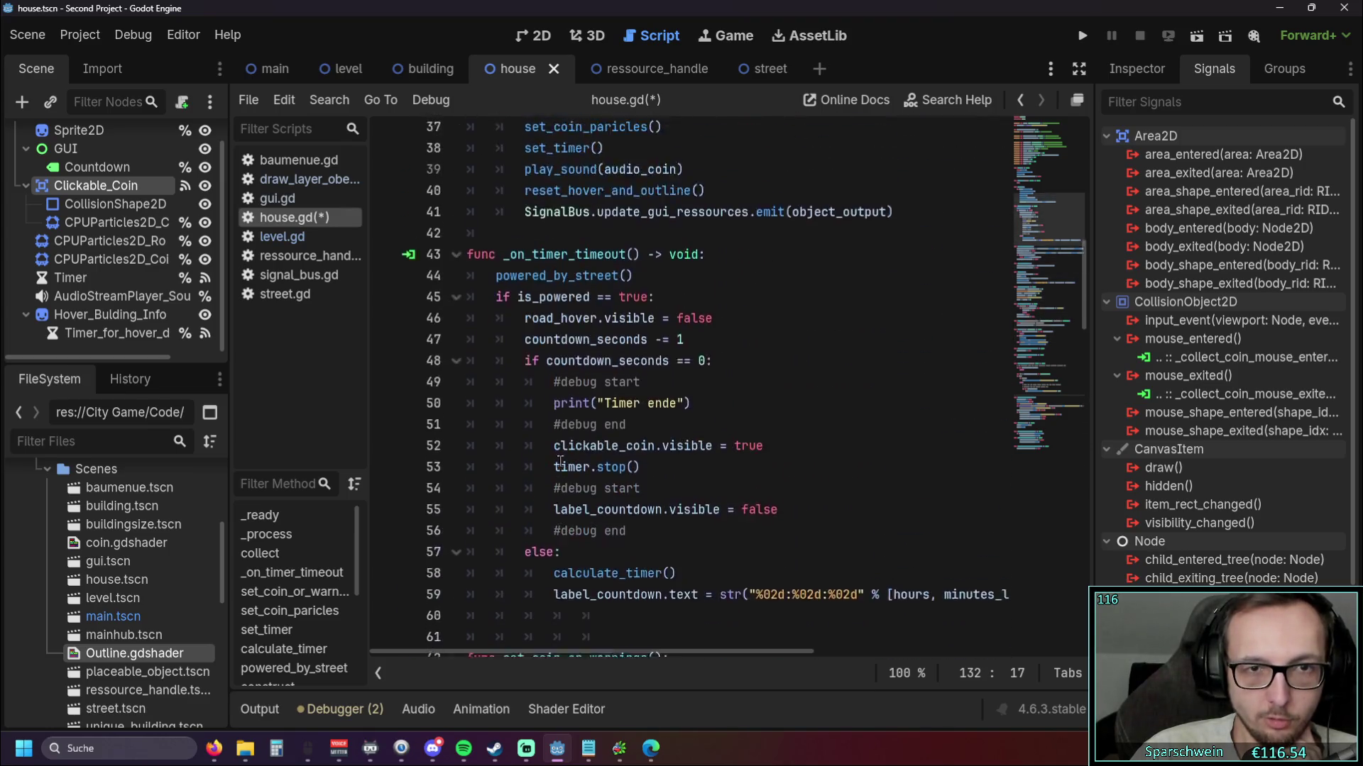
pyautogui.scroll(1, 561, 461)
pyautogui.moveTo(525, 388); pyautogui.dragTo(721, 393)
pyautogui.click(721, 392)
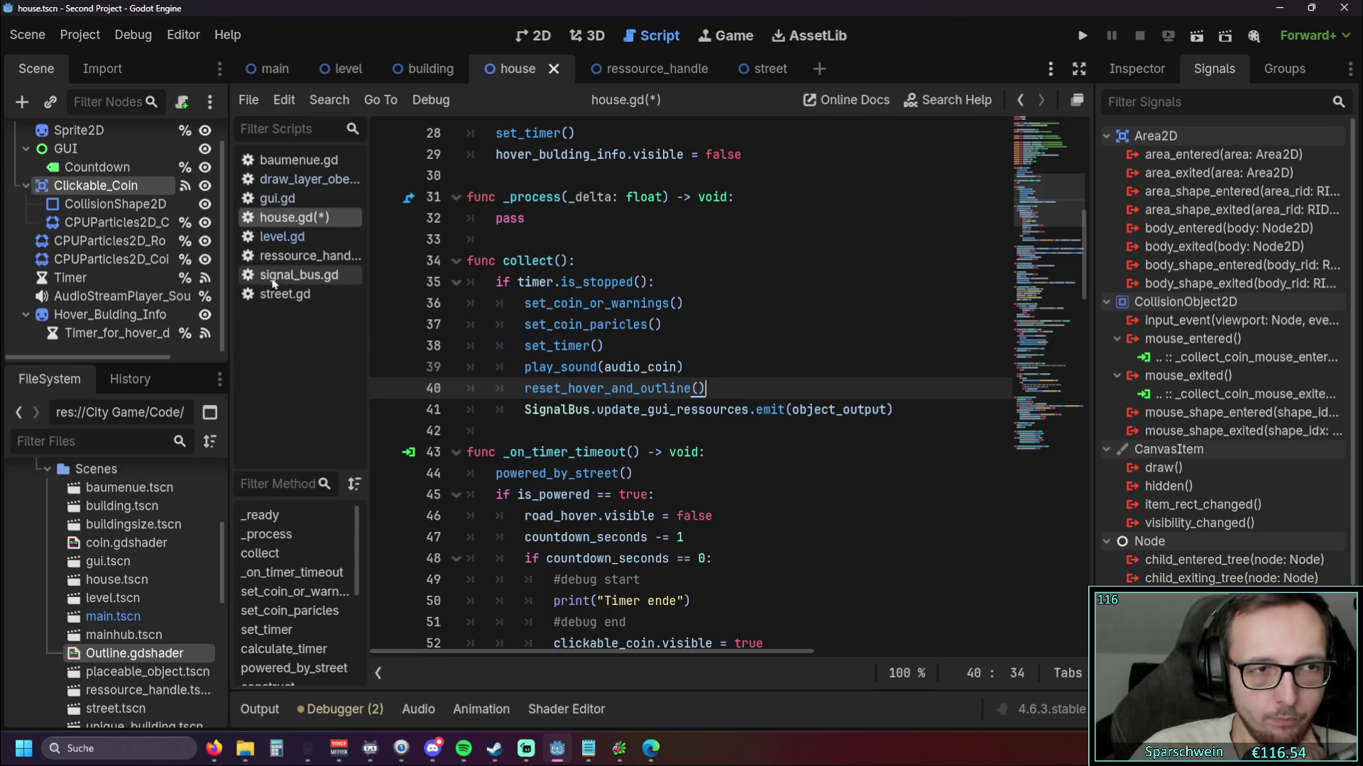
# Open draw_layer_oben.gd from the script list
pyautogui.scroll(1, 154, 272)
pyautogui.scroll(-1, 154, 270)
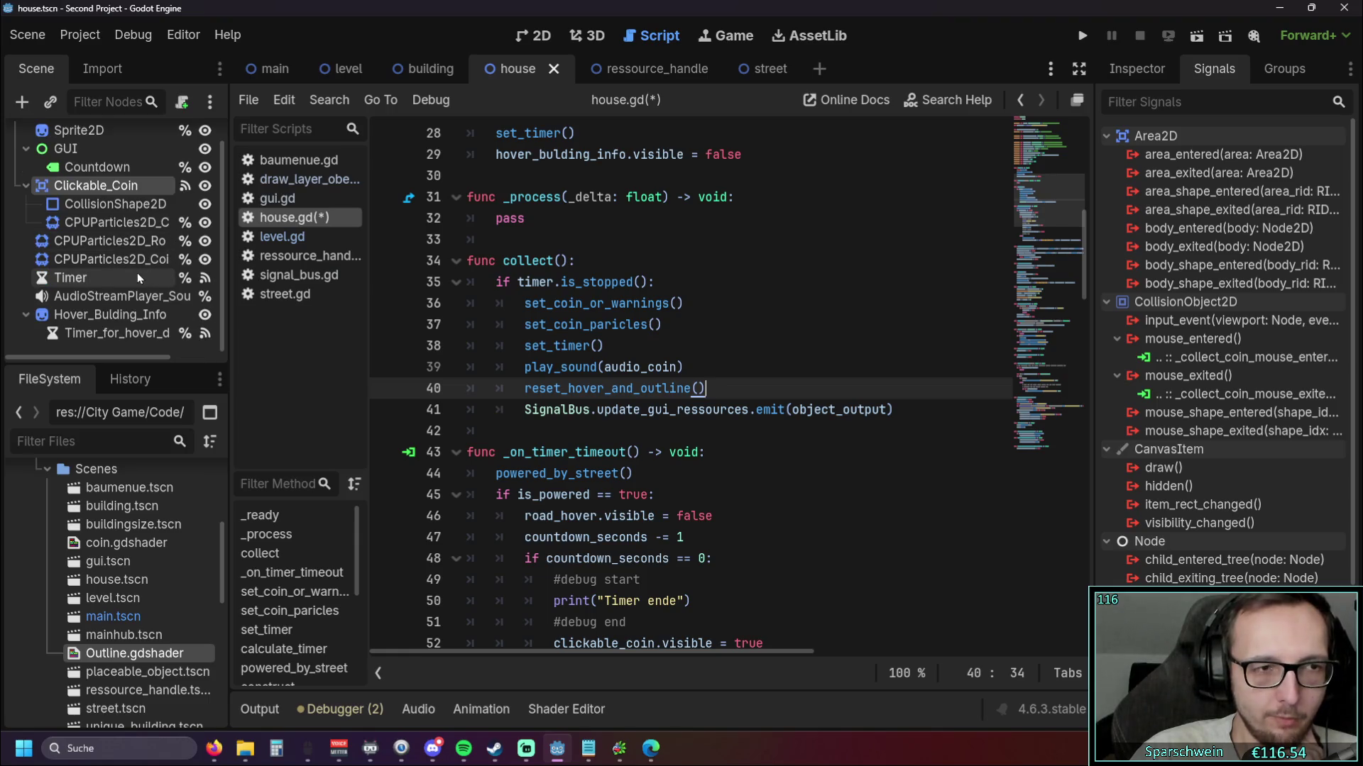
pyautogui.scroll(1, 137, 274)
pyautogui.click(305, 179)
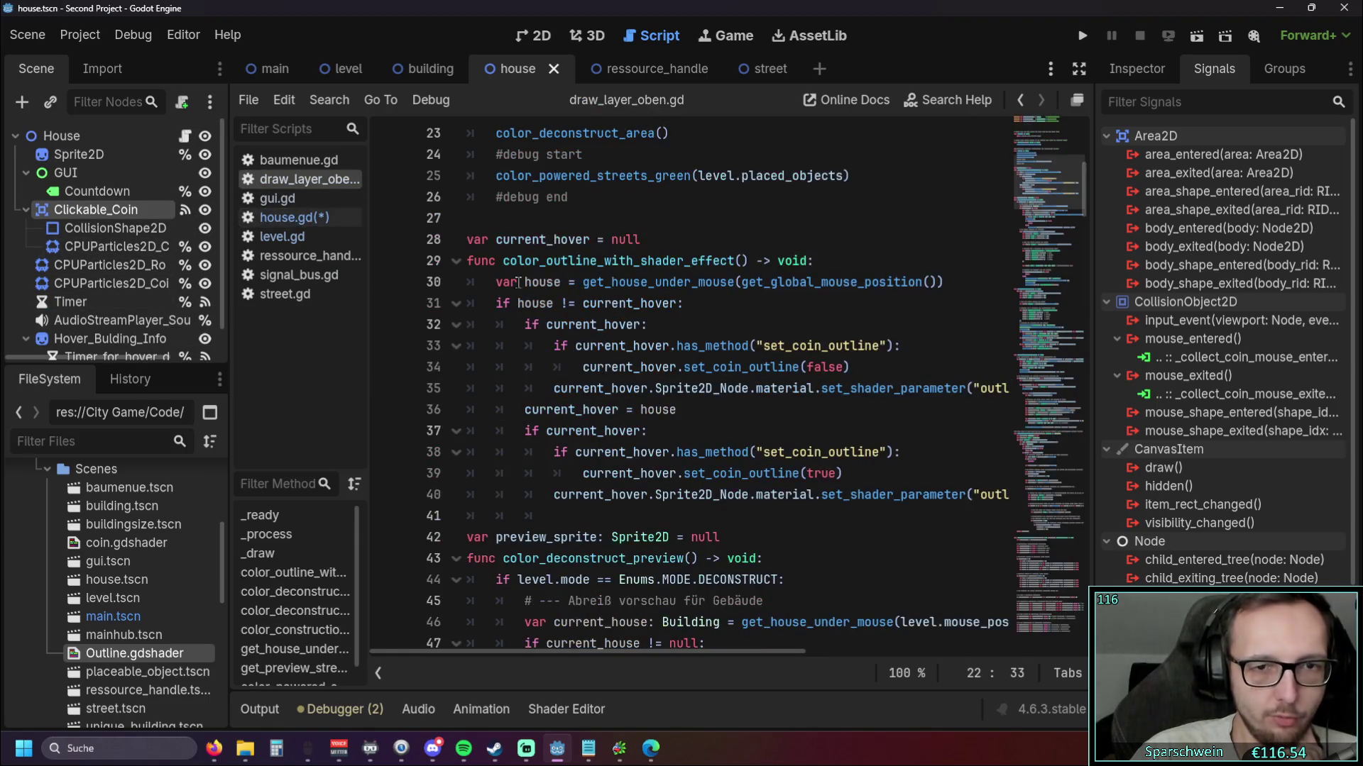
# Inspect the set_coin_outline call on line 34 of draw_layer_oben.gd, then return to house.gd
pyautogui.scroll(-7, 750, 349)
pyautogui.scroll(1, 753, 345)
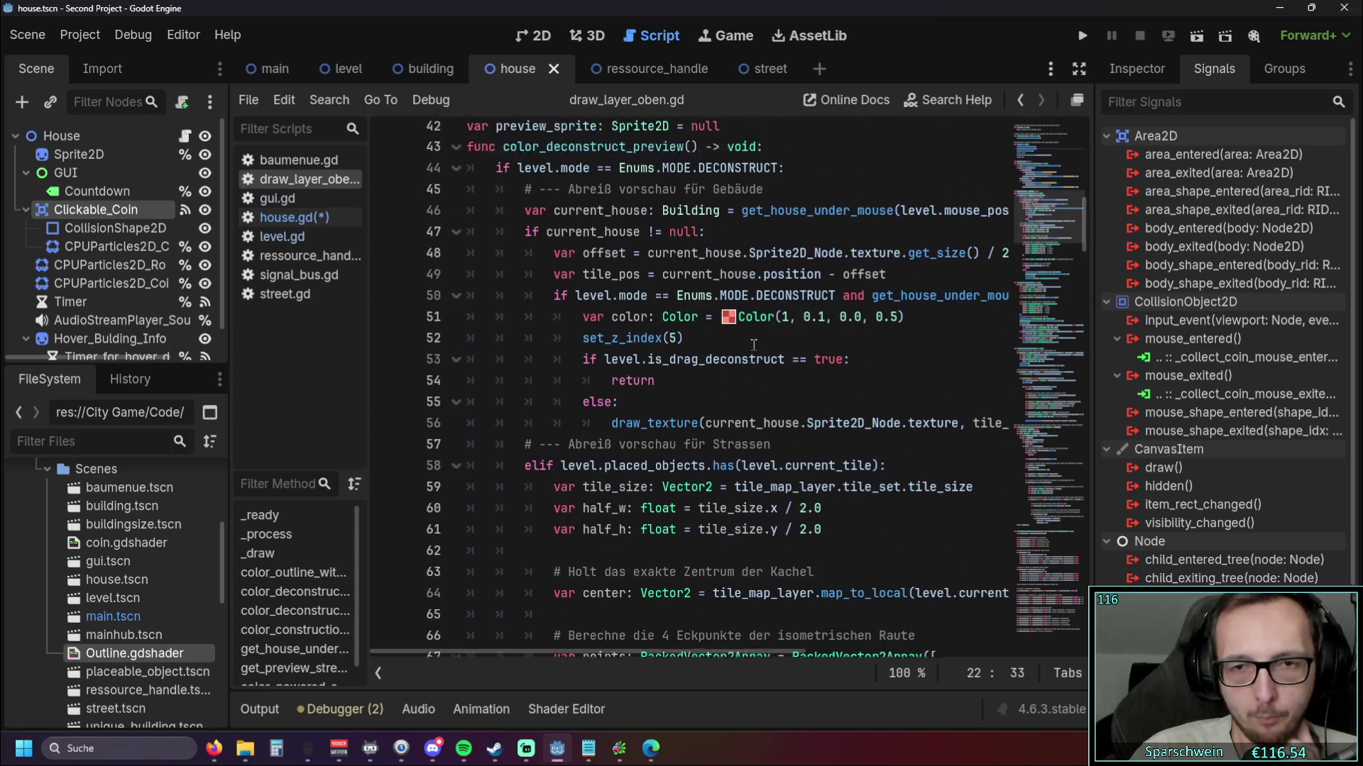
pyautogui.scroll(5, 753, 345)
pyautogui.scroll(2, 754, 345)
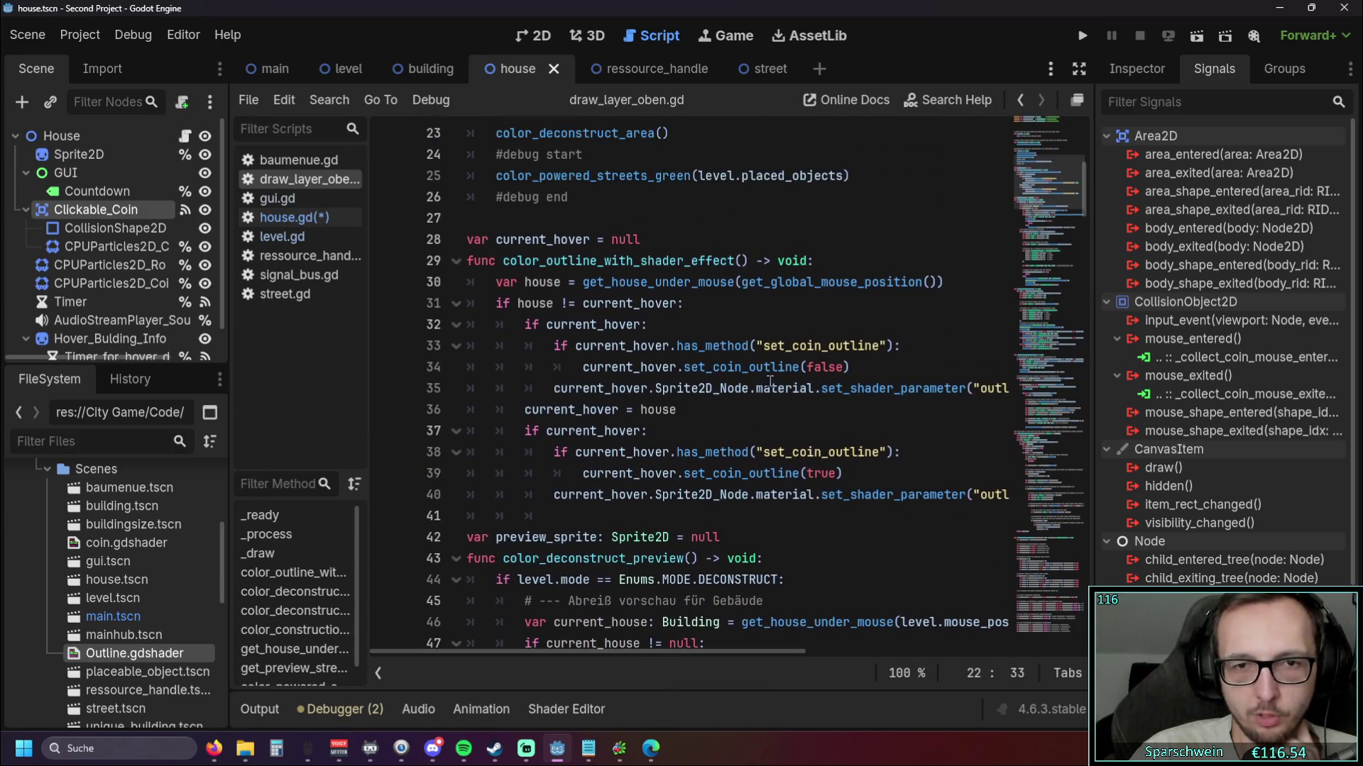
pyautogui.moveTo(849, 367); pyautogui.dragTo(645, 365)
pyautogui.click(844, 368)
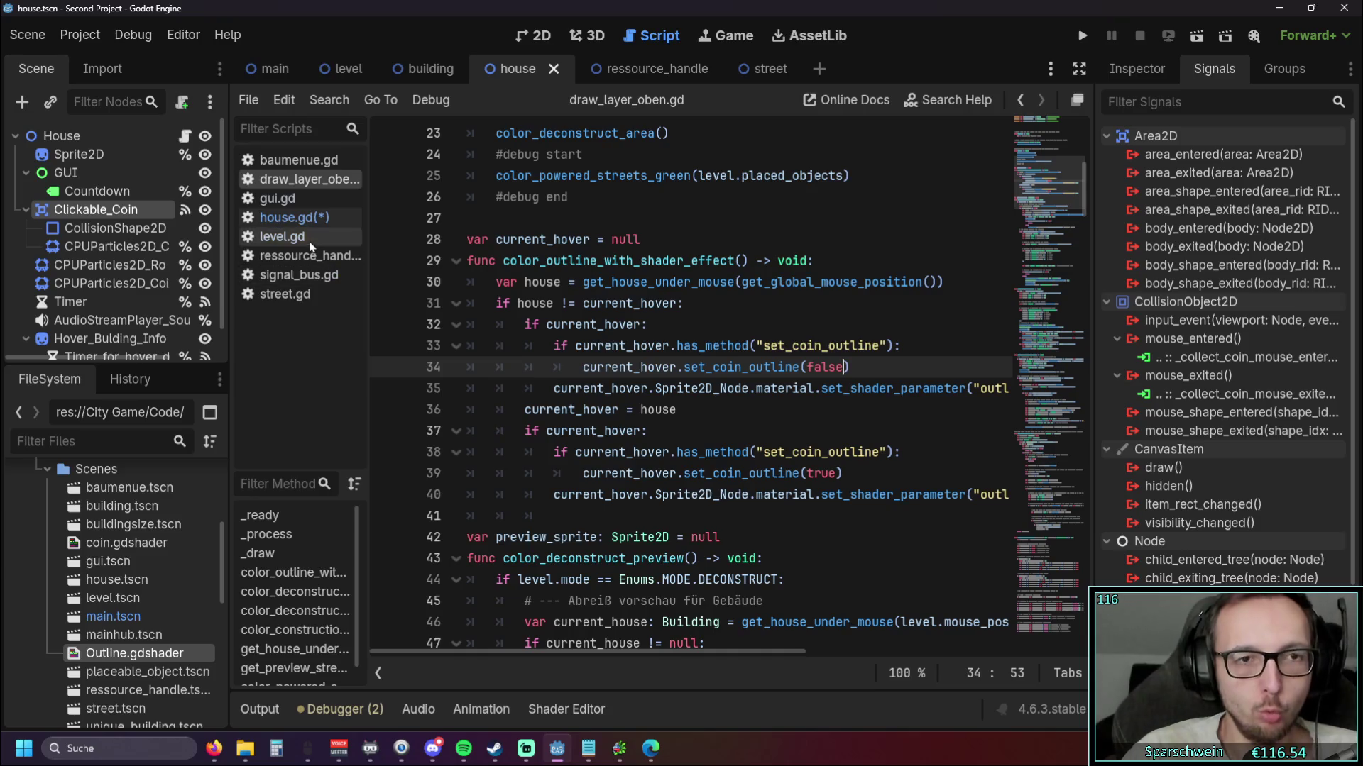
pyautogui.click(302, 217)
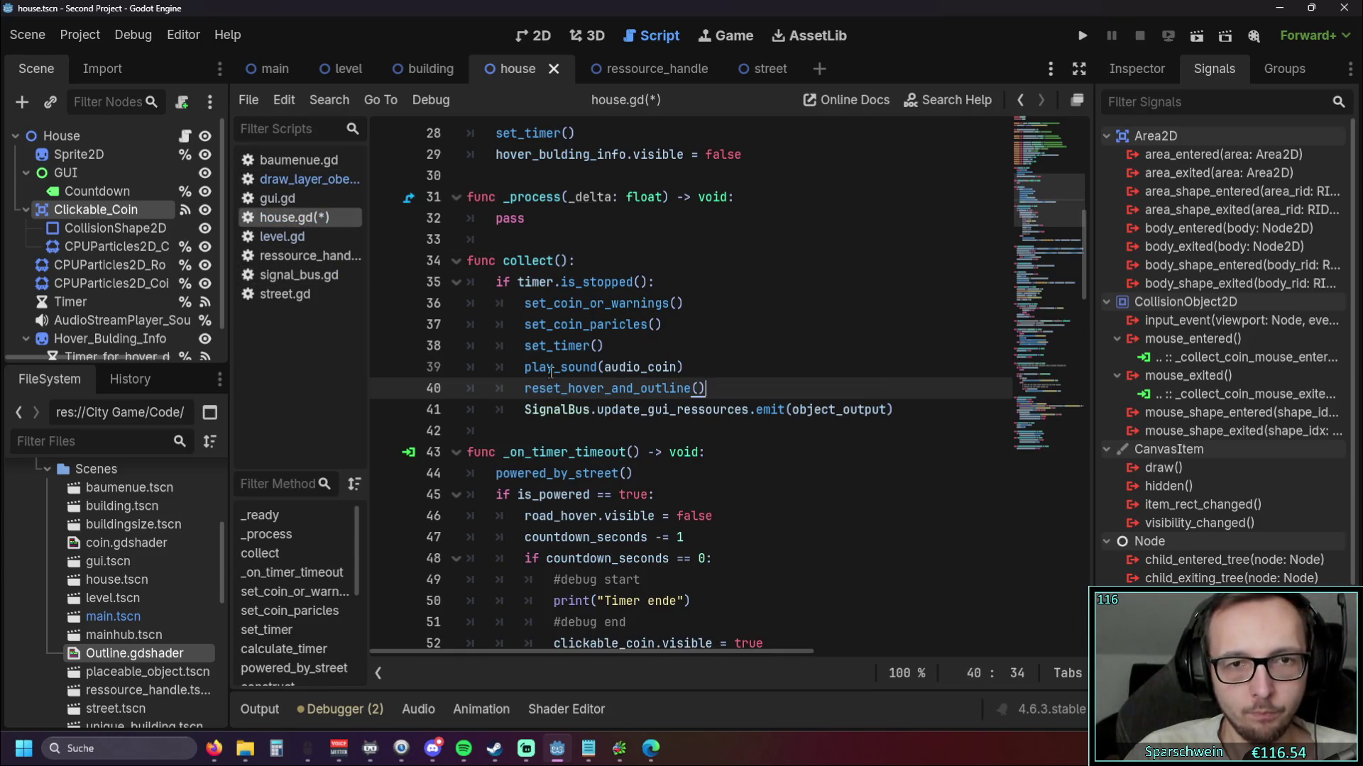
# Review the set_coin_outline function body in house.gd, then switch to draw_layer_oben.gd
pyautogui.scroll(-10, 608, 365)
pyautogui.scroll(-6, 608, 365)
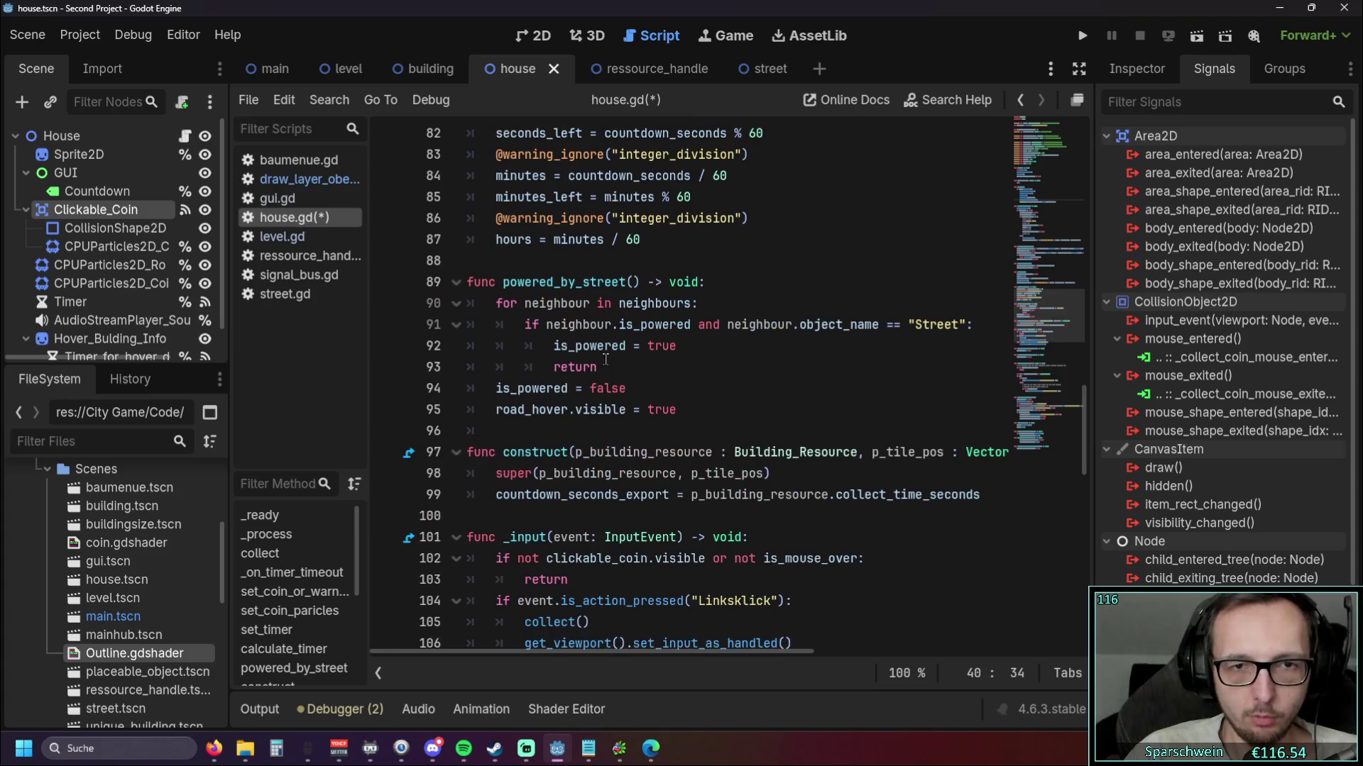
pyautogui.scroll(-5, 616, 360)
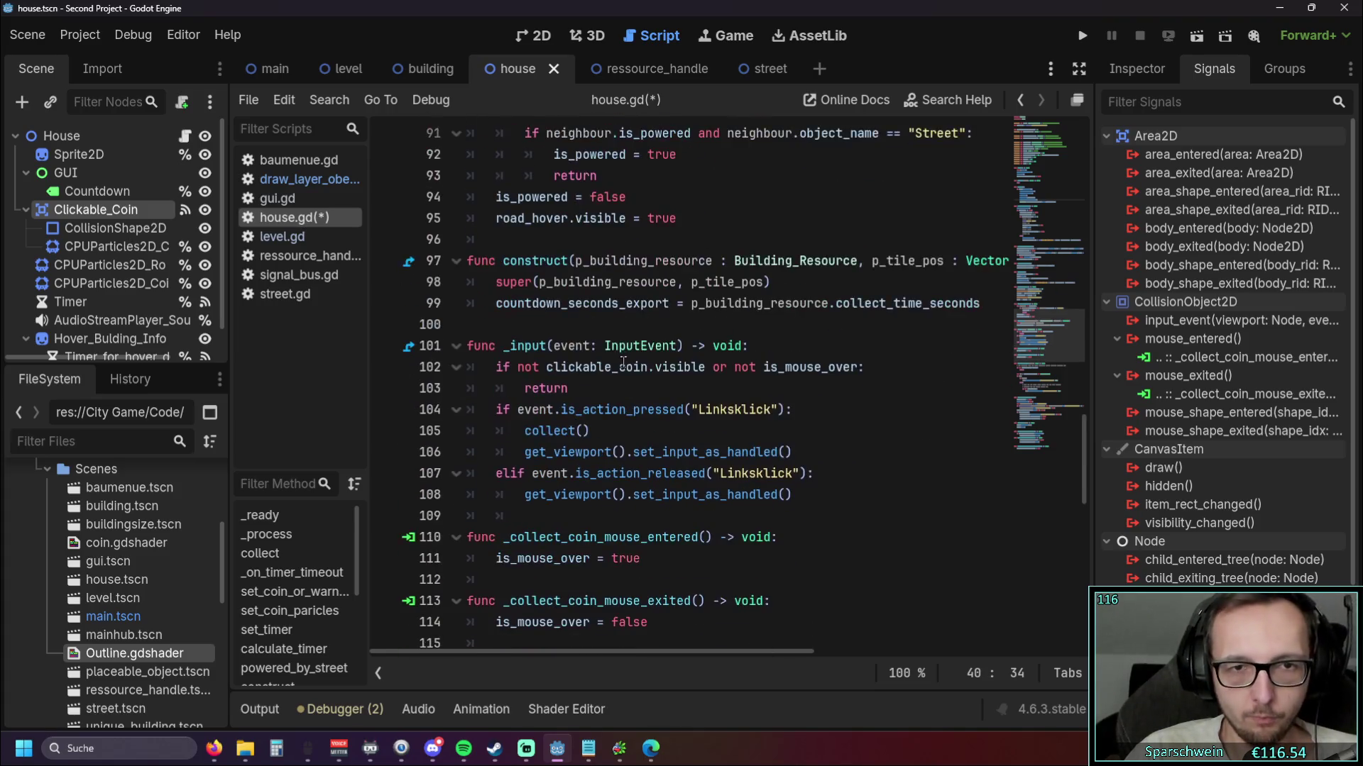
pyautogui.scroll(4, 624, 363)
pyautogui.scroll(5, 624, 363)
pyautogui.scroll(-11, 632, 363)
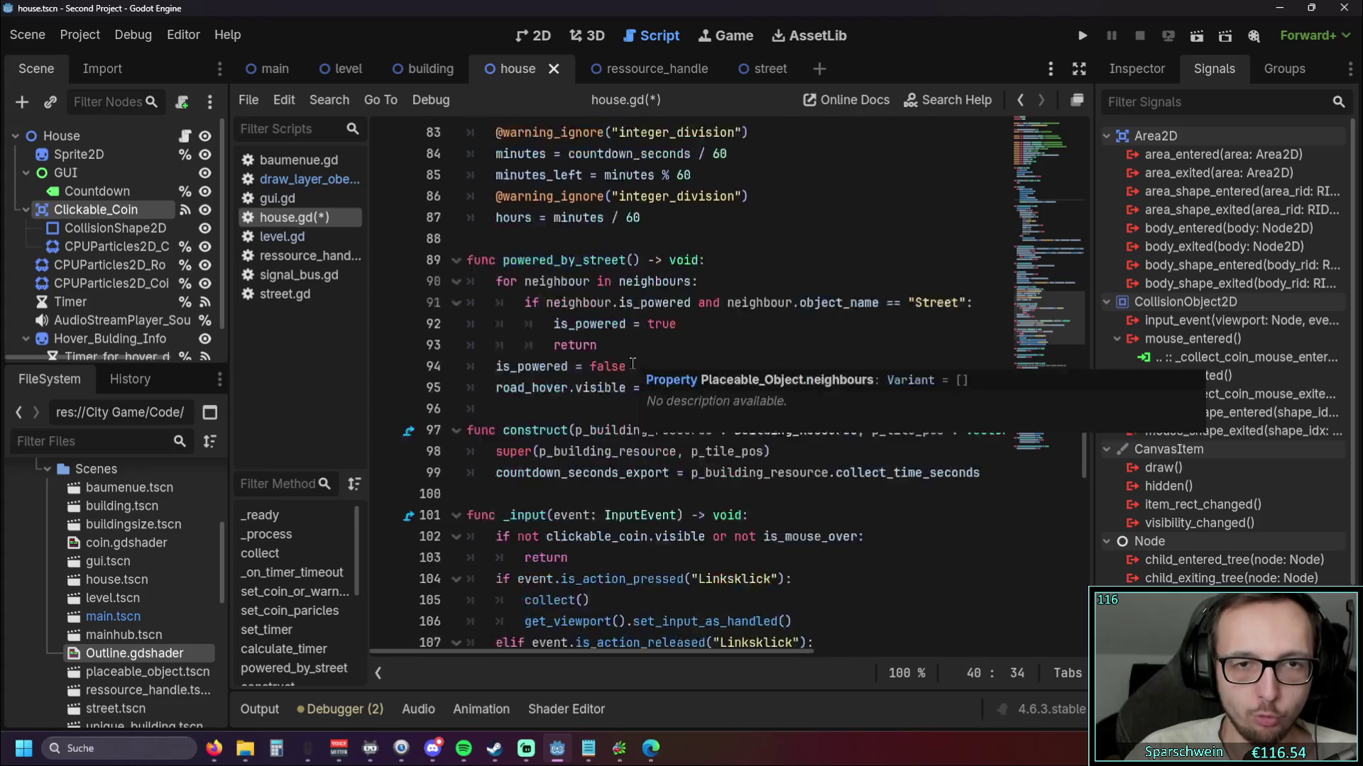
pyautogui.scroll(-1, 641, 362)
pyautogui.moveTo(753, 537)
pyautogui.mouseDown()
pyautogui.moveTo(496, 452)
pyautogui.moveTo(472, 347)
pyautogui.mouseUp()
pyautogui.click(559, 355)
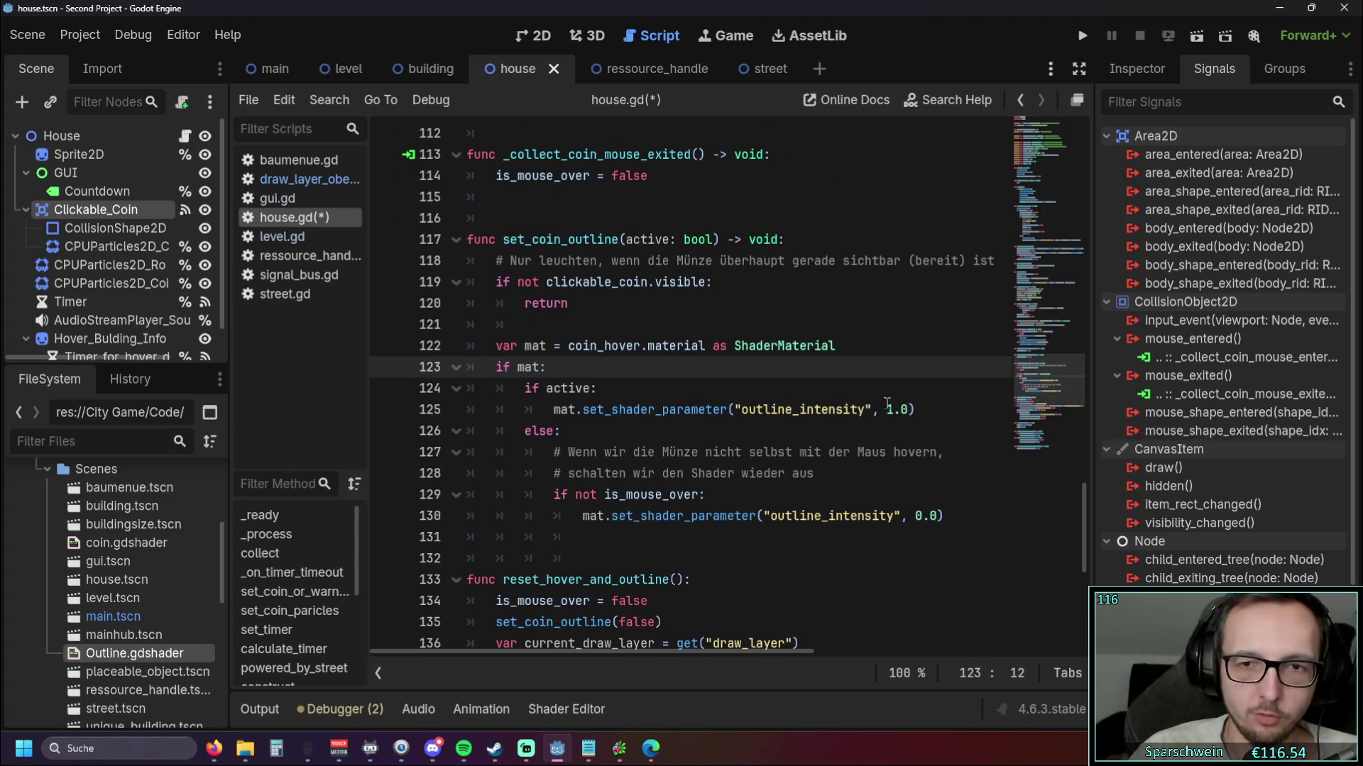
pyautogui.click(941, 389)
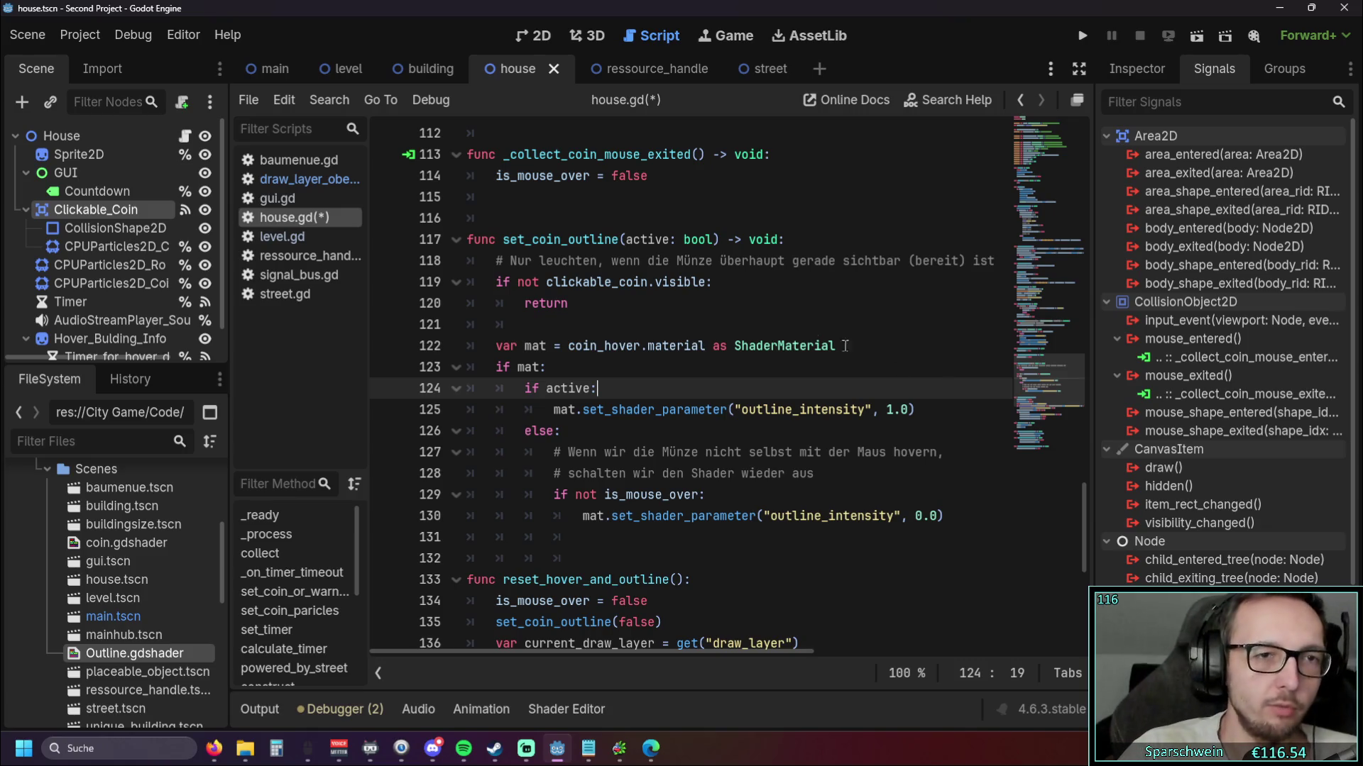
pyautogui.click(276, 182)
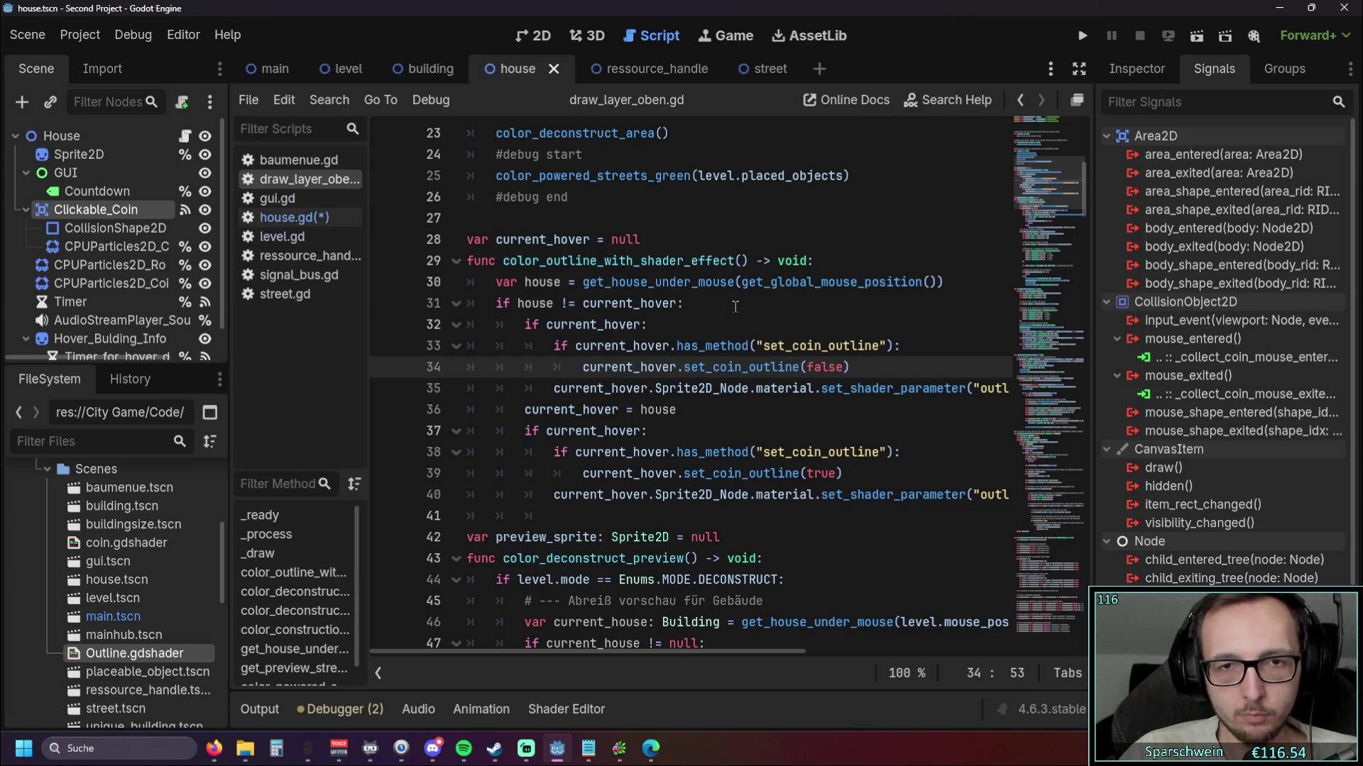
pyautogui.scroll(1, 735, 307)
pyautogui.scroll(4, 736, 307)
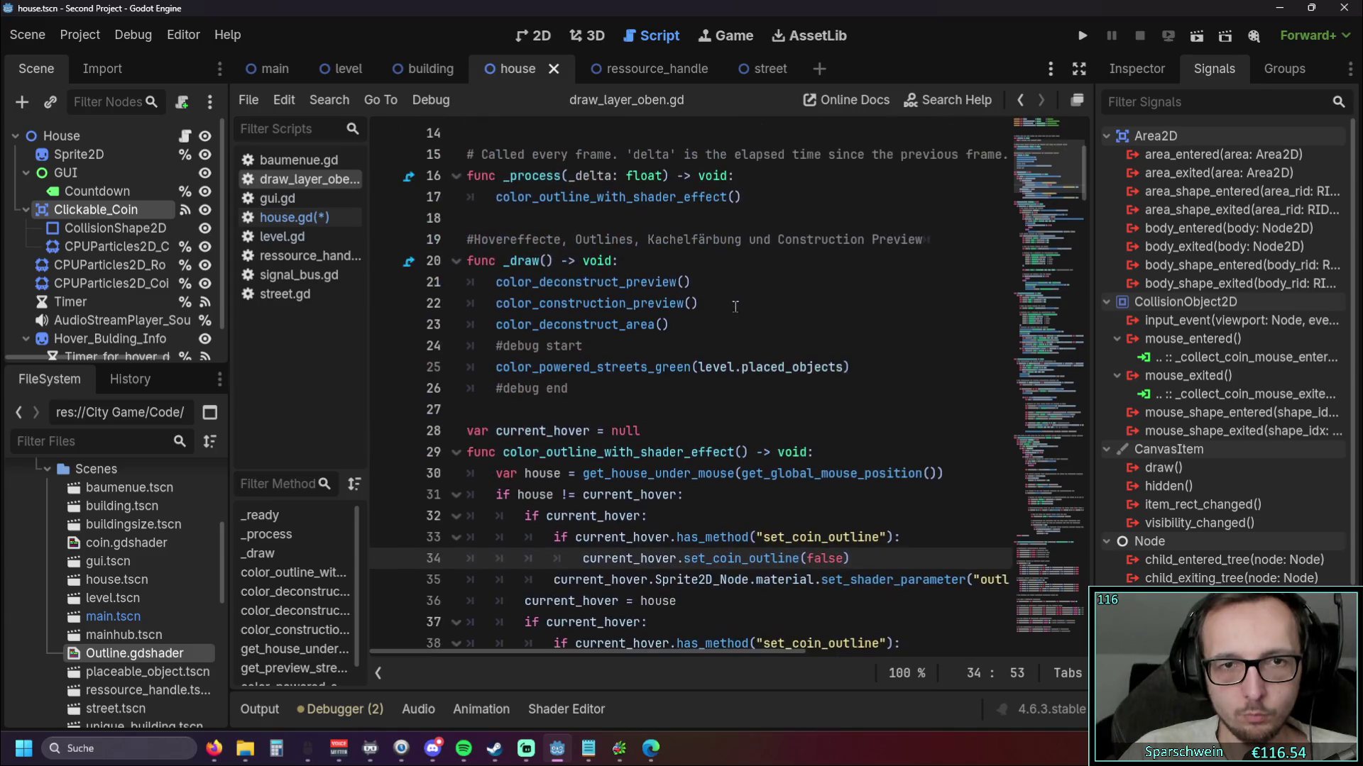
pyautogui.moveTo(741, 261); pyautogui.dragTo(496, 260)
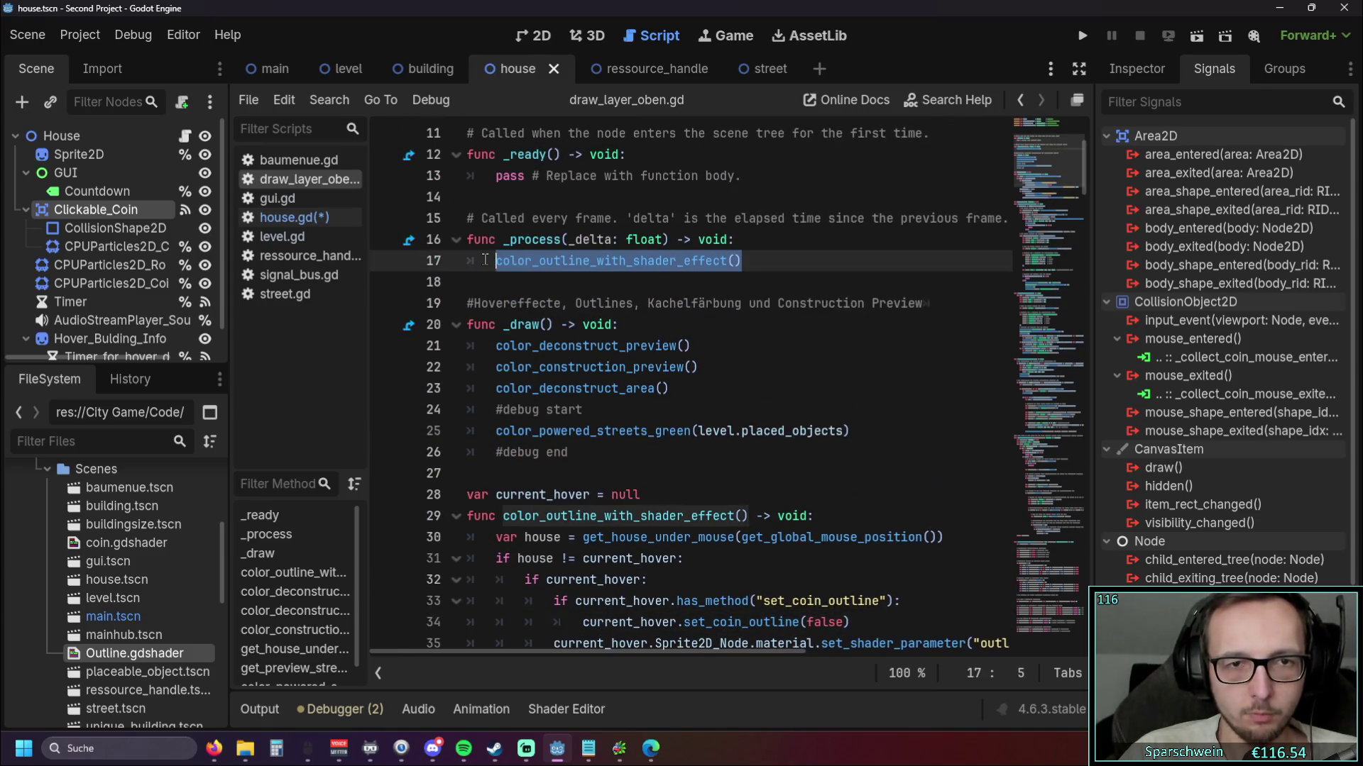
pyautogui.scroll(-1, 899, 305)
pyautogui.scroll(1, 899, 305)
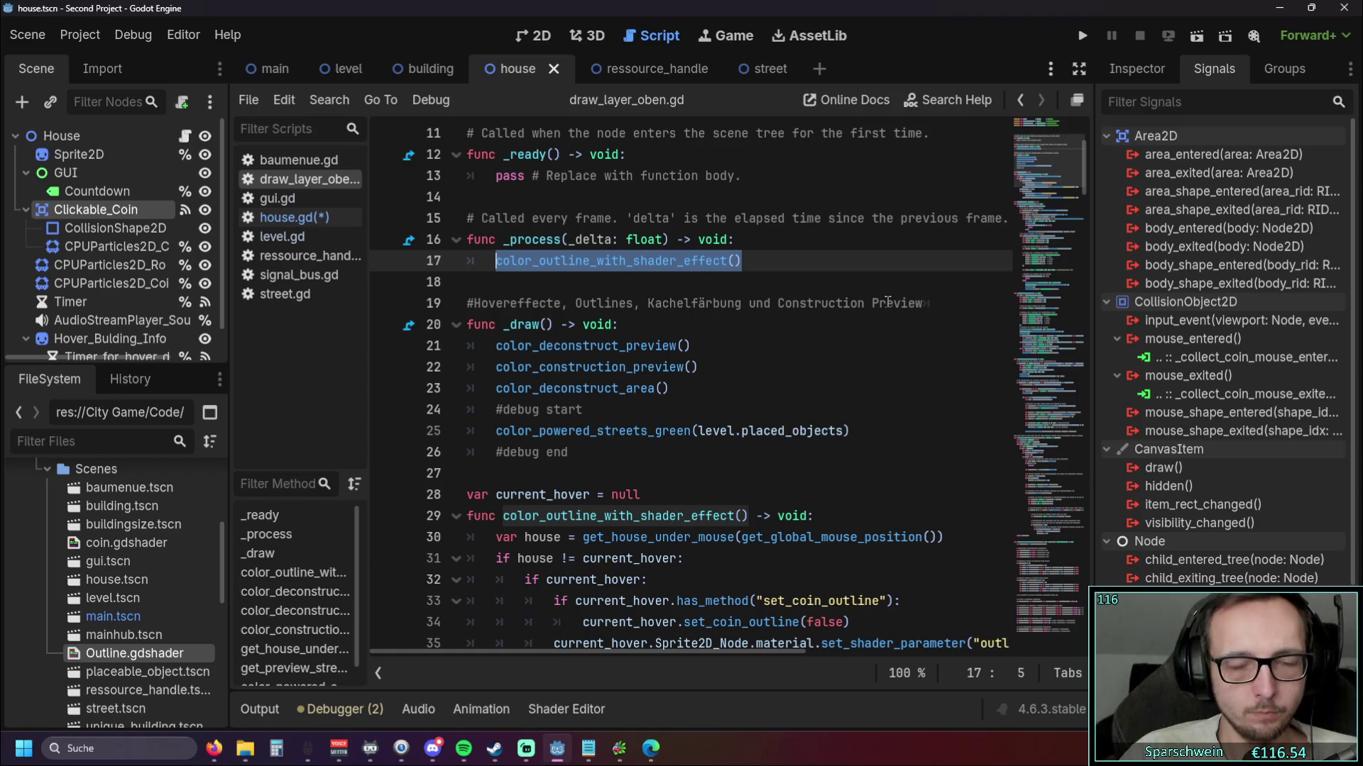
pyautogui.scroll(-2, 708, 303)
pyautogui.scroll(2, 707, 303)
pyautogui.scroll(-3, 707, 304)
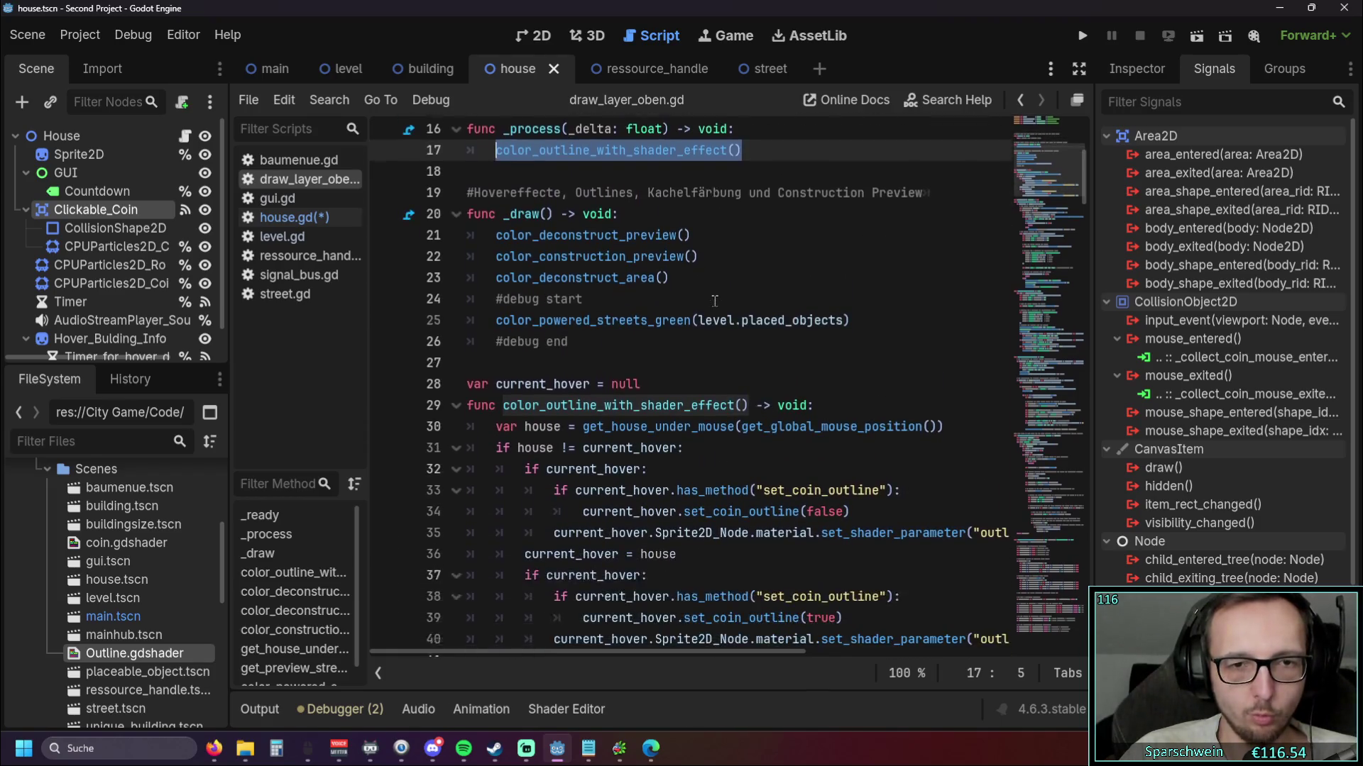
pyautogui.moveTo(776, 568)
pyautogui.mouseDown()
pyautogui.moveTo(522, 388)
pyautogui.moveTo(440, 312)
pyautogui.mouseUp()
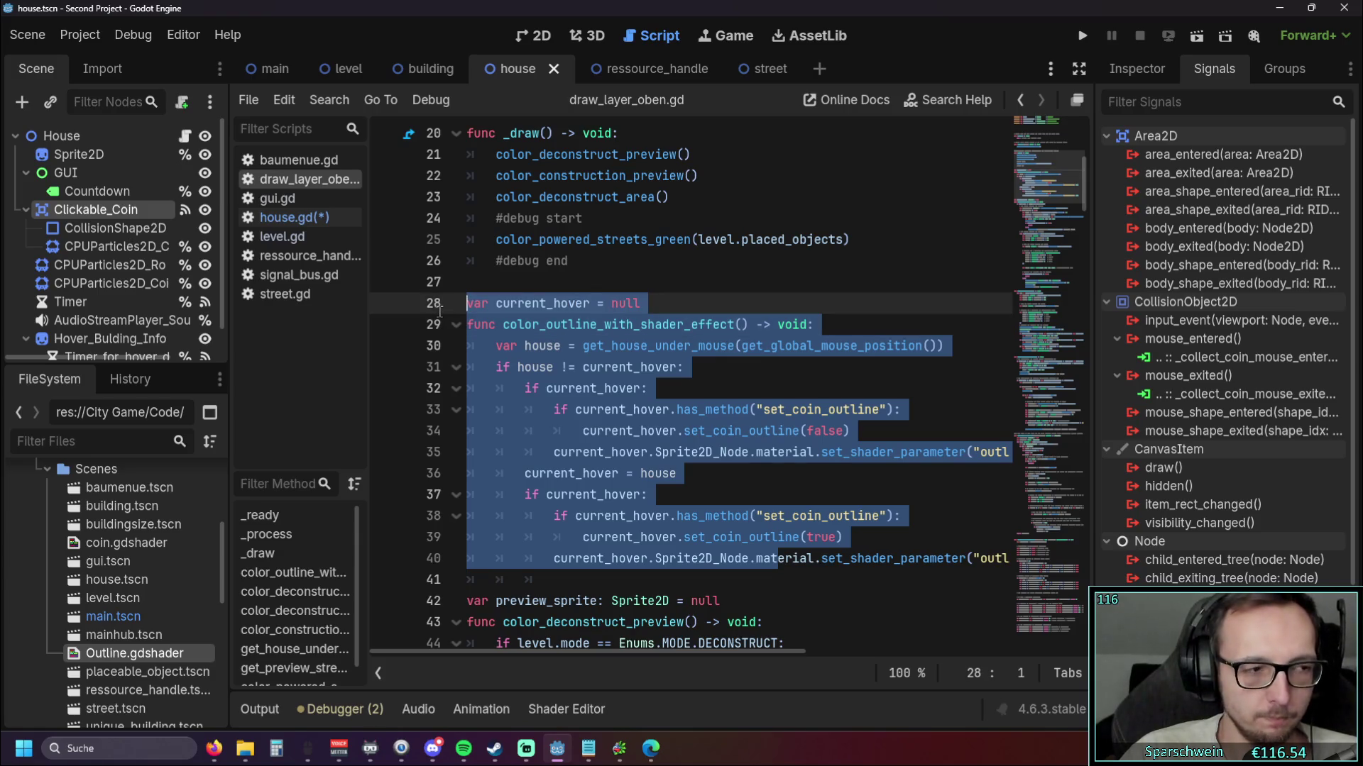
pyautogui.click(699, 436)
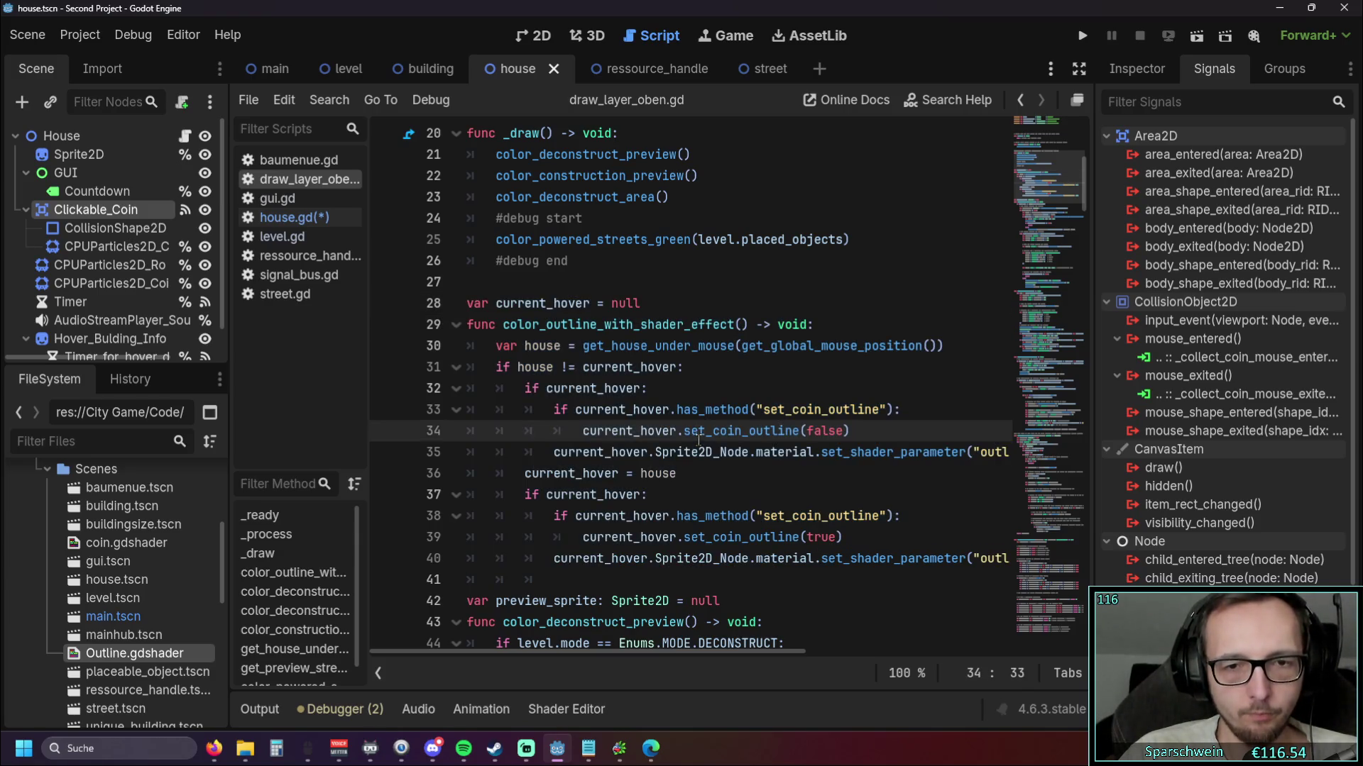
pyautogui.moveTo(725, 559); pyautogui.dragTo(466, 325)
pyautogui.scroll(3, 675, 389)
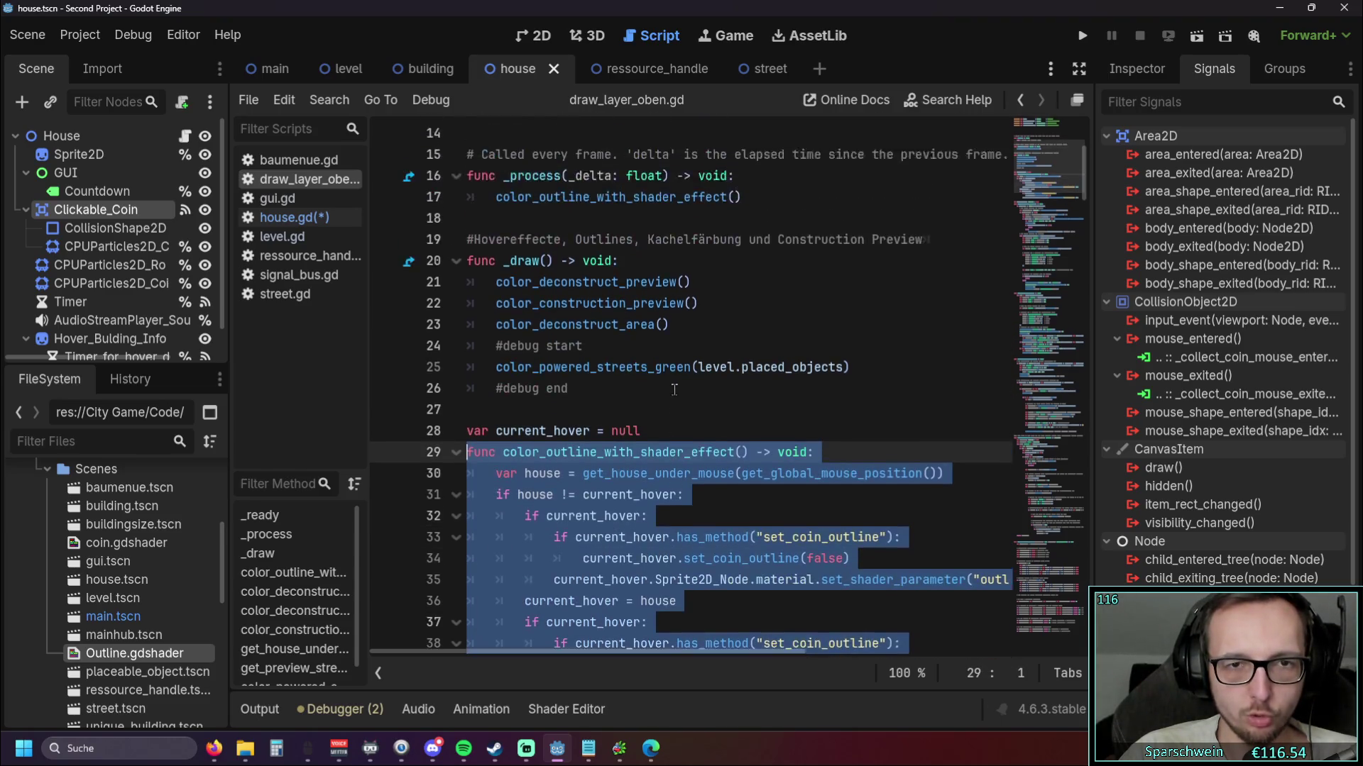
pyautogui.click(648, 345)
pyautogui.scroll(-3, 749, 260)
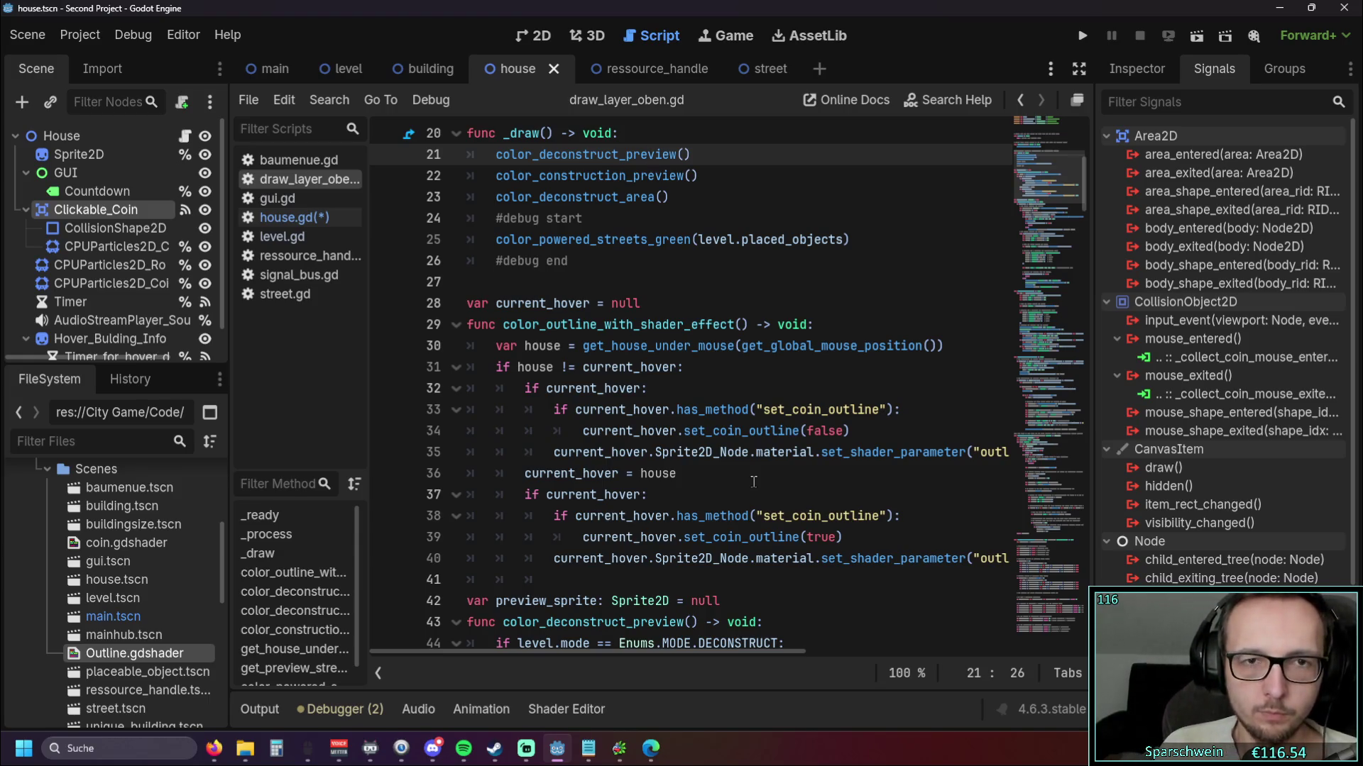
pyautogui.scroll(2, 738, 479)
pyautogui.scroll(-1, 728, 476)
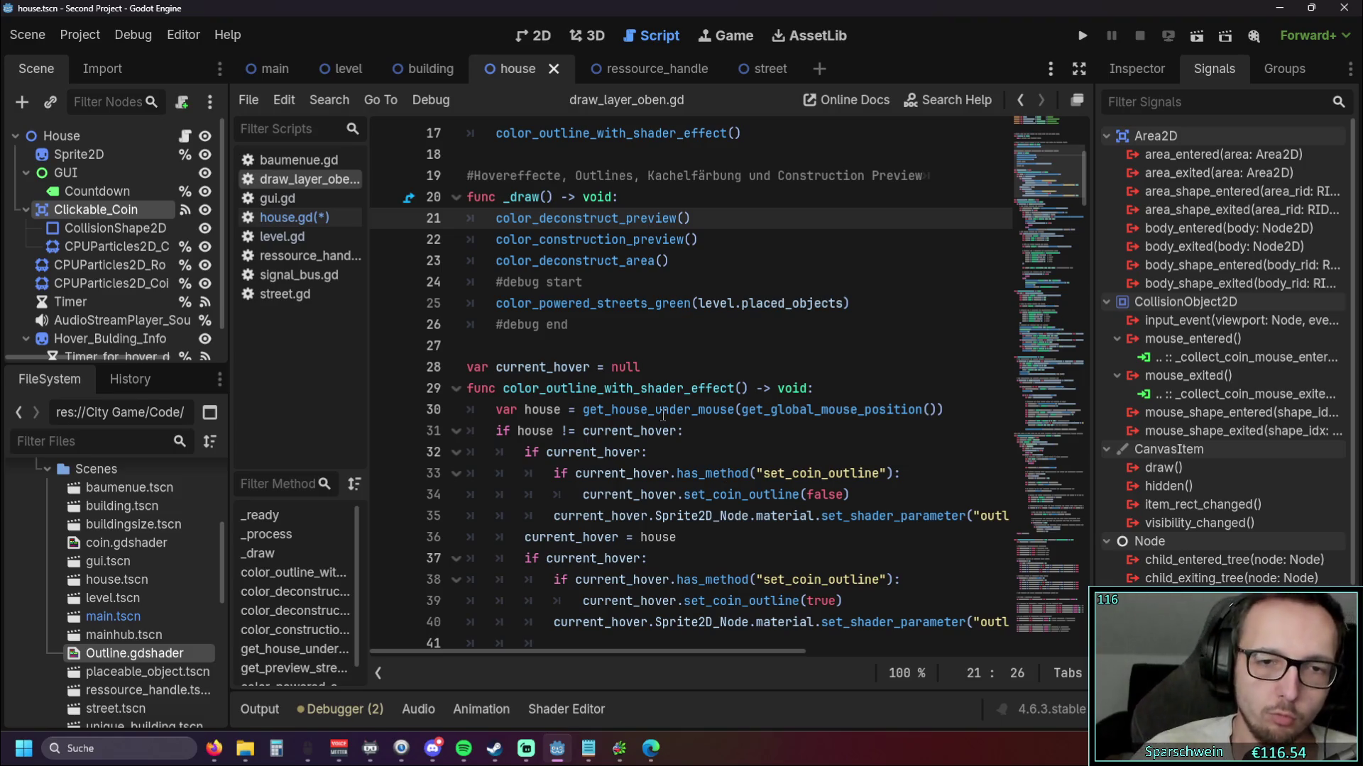
pyautogui.scroll(-2, 728, 475)
pyautogui.scroll(2, 742, 511)
pyautogui.scroll(-1, 770, 575)
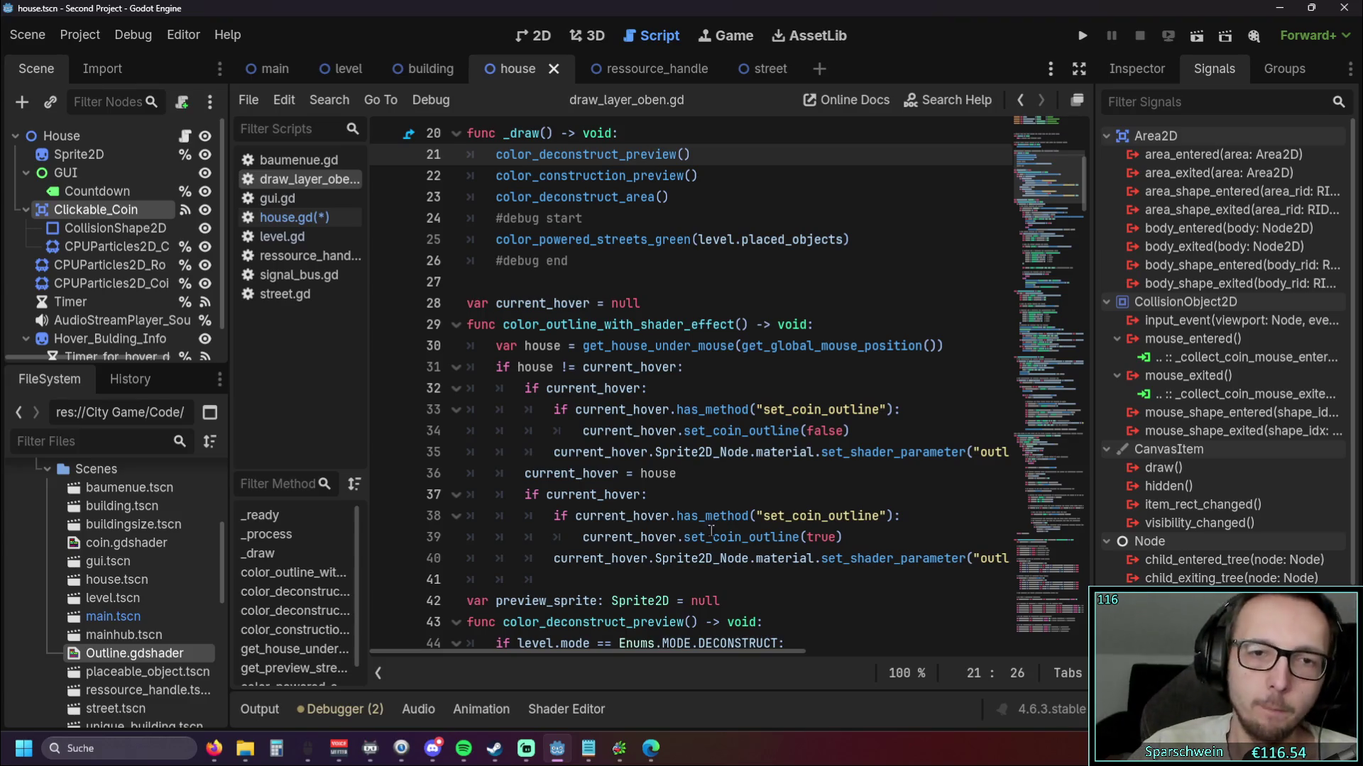
pyautogui.click(712, 410)
pyautogui.scroll(-10, 863, 351)
pyautogui.moveTo(1080, 246); pyautogui.dragTo(1088, 416)
pyautogui.moveTo(729, 402)
pyautogui.mouseDown()
pyautogui.moveTo(625, 305)
pyautogui.moveTo(462, 245)
pyautogui.mouseUp()
pyautogui.click(771, 408)
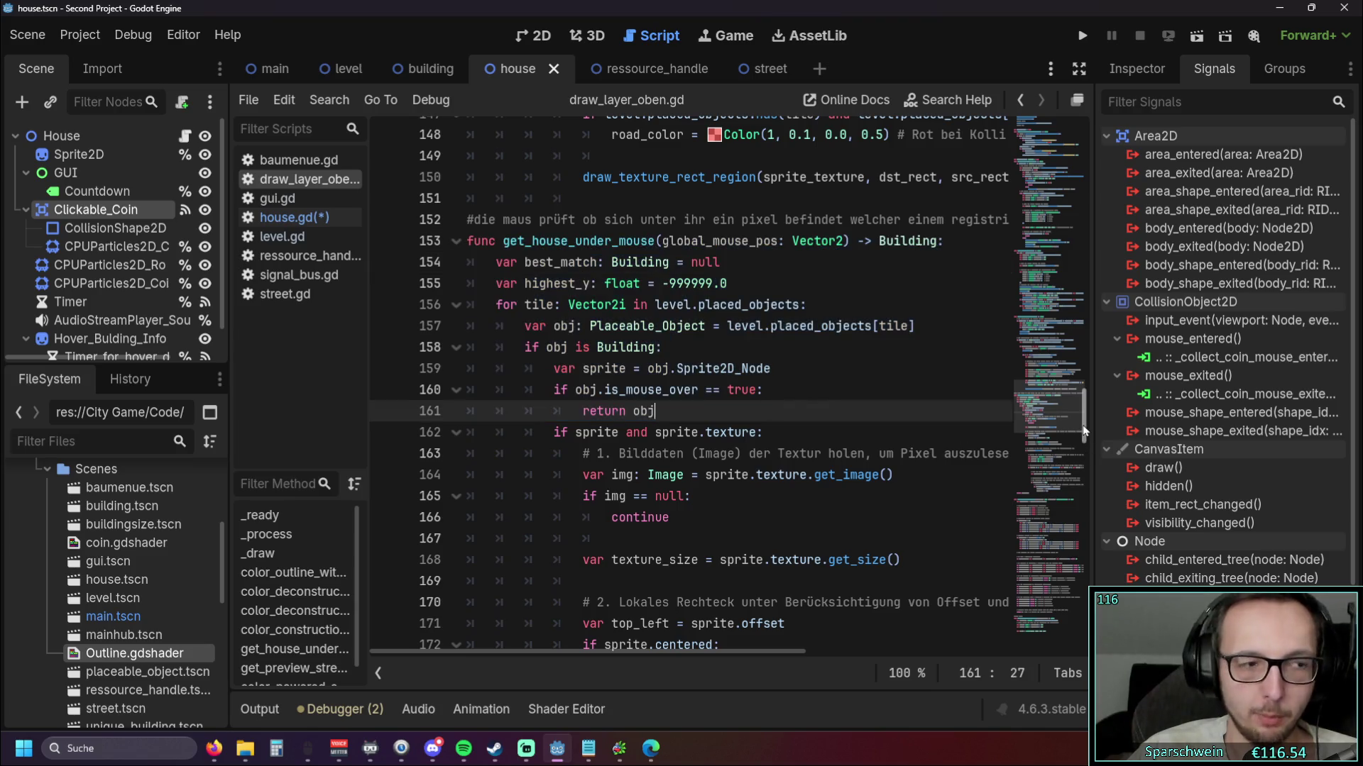
pyautogui.moveTo(1083, 430); pyautogui.dragTo(1086, 424)
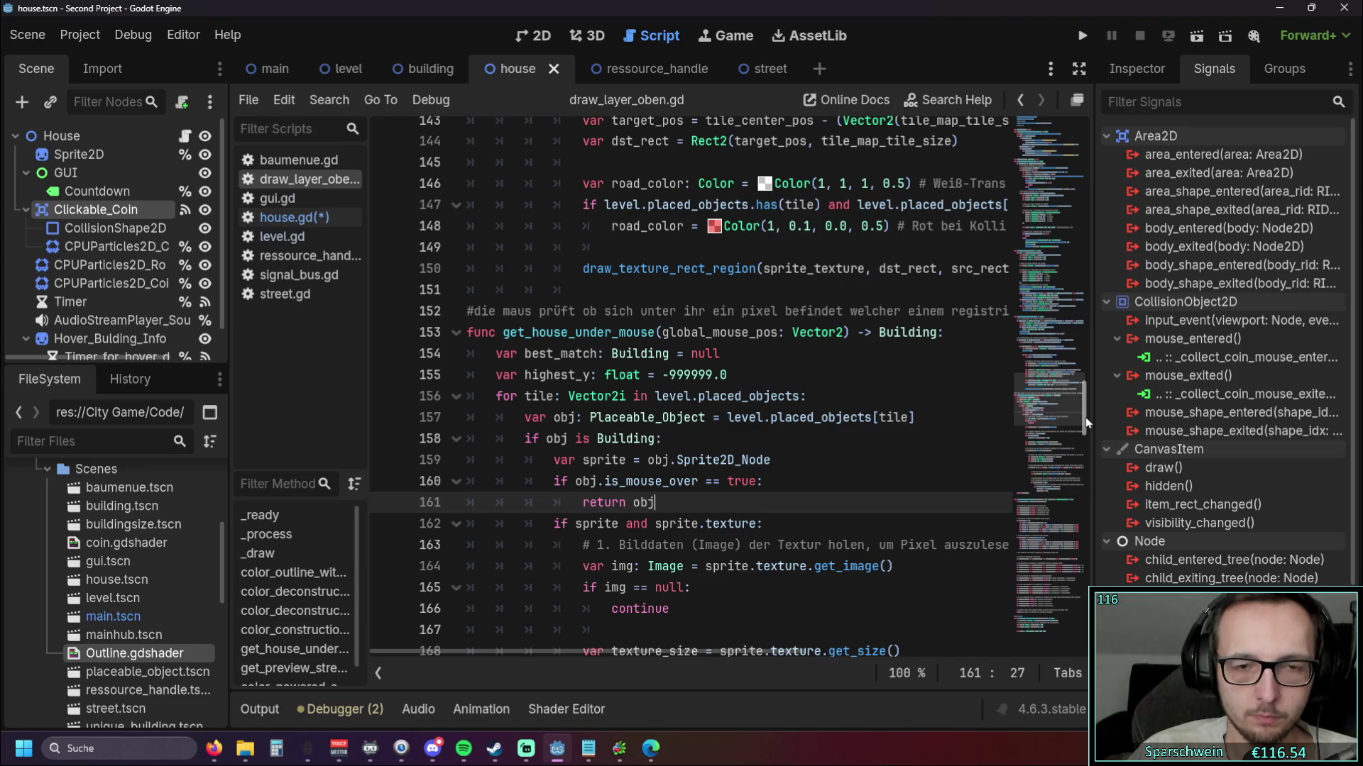
pyautogui.scroll(-1, 1086, 424)
pyautogui.moveTo(710, 559); pyautogui.dragTo(459, 283)
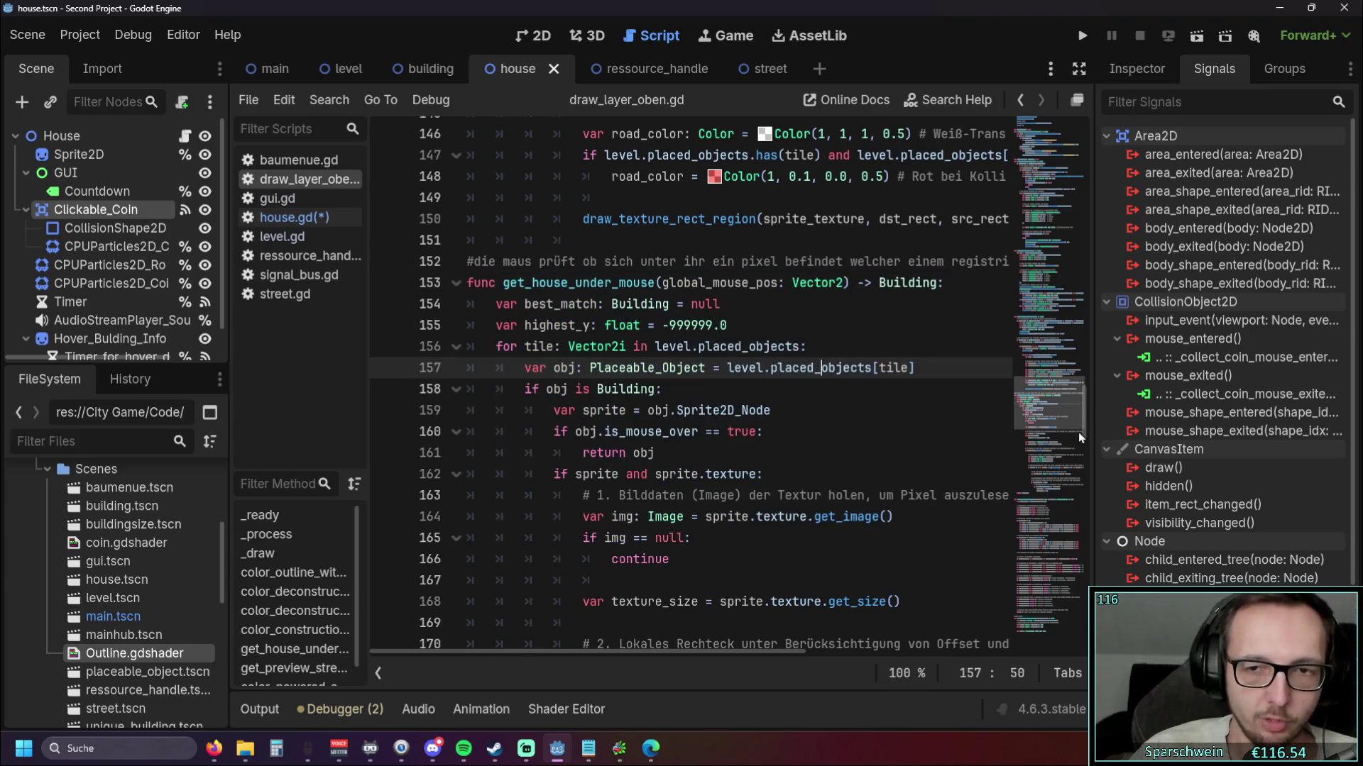
pyautogui.moveTo(1084, 426); pyautogui.dragTo(1084, 421)
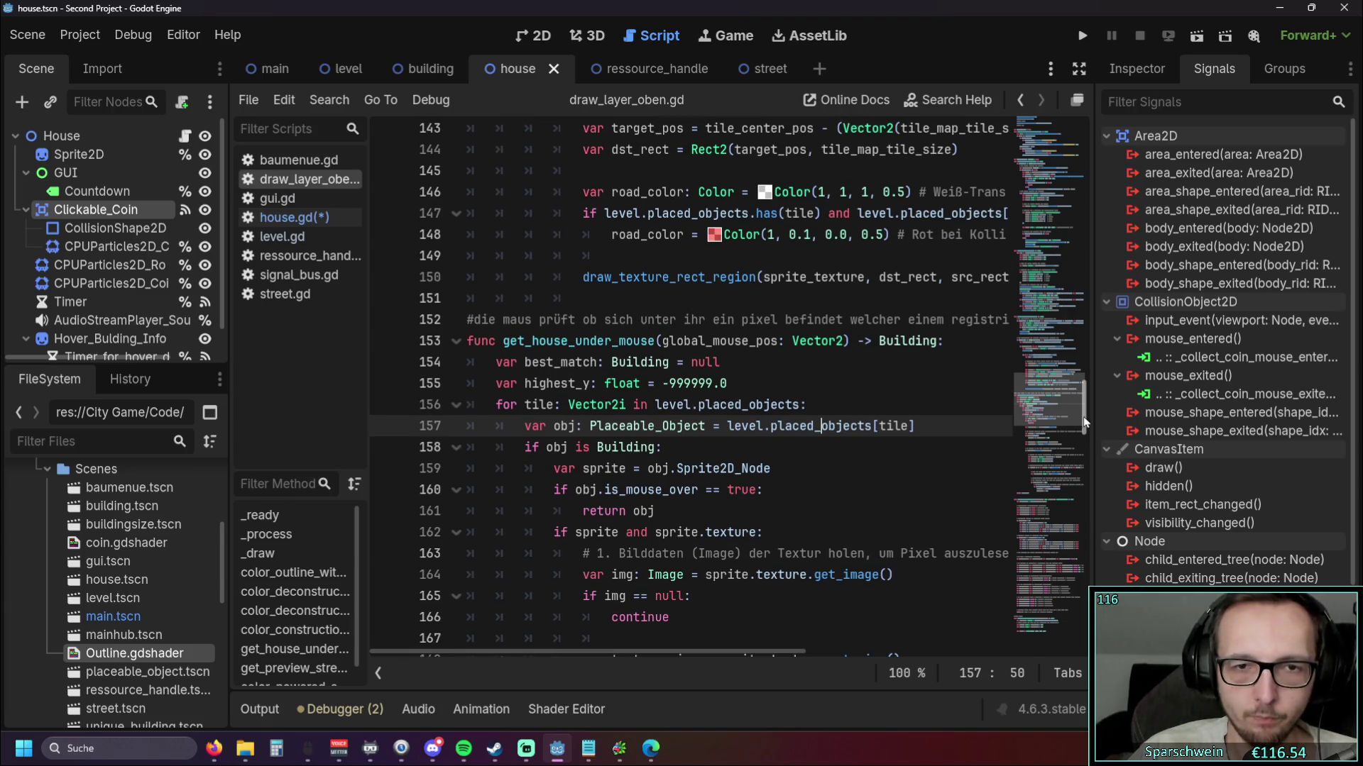
pyautogui.moveTo(1084, 421)
pyautogui.mouseDown()
pyautogui.moveTo(1100, 248)
pyautogui.moveTo(1079, 199)
pyautogui.moveTo(1080, 351)
pyautogui.mouseUp()
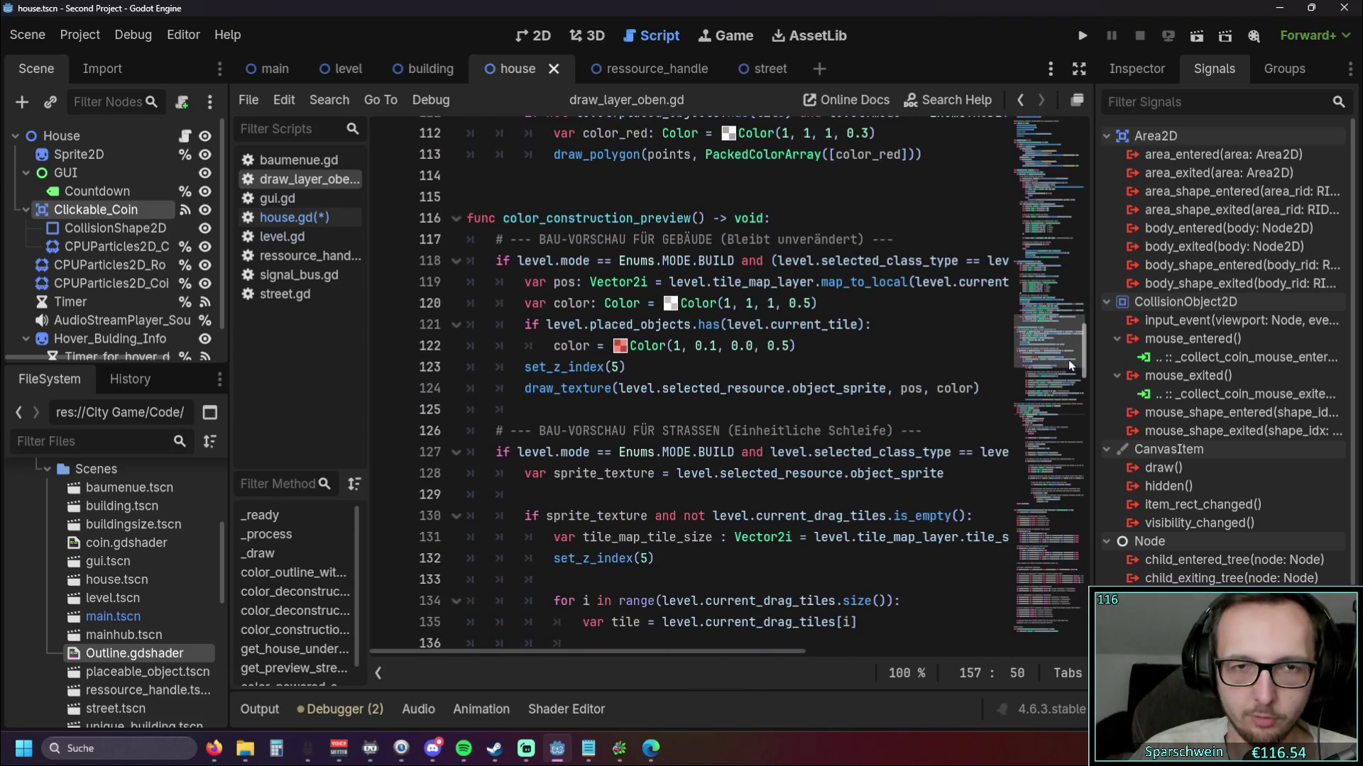
pyautogui.click(859, 425)
pyautogui.scroll(-1, 805, 426)
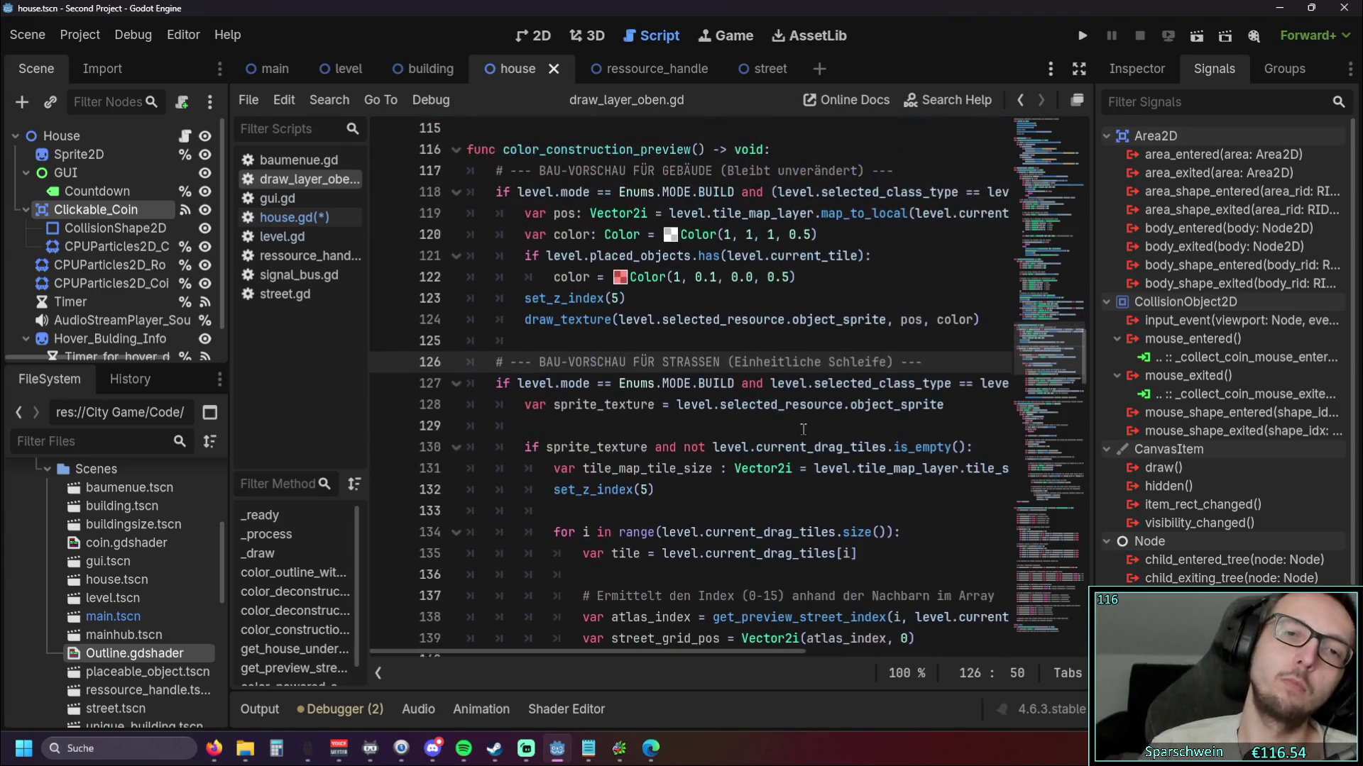
pyautogui.scroll(-3, 805, 425)
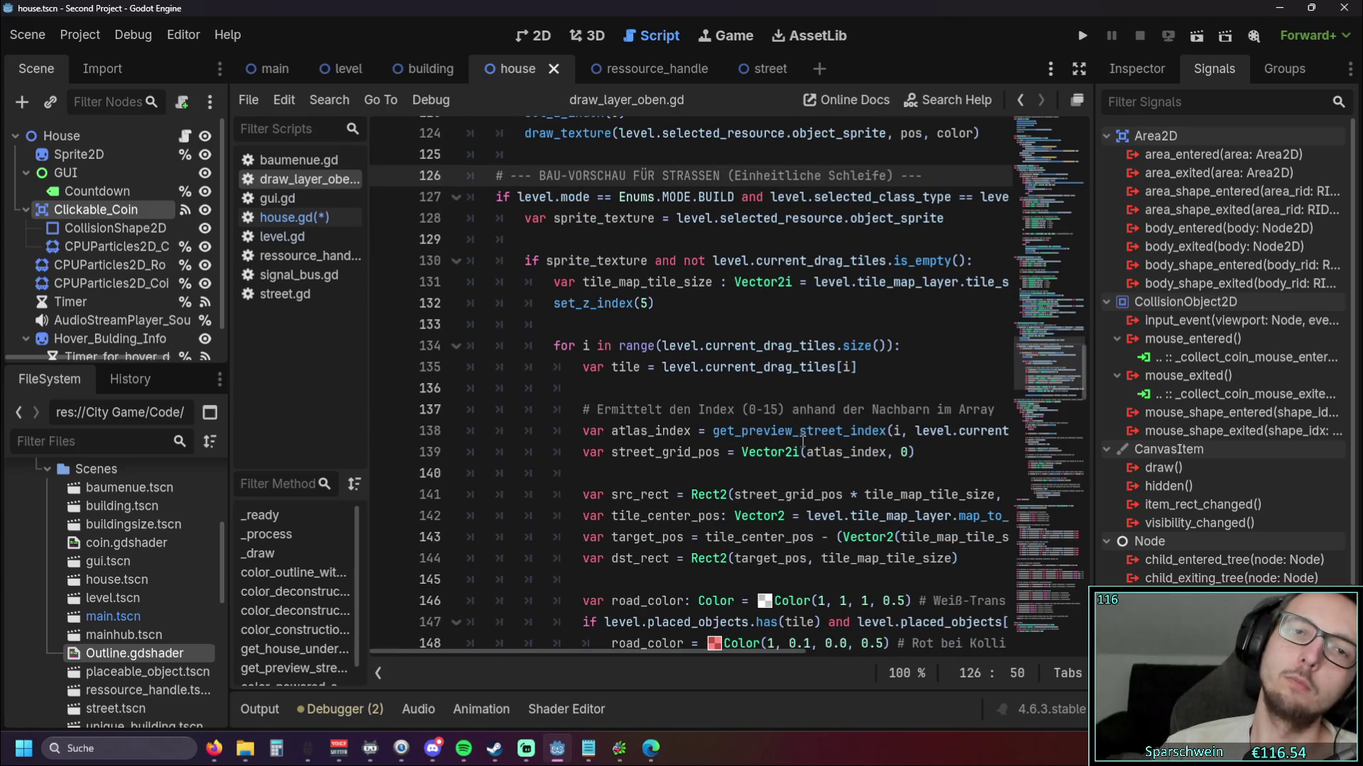
pyautogui.scroll(-9, 808, 422)
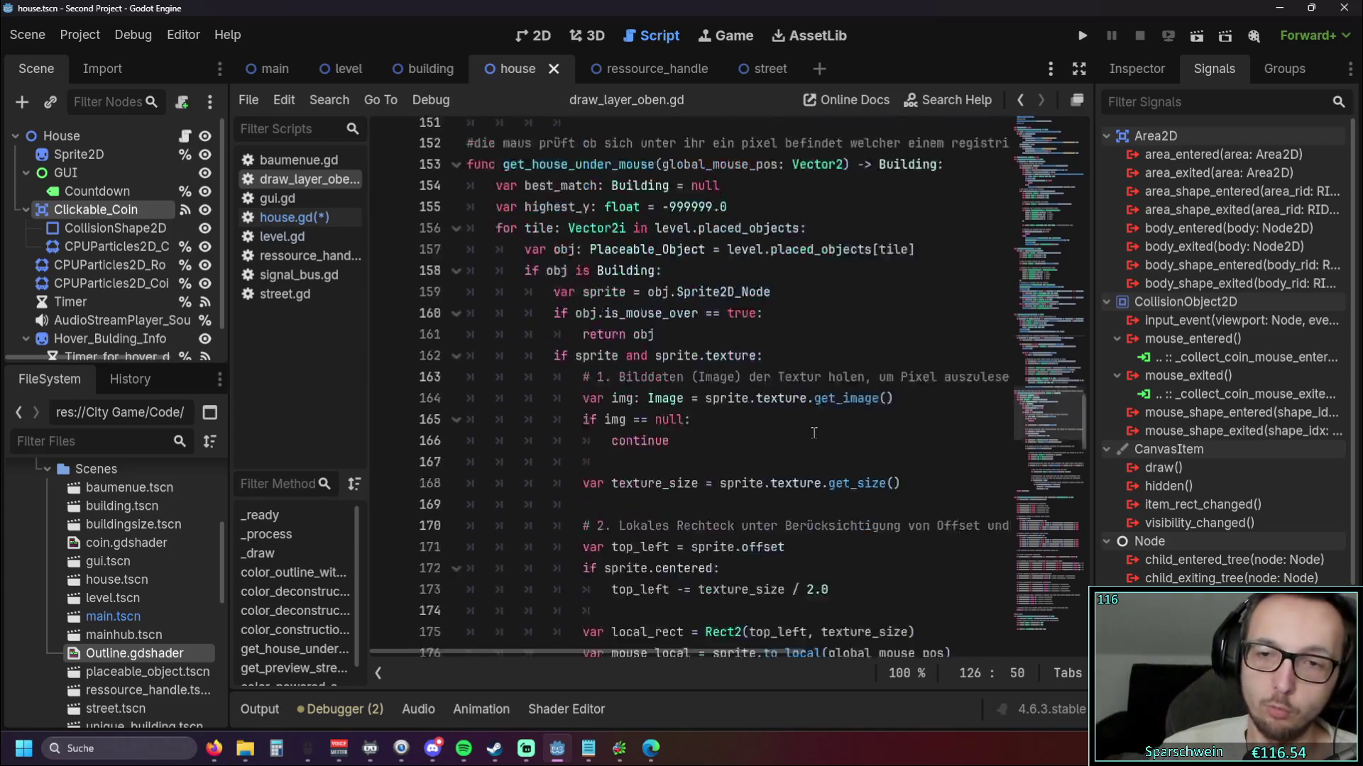
pyautogui.scroll(-10, 813, 431)
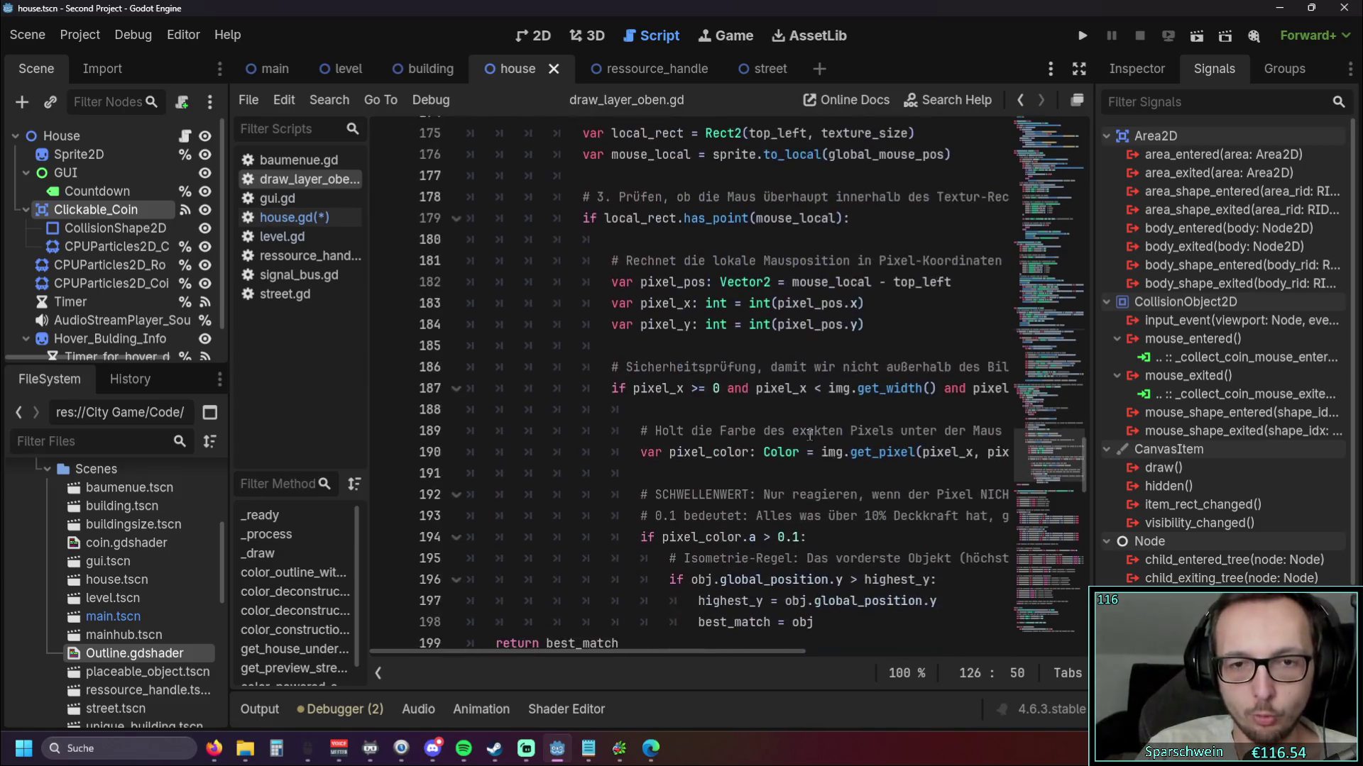
pyautogui.click(842, 473)
pyautogui.moveTo(843, 480)
pyautogui.mouseDown()
pyautogui.moveTo(561, 433)
pyautogui.moveTo(558, 417)
pyautogui.mouseUp()
pyautogui.scroll(-2, 558, 416)
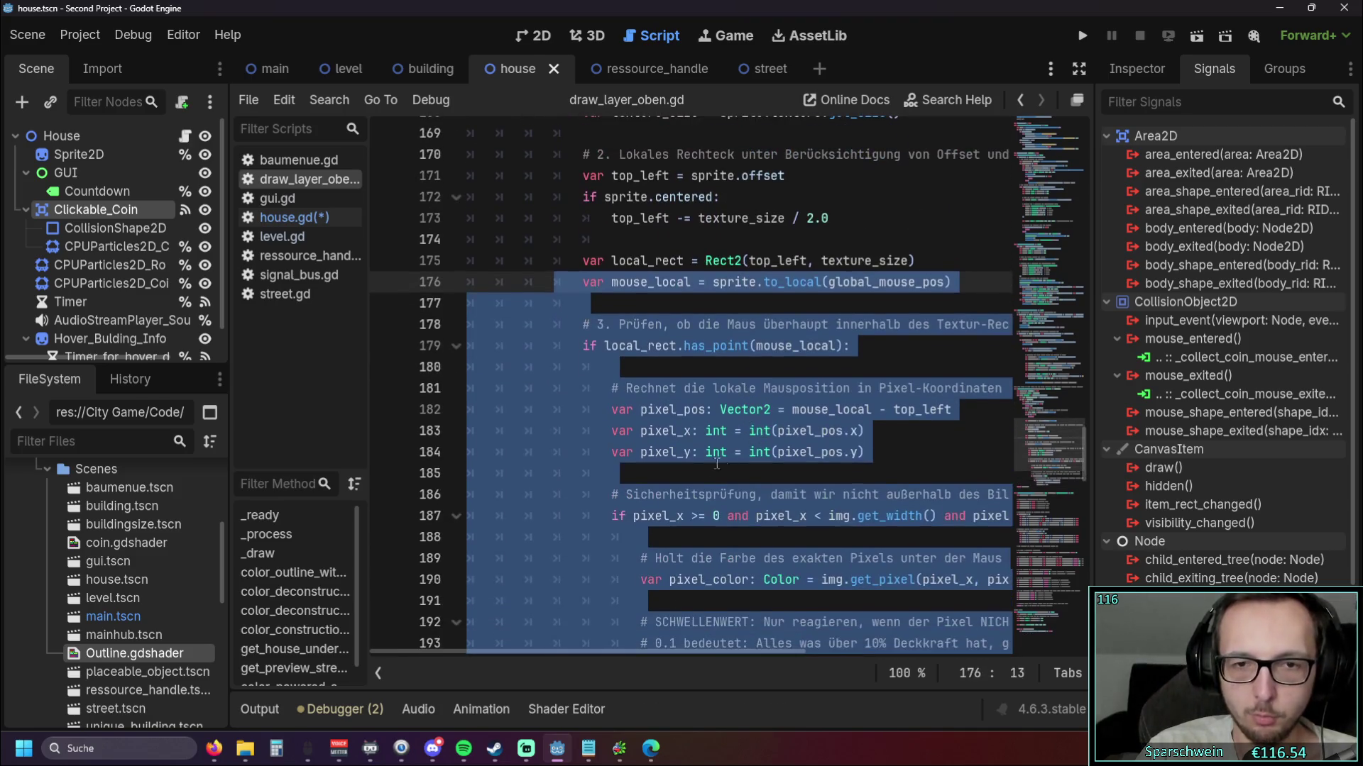
pyautogui.click(707, 473)
pyautogui.scroll(2, 687, 384)
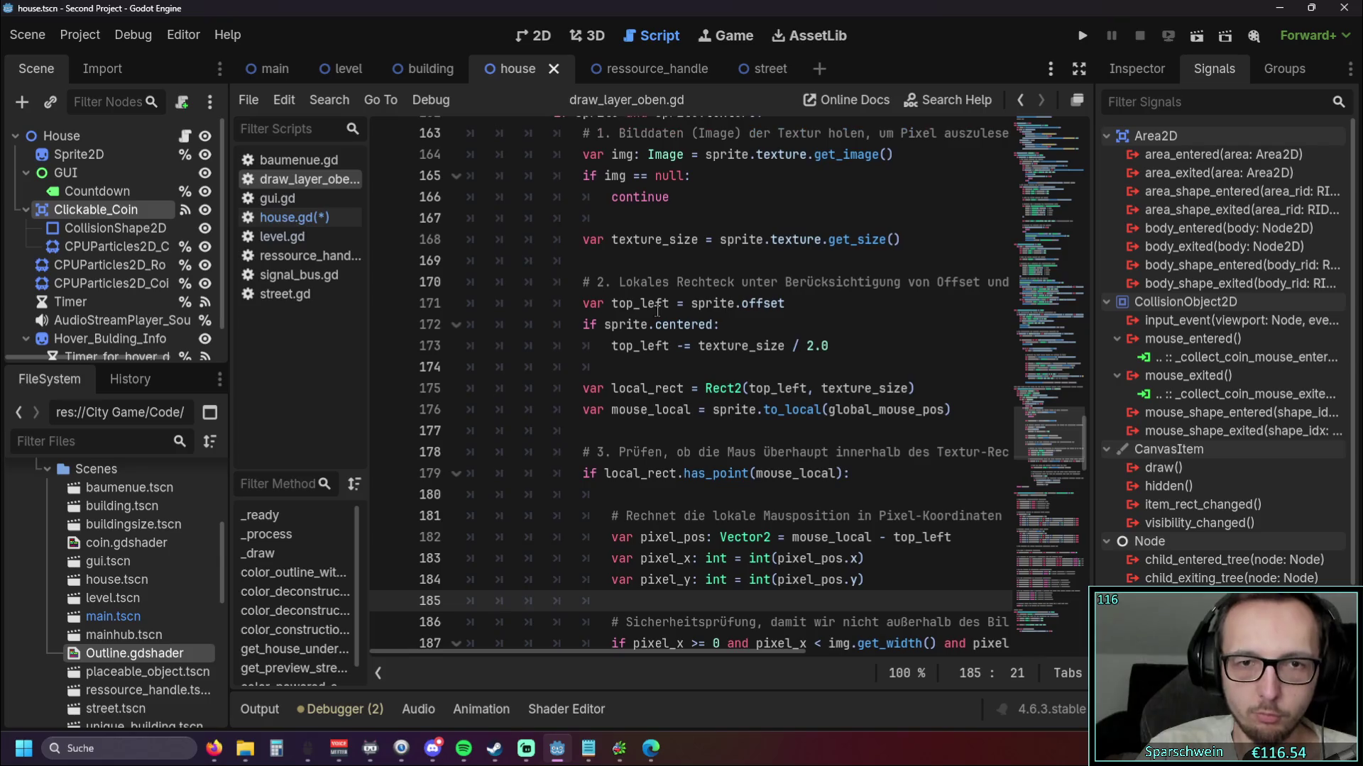
pyautogui.click(561, 431)
pyautogui.scroll(3, 558, 418)
pyautogui.scroll(2, 558, 413)
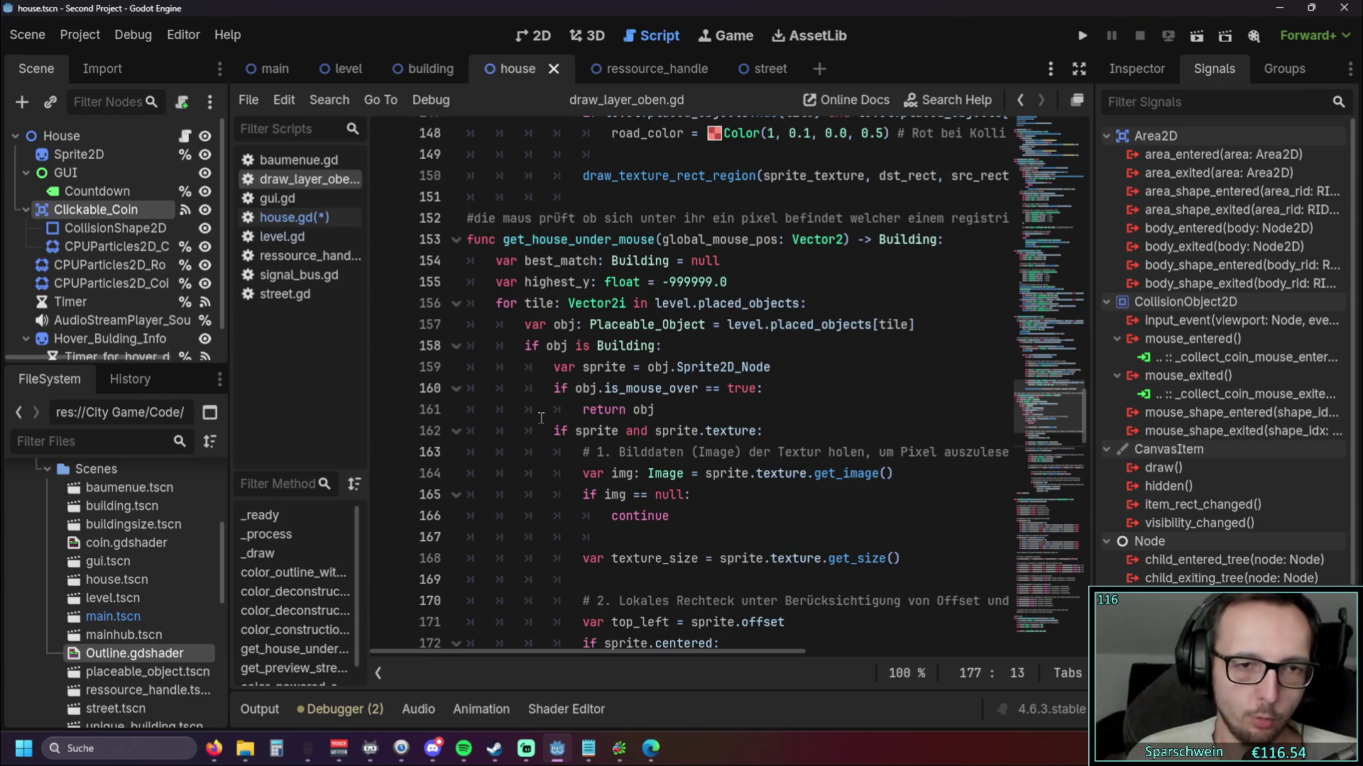
pyautogui.click(541, 417)
pyautogui.moveTo(541, 417); pyautogui.dragTo(457, 390)
pyautogui.click(698, 418)
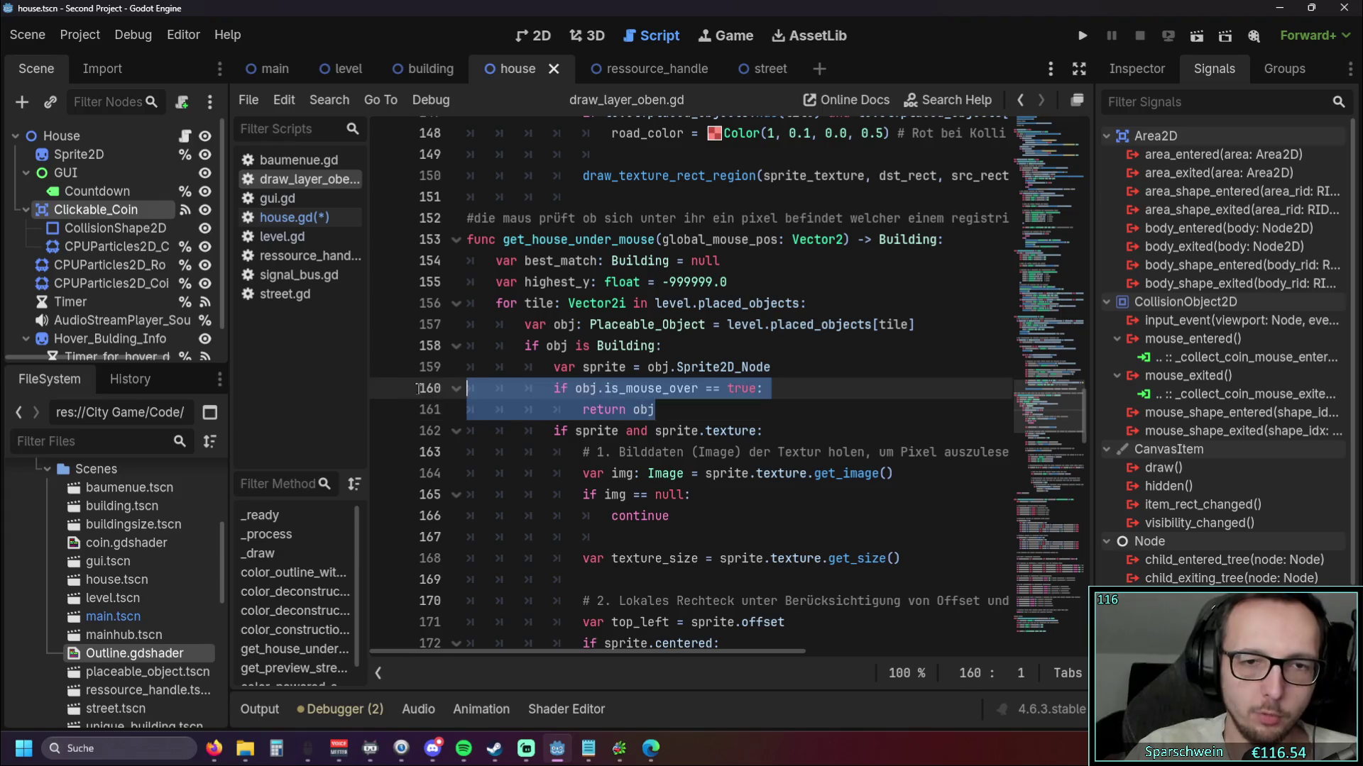
pyautogui.doubleClick(643, 410)
pyautogui.hotkey('shift', 'Up')
pyautogui.hotkey('shift', 'Home')
pyautogui.hotkey('shift', 'Home')
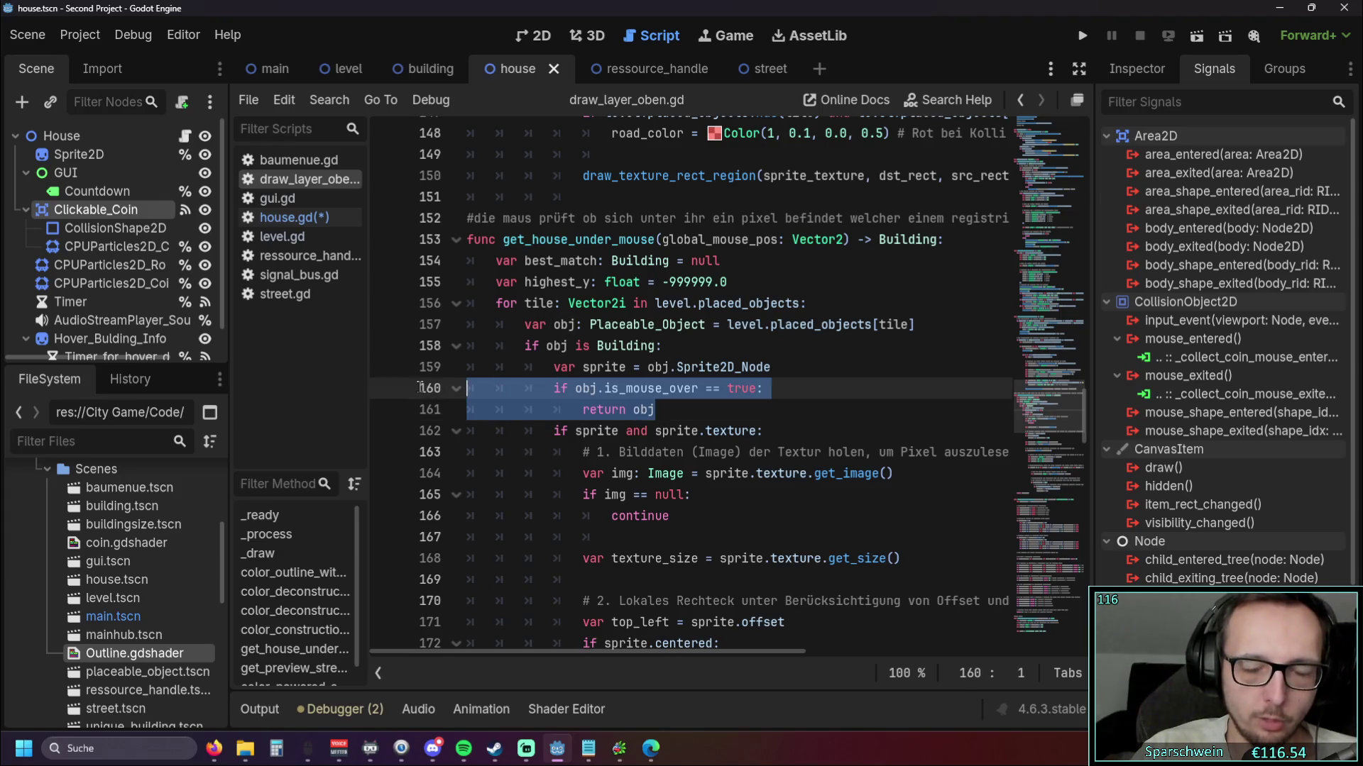